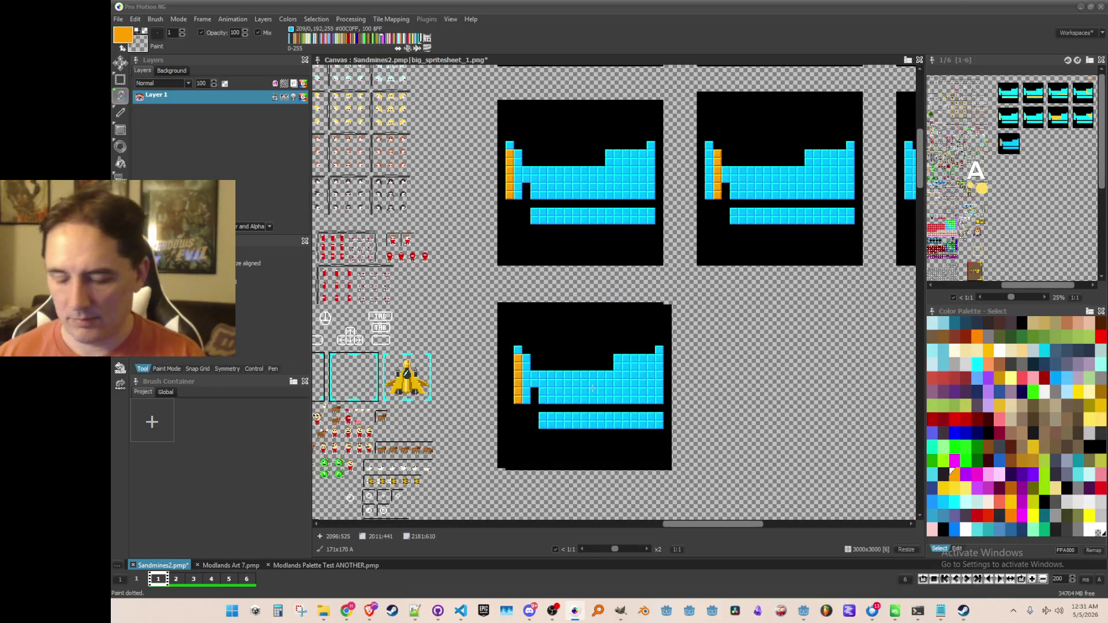
Step: Save the sprite sheet and centre the lower frame in view
key("ctrl+s")
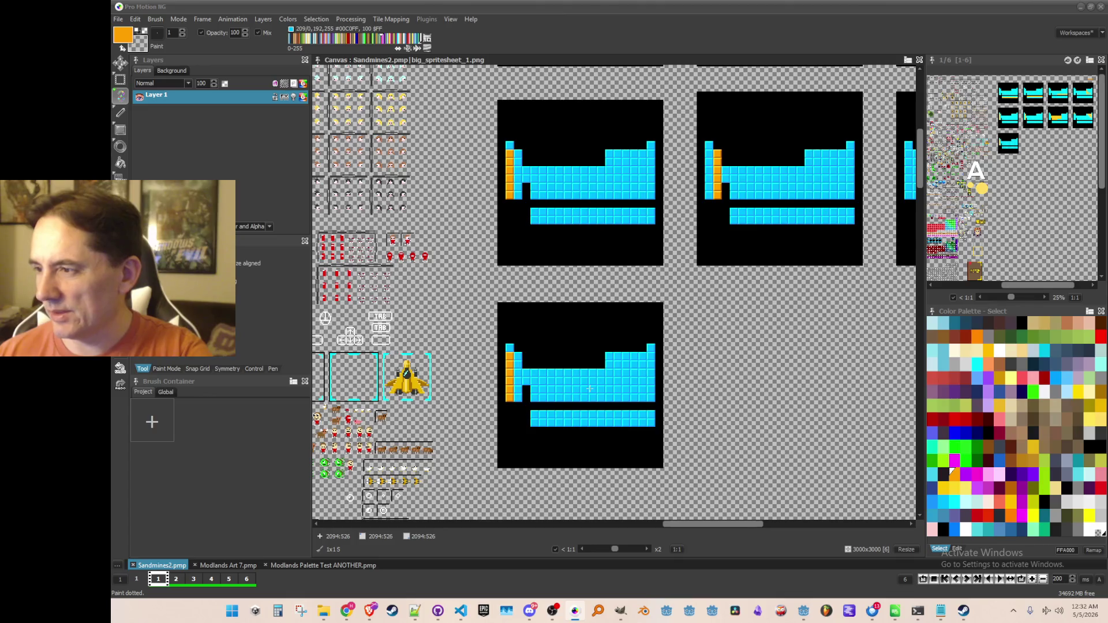
scroll(588, 393, "up", 2)
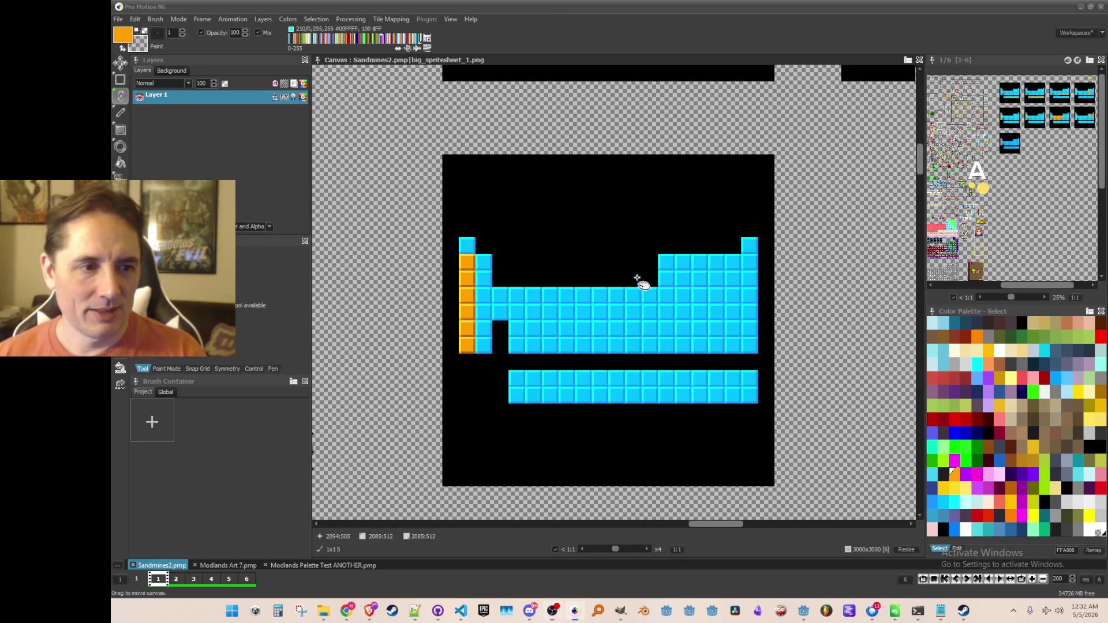
scroll(552, 275, "up", 1)
left_click_drag(616, 284, 599, 267)
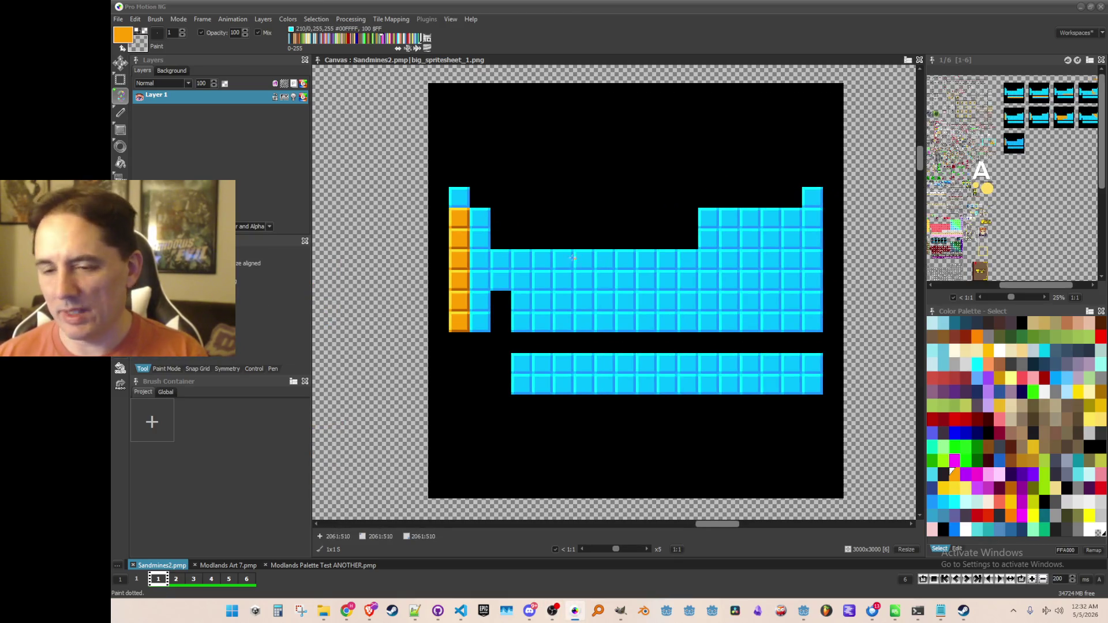
Step: Copy the cyan column with Grab Brush and stamp it over the orange column
key("b")
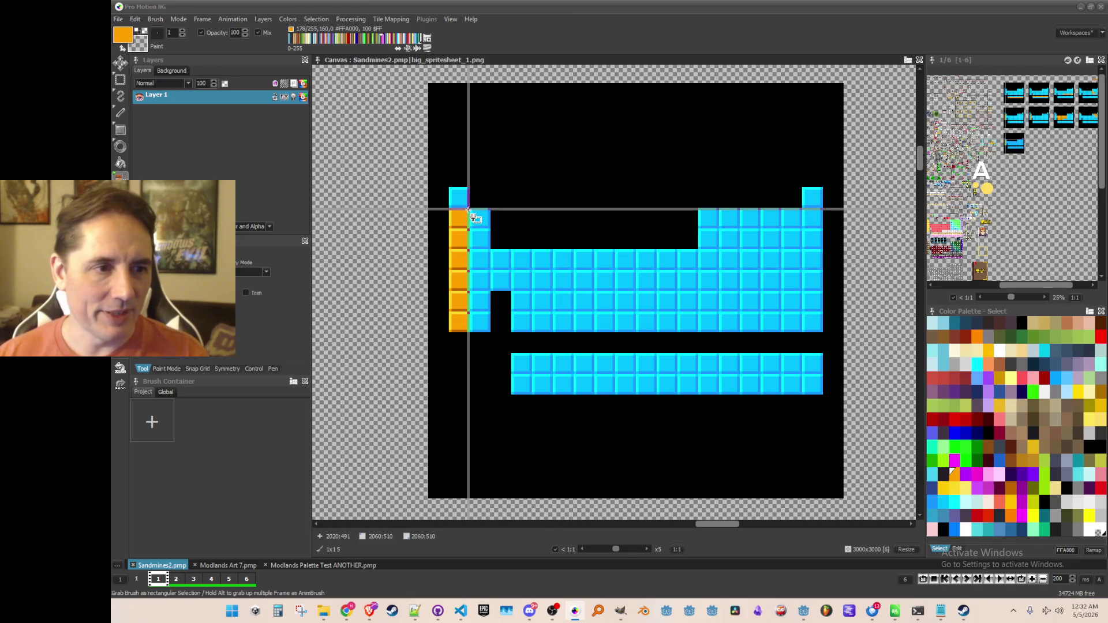
left_click_drag(471, 209, 489, 332)
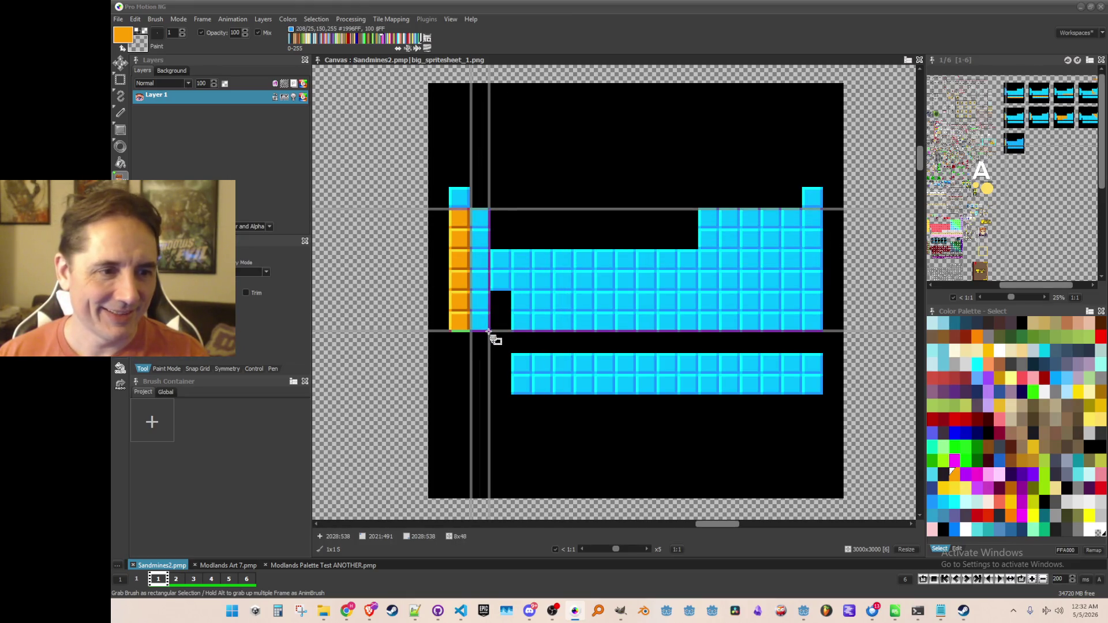
left_click(469, 332)
Step: Capture the whole all-cyan frame as a brush
scroll(517, 216, "down", 2)
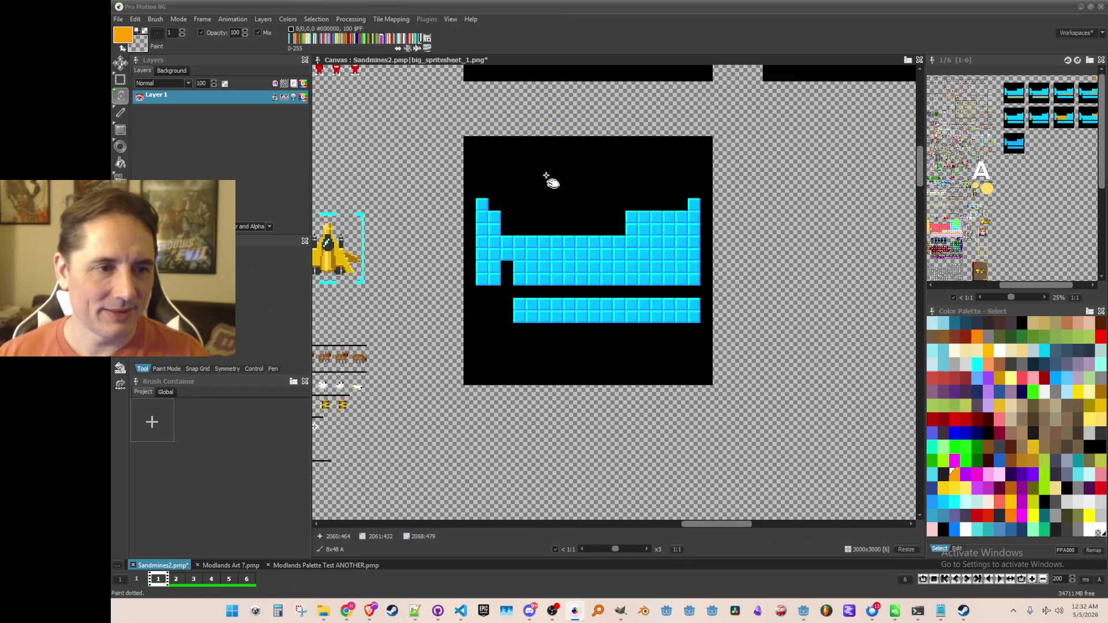
left_click_drag(450, 232, 726, 505)
scroll(726, 502, "down", 3)
scroll(703, 231, "up", 3)
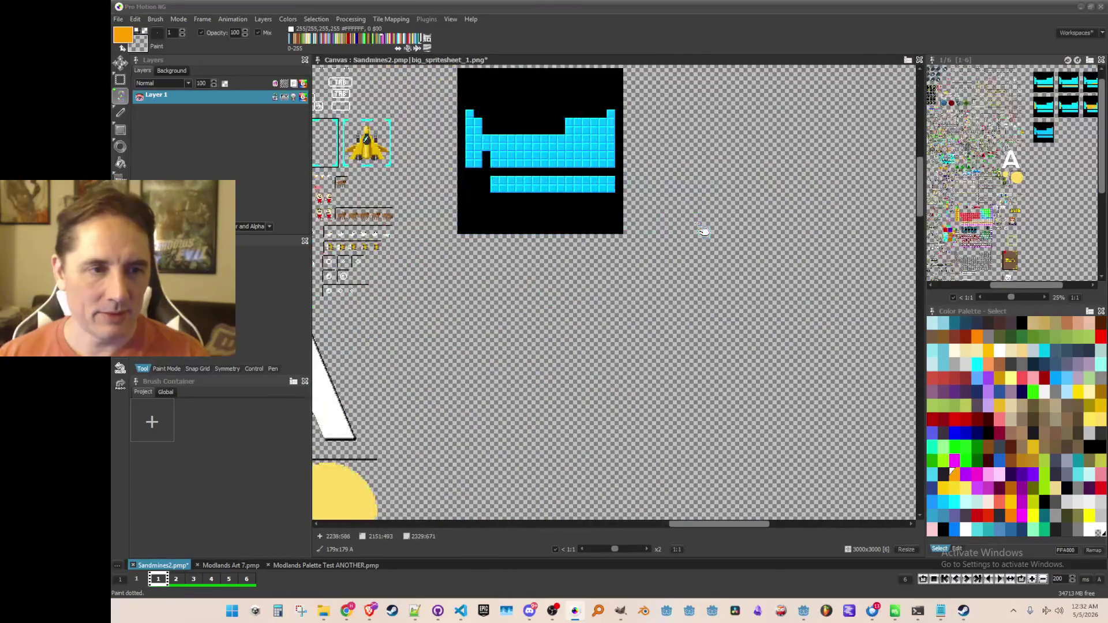
scroll(703, 230, "up", 3)
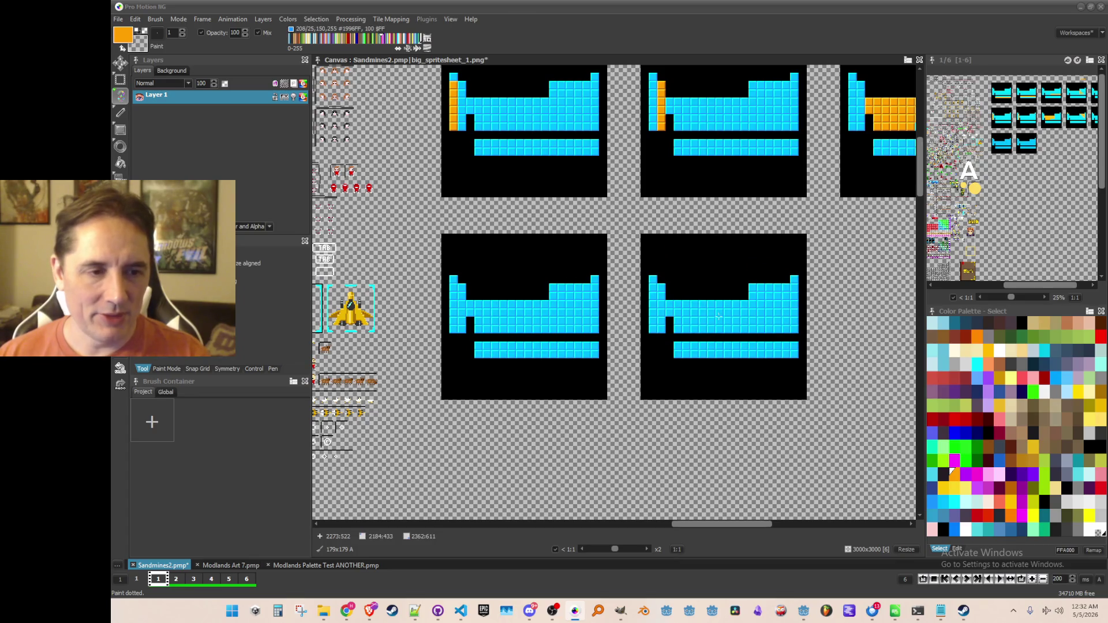
Step: Stamp two copies of the all-cyan frame into empty grid slots
scroll(645, 316, "down", 1)
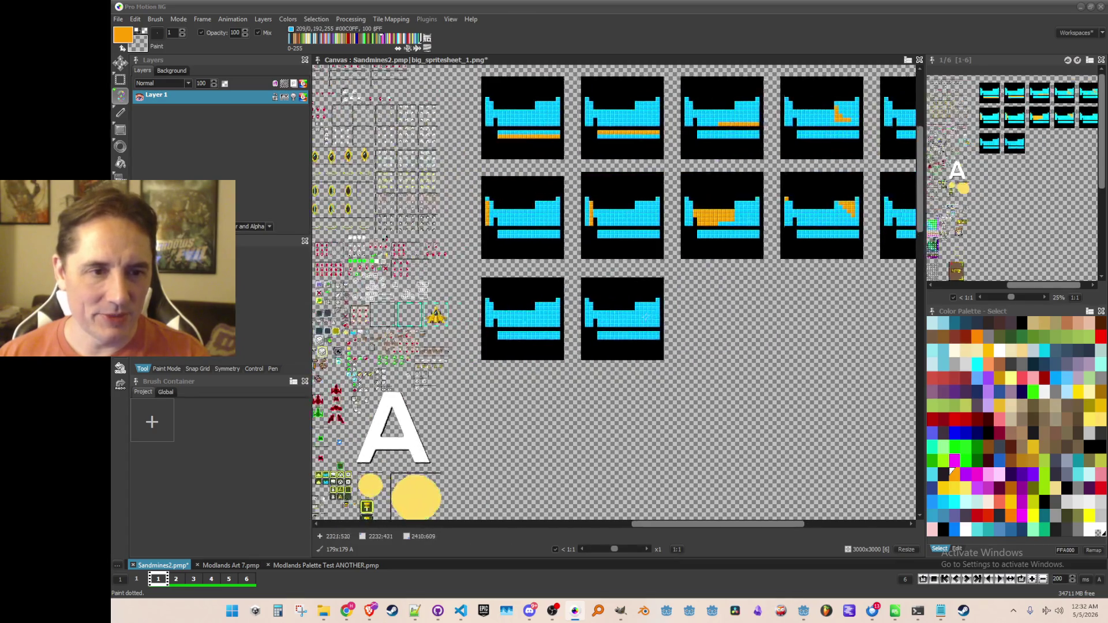
scroll(645, 317, "up", 1)
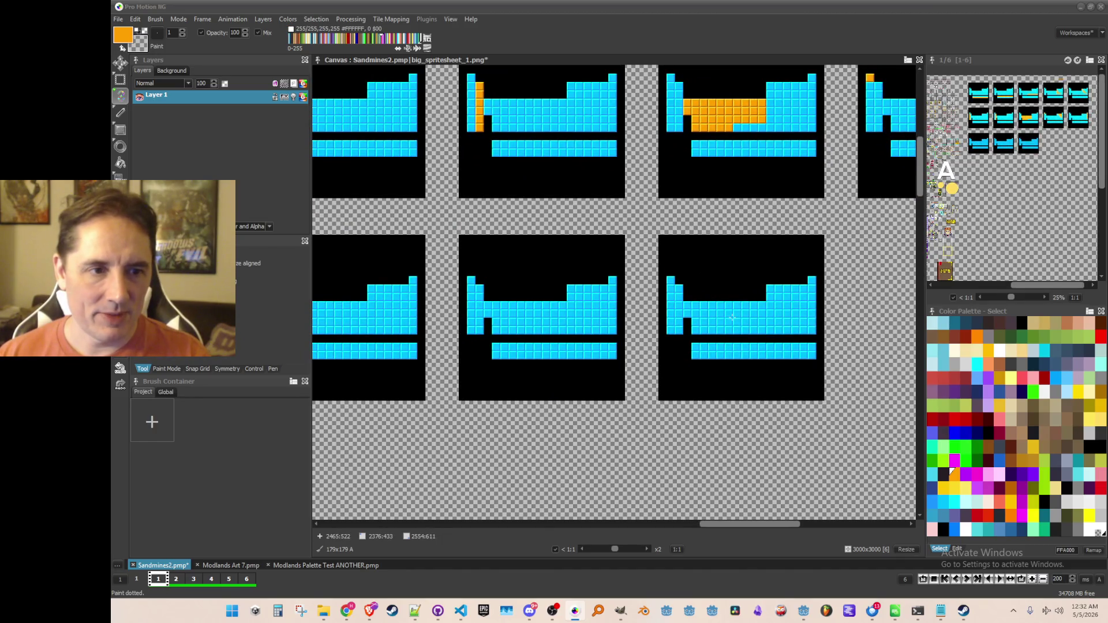
scroll(804, 329, "right", 2)
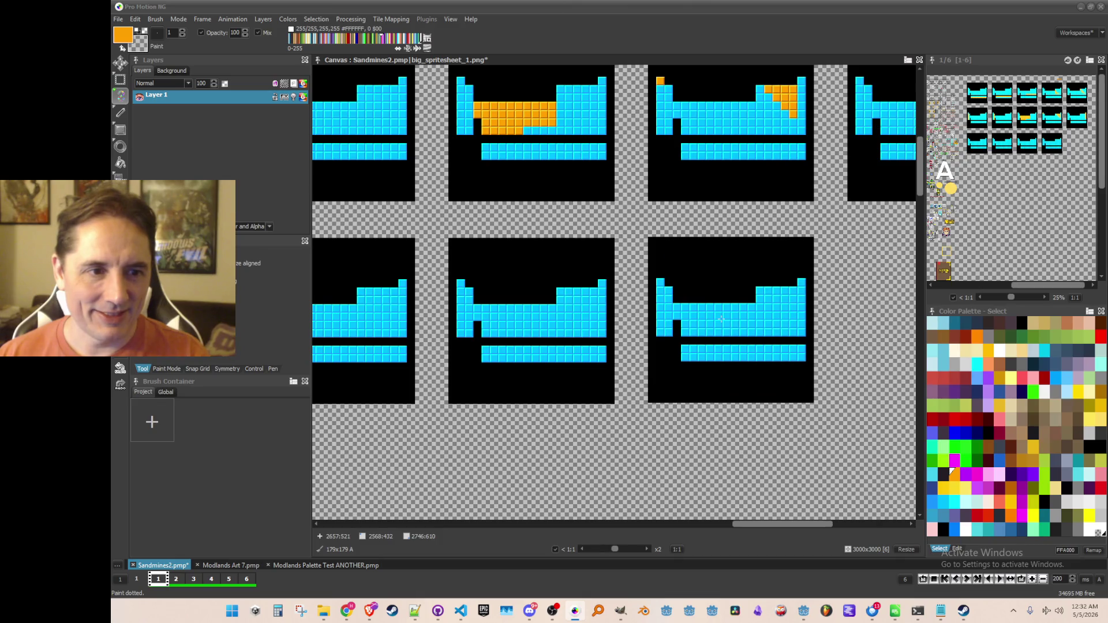
left_click(722, 319)
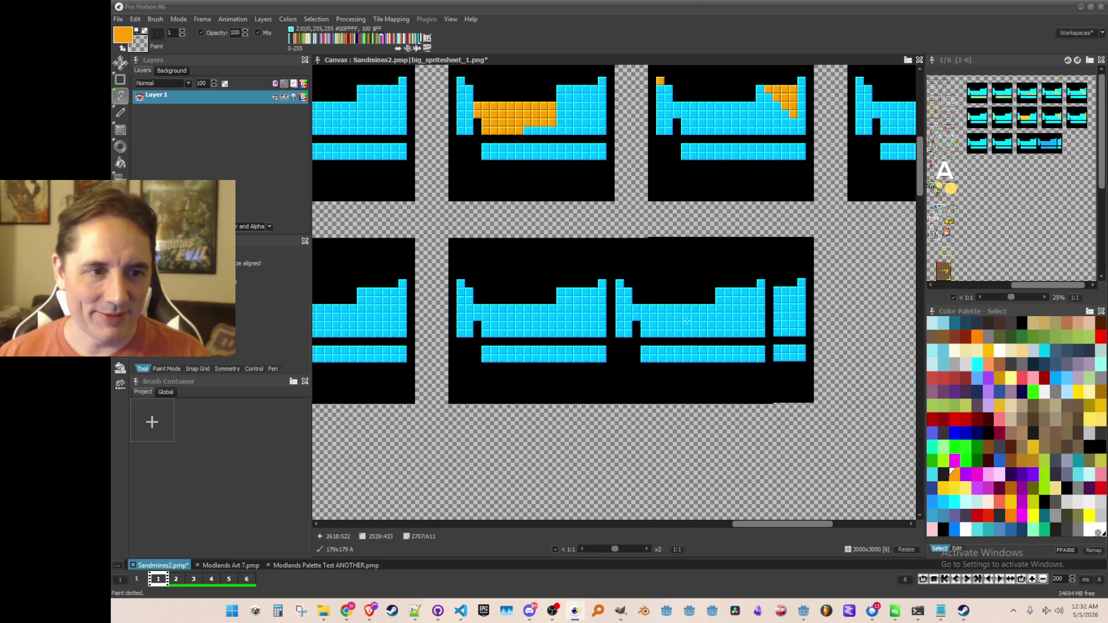
scroll(700, 322, "up", 2)
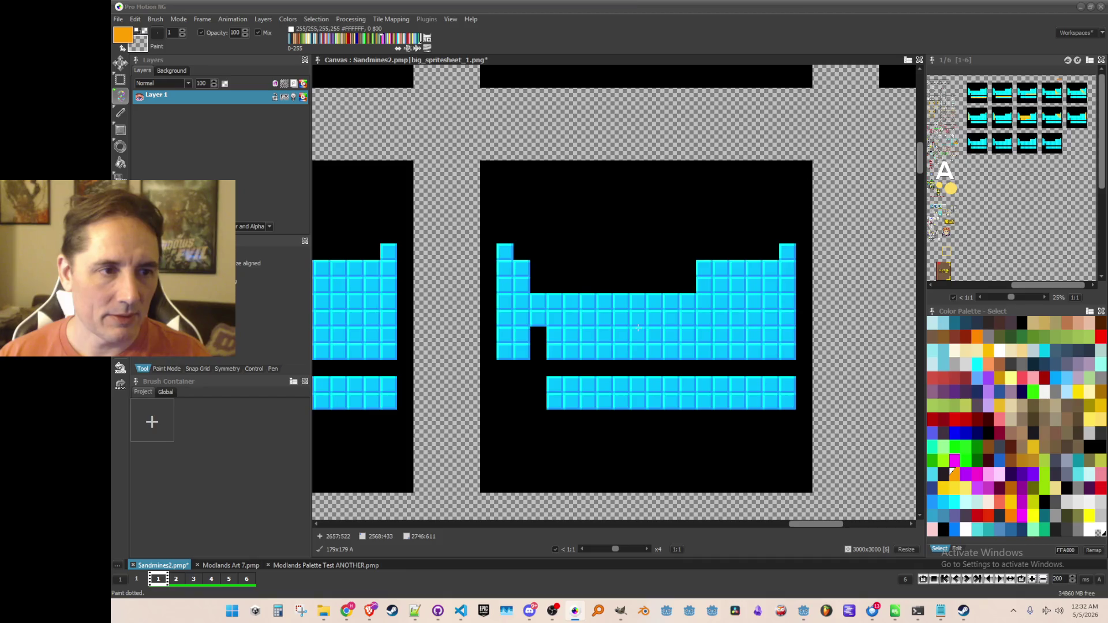
scroll(638, 258, "down", 1)
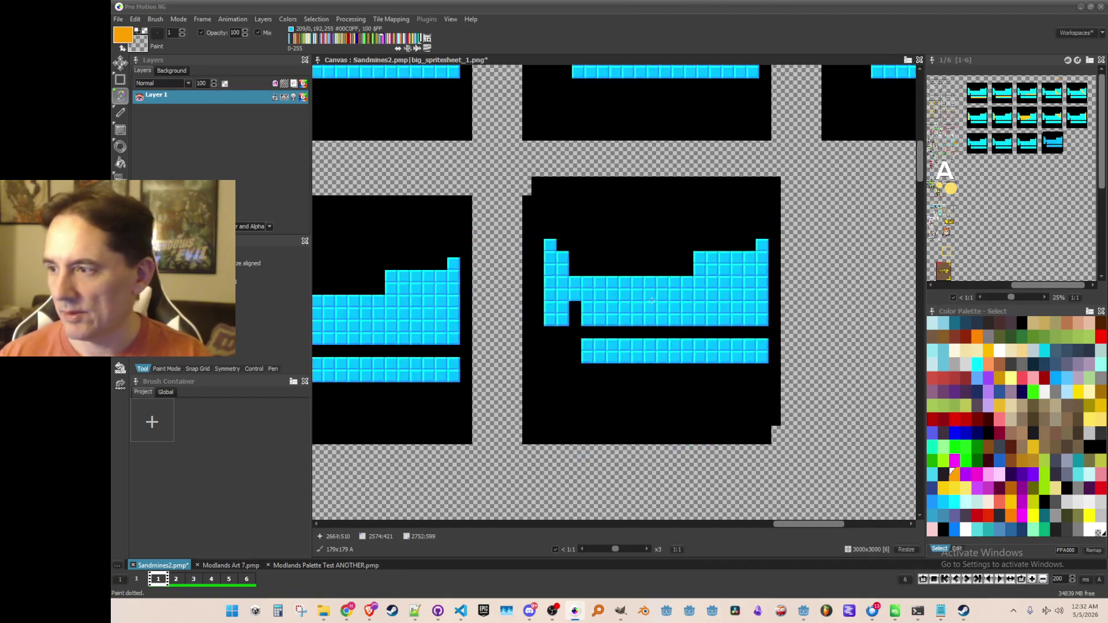
scroll(753, 372, "down", 1)
scroll(753, 372, "down", 2)
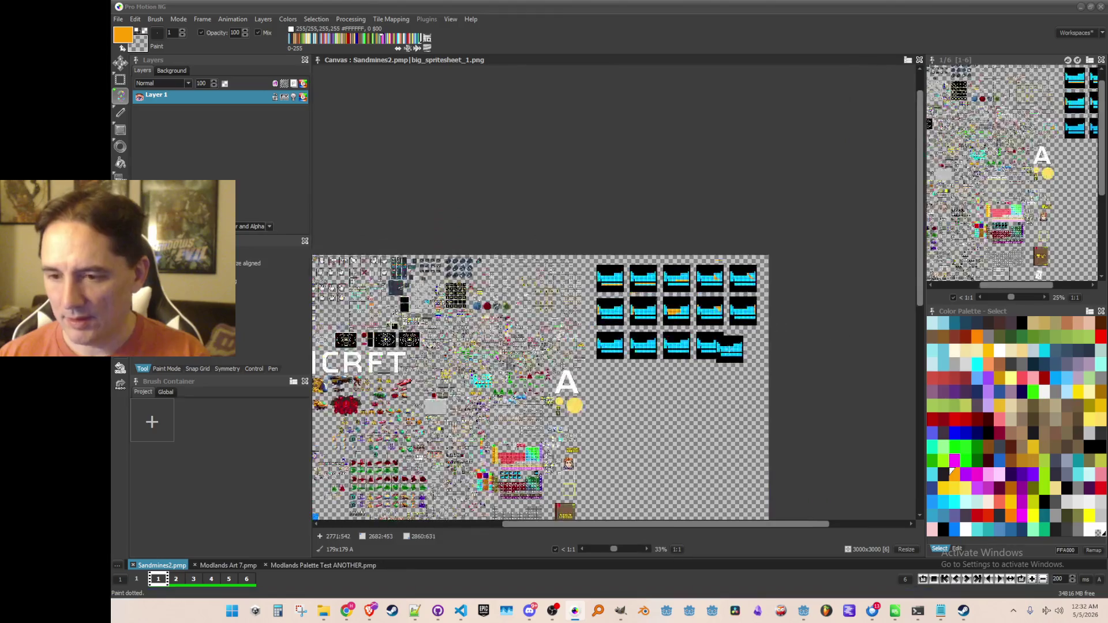
scroll(772, 359, "up", 2)
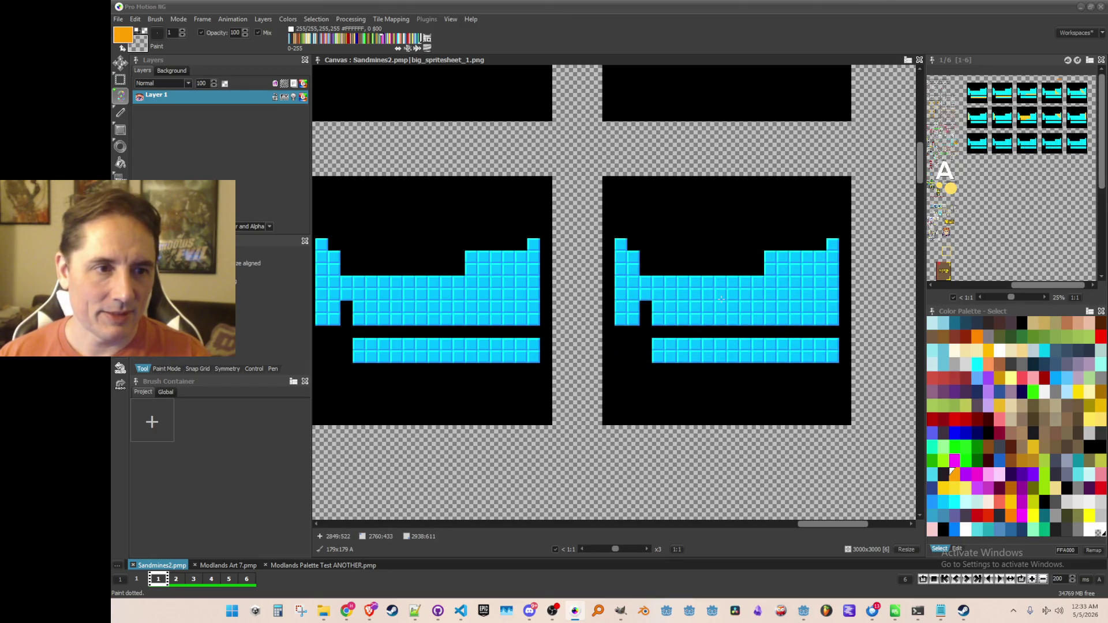
left_click(720, 298)
Step: Stamp two more all-cyan frame copies beside the existing frames and save the sprite sheet
scroll(634, 370, "down", 2)
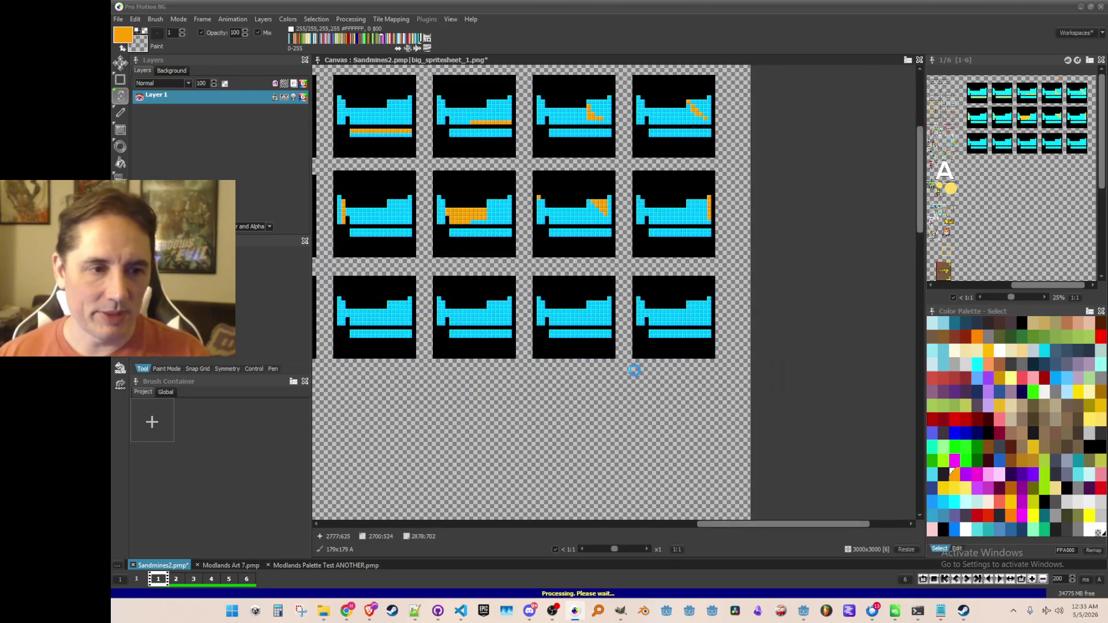
scroll(634, 370, "down", 2)
scroll(634, 346, "up", 3)
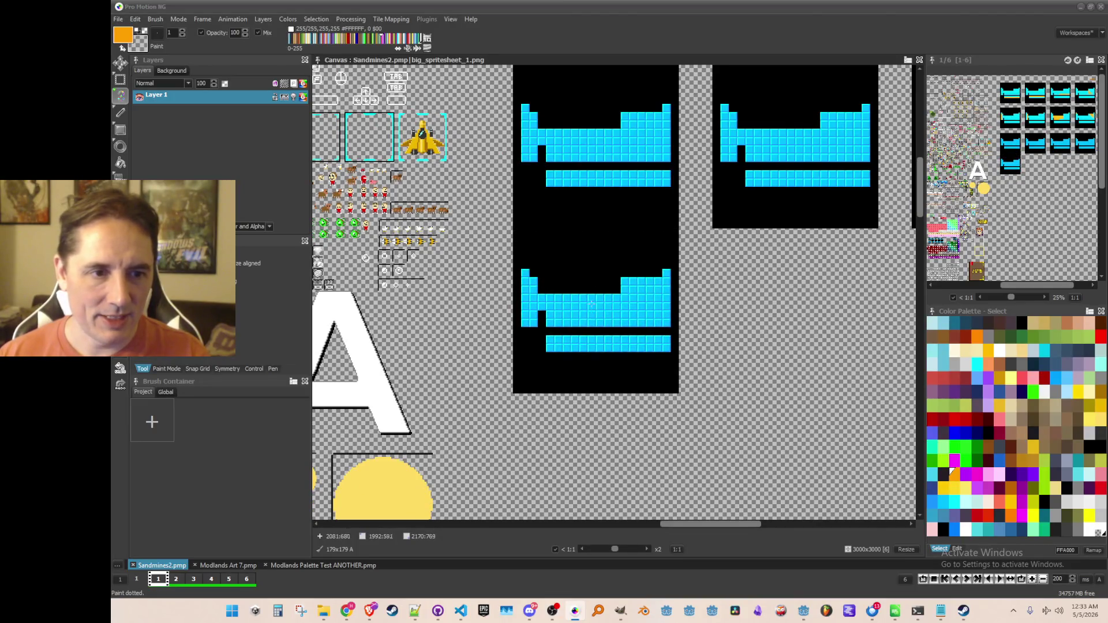
left_click(590, 345)
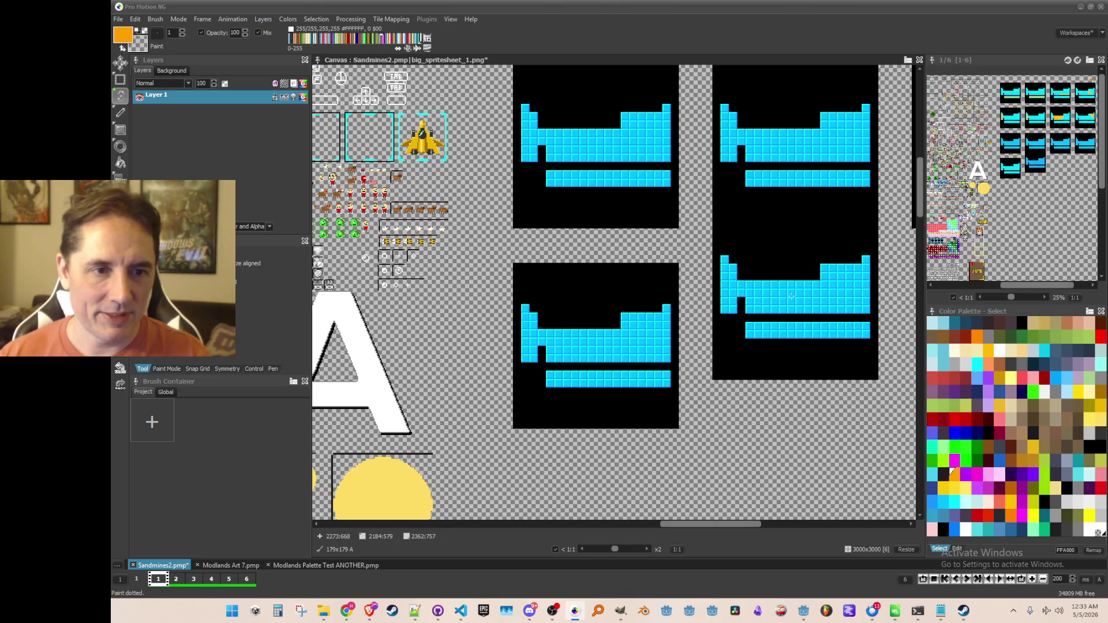
left_click(792, 345)
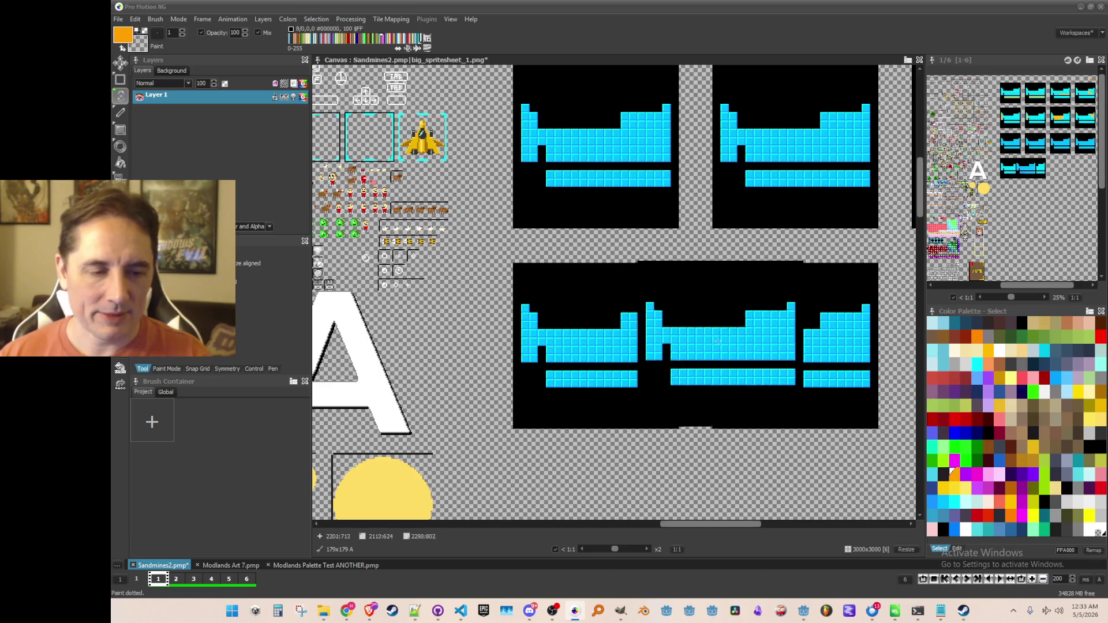
scroll(773, 284, "down", 1)
scroll(761, 285, "down", 1)
key("ctrl+s")
scroll(622, 267, "up", 3)
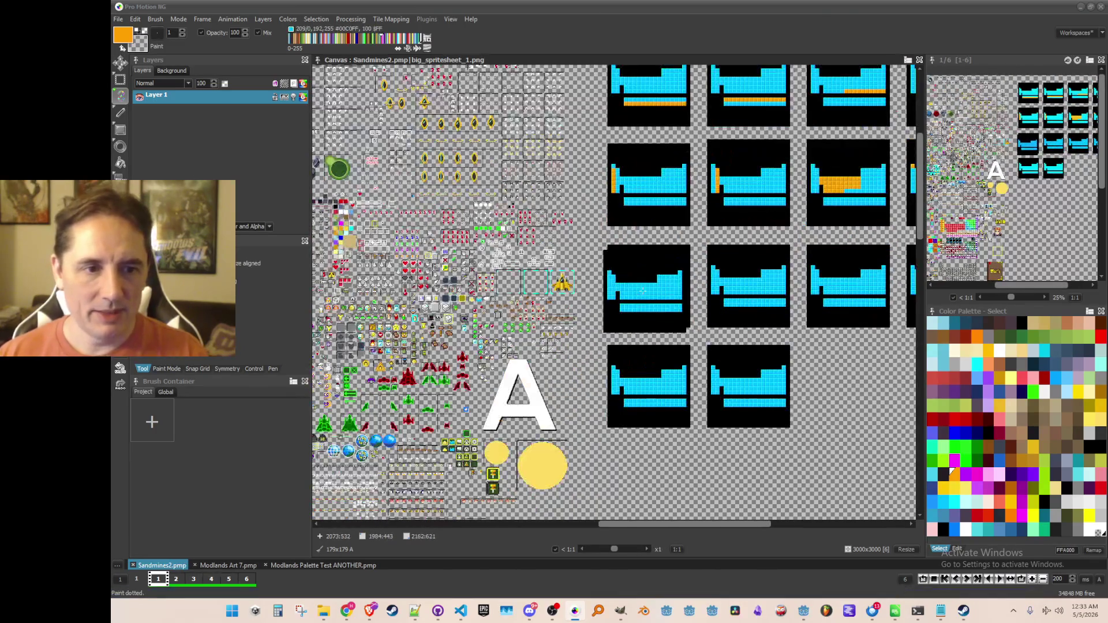
key("comma")
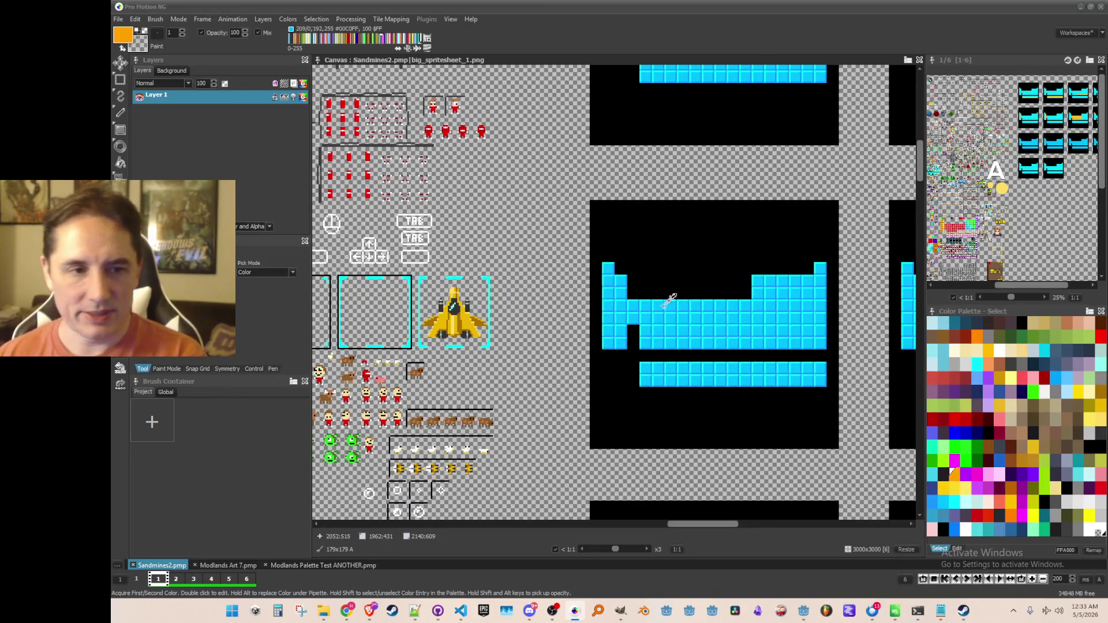
Step: Stamp two single orange blocks onto the empty canvas, then choose red as the drawing colour
scroll(622, 248, "up", 2)
key("b")
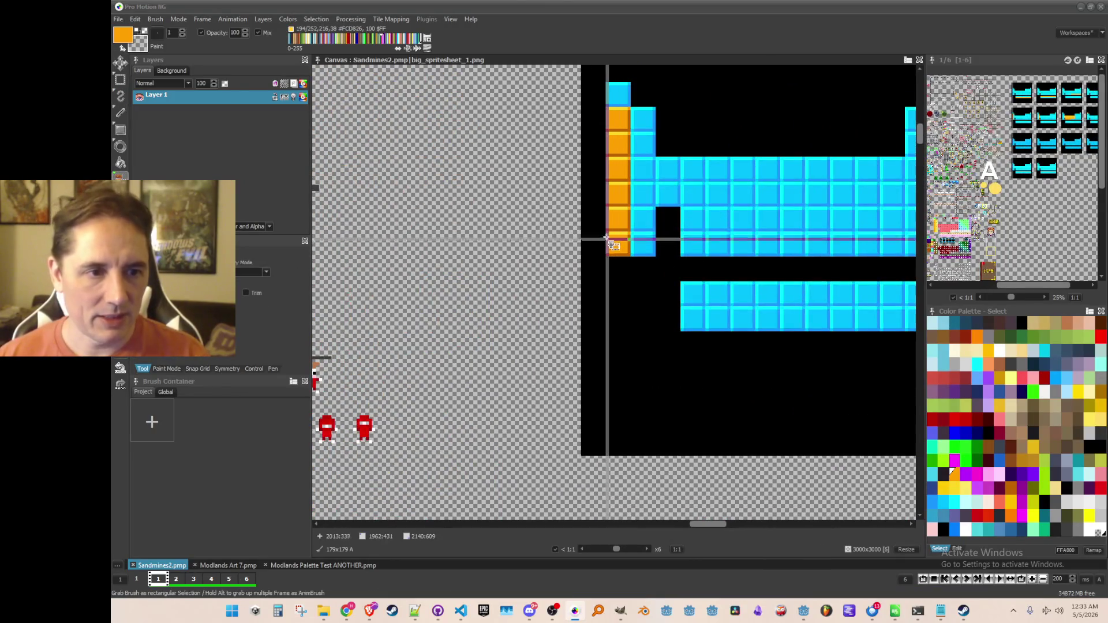
scroll(624, 249, "down", 2)
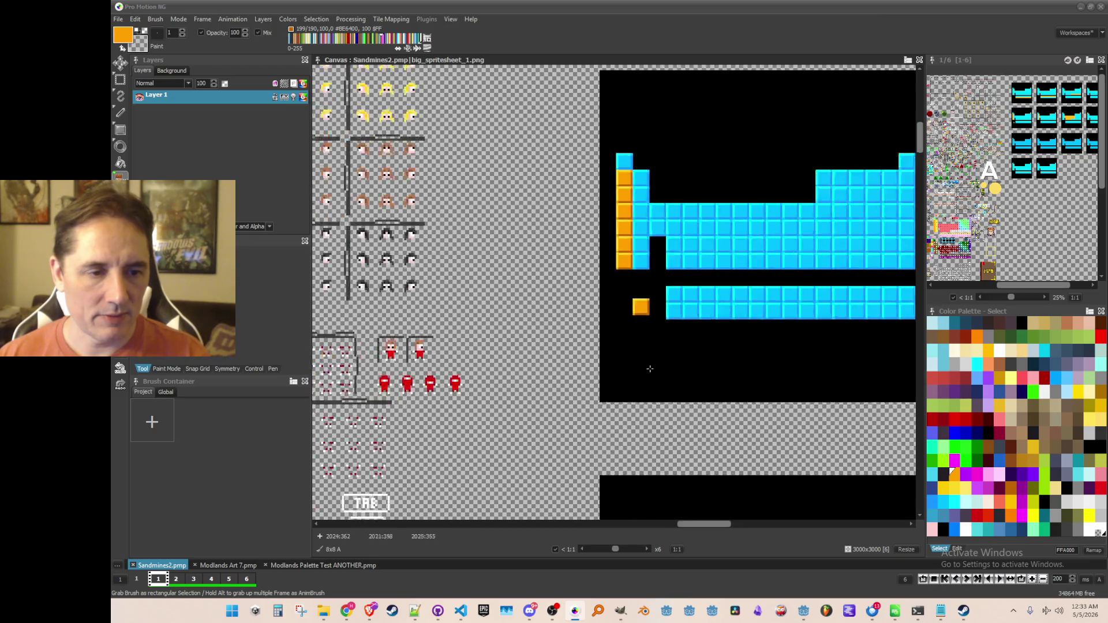
scroll(651, 221, "up", 1)
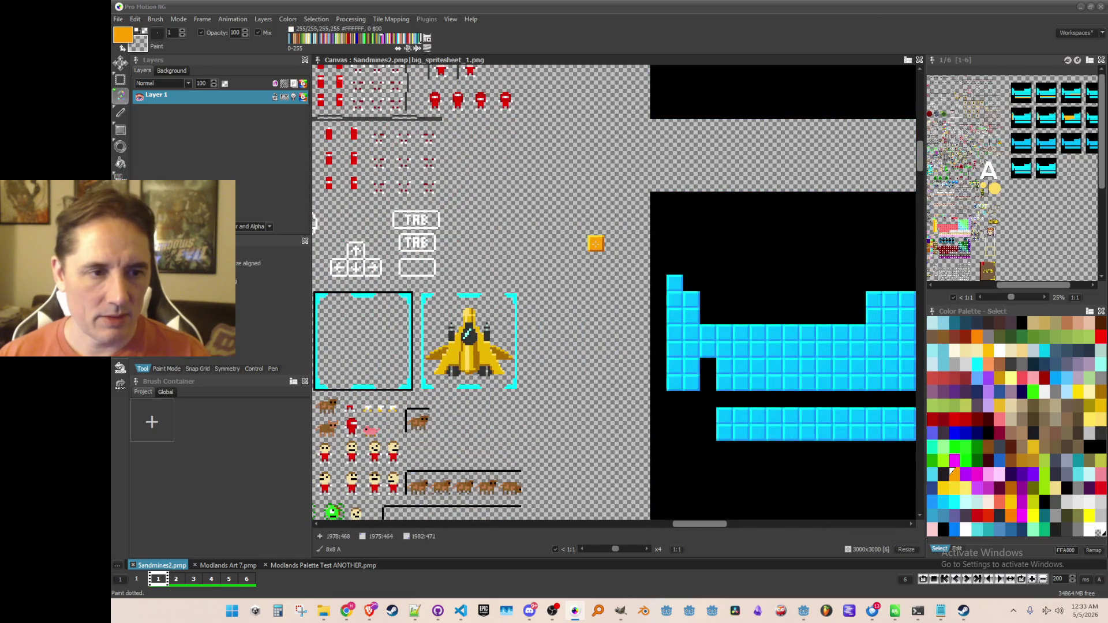
left_click(595, 243)
scroll(610, 271, "up", 1)
scroll(622, 281, "up", 3)
left_click(621, 282)
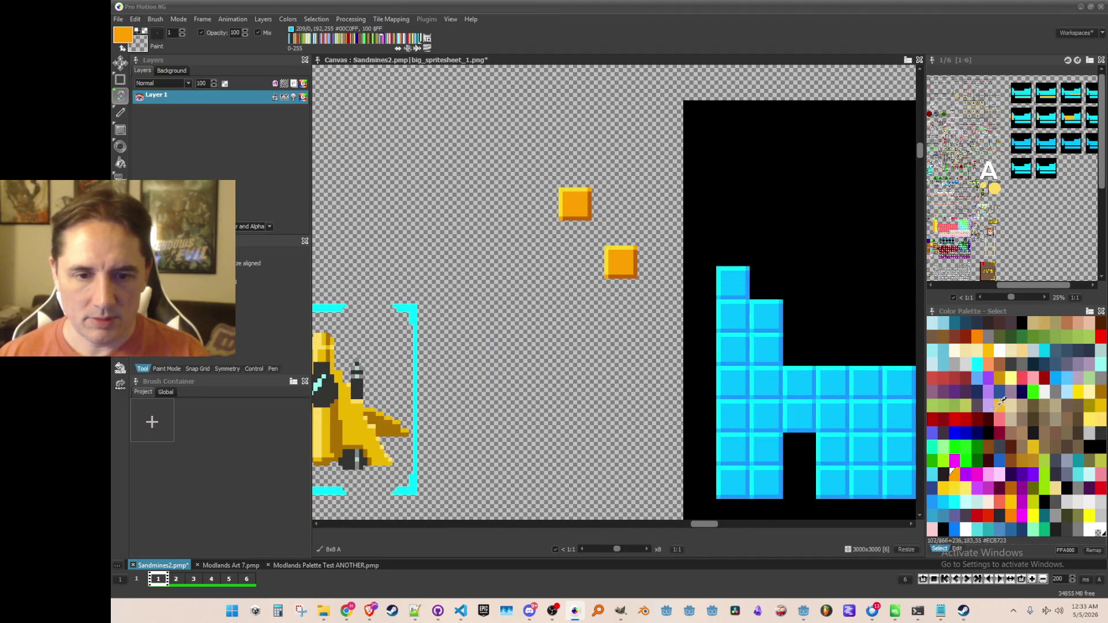
left_click(1023, 374)
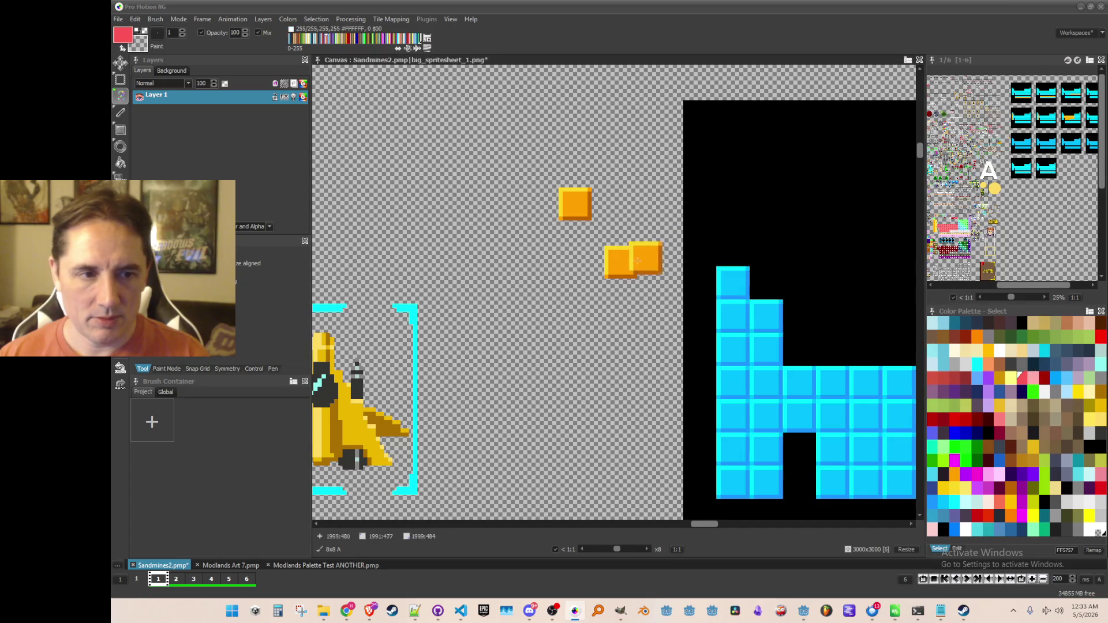
Step: Flood-fill the spare block's edge shading and interior with red, trying shades BA0404 and CC0202
scroll(638, 262, "up", 2)
key("f")
left_click_drag(661, 286, 578, 279)
left_click(565, 283)
left_click(1033, 376)
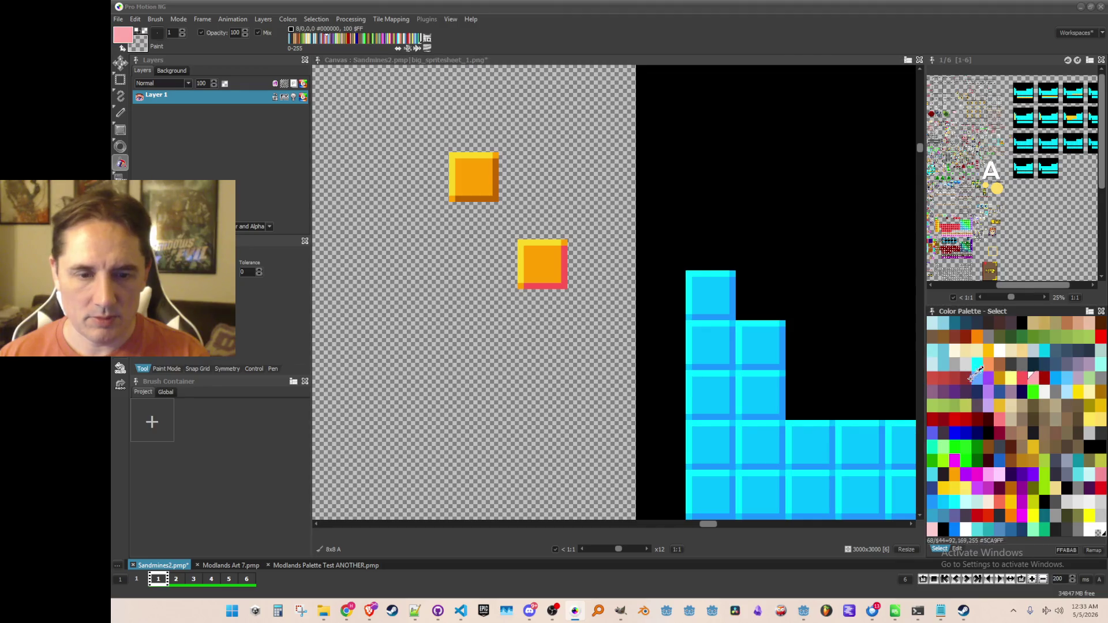
left_click(944, 414)
left_click(565, 282)
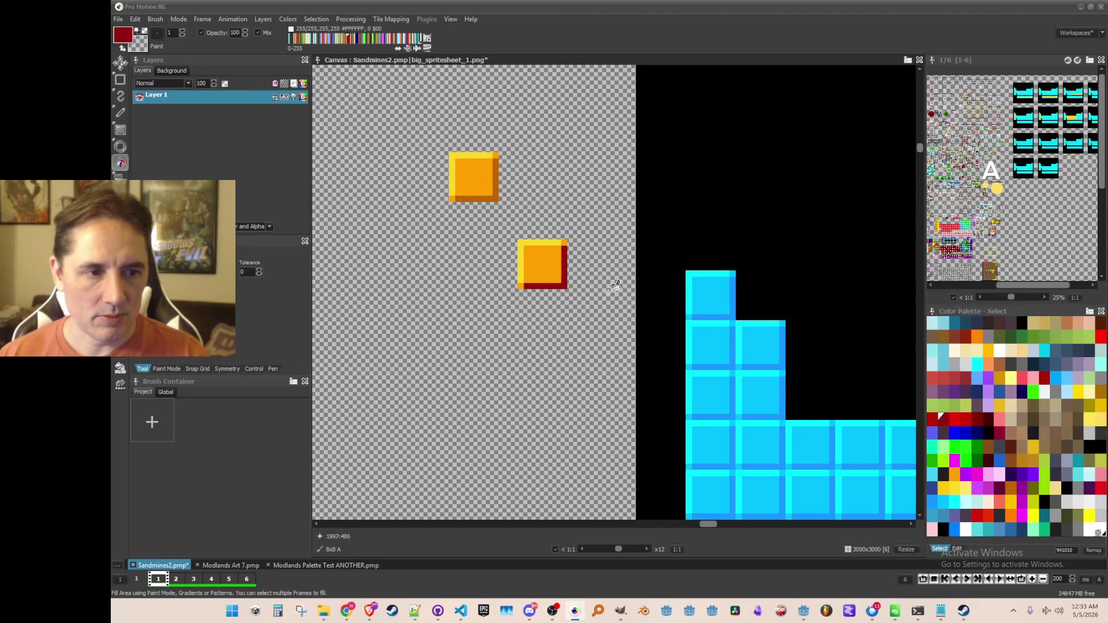
left_click(937, 416)
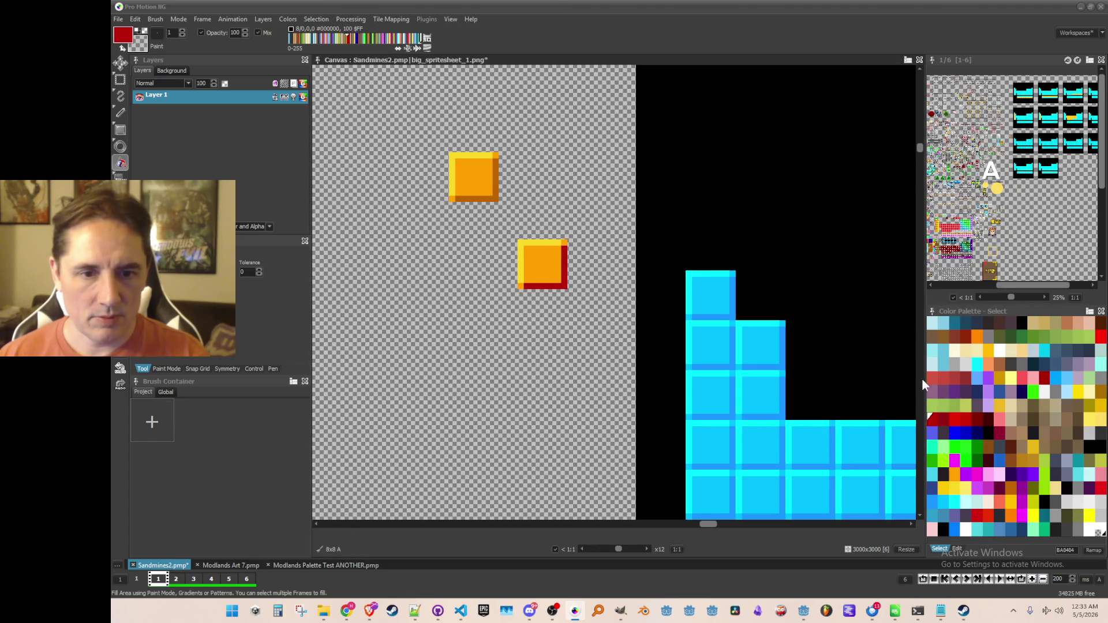
left_click(961, 415)
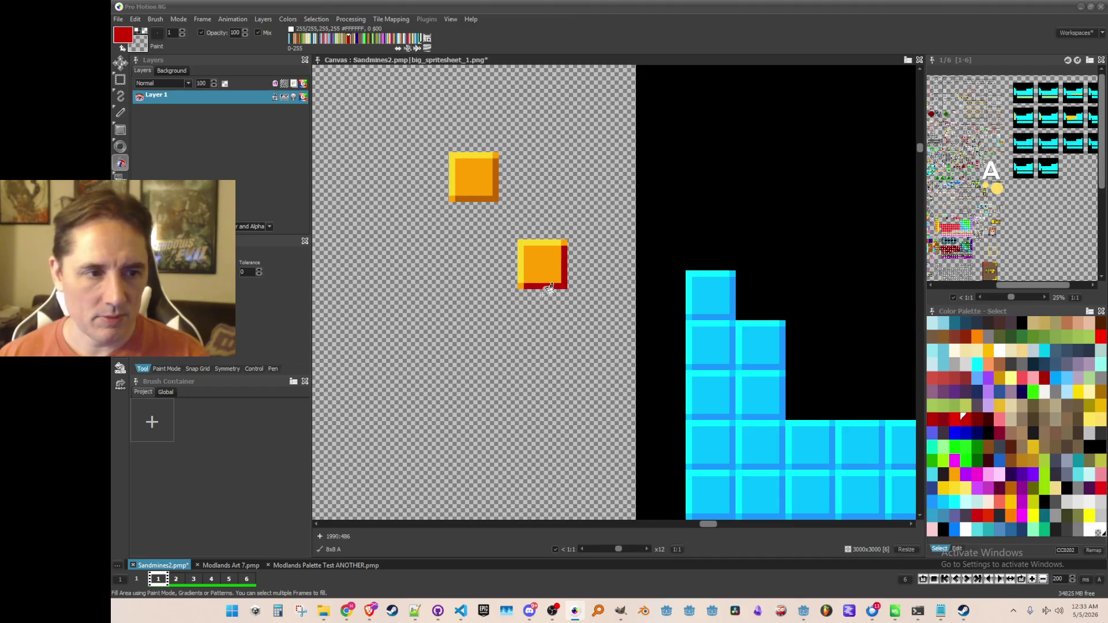
left_click(534, 263)
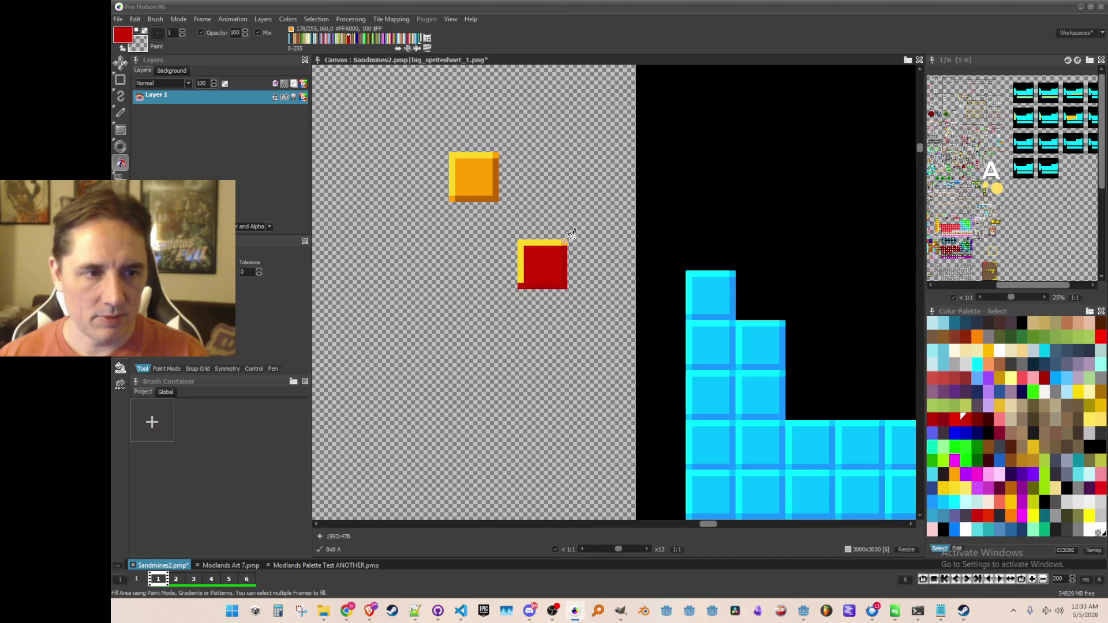
left_click(952, 415)
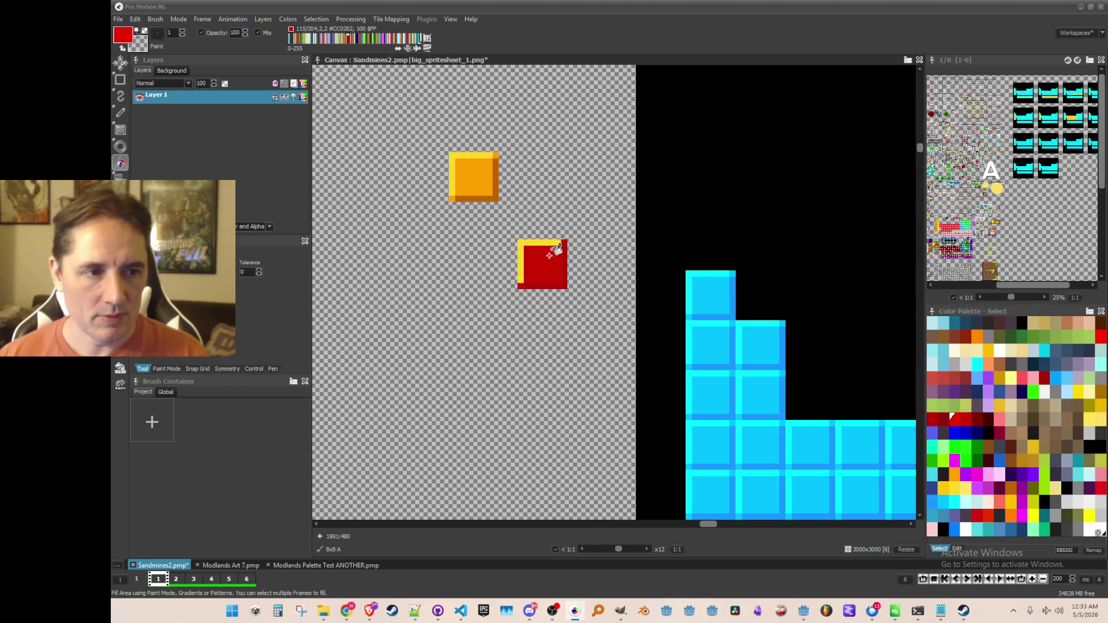
Step: Capture the red block as a brush and stamp it atop the left cyan column
key("b")
left_click_drag(519, 239, 567, 288)
key("b")
left_click_drag(521, 242, 564, 284)
left_click(736, 320)
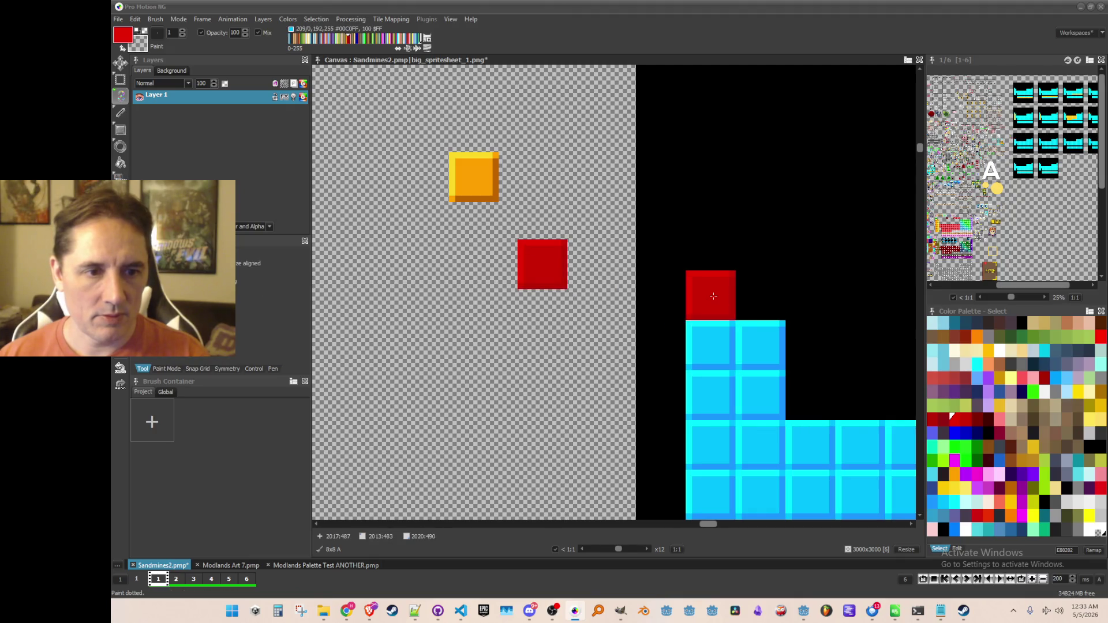
Step: Stamp the red block atop the right cyan column and save the sprite sheet
scroll(736, 319, "down", 3)
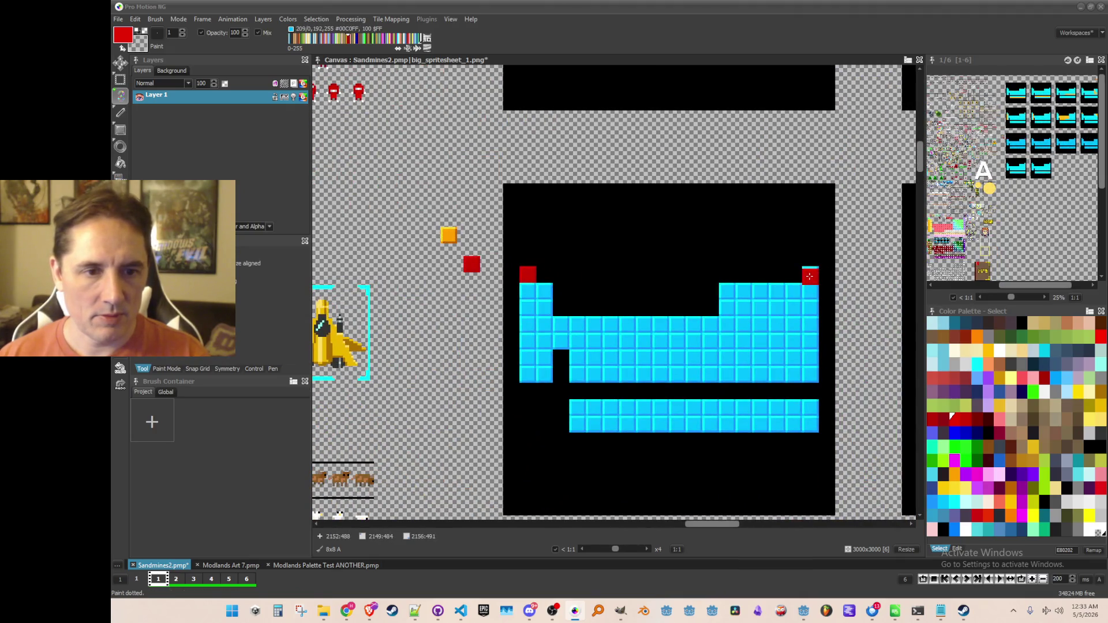
left_click(810, 274)
scroll(809, 316, "down", 1)
key("ctrl+s")
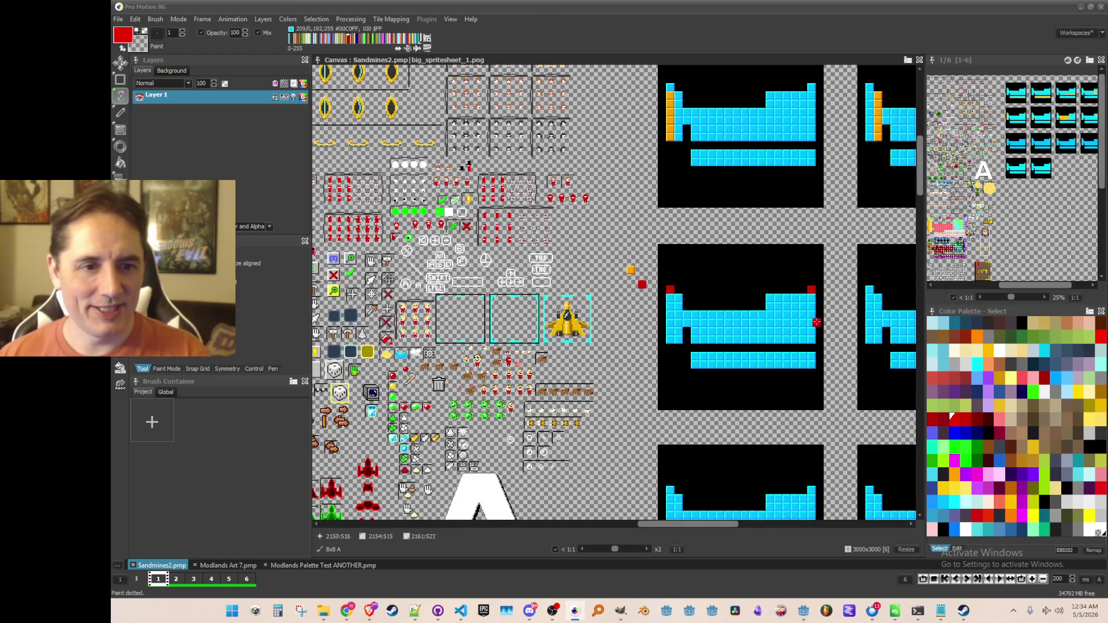
scroll(817, 322, "down", 1)
scroll(693, 272, "up", 4)
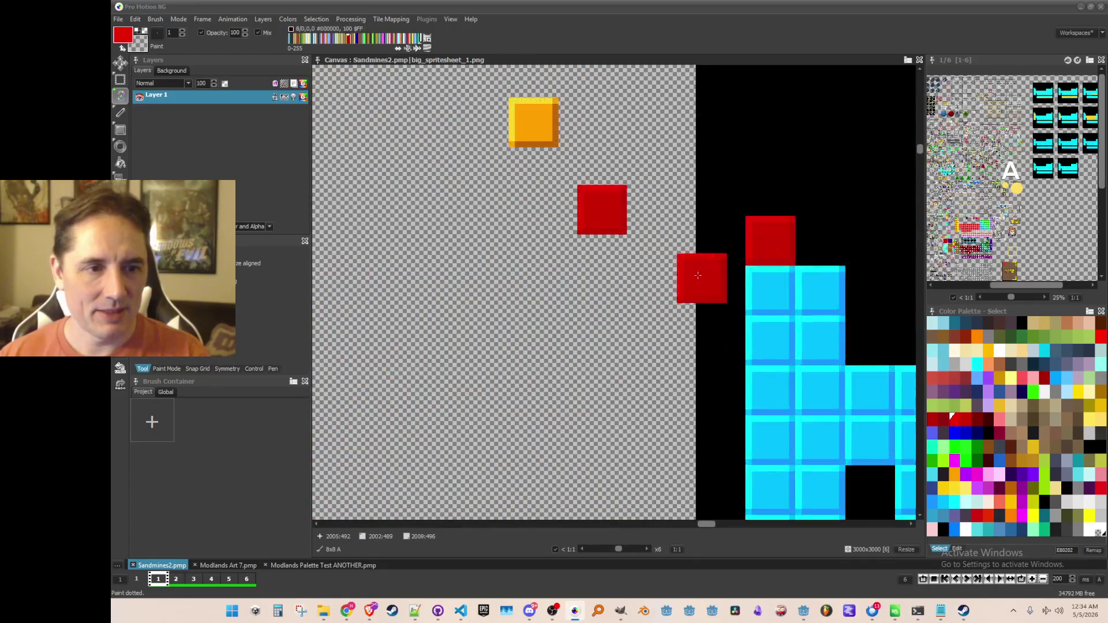
scroll(620, 231, "up", 1)
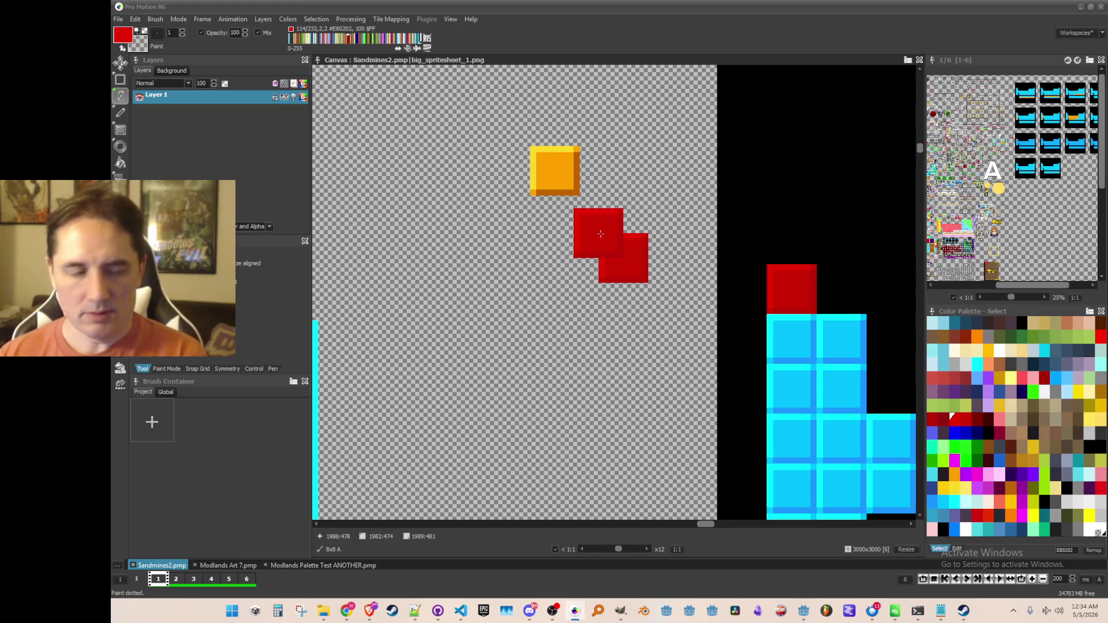
scroll(601, 233, "up", 1)
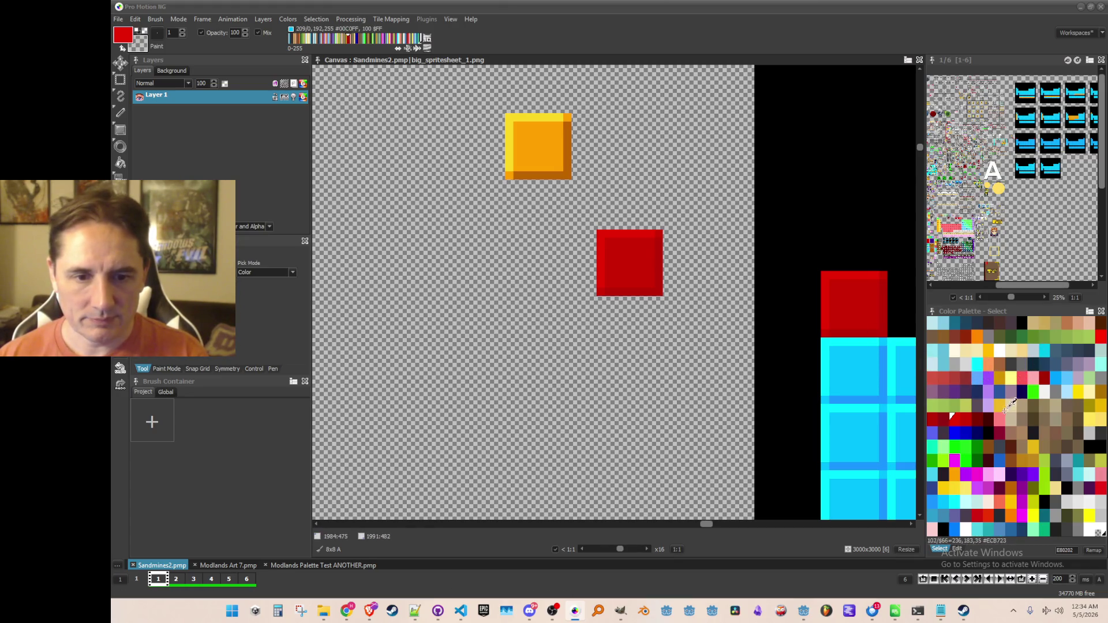
Step: Flood-fill the red block's top and left edges with light red #FF5757
left_click(1022, 378)
key("f")
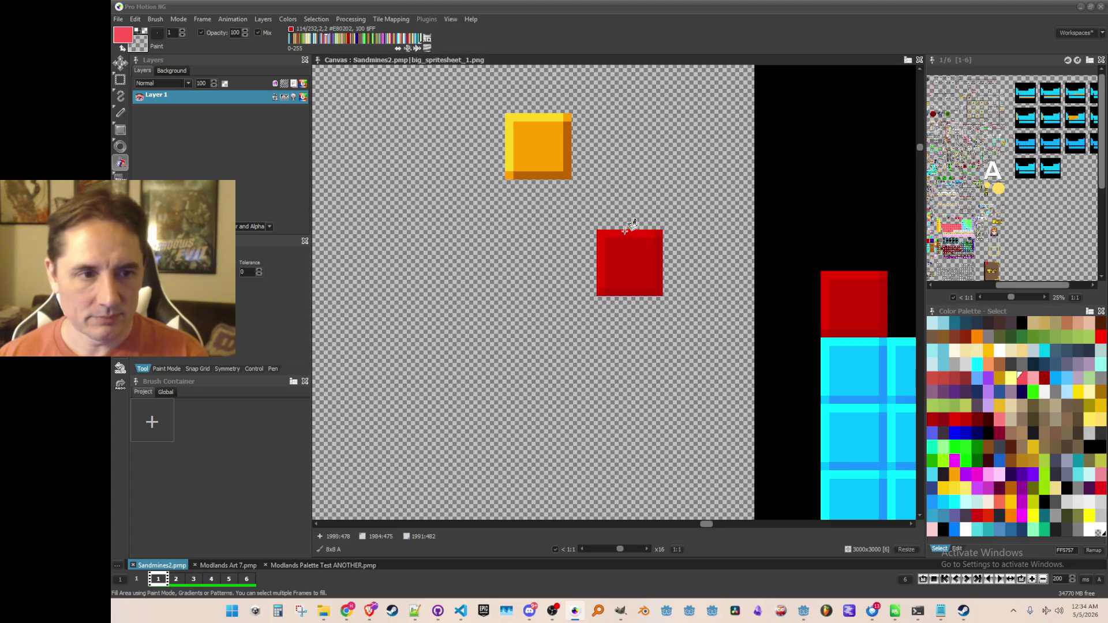
left_click(631, 231)
key("comma")
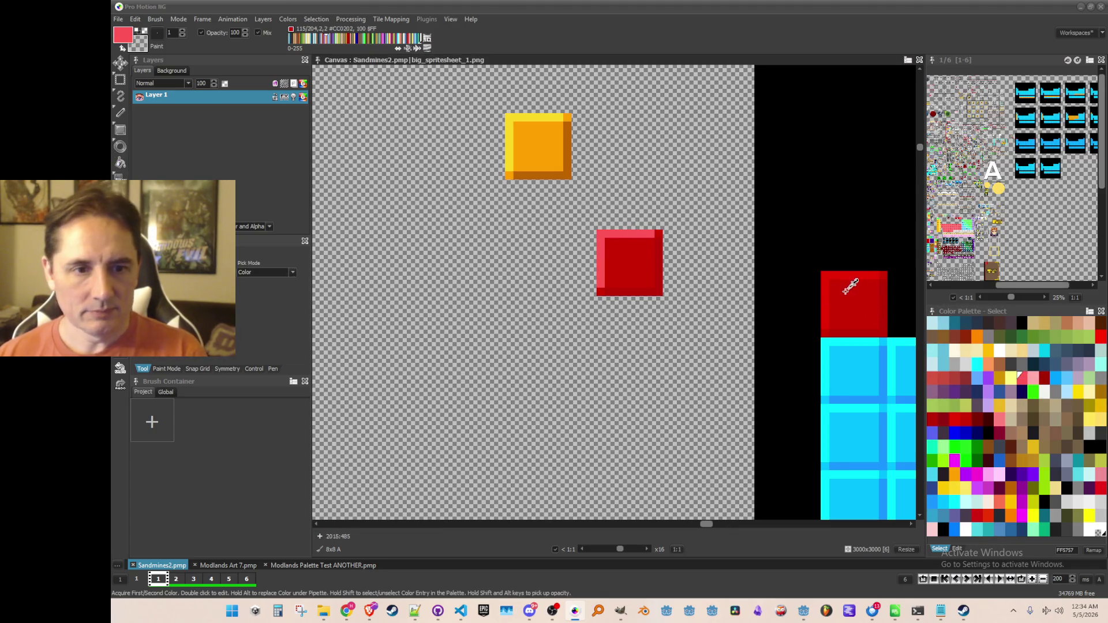
key("f")
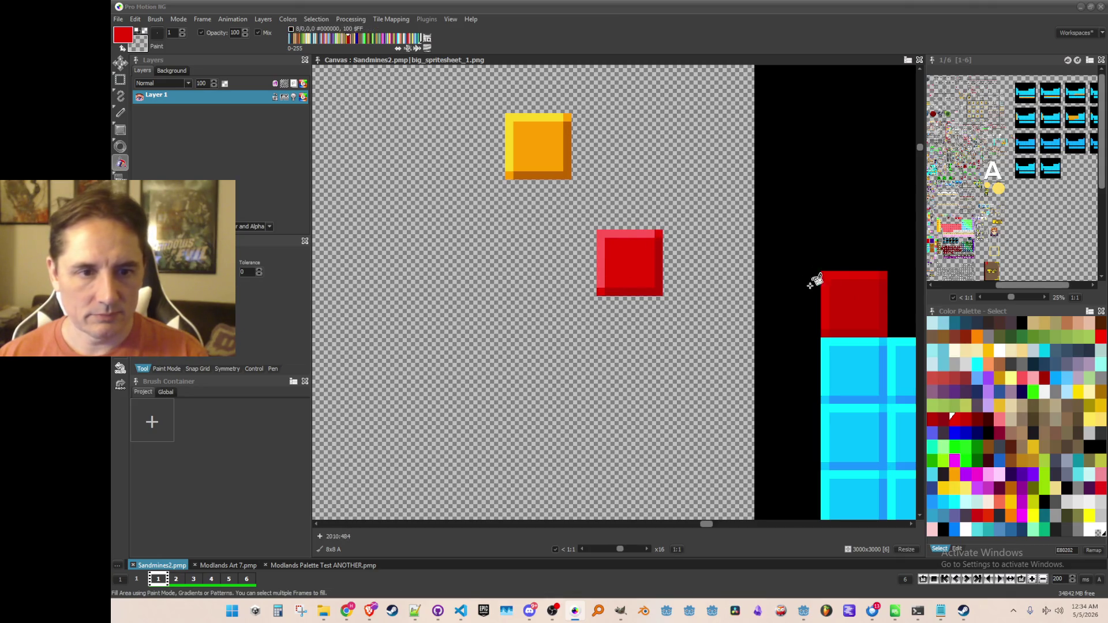
key("comma")
key("f")
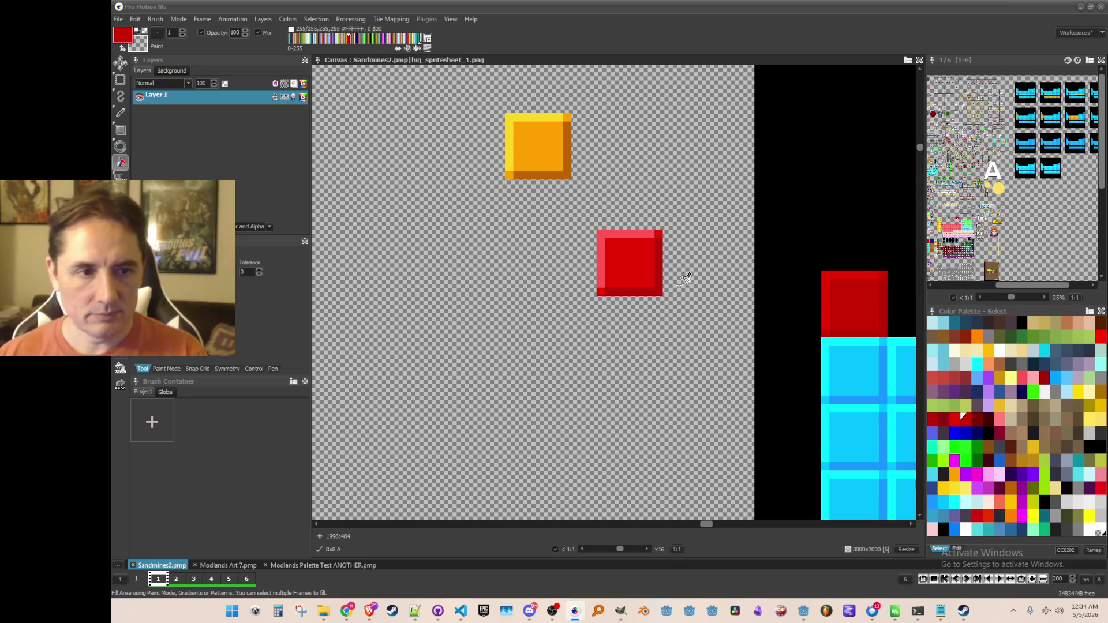
Step: Capture the shaded red block as a brush and stamp it onto a cyan column
key("b")
left_click_drag(598, 231, 659, 290)
left_click(854, 303)
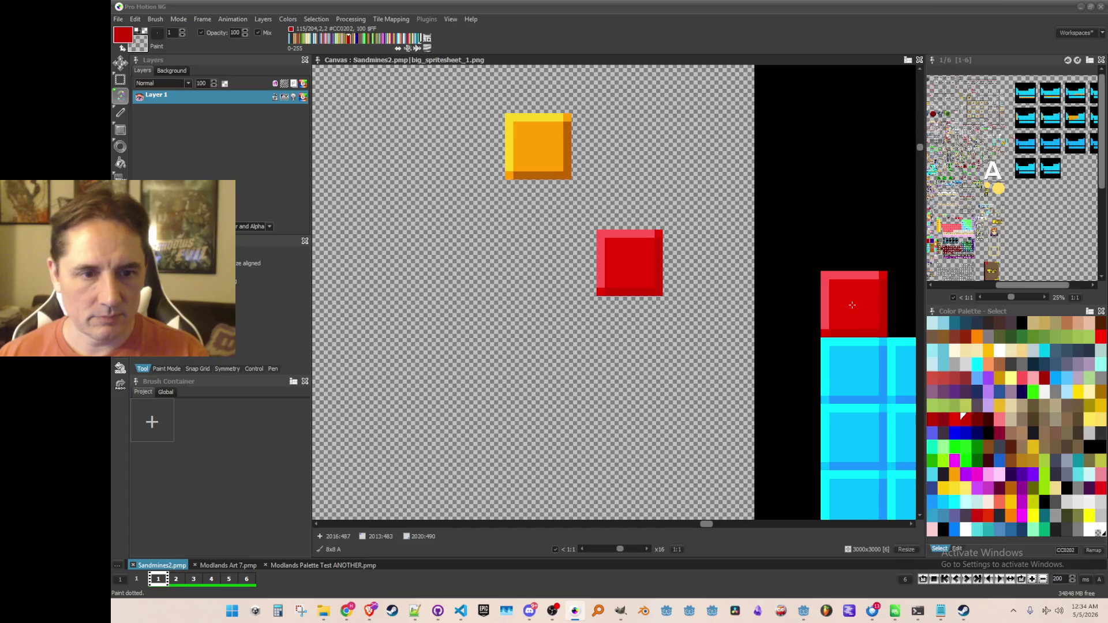
scroll(866, 323, "down", 3)
left_click_drag(867, 385, 515, 341)
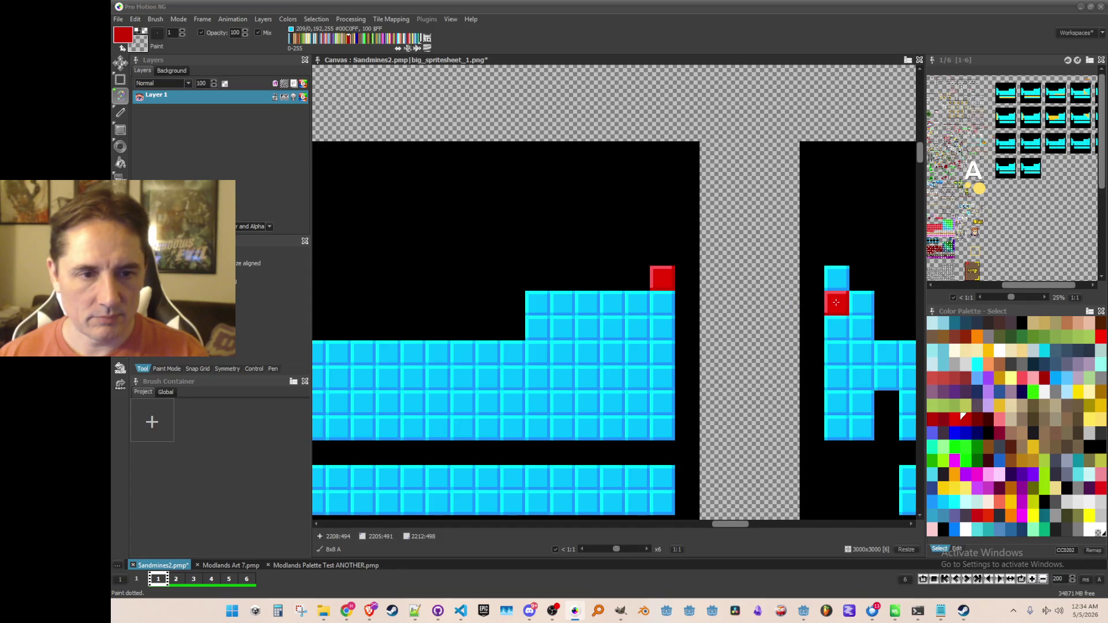
Step: Undo the stray red stamp and turn two cyan tiles red in the next line-clear frame
scroll(862, 304, "down", 2)
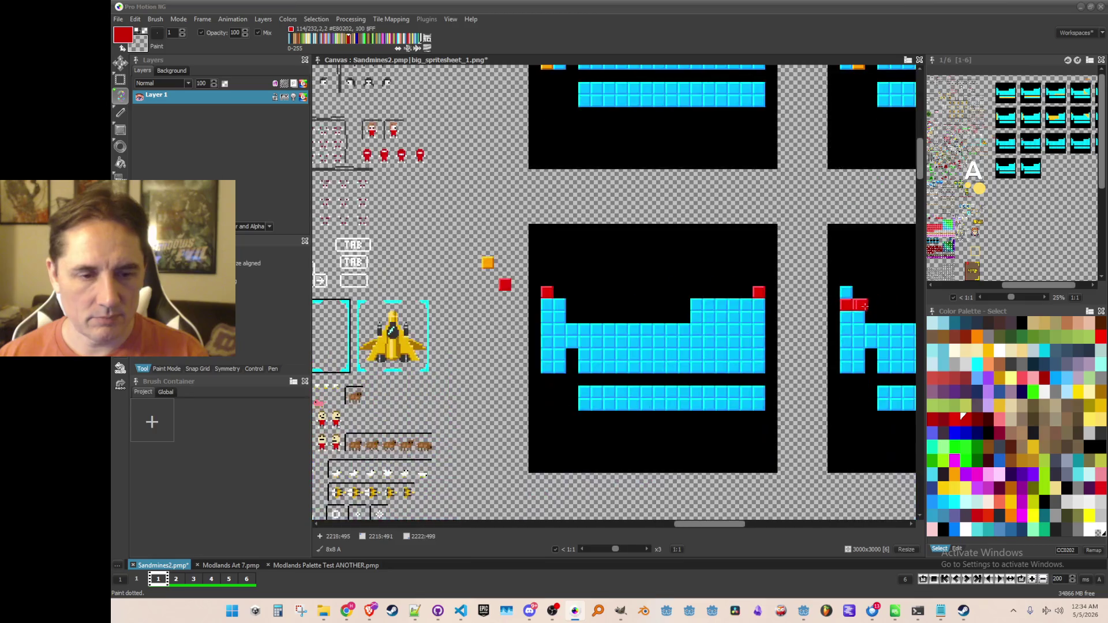
scroll(657, 275, "up", 2)
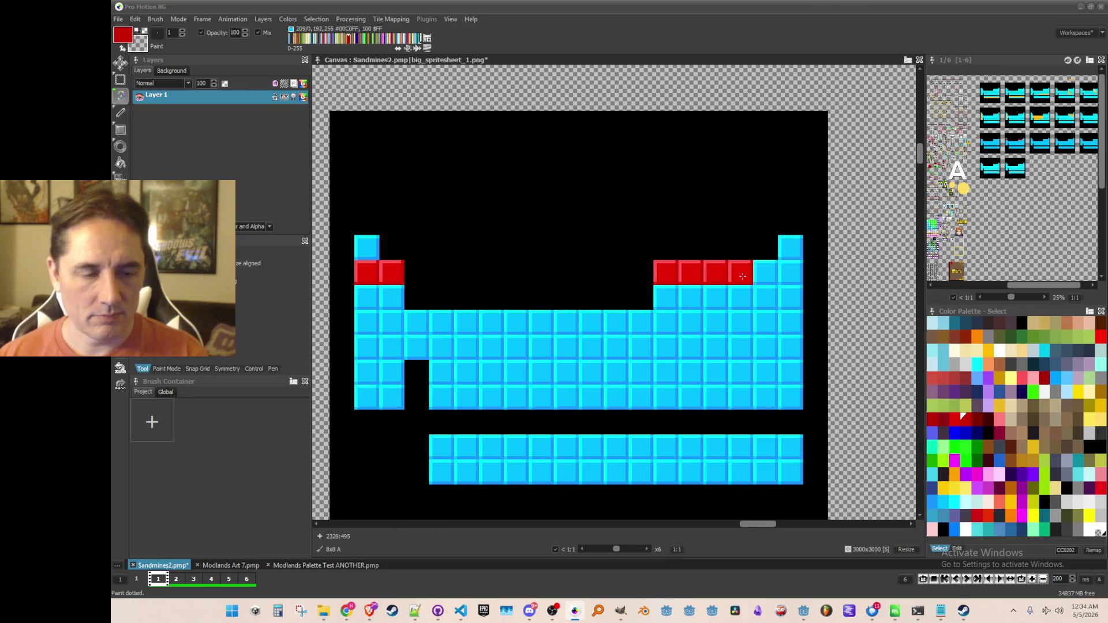
key("ctrl+z")
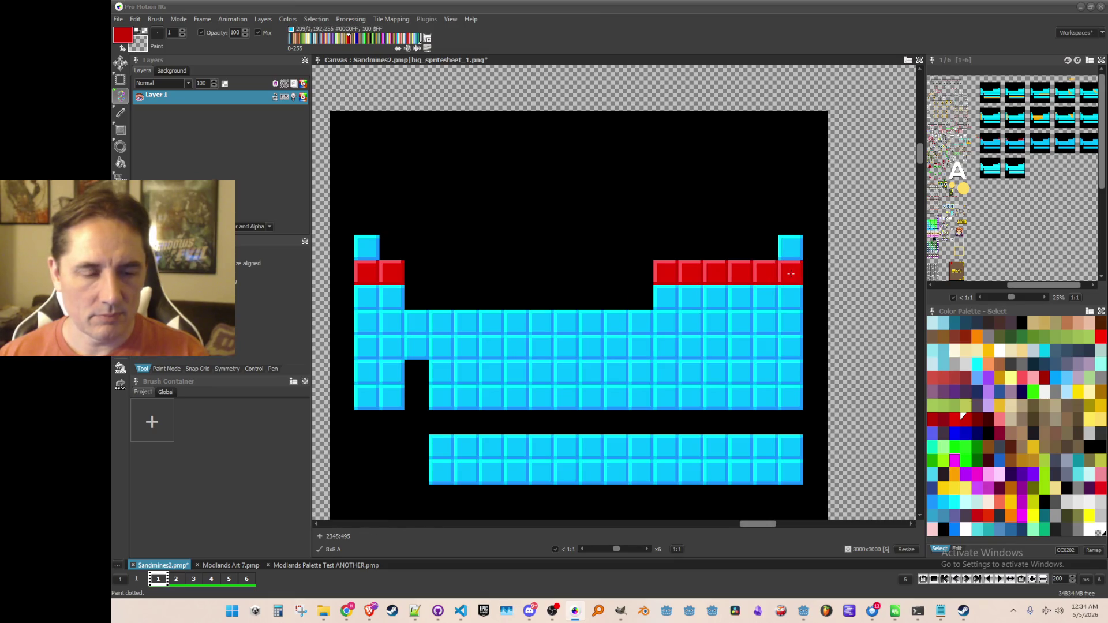
scroll(791, 273, "down", 5)
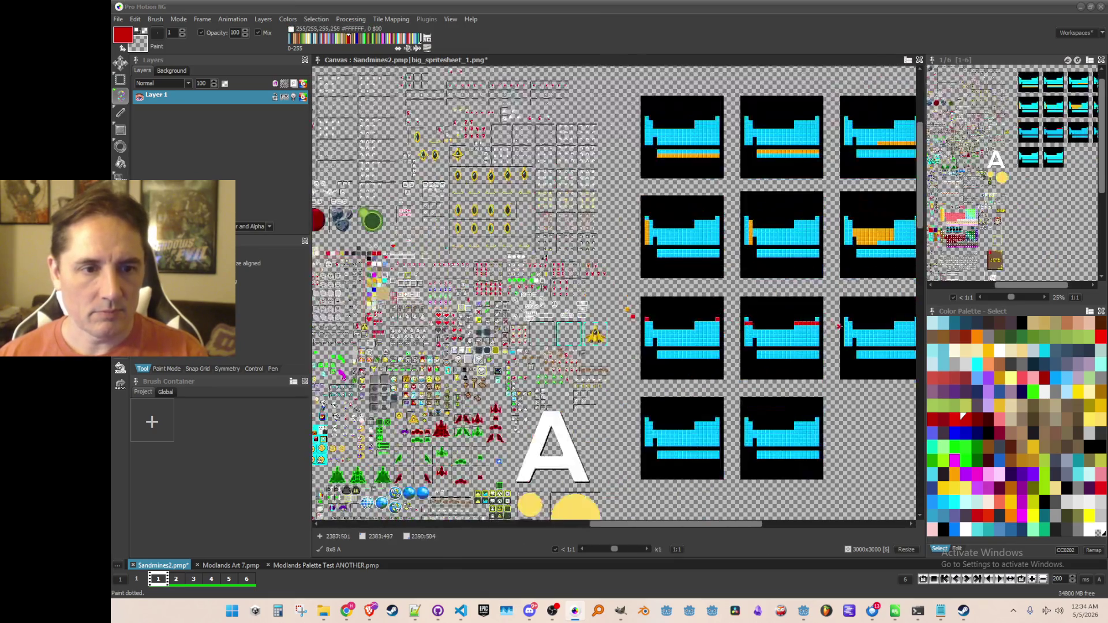
left_click_drag(790, 273, 671, 294)
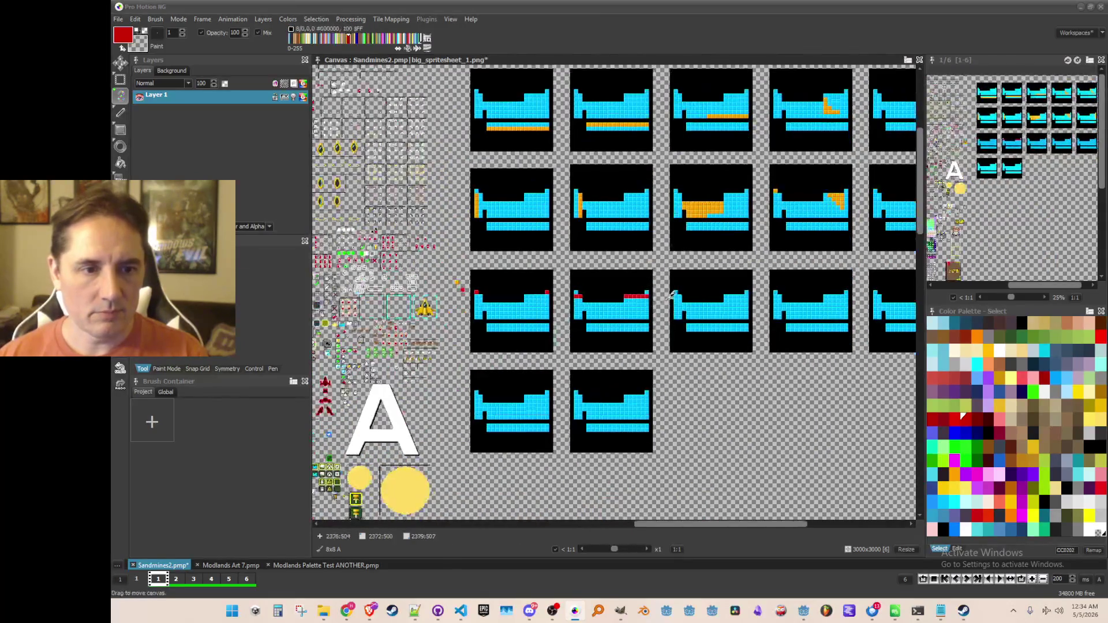
scroll(671, 294, "up", 5)
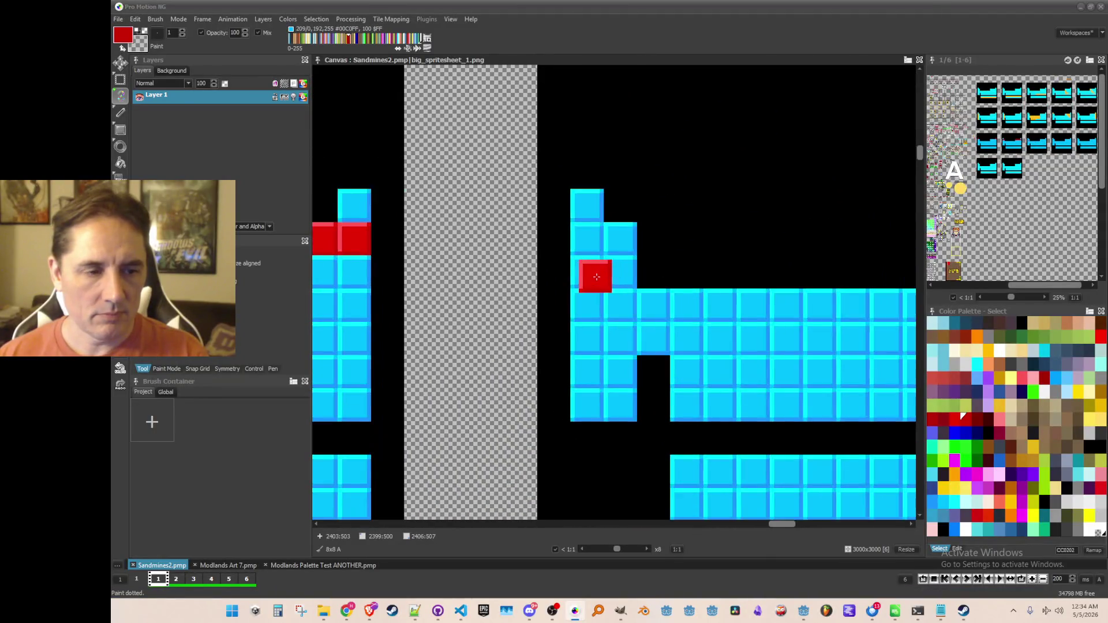
scroll(596, 277, "up", 2)
left_click(580, 266)
left_click(632, 265)
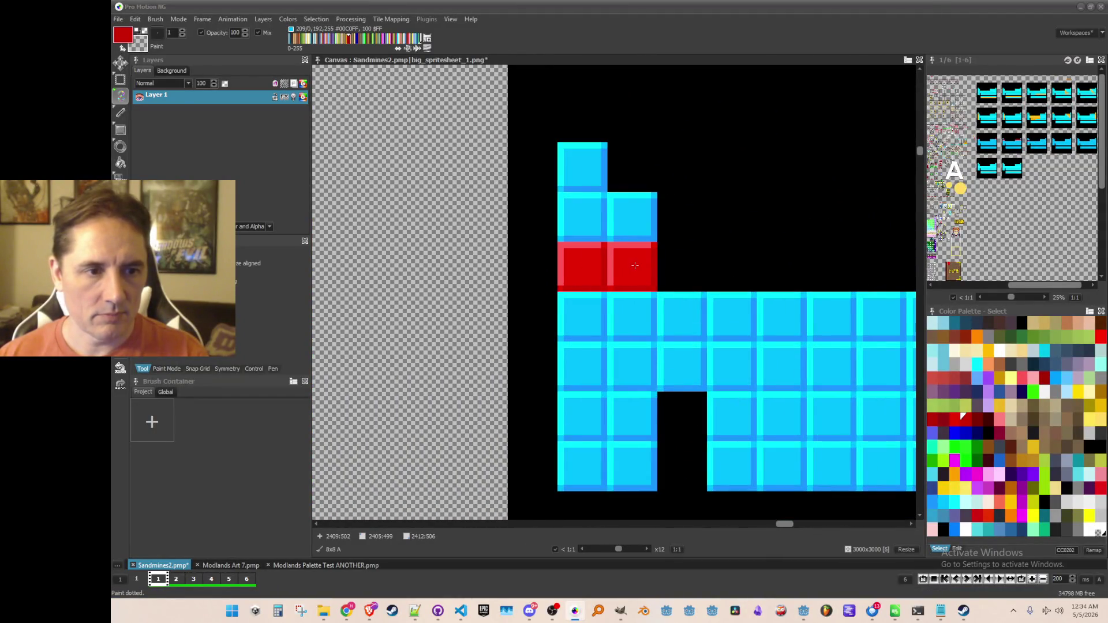
Step: Stamp six red tiles across a full cyan row, then save the sprite sheet
scroll(687, 294, "down", 3)
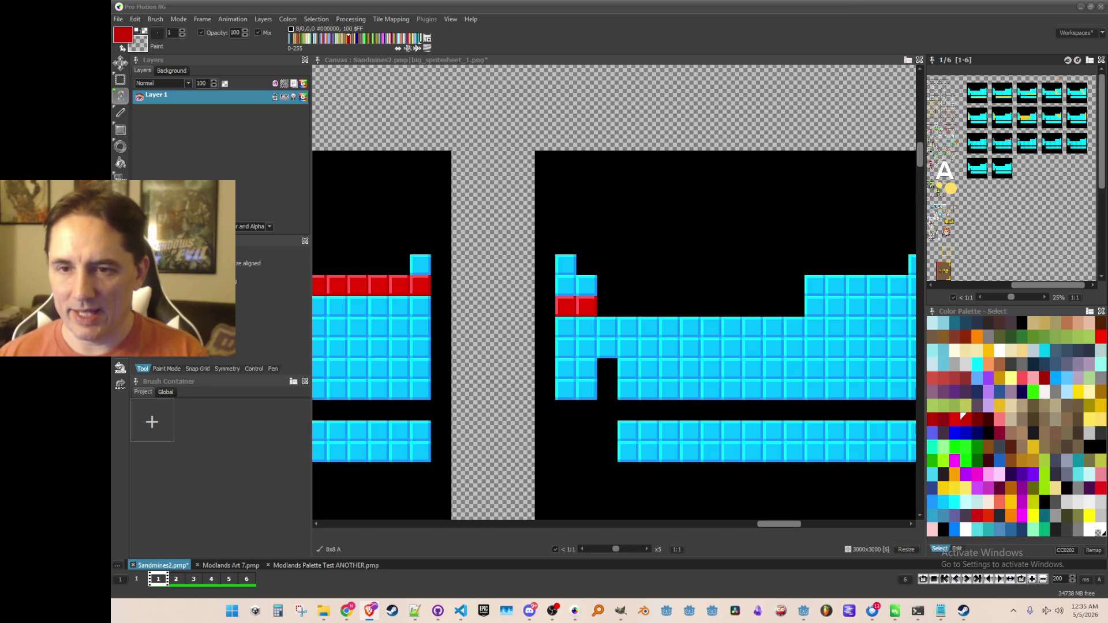
scroll(750, 295, "right", 2)
scroll(767, 297, "up", 3)
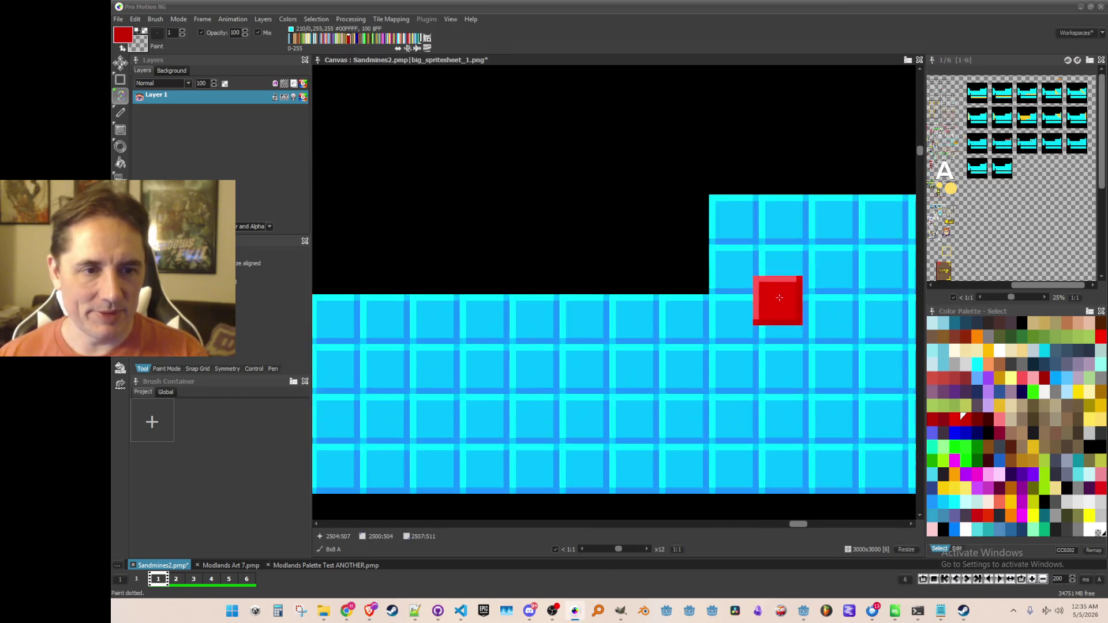
left_click(734, 270)
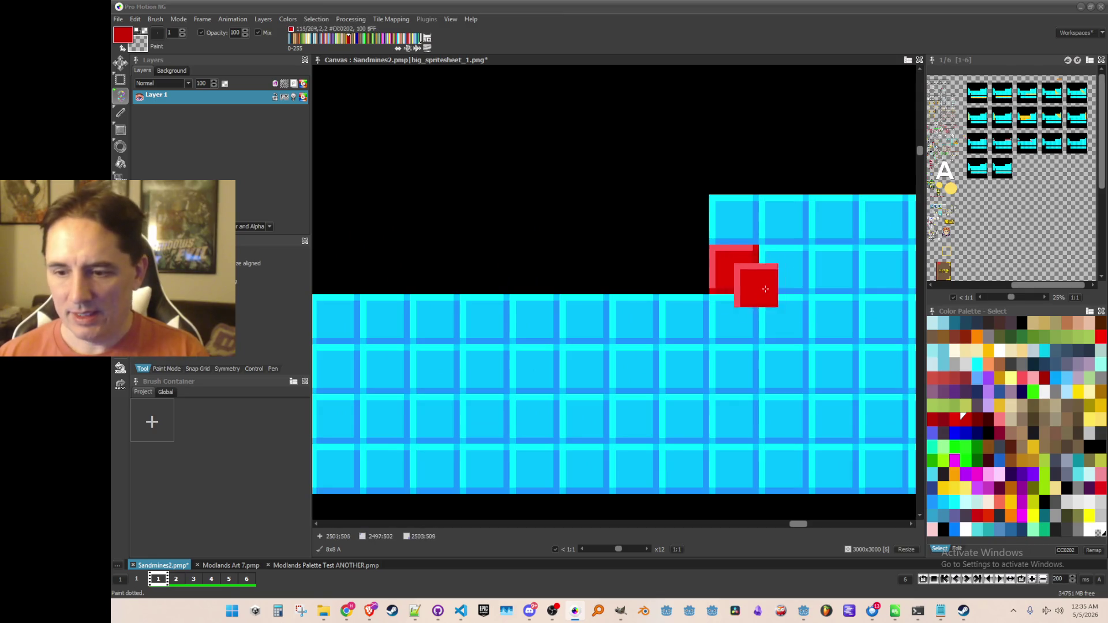
left_click(783, 269)
scroll(796, 284, "right", 3)
left_click(673, 280)
left_click(732, 280)
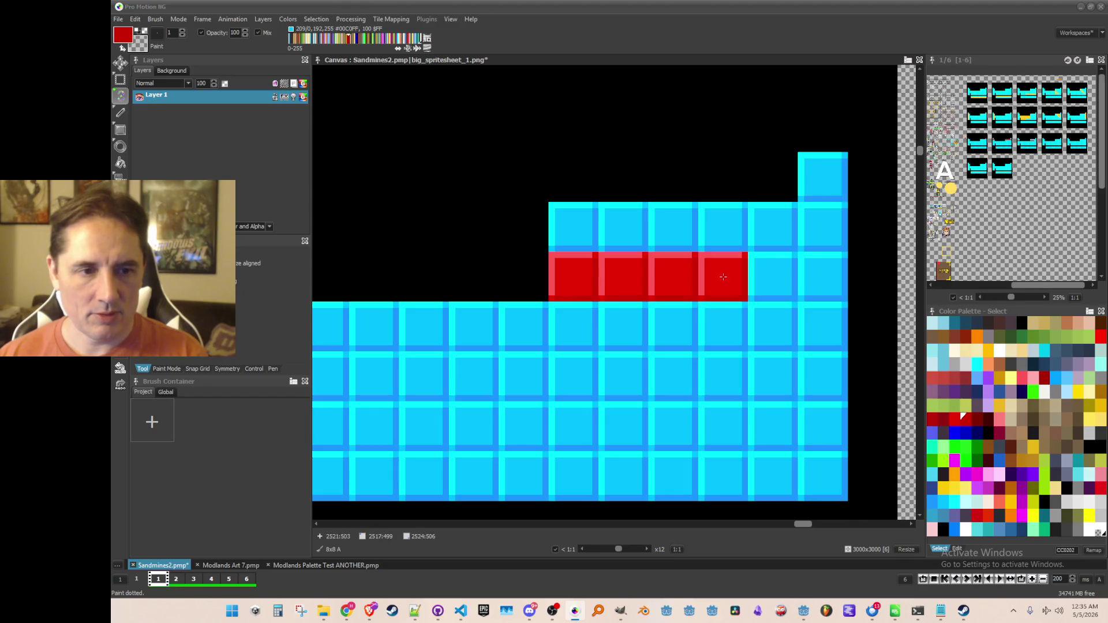
left_click(773, 279)
left_click(819, 277)
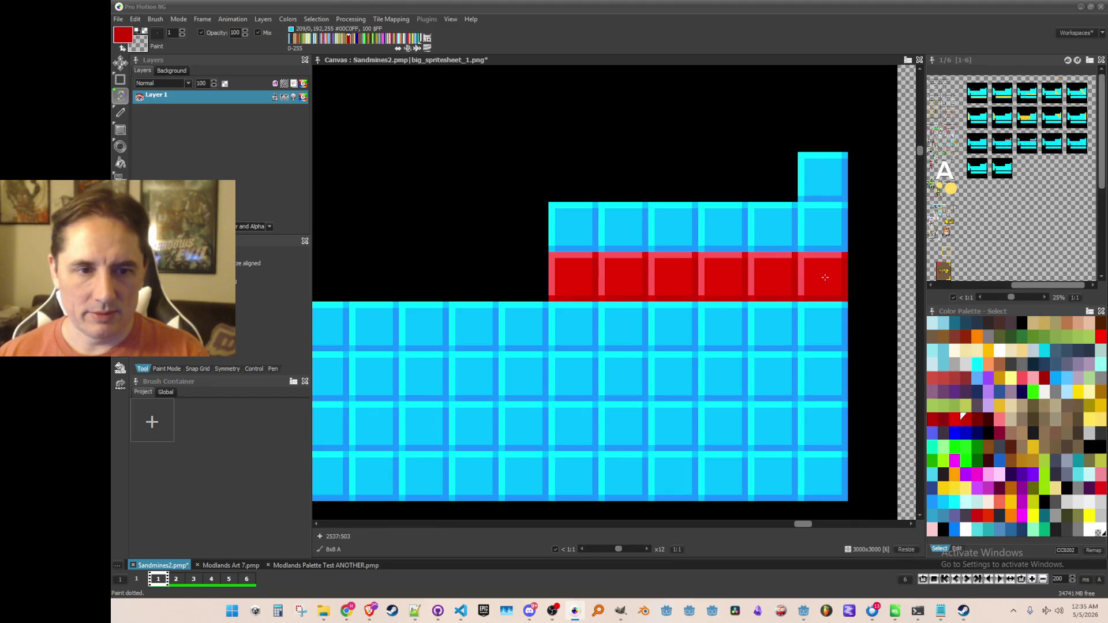
scroll(802, 323, "down", 5)
key("ctrl+s")
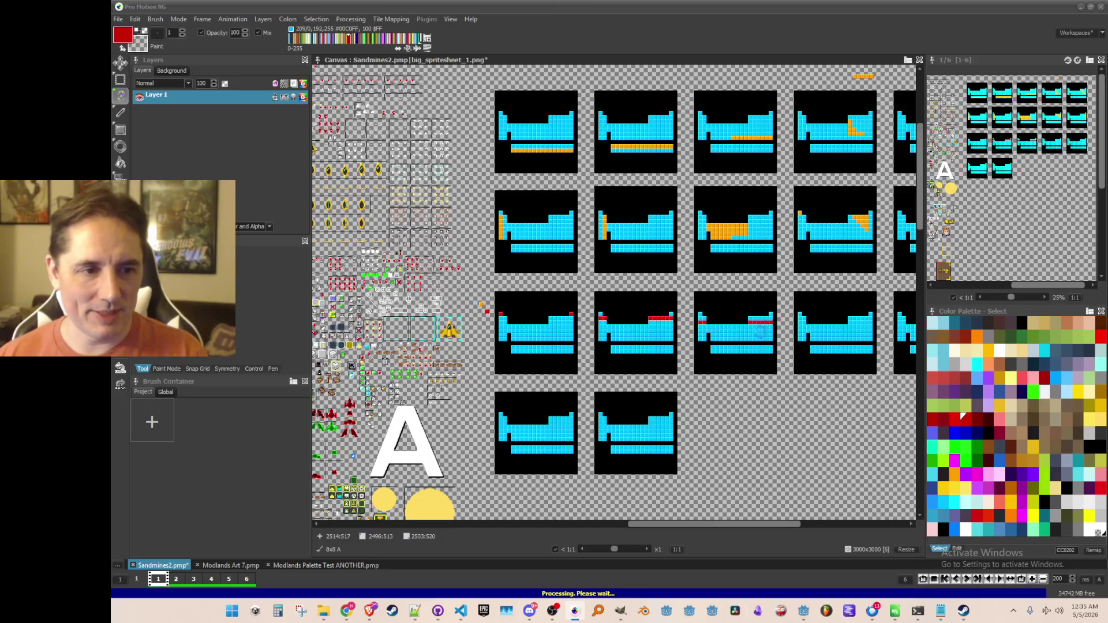
Step: Capture the whole red tile row as a brush and stamp it across the next frame
scroll(819, 341, "up", 1)
left_click_drag(808, 341, 689, 337)
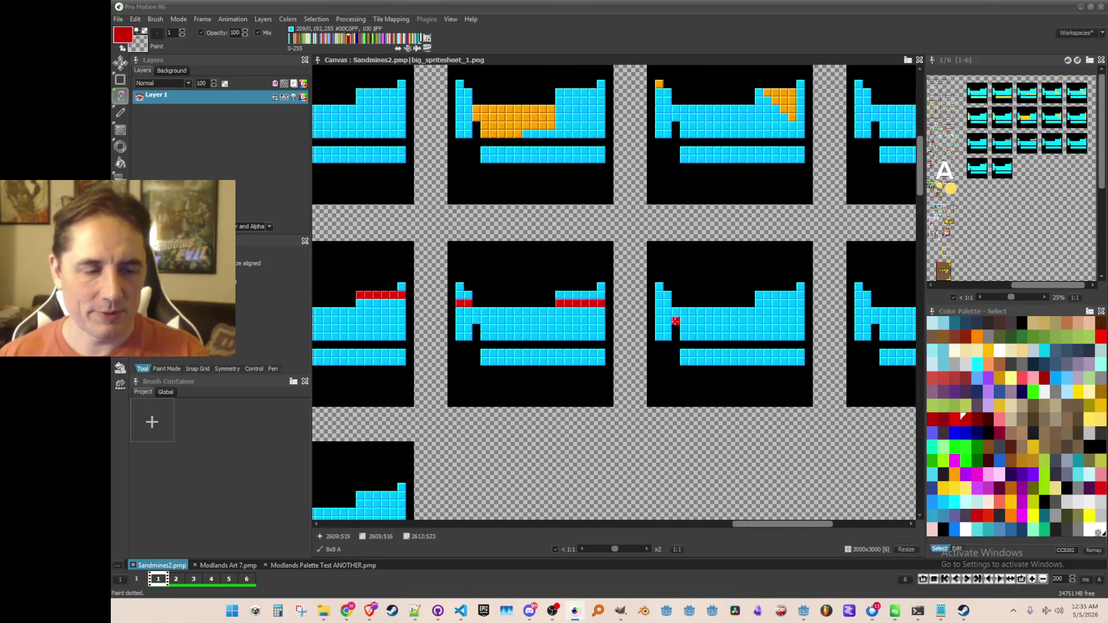
scroll(675, 320, "up", 3)
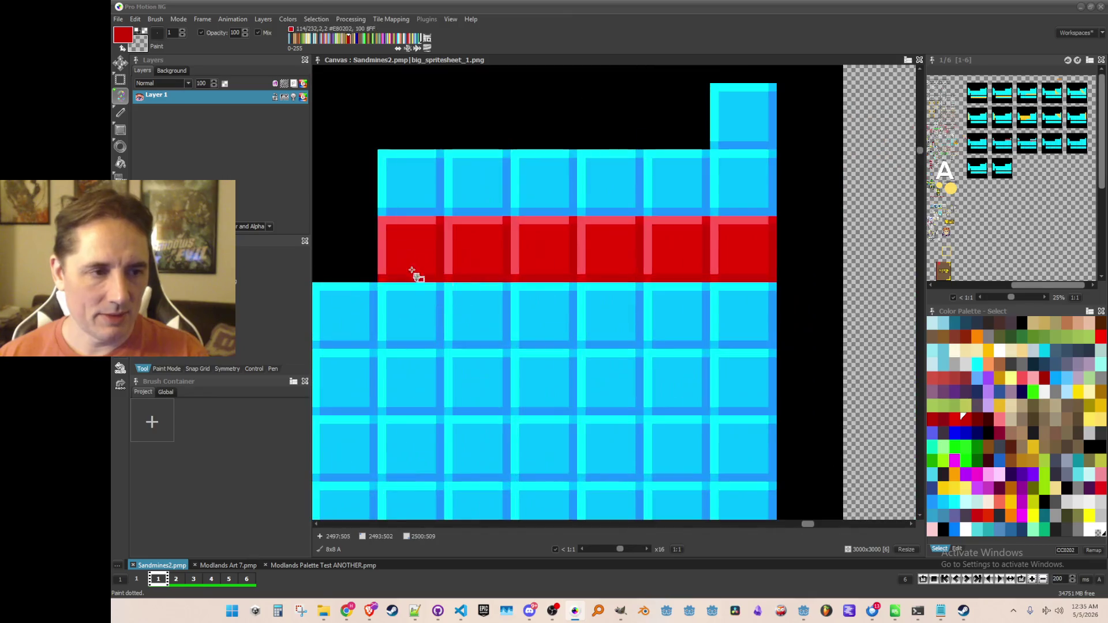
mouse_move(381, 219)
left_mouse_down()
mouse_move(747, 255)
mouse_move(770, 276)
left_mouse_up()
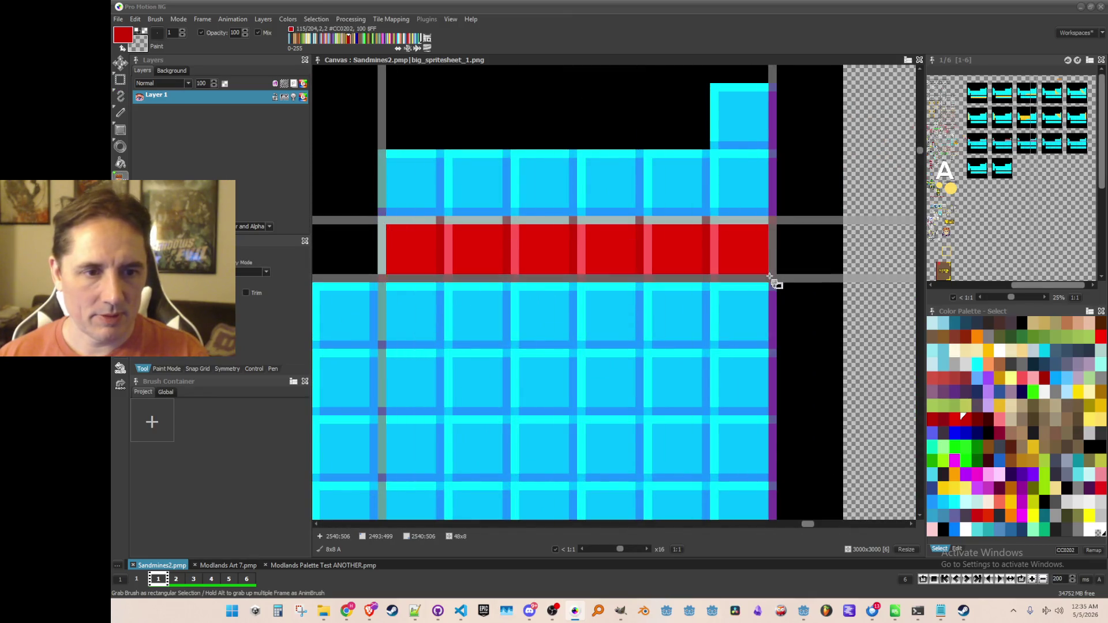
scroll(772, 277, "down", 4)
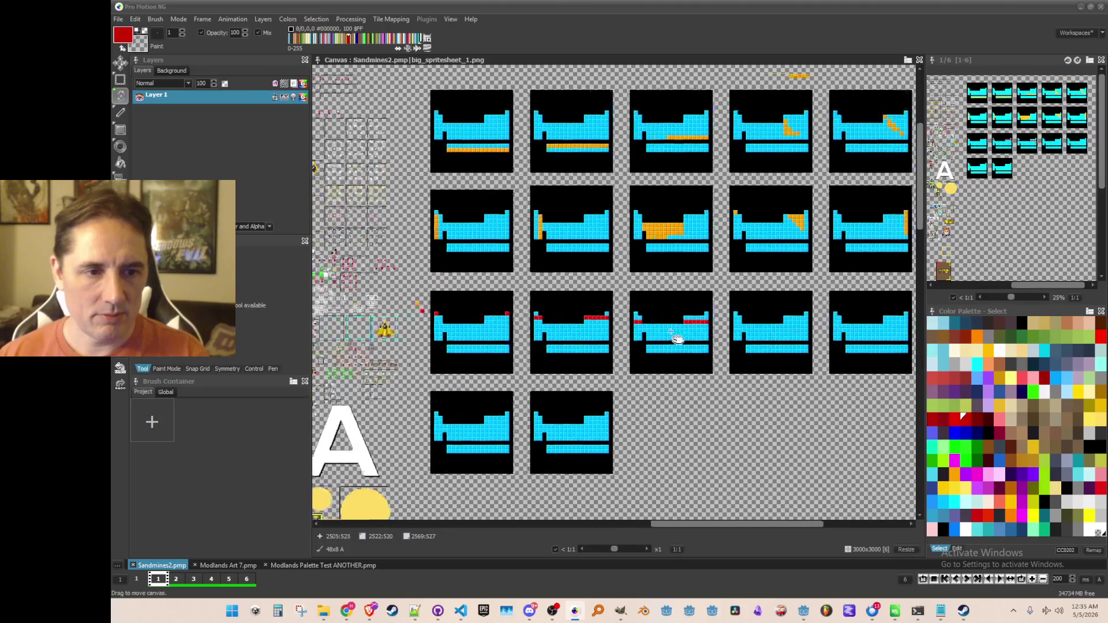
scroll(652, 305, "up", 3)
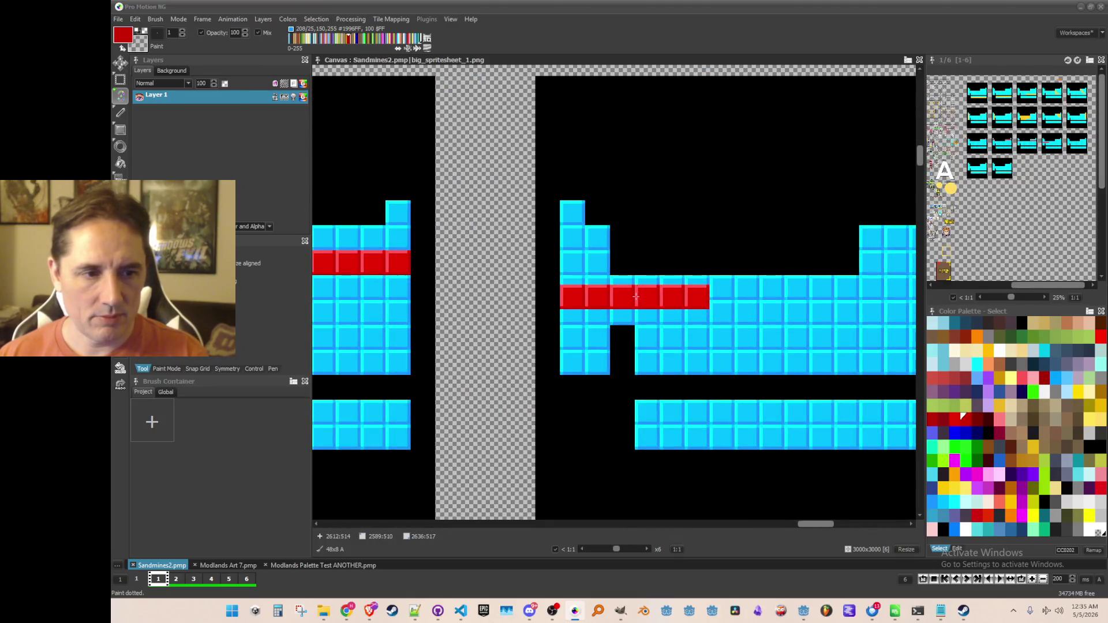
left_click(638, 288)
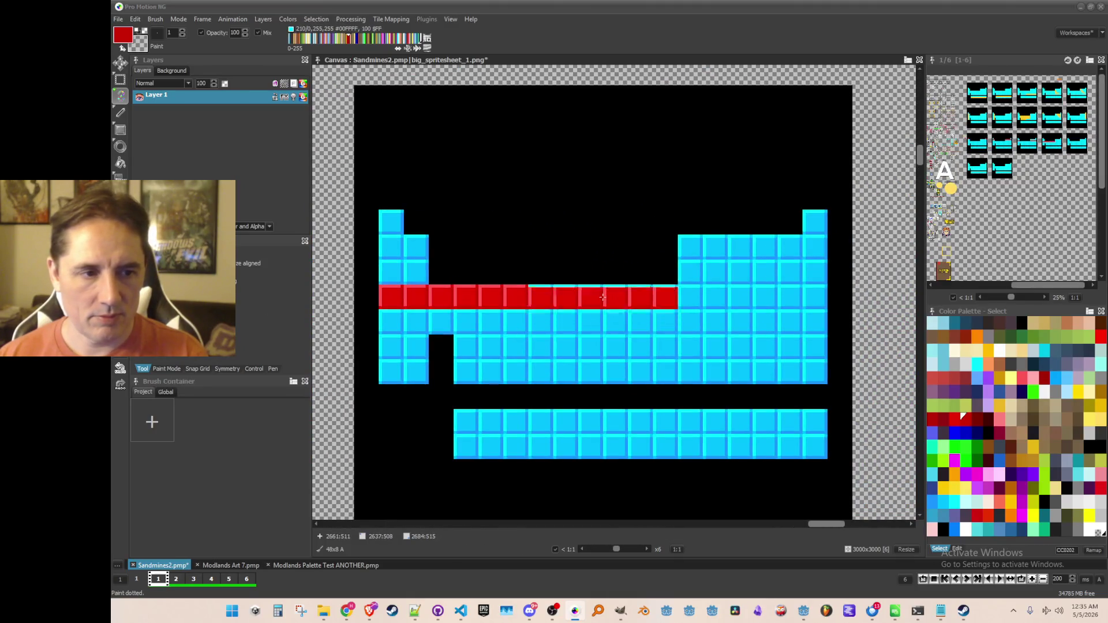
left_click(754, 298)
Step: Recapture the red row as a brush with Grab Brush
key("b")
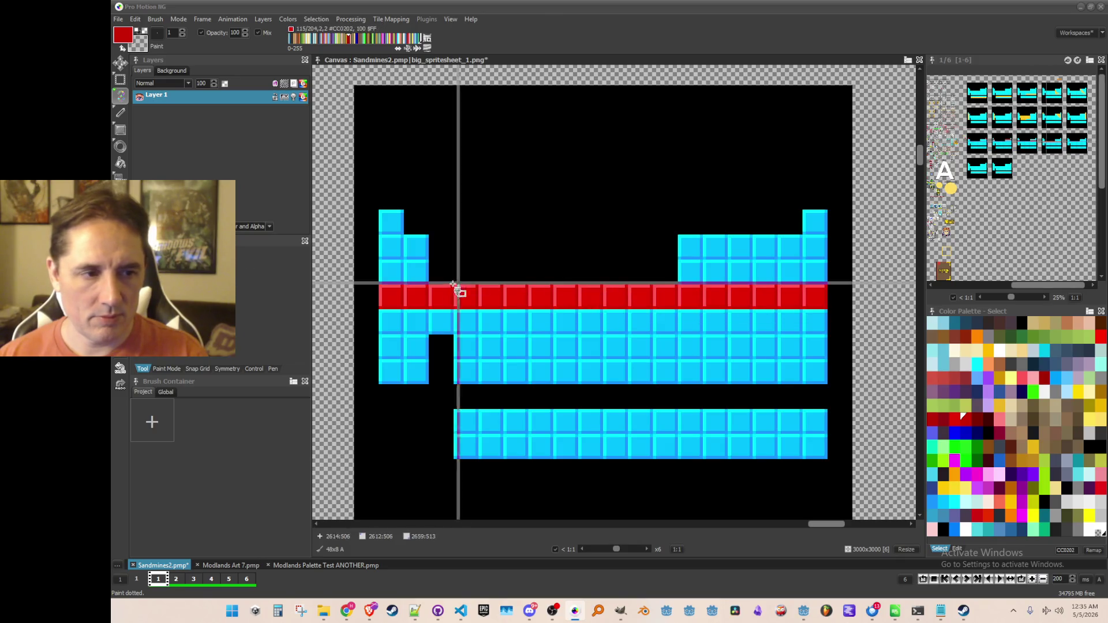
mouse_move(380, 286)
left_mouse_down()
mouse_move(447, 307)
mouse_move(830, 315)
left_mouse_up()
scroll(531, 314, "down", 1)
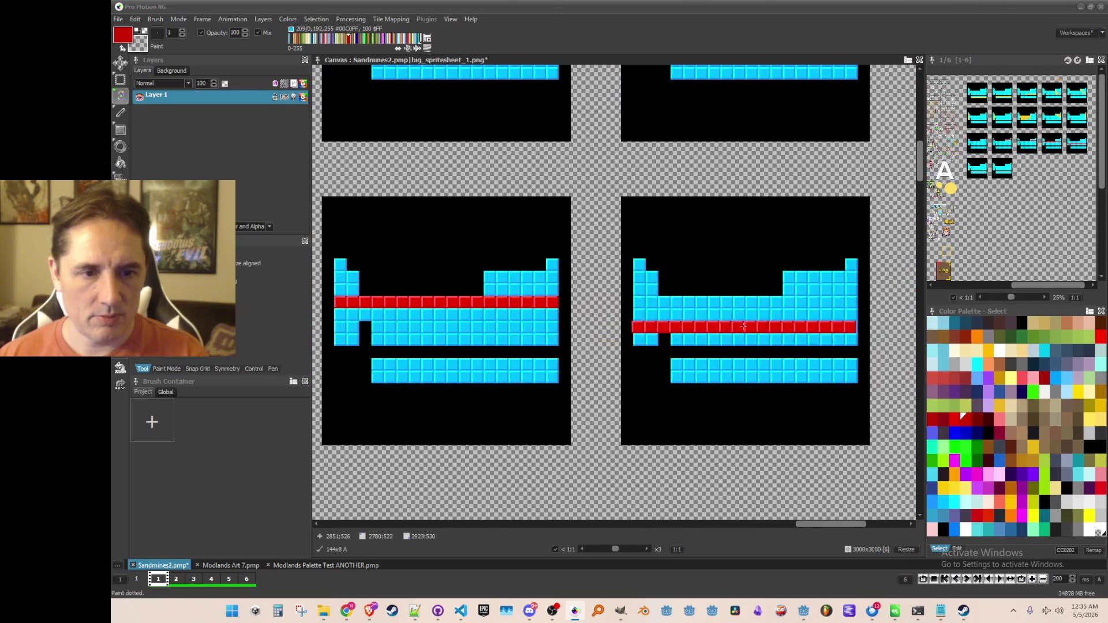
scroll(717, 323, "up", 2)
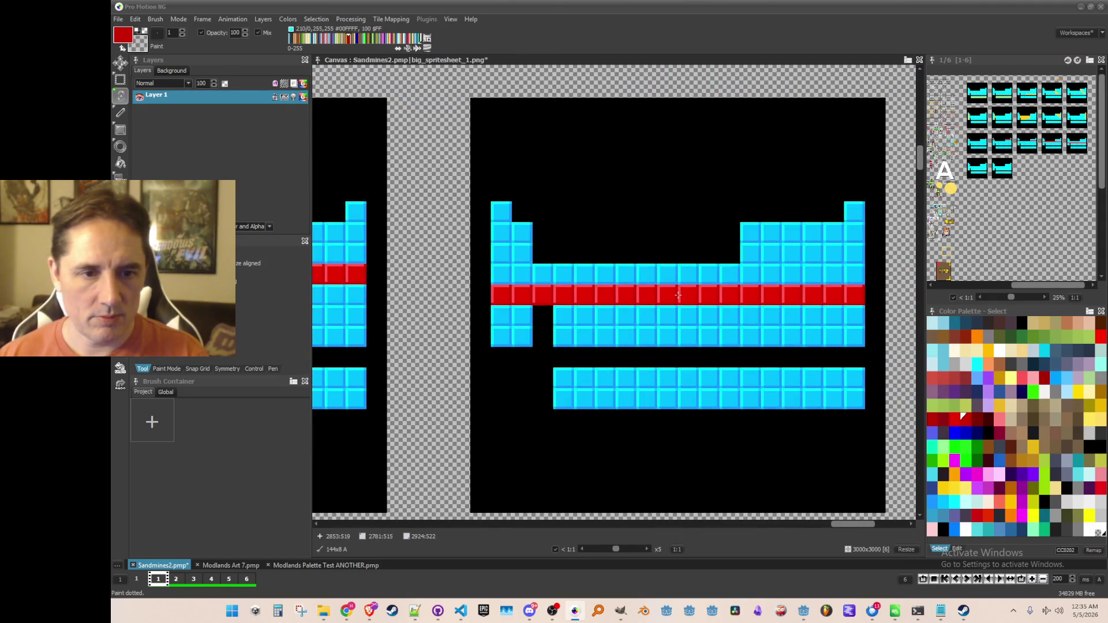
scroll(562, 315, "down", 3)
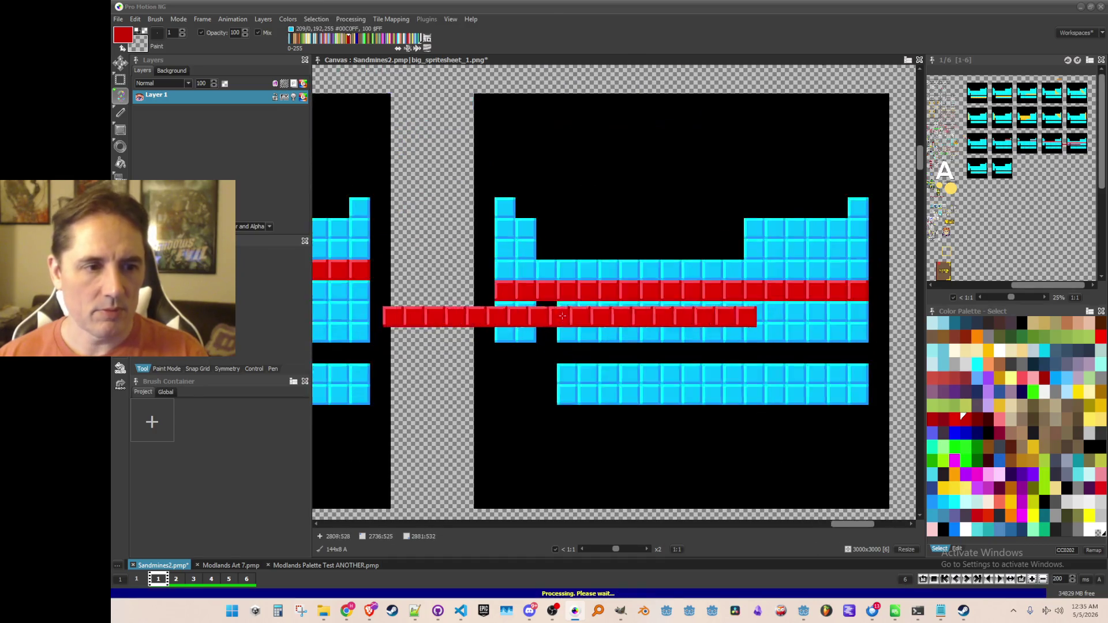
scroll(562, 316, "up", 3)
key("b")
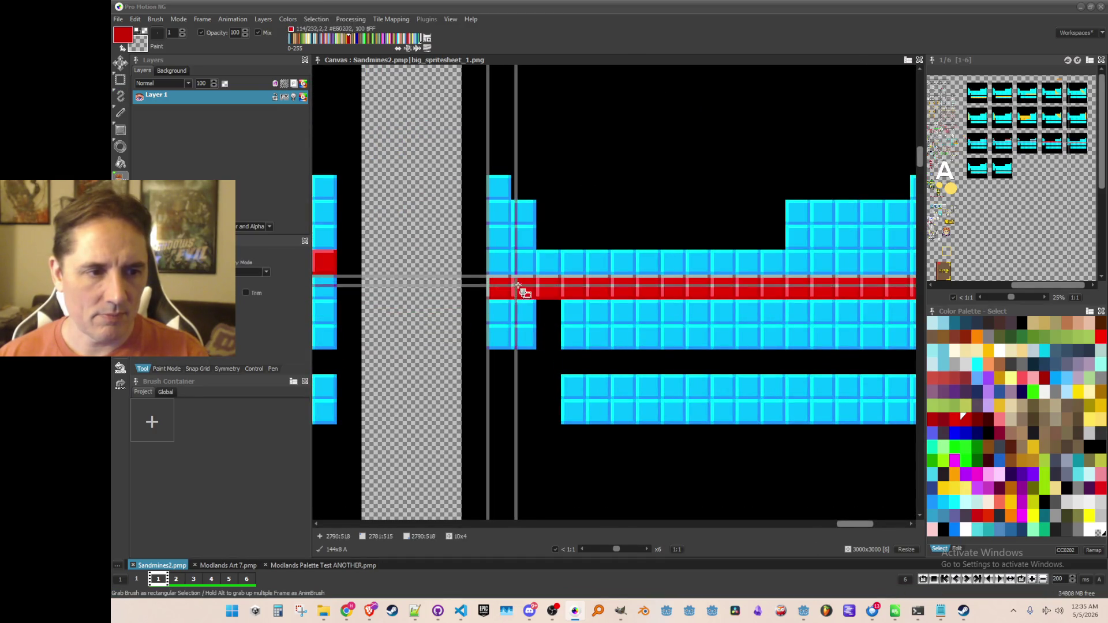
scroll(517, 364, "down", 5)
Step: Move to the next sprite frame and capture a 120x8 section of the red row as a brush
left_click_drag(515, 378, 877, 370)
scroll(464, 246, "up", 4)
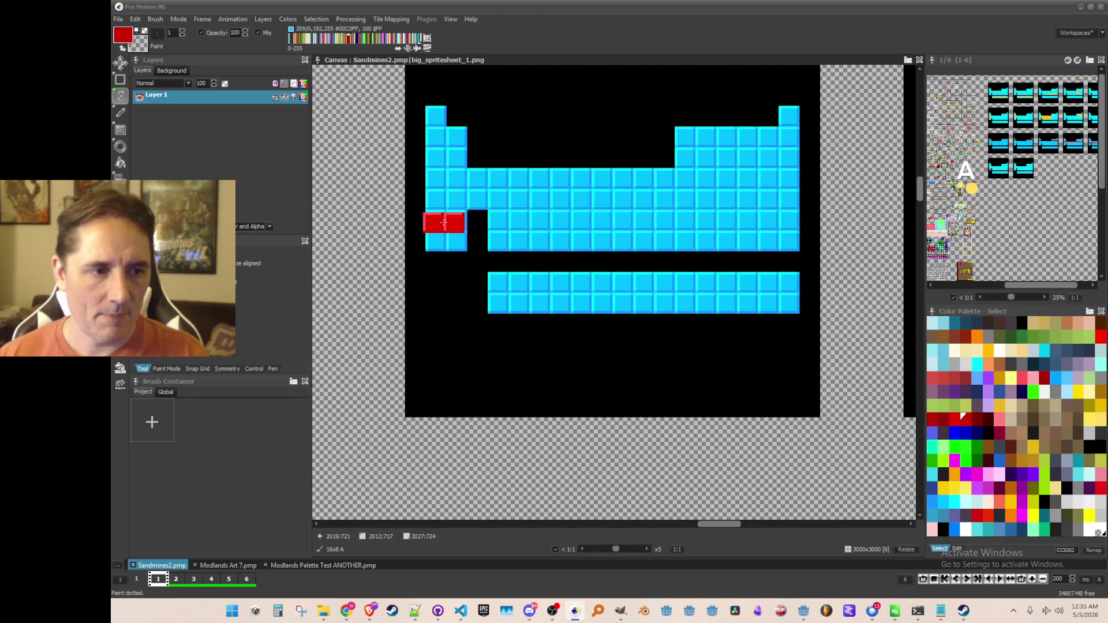
mouse_move(447, 220)
left_mouse_down()
mouse_move(576, 306)
mouse_move(676, 294)
mouse_move(428, 383)
mouse_move(600, 336)
mouse_move(494, 318)
left_mouse_up()
scroll(692, 283, "down", 3)
scroll(493, 271, "up", 4)
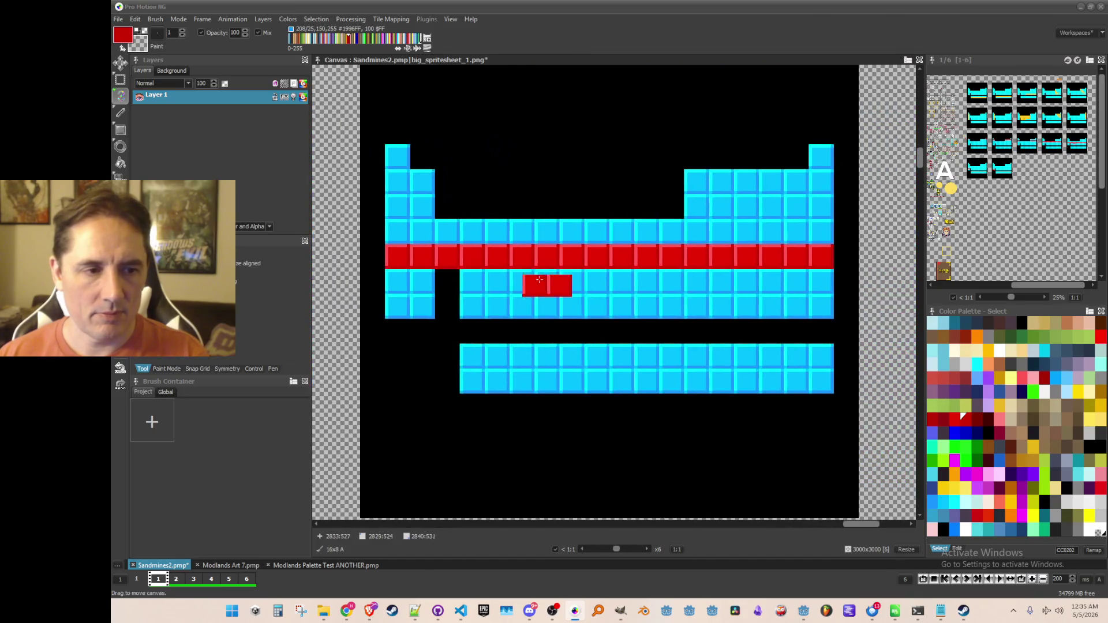
left_click_drag(462, 247, 831, 267)
scroll(635, 318, "down", 5)
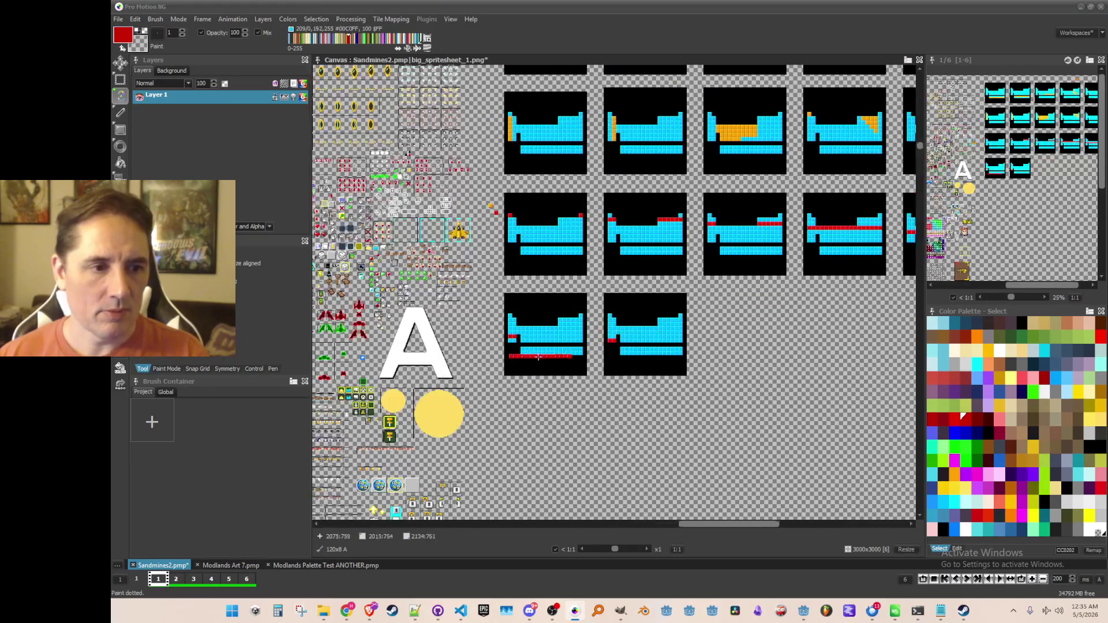
Step: Stamp the 120x8 red row onto the bottom two cyan rows of the last frames and save
scroll(538, 357, "up", 5)
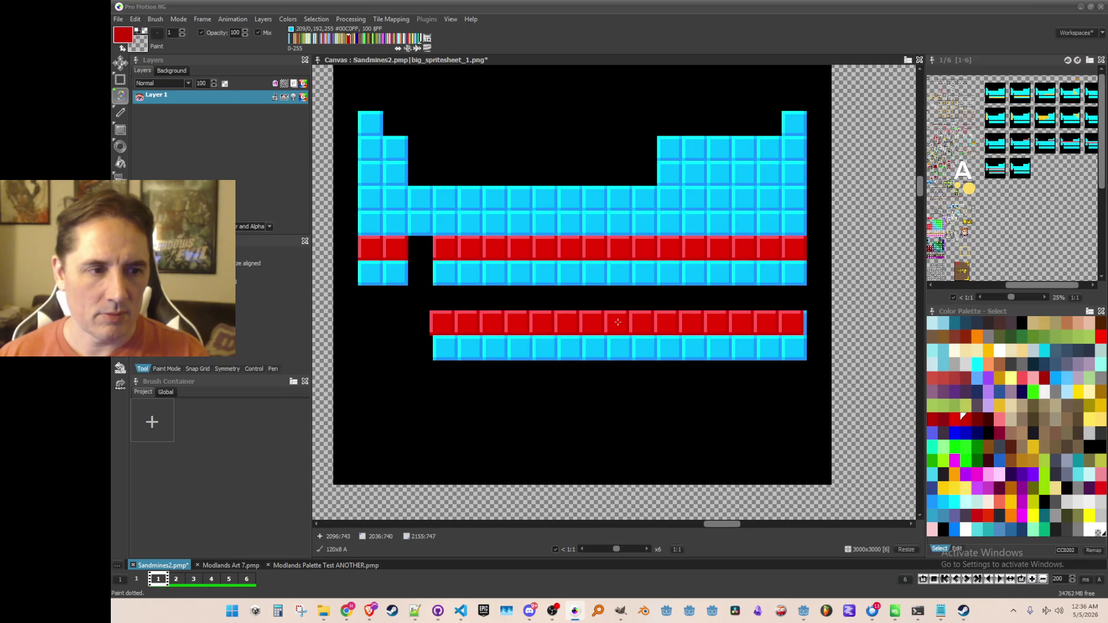
left_click(621, 323)
scroll(646, 372, "down", 3)
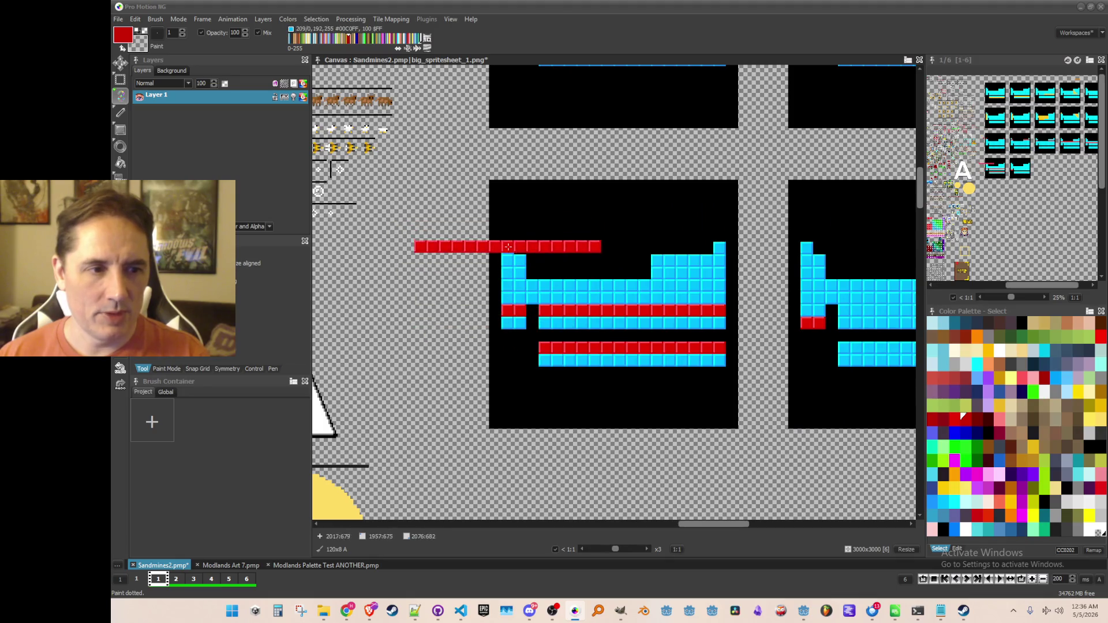
scroll(651, 361, "right", 5)
scroll(632, 361, "up", 2)
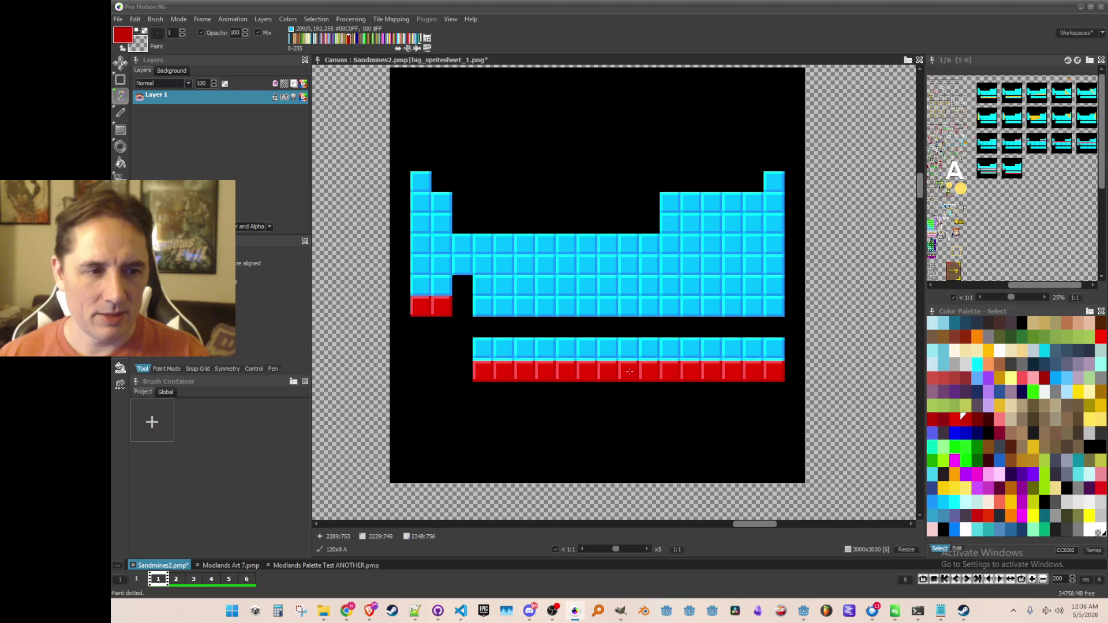
left_click(630, 368)
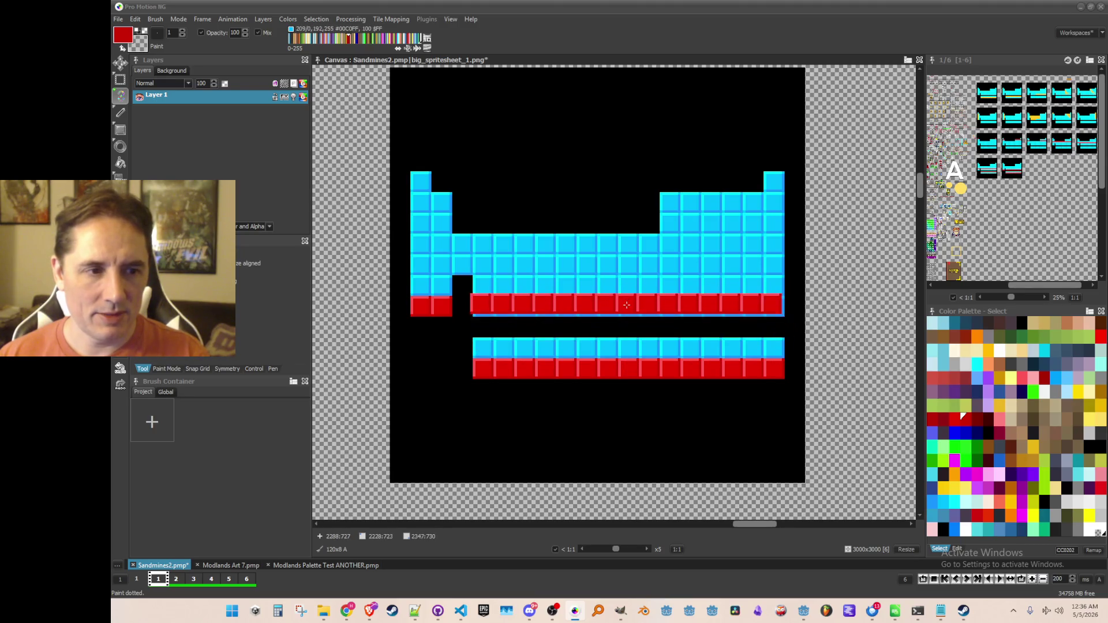
left_click(628, 307)
scroll(629, 307, "down", 4)
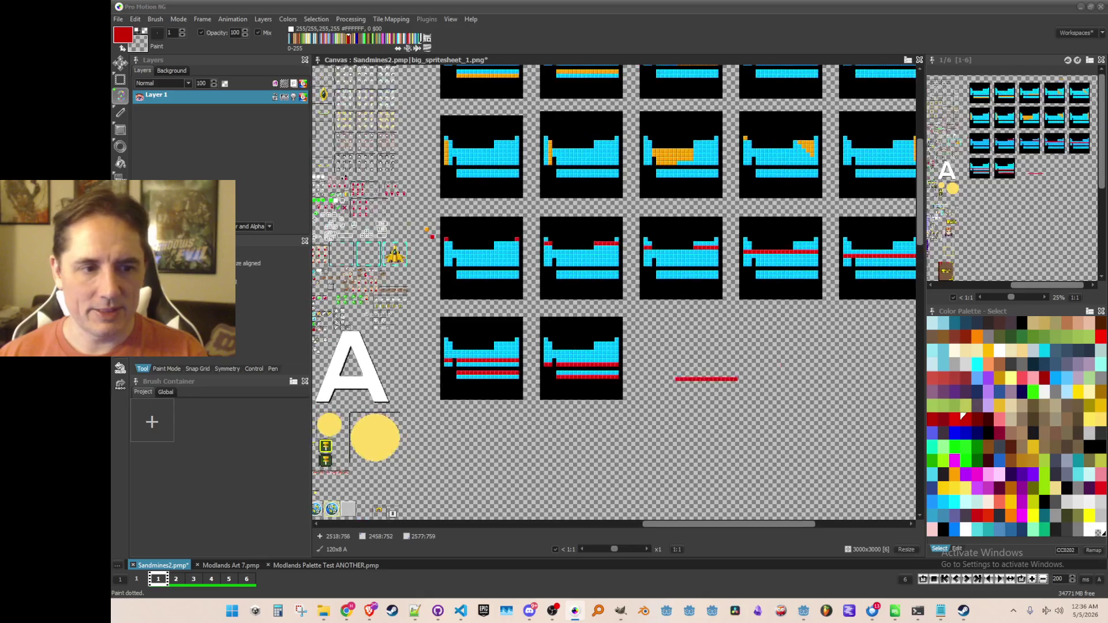
key("ctrl+s")
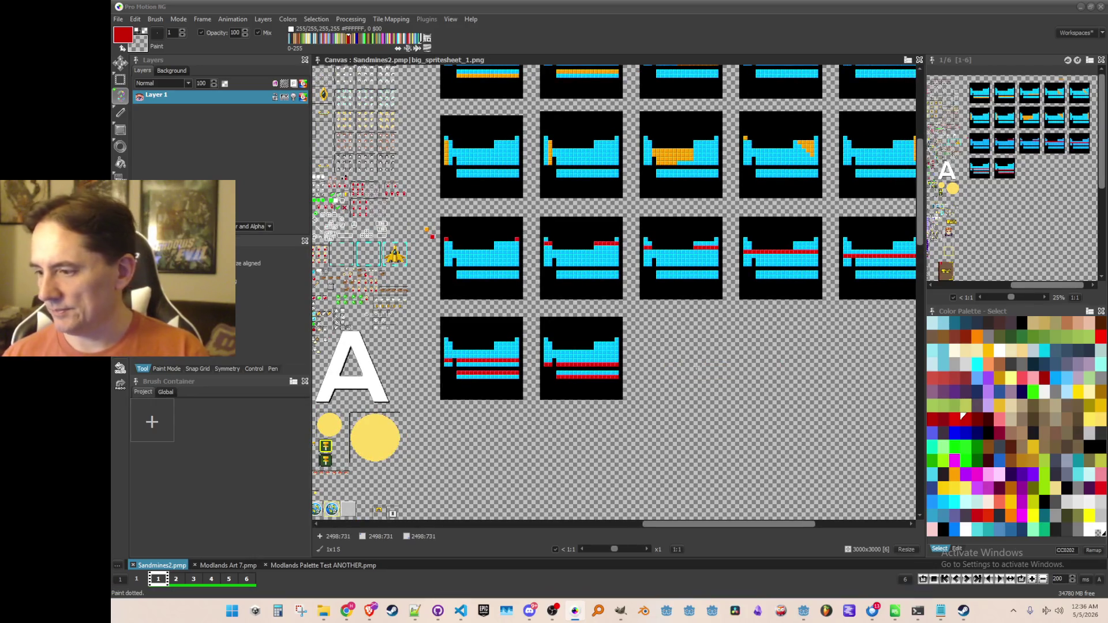
Step: Bring the sprite grid into view and grab the top-left frame as a brush
left_click_drag(725, 354, 691, 423)
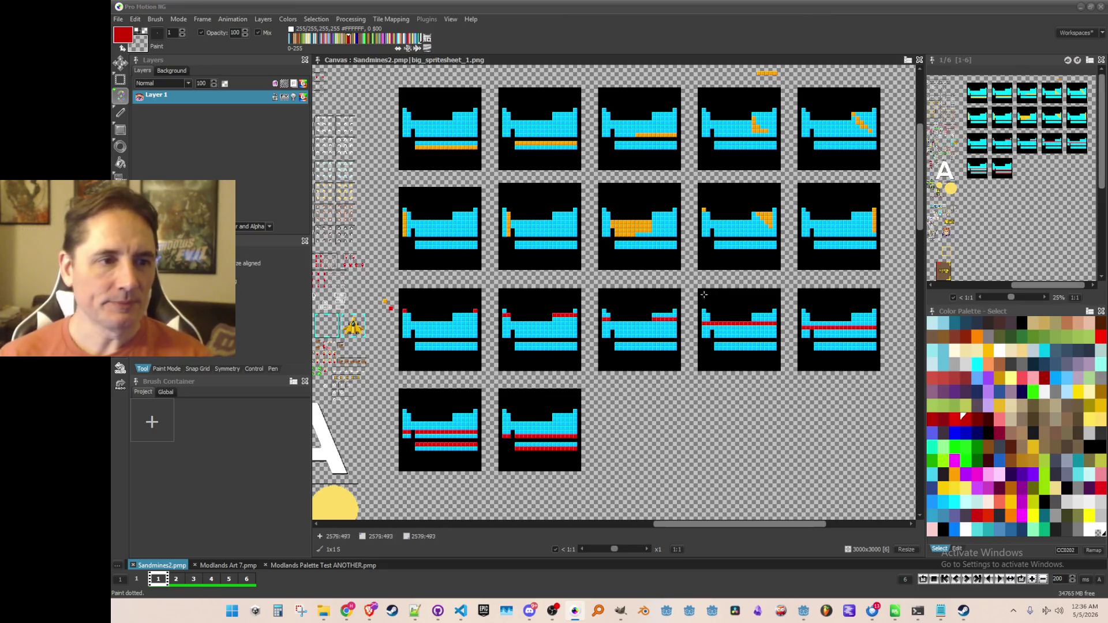
left_click_drag(601, 300, 601, 303)
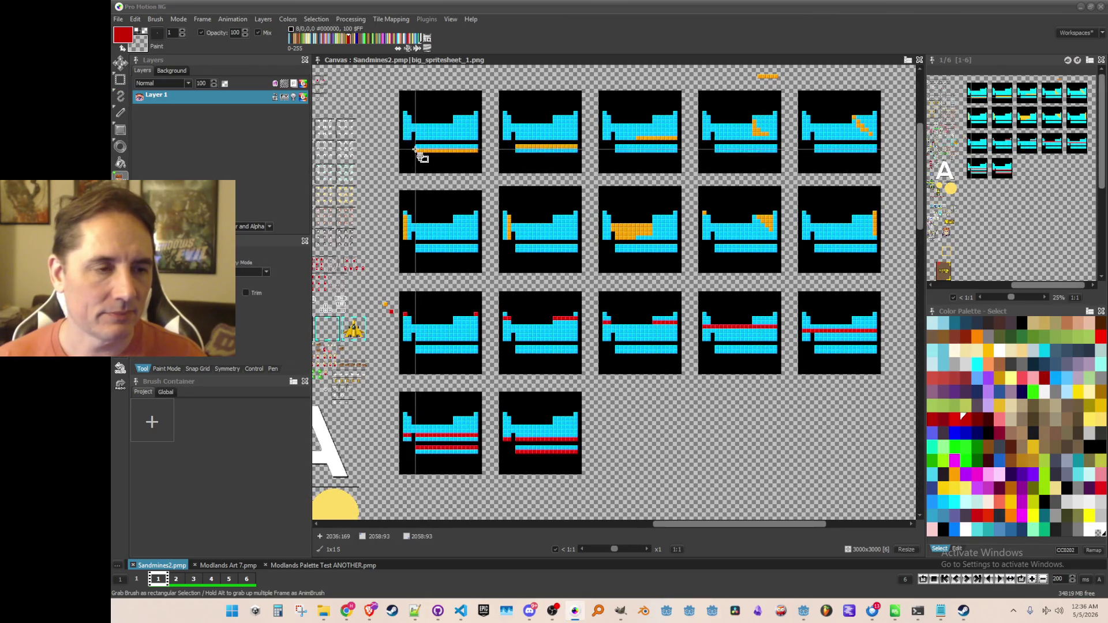
scroll(421, 121, "up", 1)
key("b")
mouse_move(382, 70)
left_mouse_down()
mouse_move(544, 230)
mouse_move(566, 268)
left_mouse_up()
scroll(567, 267, "down", 2)
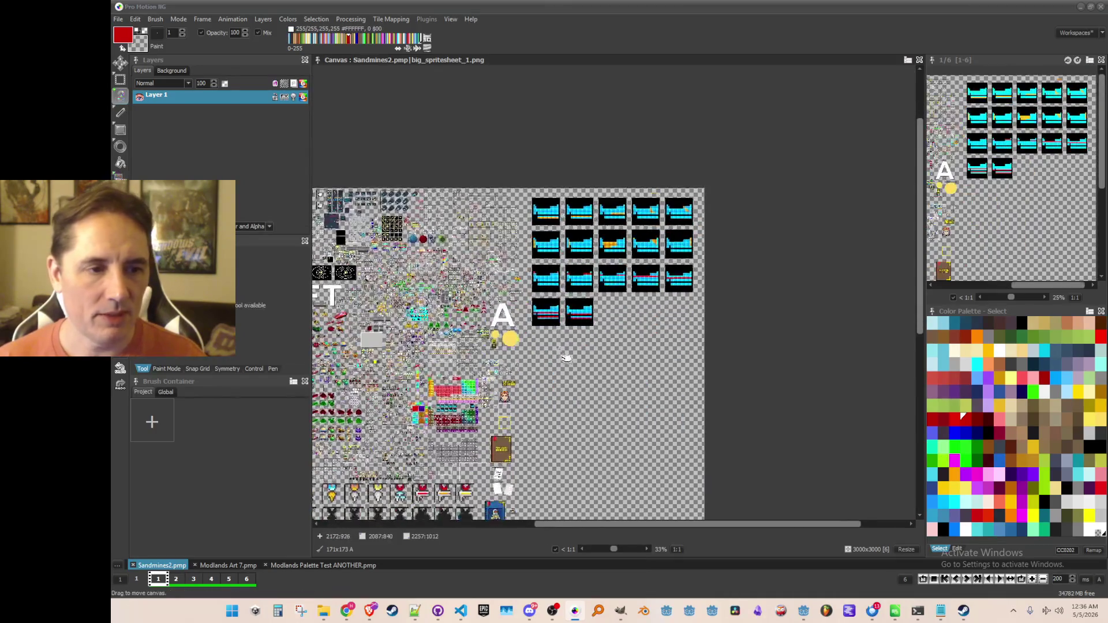
Step: Recapture a rectangle spanning all the line-clear frames as a single brush
key("b")
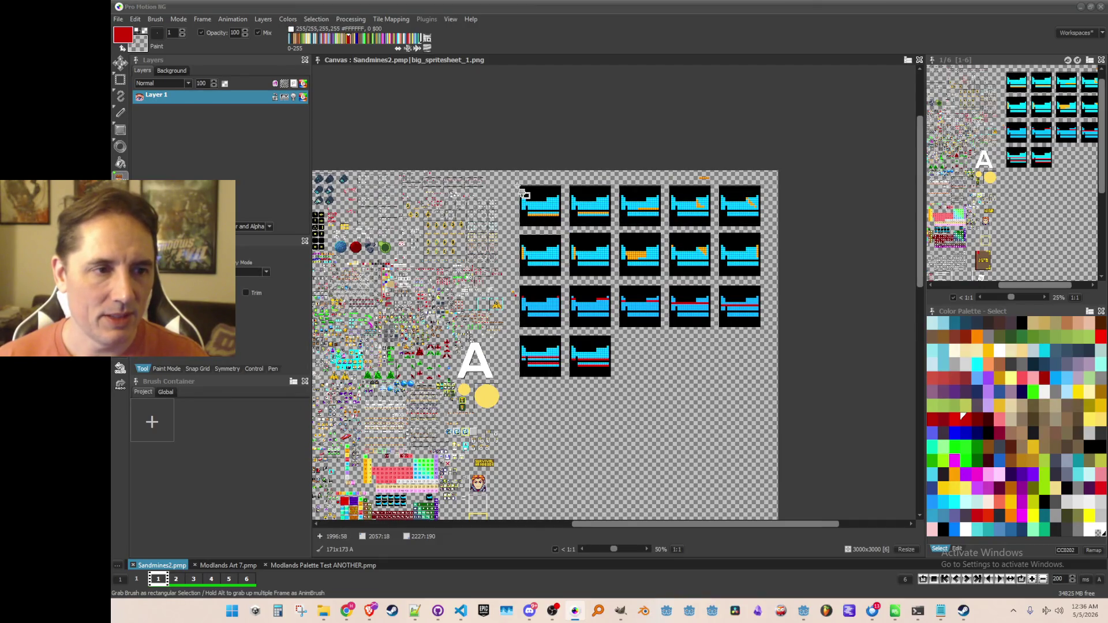
left_click_drag(520, 187, 774, 391)
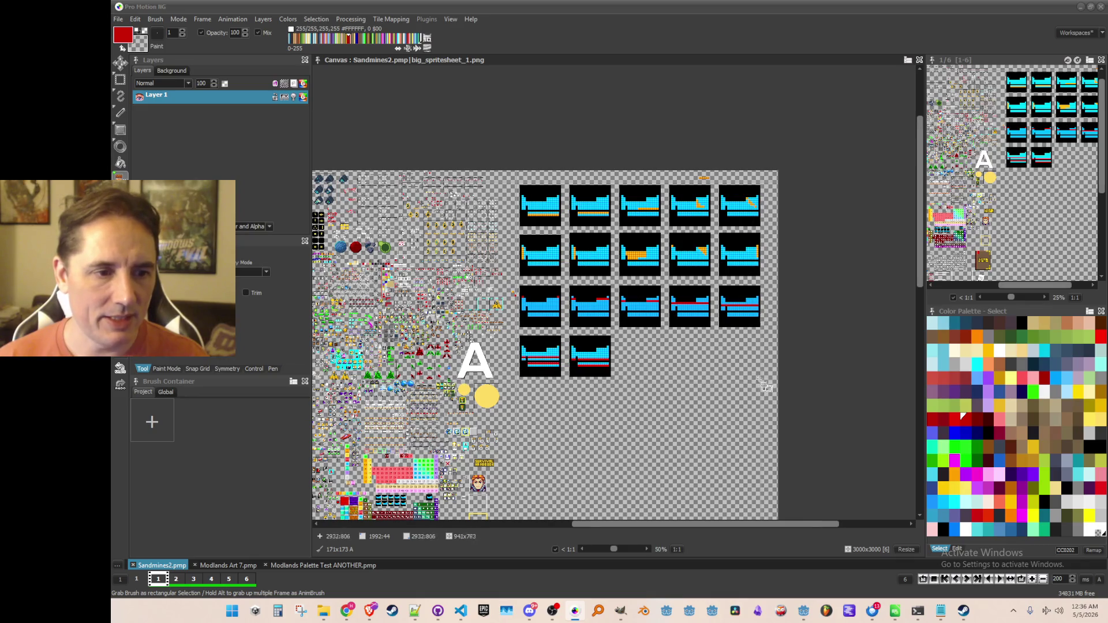
left_click_drag(771, 390, 772, 390)
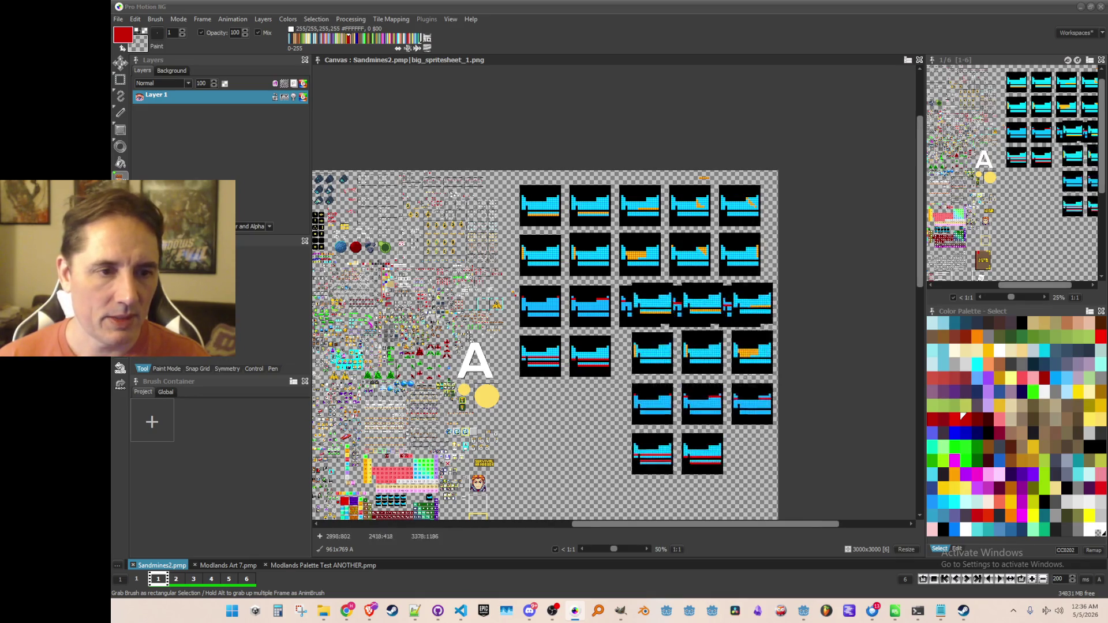
Step: Switch to Gray mode, then select and delete the stamped copy of the frames
left_click(165, 19)
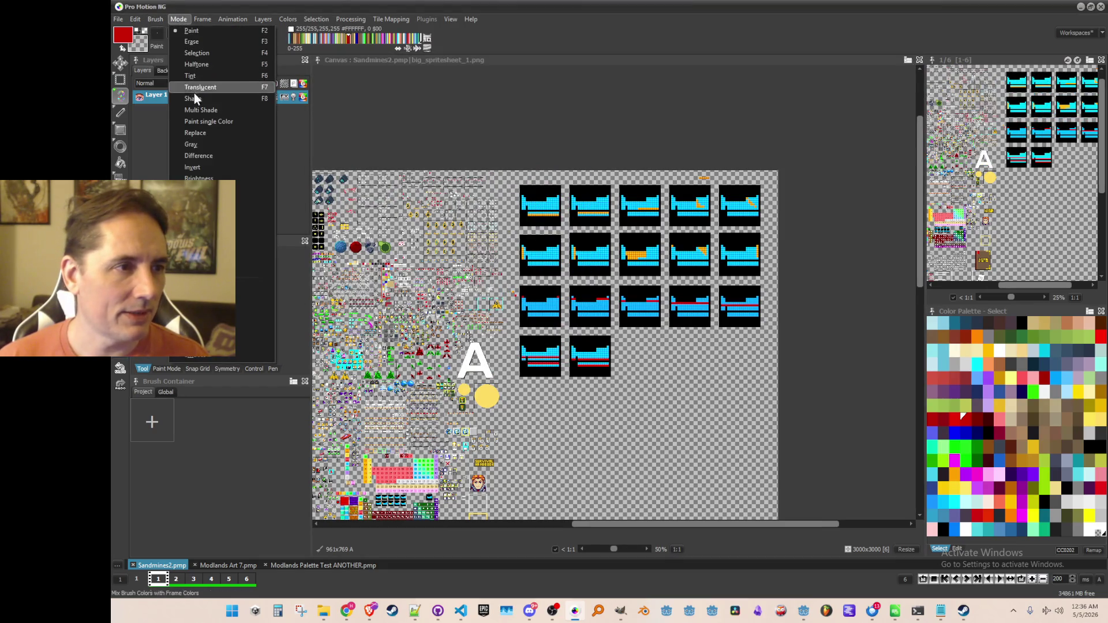
left_click(199, 143)
scroll(594, 257, "down", 3)
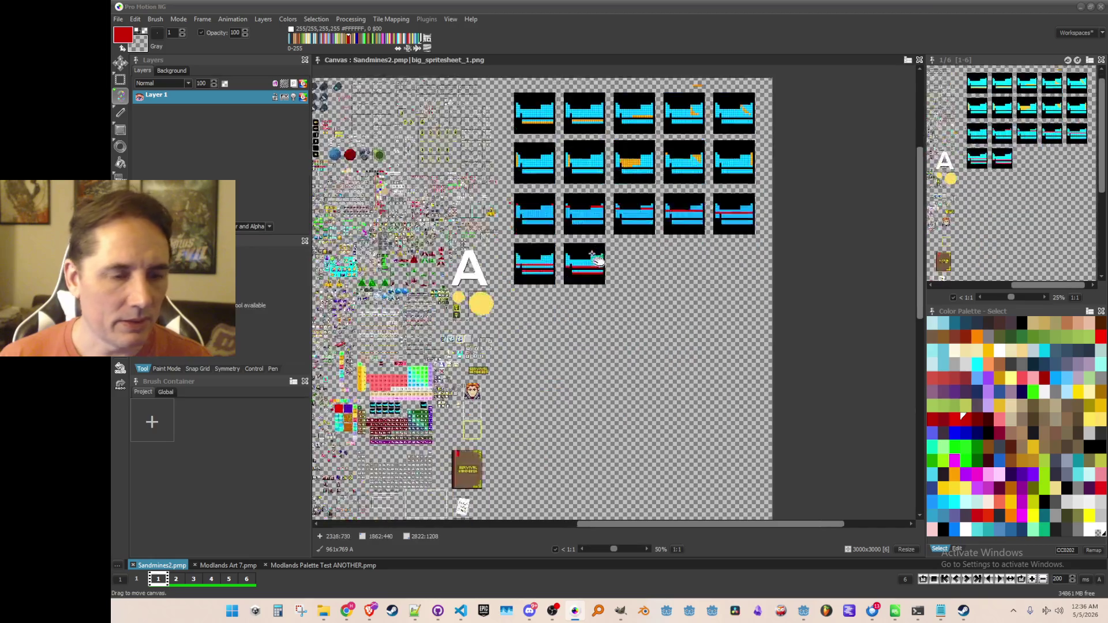
scroll(595, 257, "up", 1)
mouse_move(613, 284)
left_mouse_down()
mouse_move(616, 333)
mouse_move(626, 307)
left_mouse_up()
key("Delete")
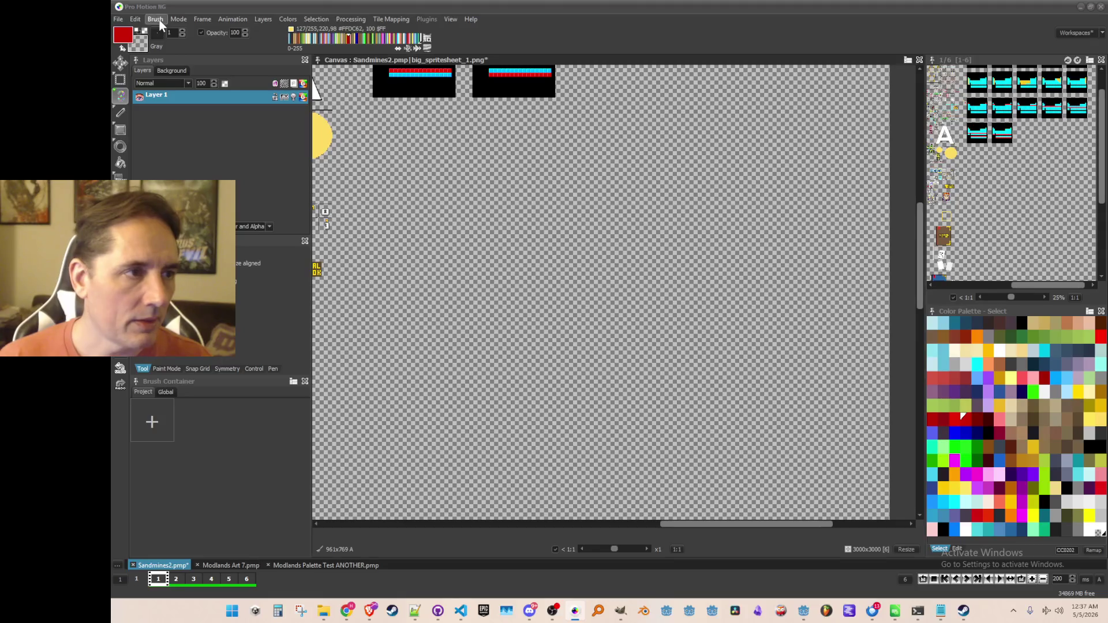
Step: Return the painting mode from Gray to normal Paint
left_click(156, 19)
mouse_move(175, 16)
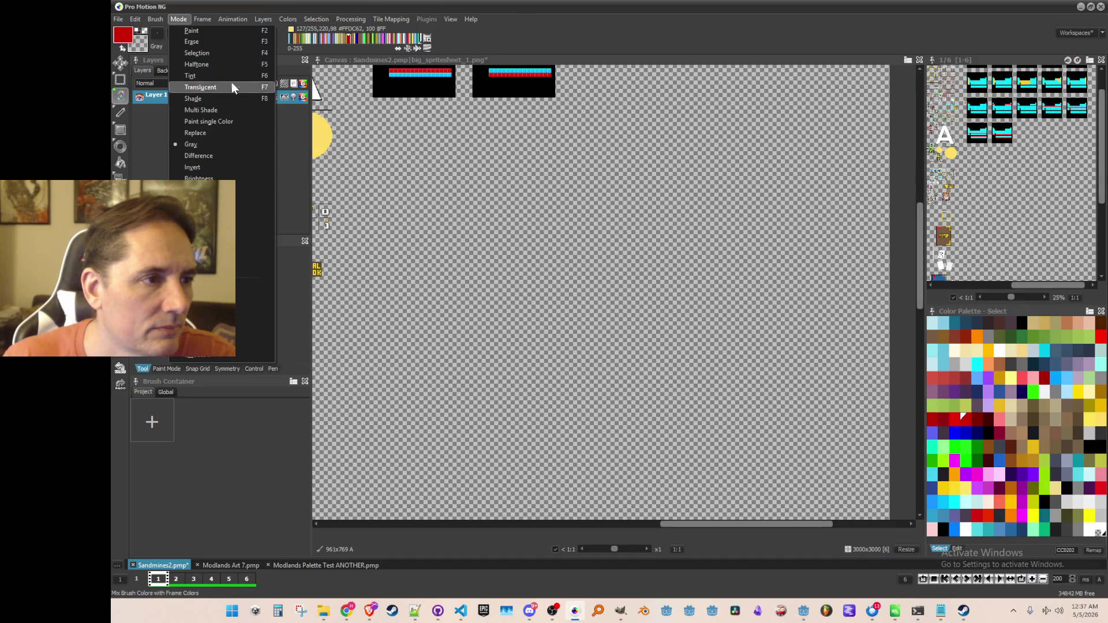
left_click(215, 32)
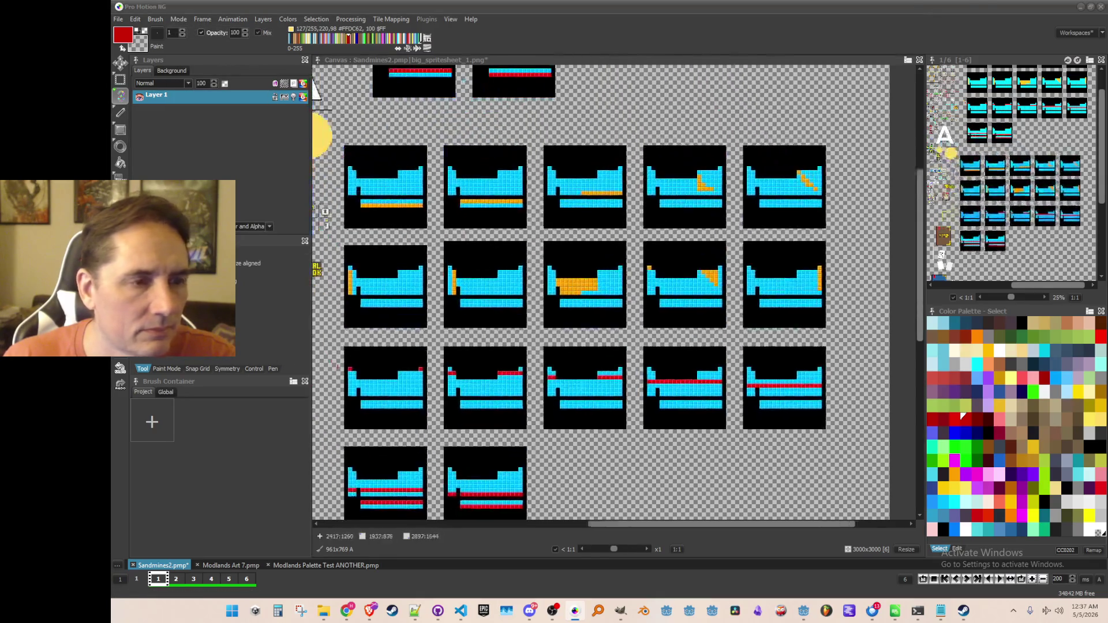
scroll(532, 281, "down", 2)
scroll(533, 281, "up", 2)
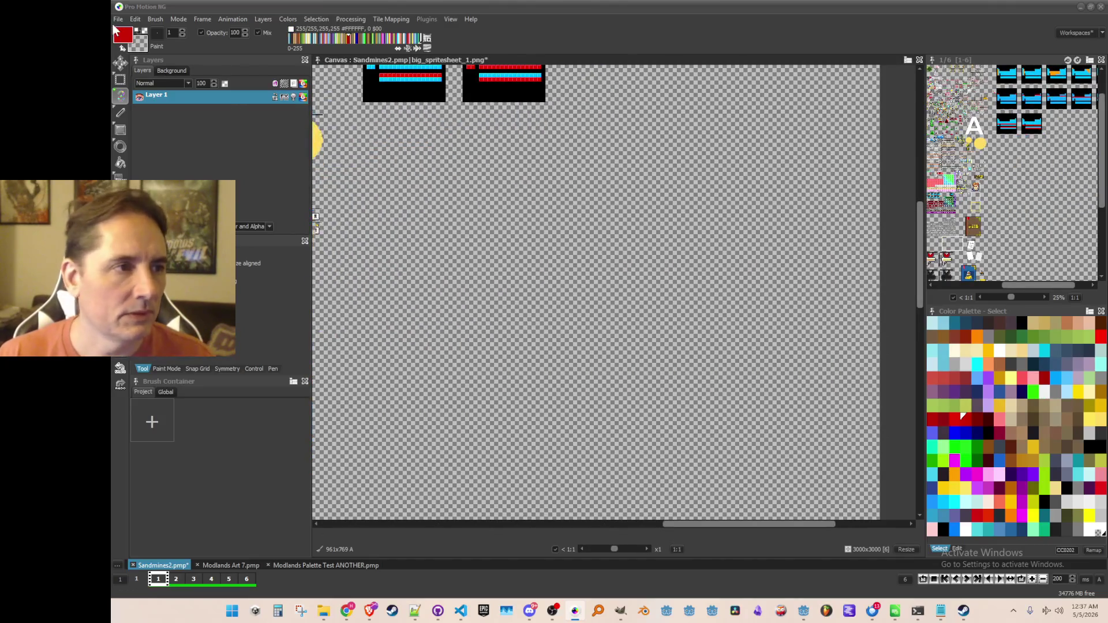
Step: Stamp a Halftone-mode copy of the frames below the original set
left_click(154, 19)
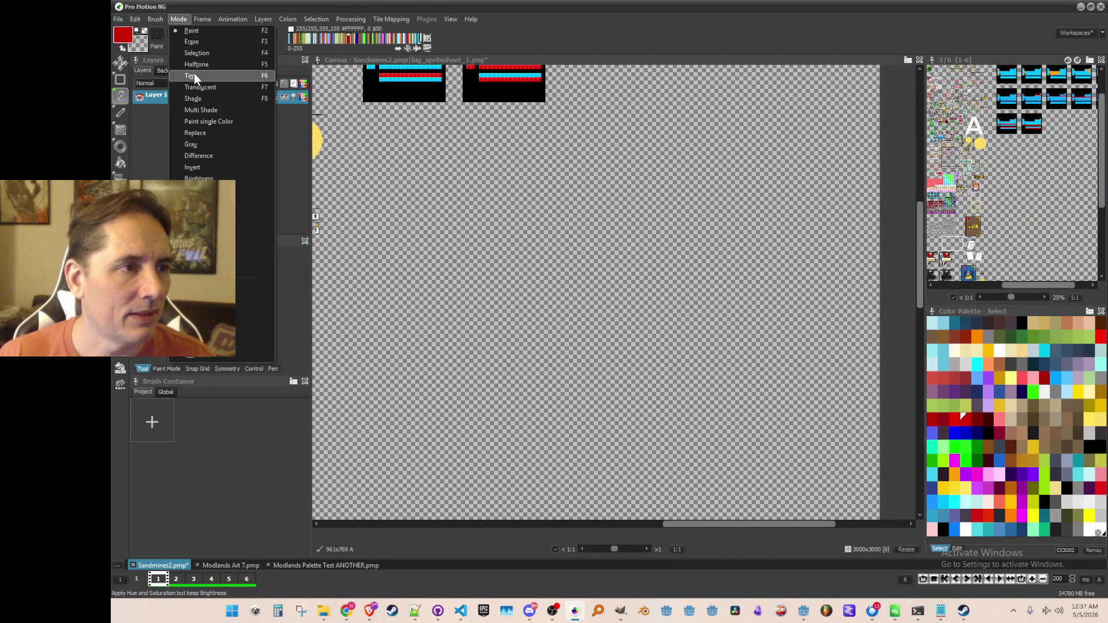
left_click(198, 67)
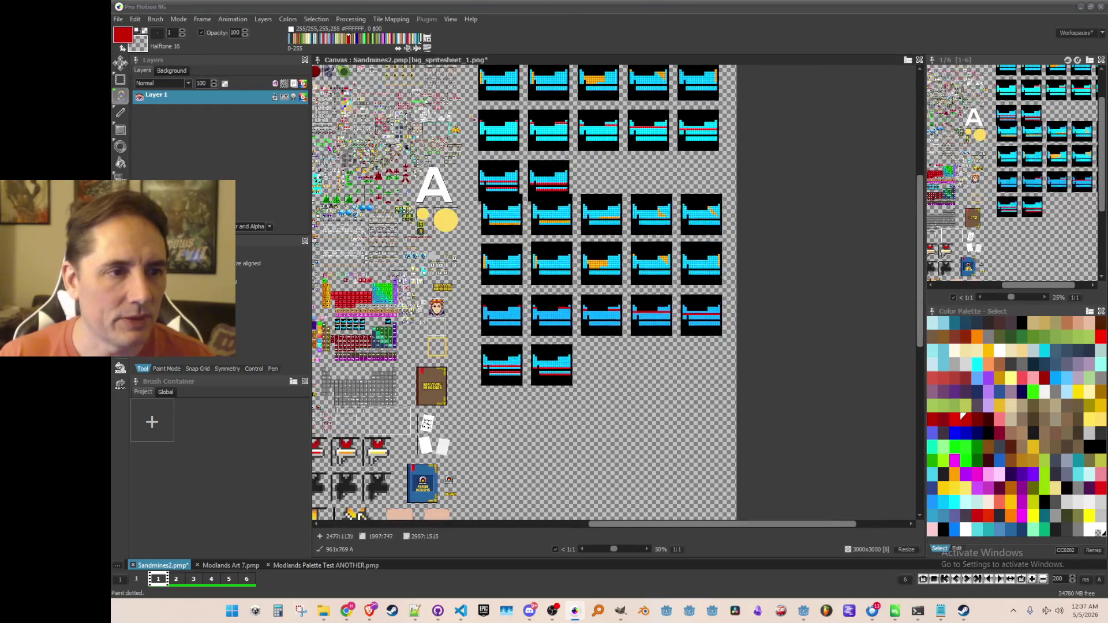
scroll(597, 297, "up", 1)
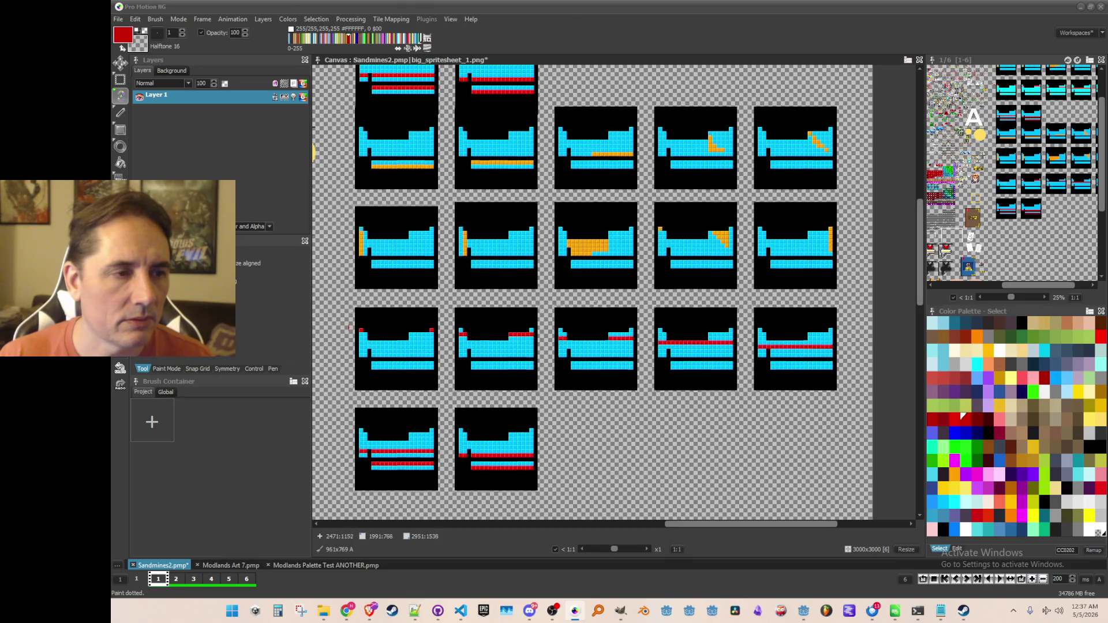
left_click_drag(598, 313, 597, 300)
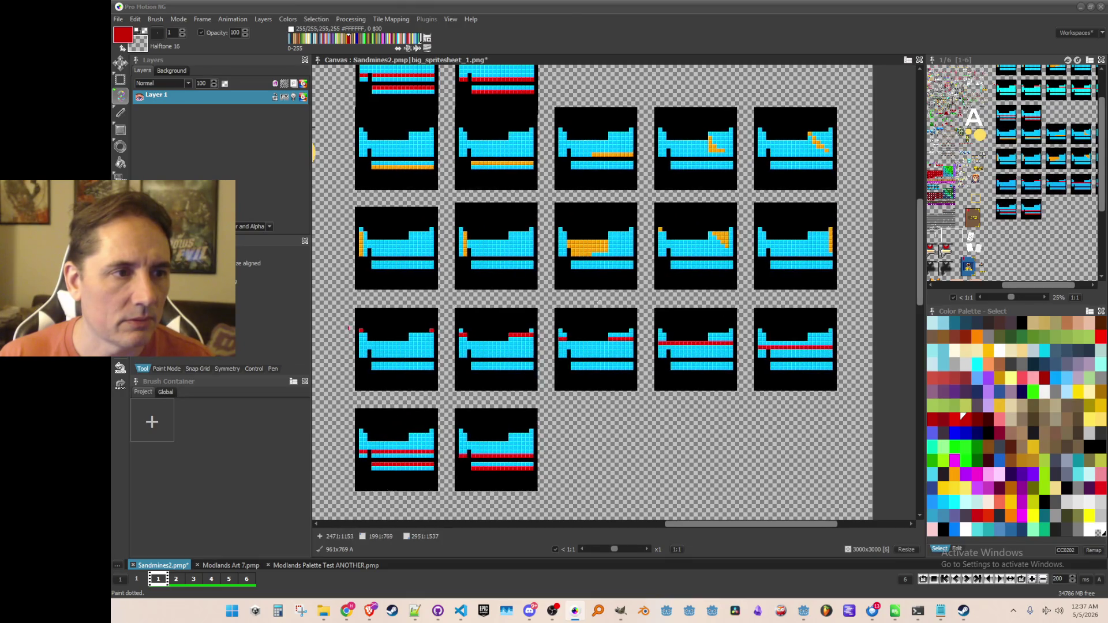
left_click_drag(348, 327, 352, 473)
scroll(352, 473, "up", 1)
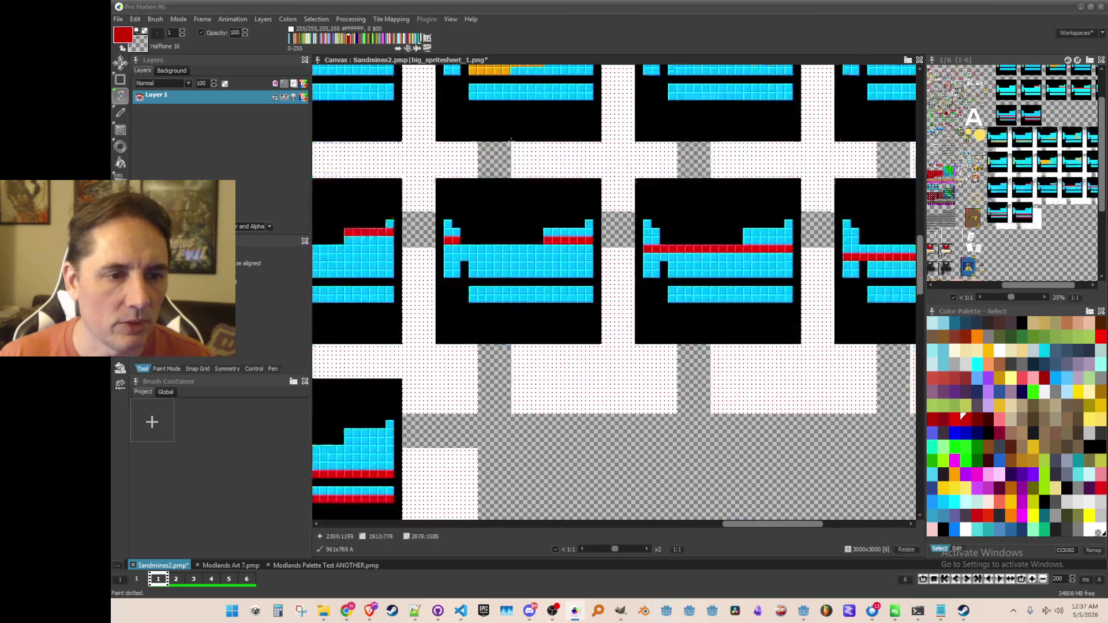
scroll(592, 331, "down", 3)
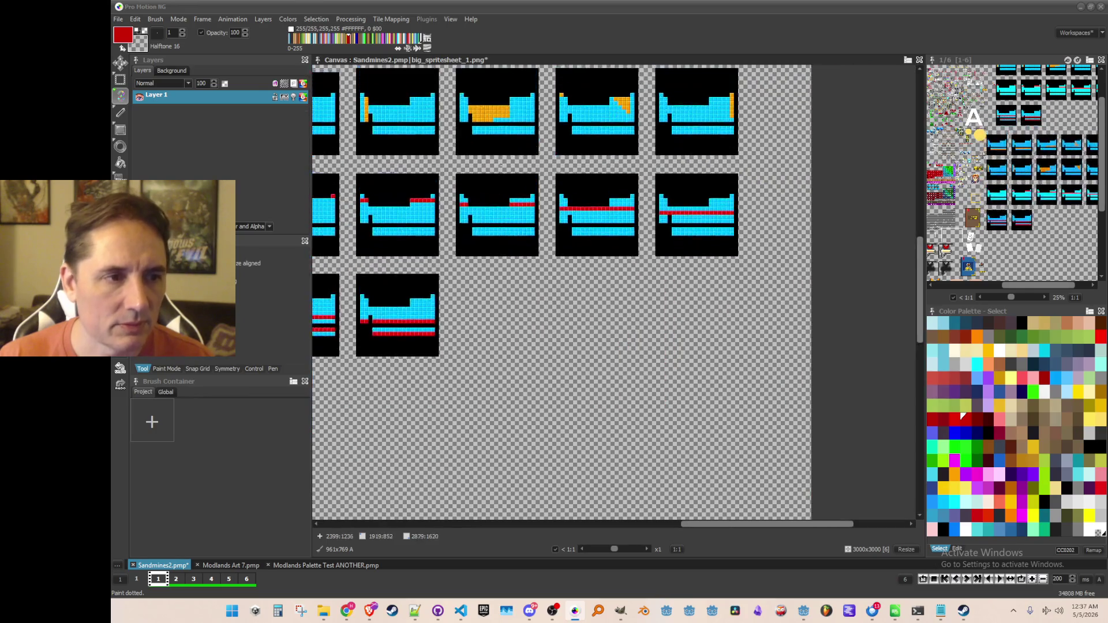
Step: Undo the pasted lower tile block and set the drawing mode back to Paint
key("ctrl+z")
key("ctrl+z")
key("ctrl+z")
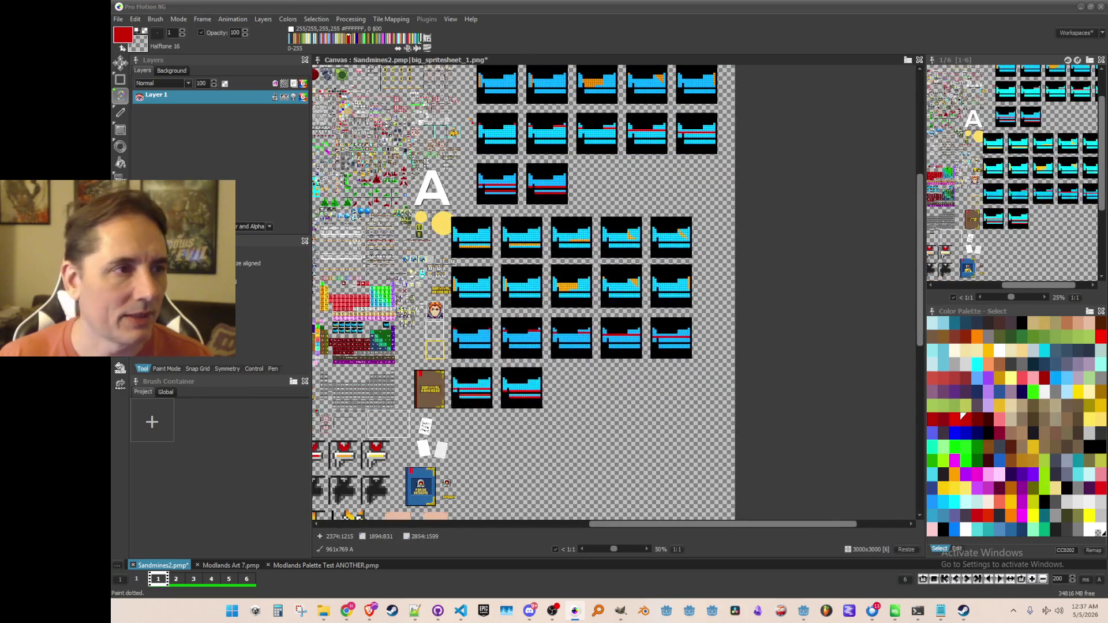
left_click(184, 20)
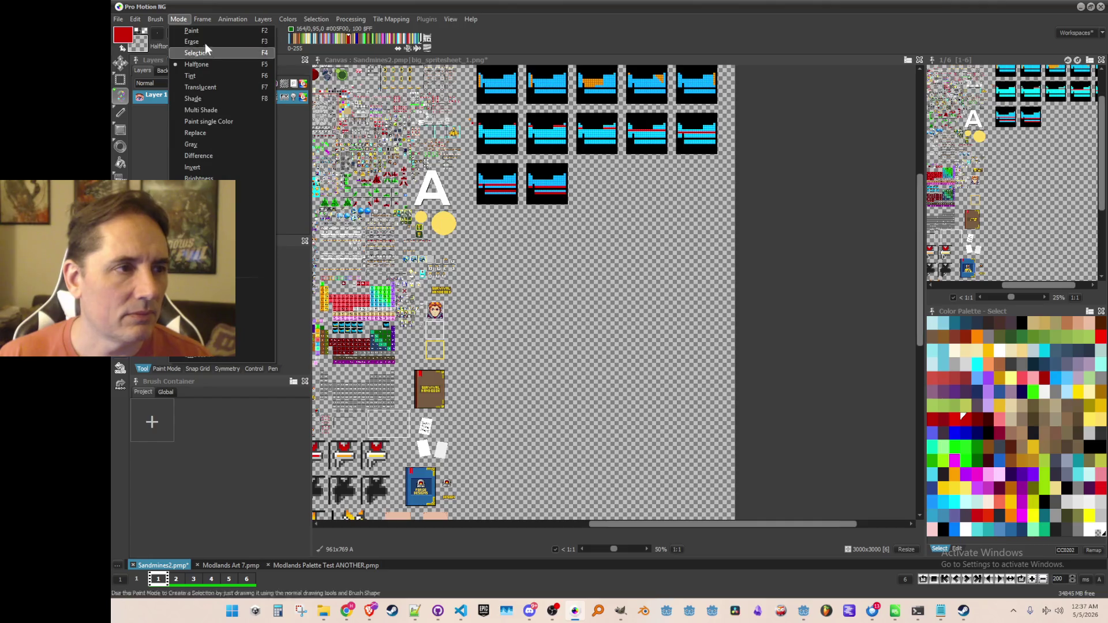
left_click(204, 27)
Step: Pick up the whole lower block of line-clear tiles with a rectangular brush selection
scroll(587, 318, "up", 2)
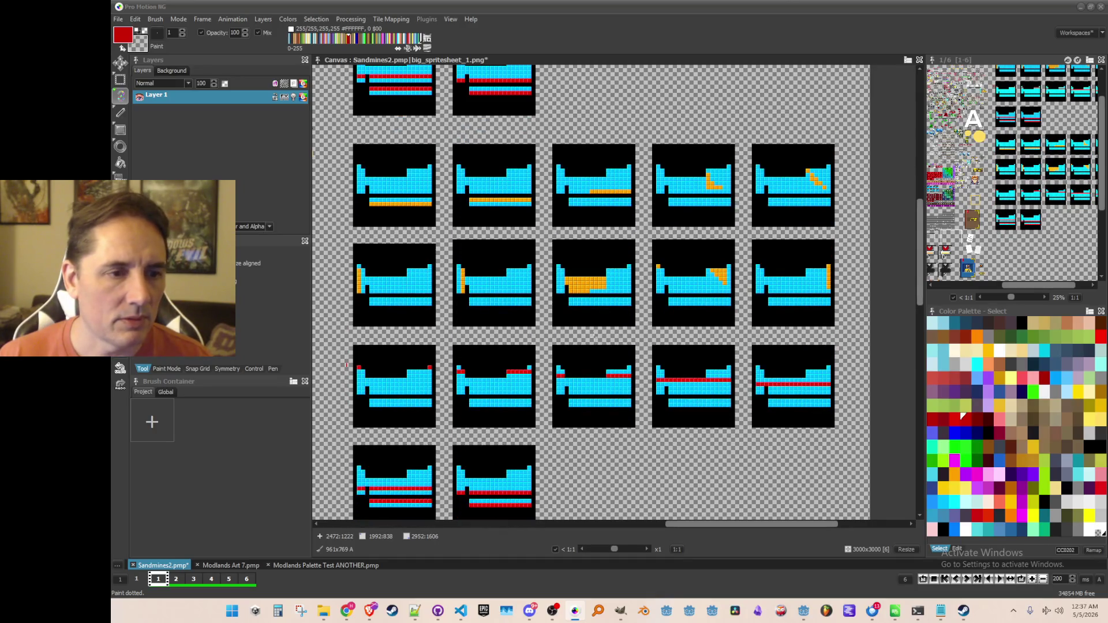
scroll(564, 305, "down", 2)
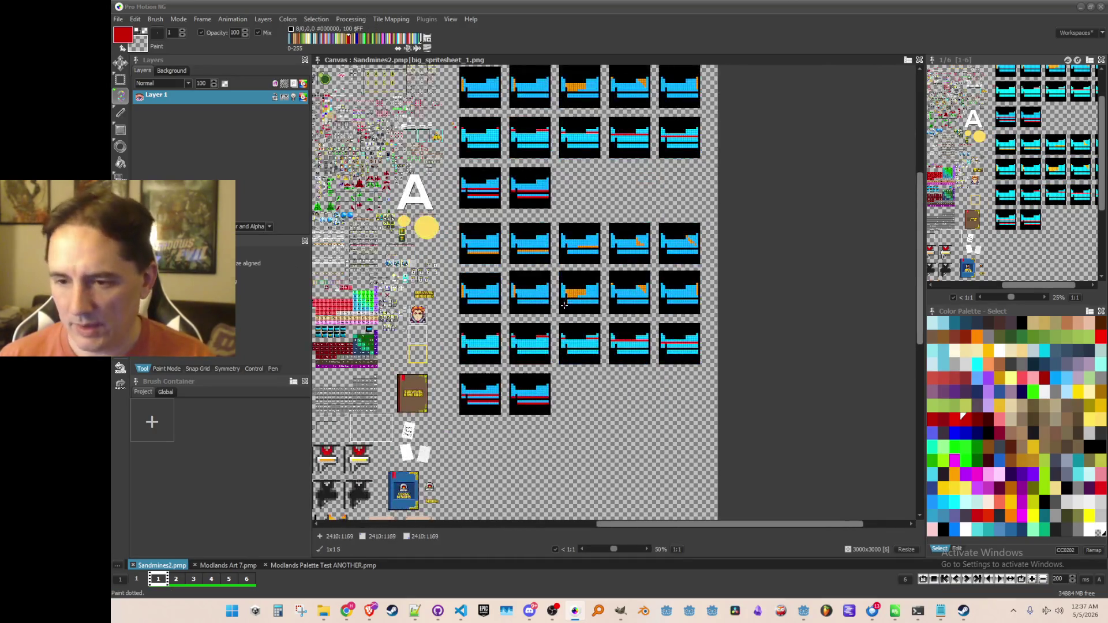
scroll(569, 280, "up", 2)
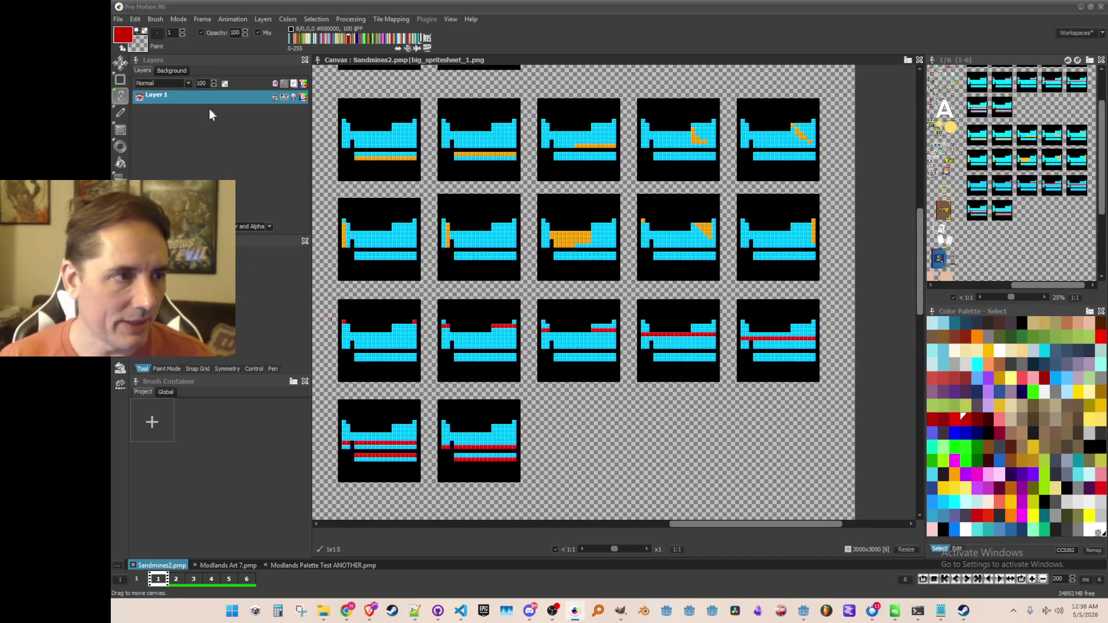
left_click(121, 80)
left_click_drag(332, 91, 780, 412)
left_click_drag(834, 499, 835, 499)
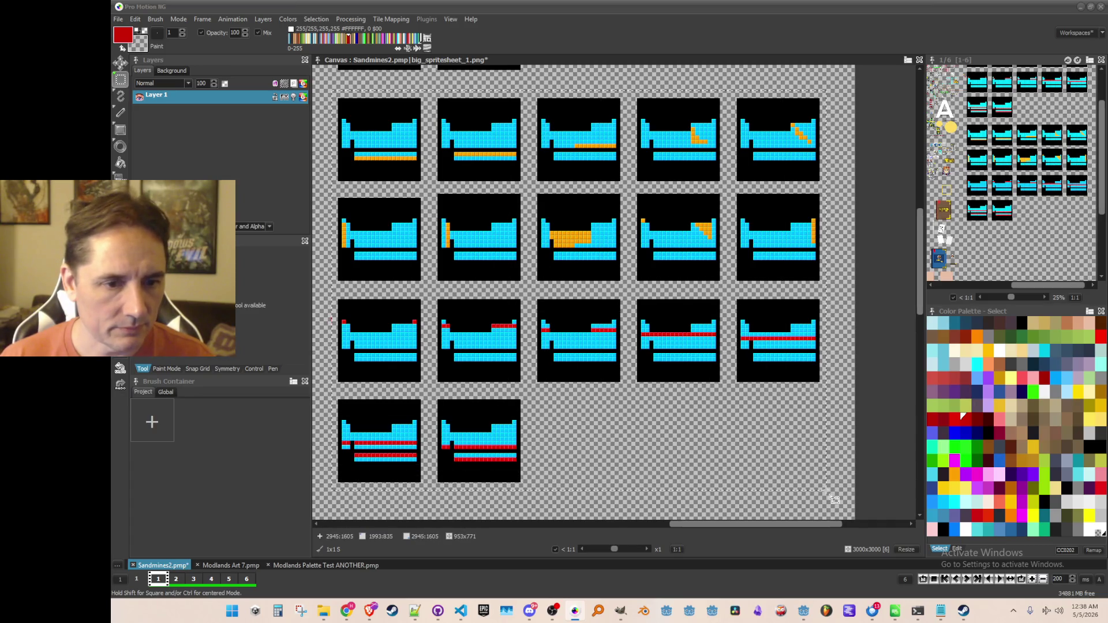
Step: Browse the Brush, Edit, Mode and Colors menus
left_click(158, 20)
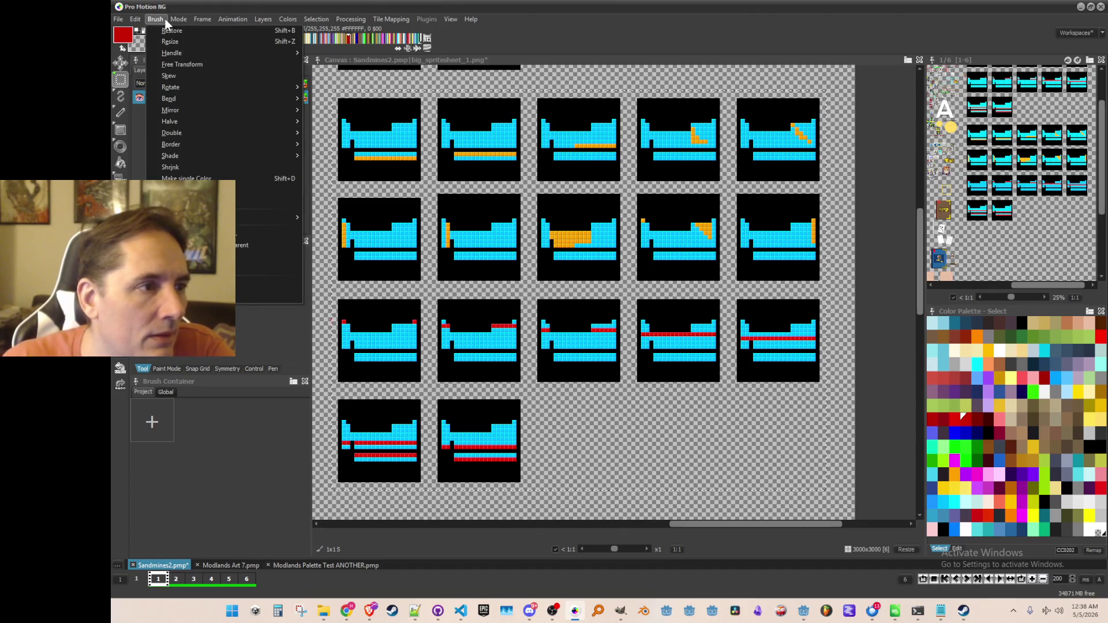
mouse_move(133, 22)
mouse_move(182, 26)
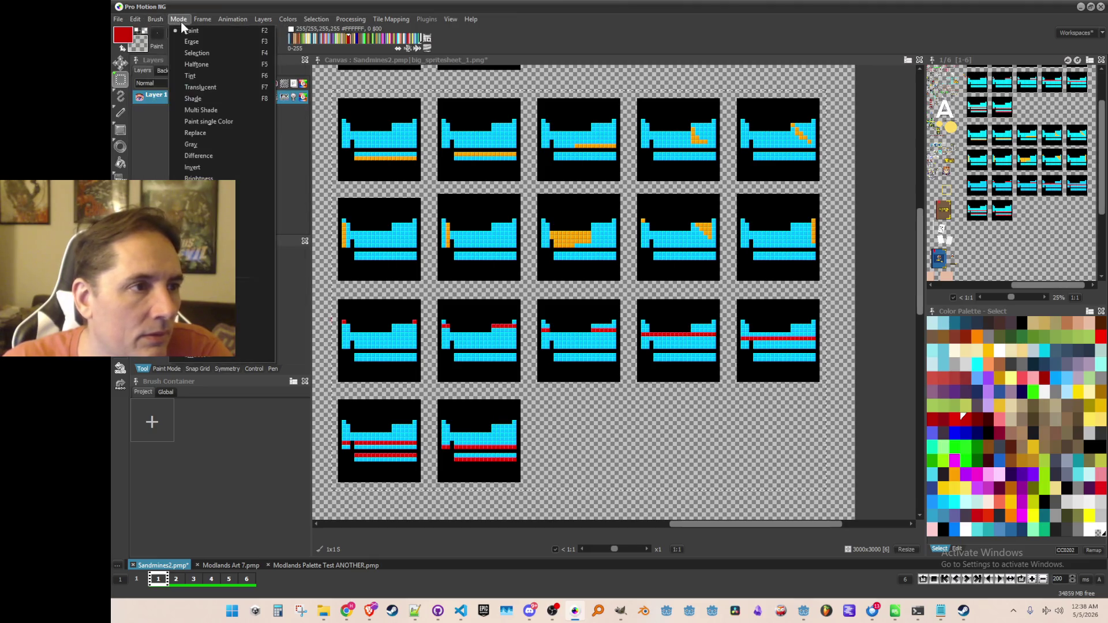
mouse_move(287, 20)
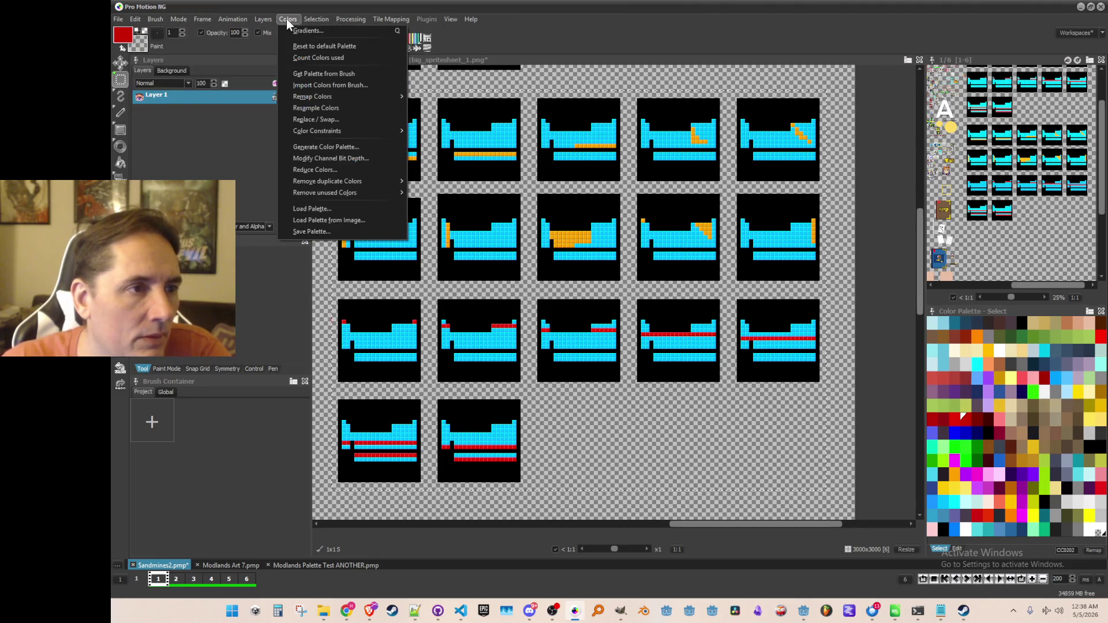
mouse_move(343, 129)
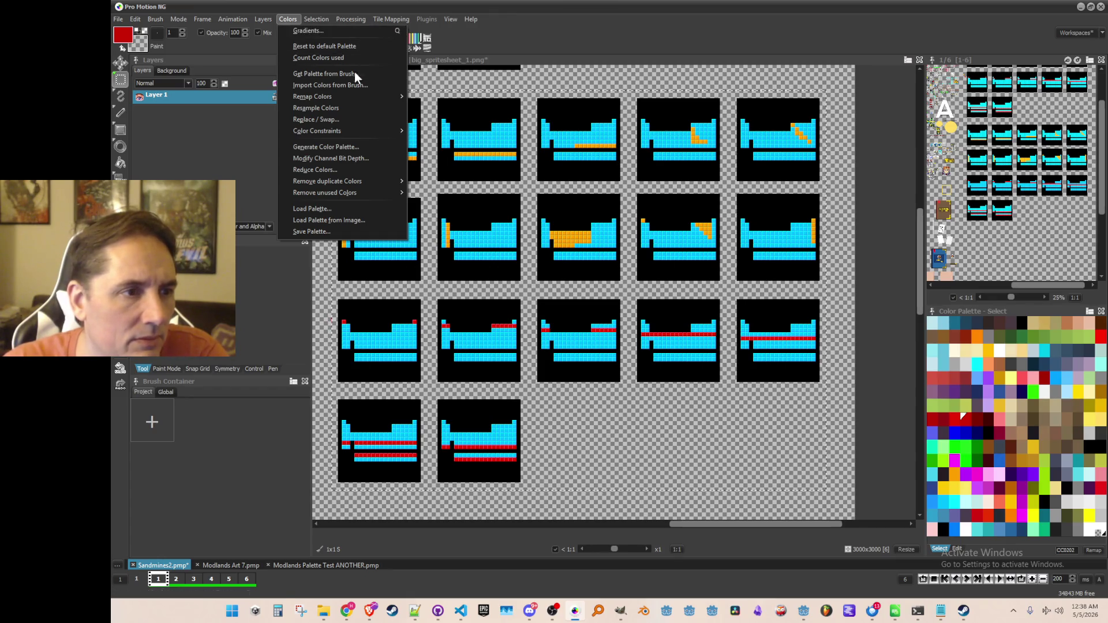
left_click(414, 130)
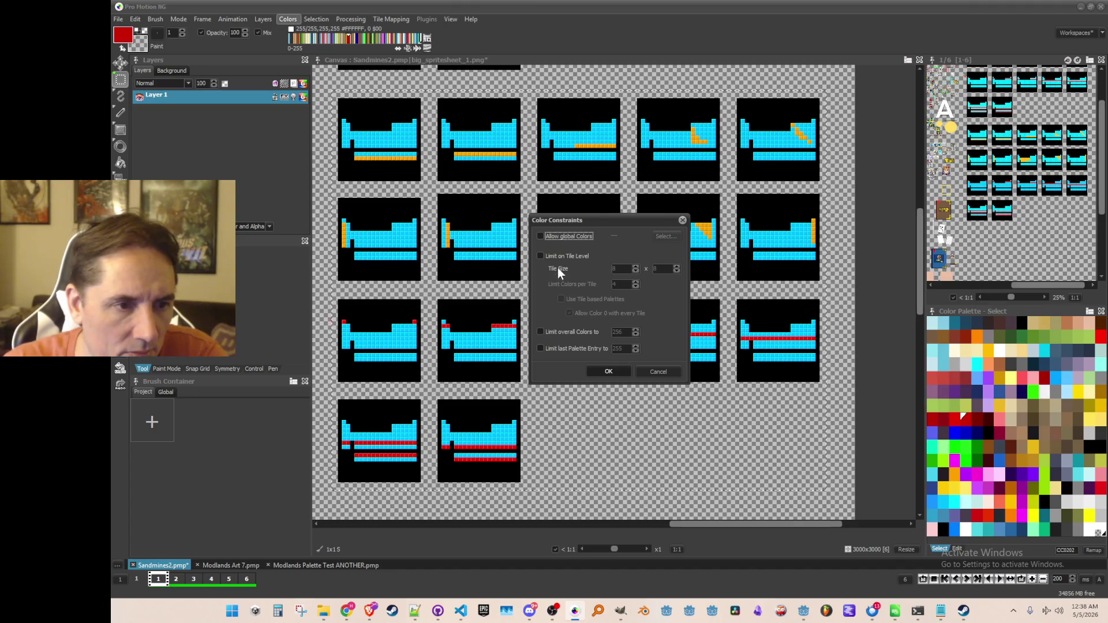
left_click(683, 220)
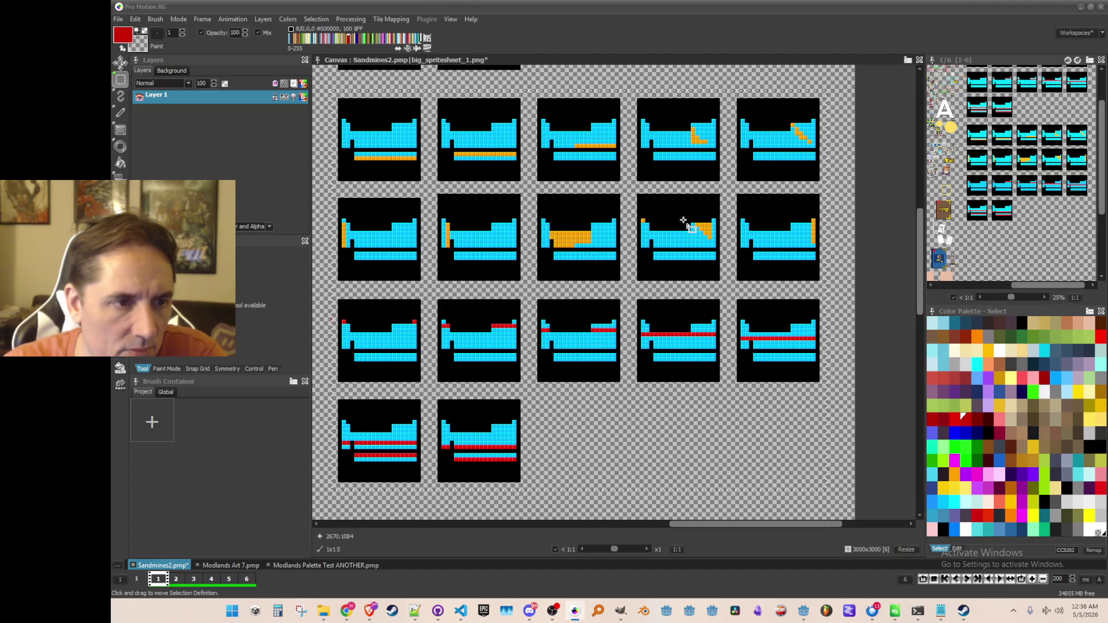
left_click(286, 19)
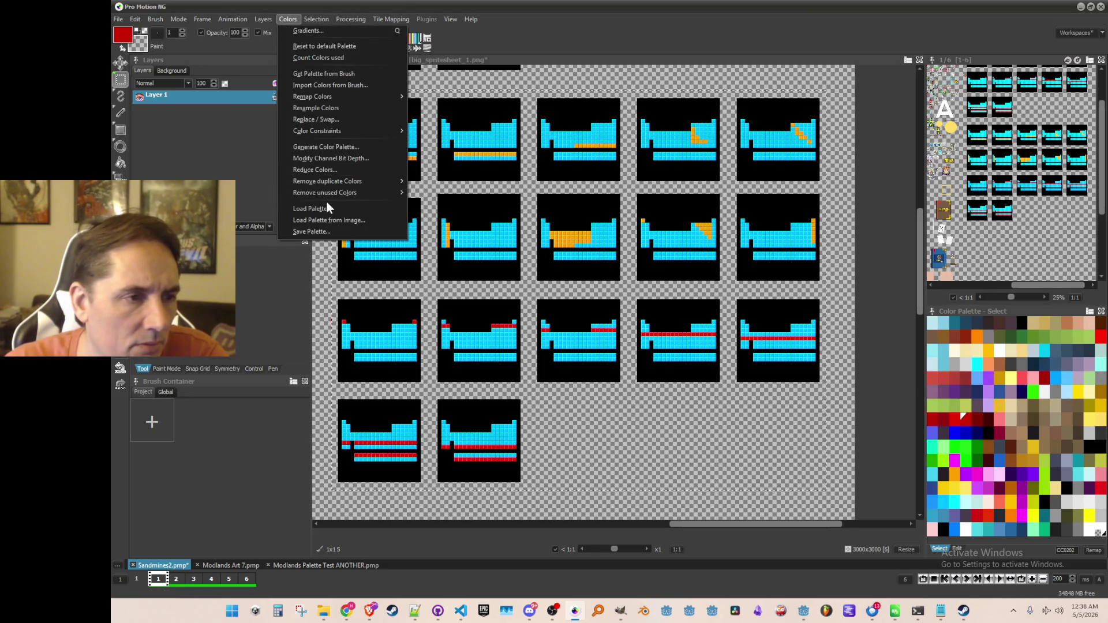
mouse_move(333, 191)
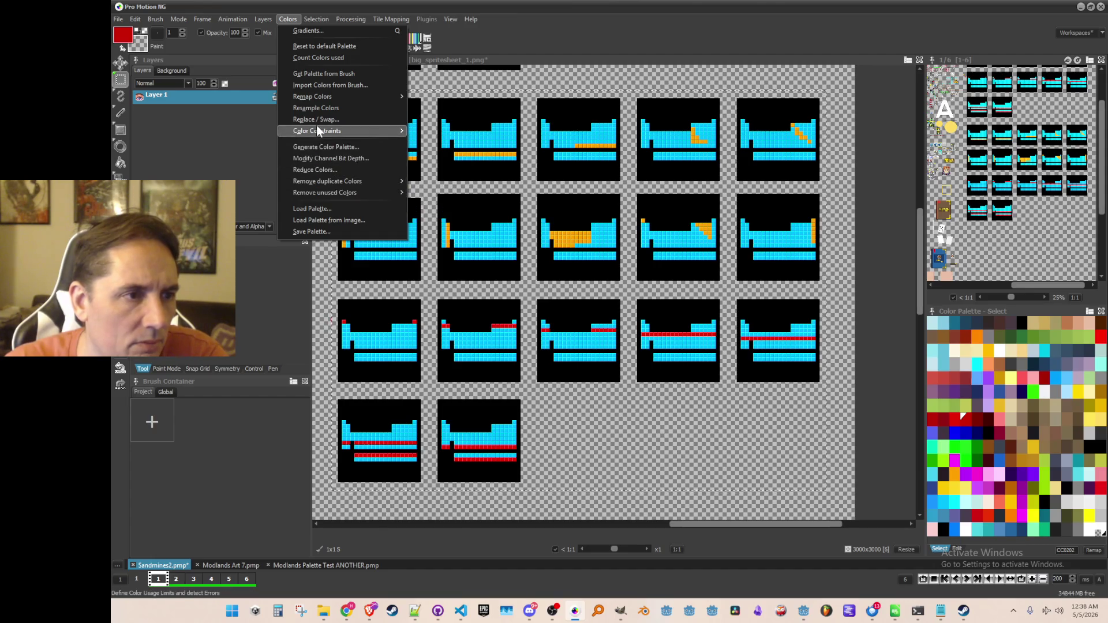
mouse_move(325, 98)
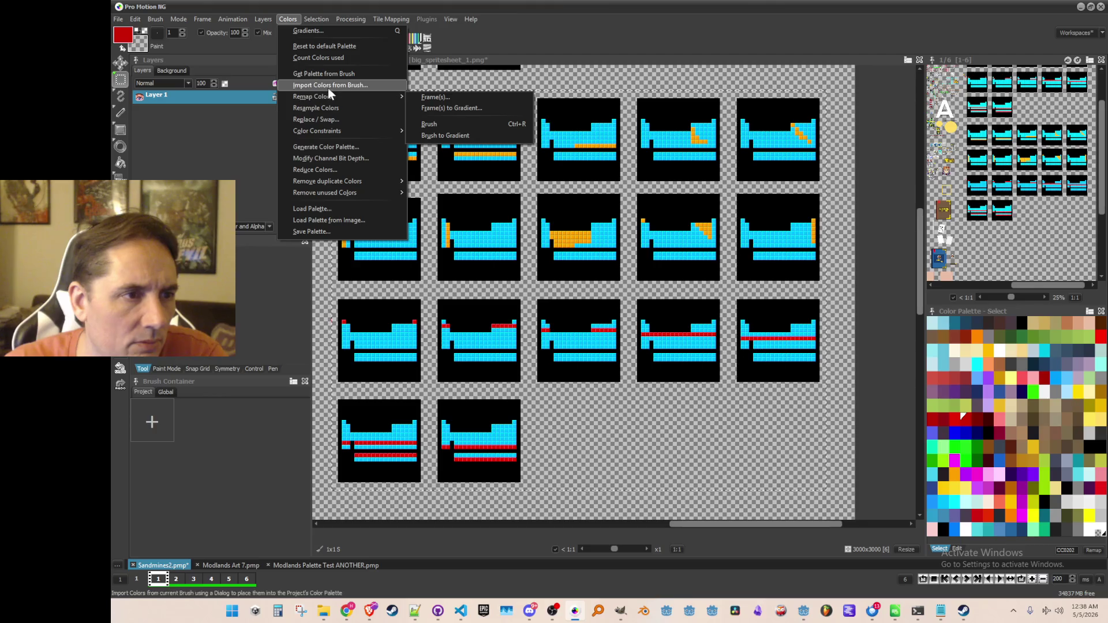
left_click(337, 30)
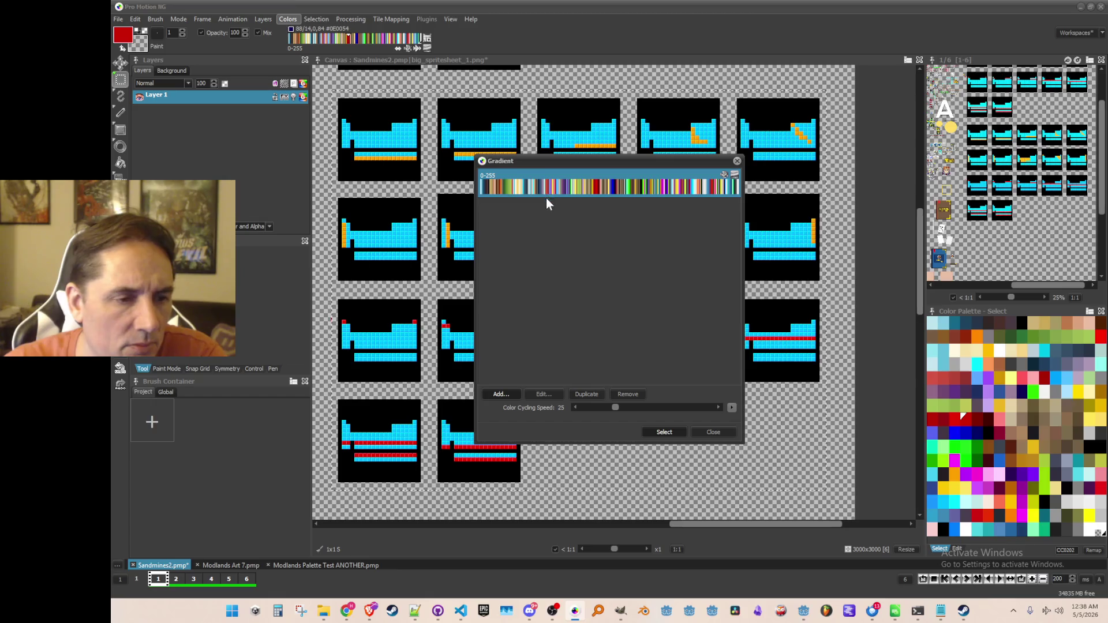
left_click(737, 162)
left_click(195, 21)
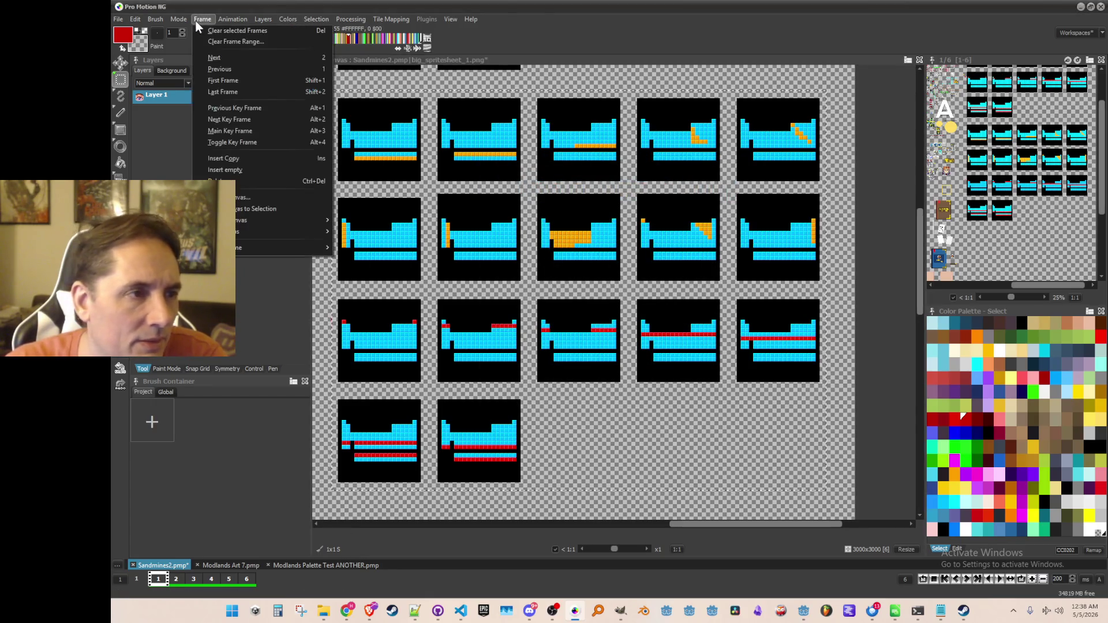
left_click(344, 19)
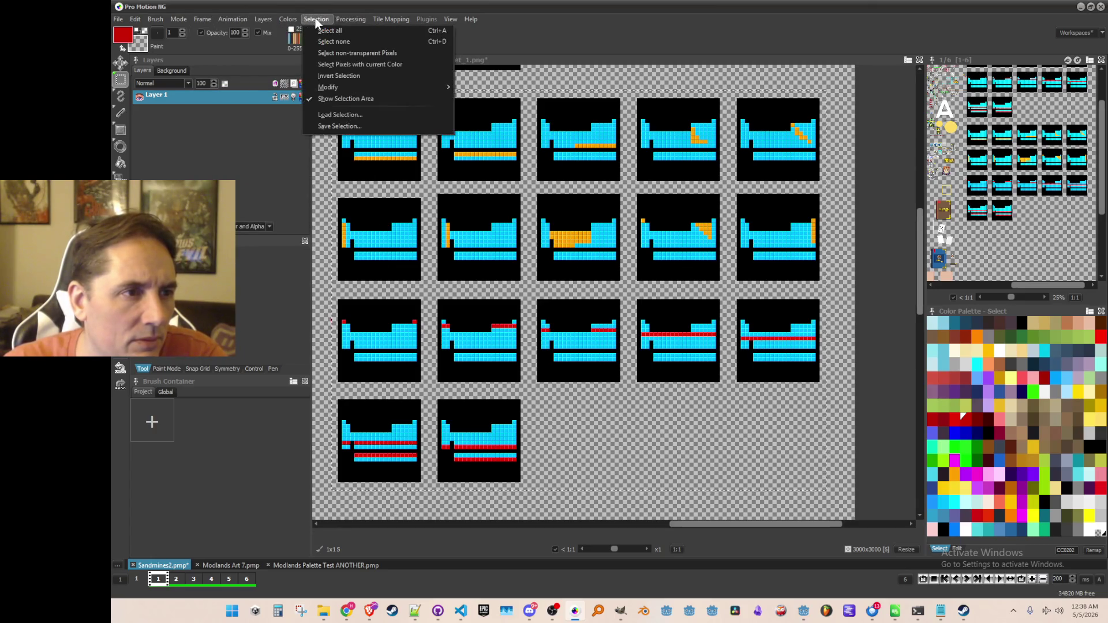
mouse_move(287, 20)
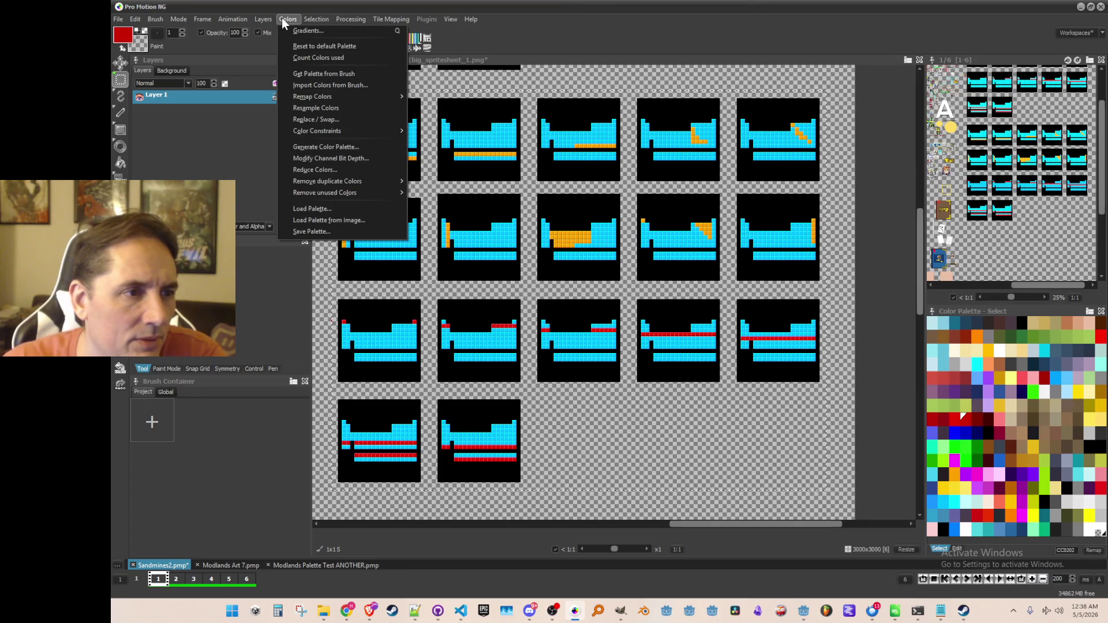
left_click(309, 170)
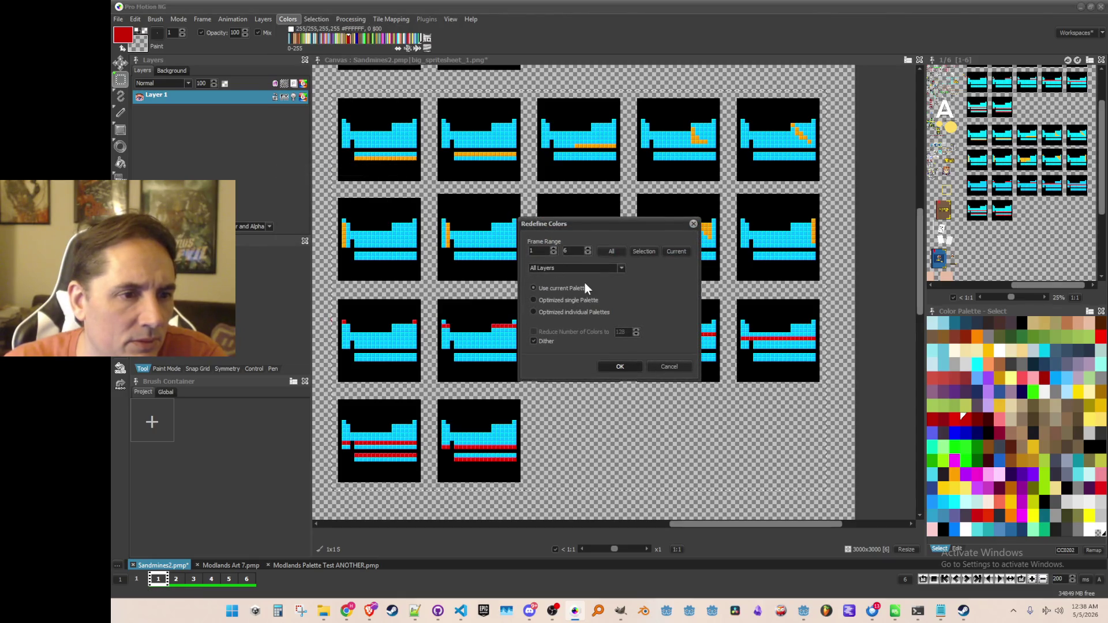
left_click(616, 266)
left_click(618, 270)
left_click(693, 225)
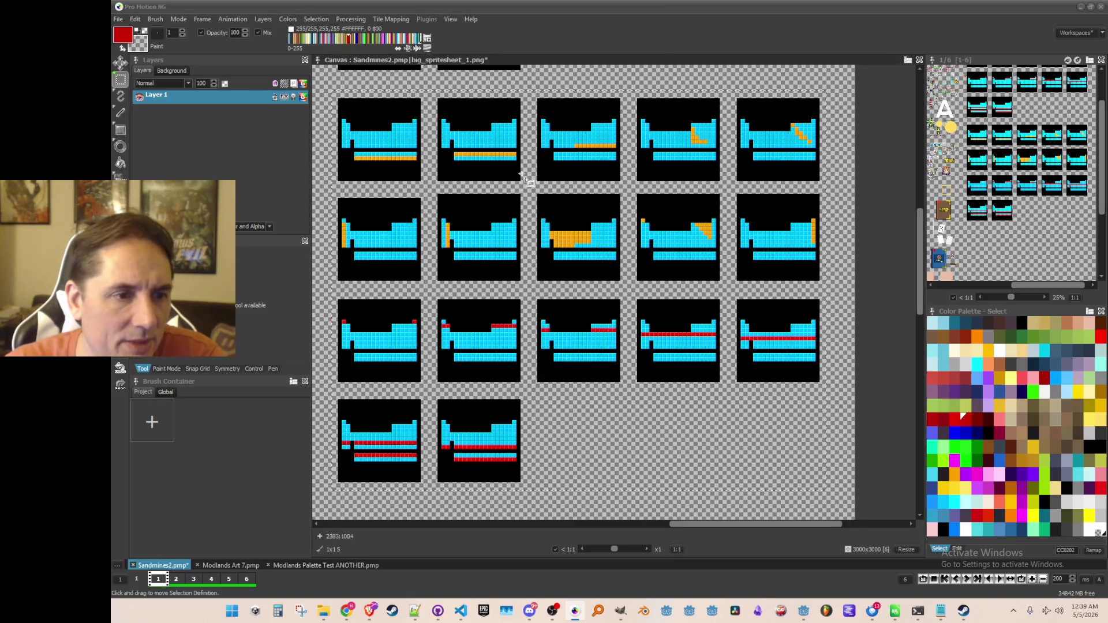
left_click(206, 22)
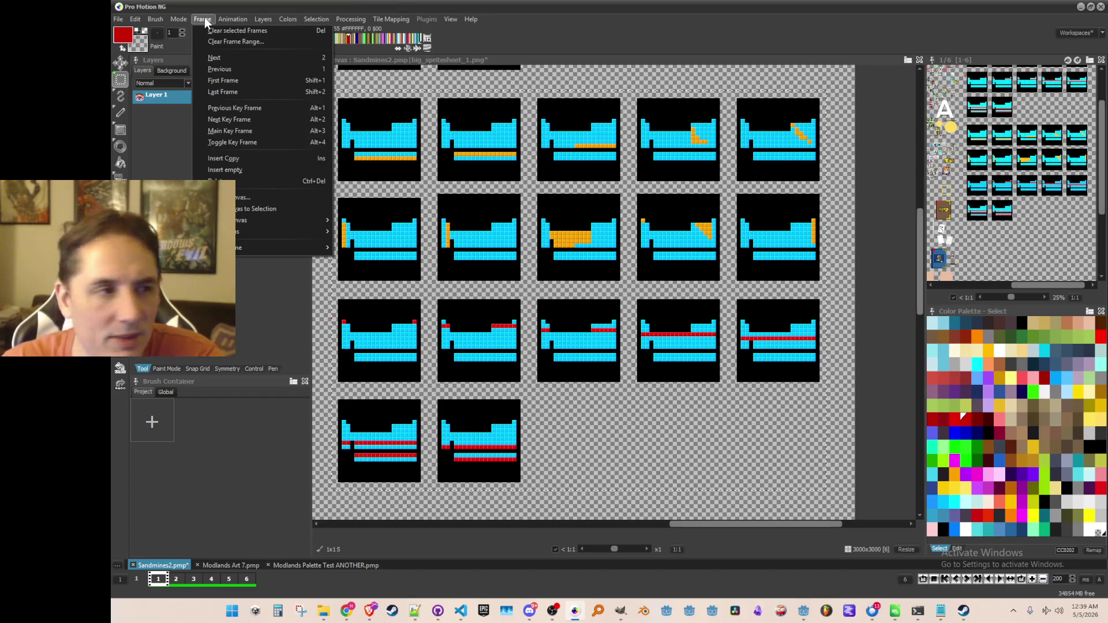
mouse_move(179, 23)
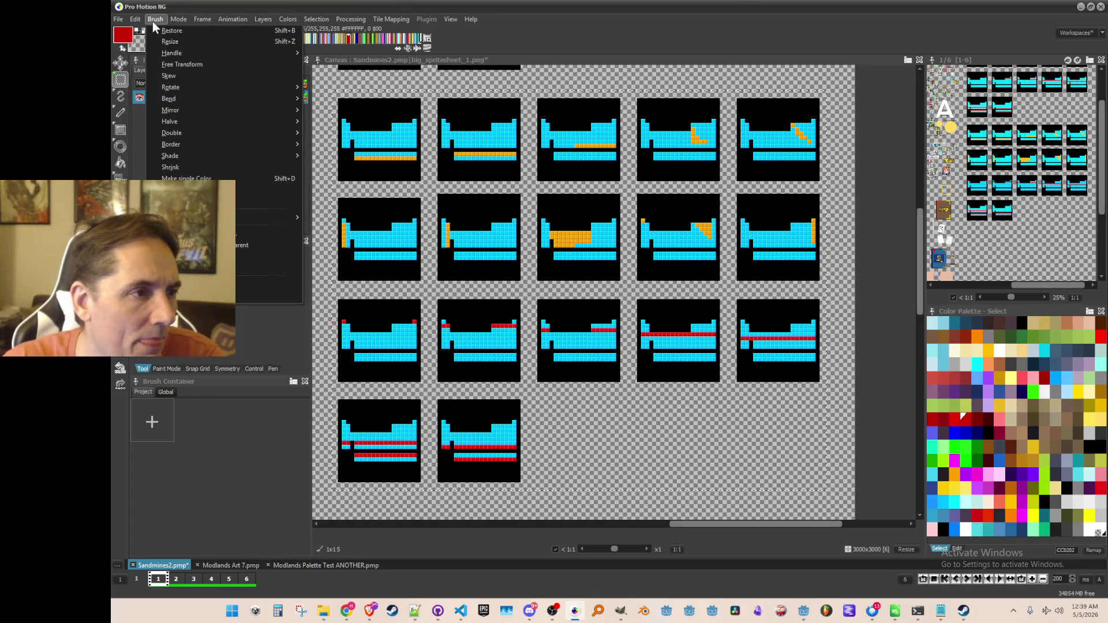
key("alt+Tab")
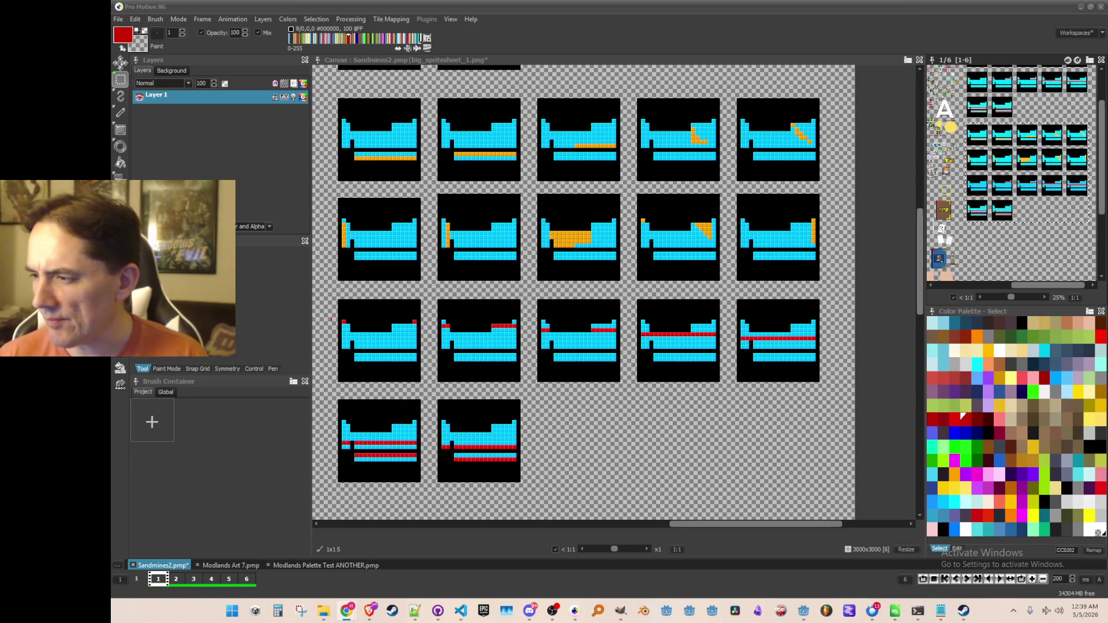
left_click(664, 428)
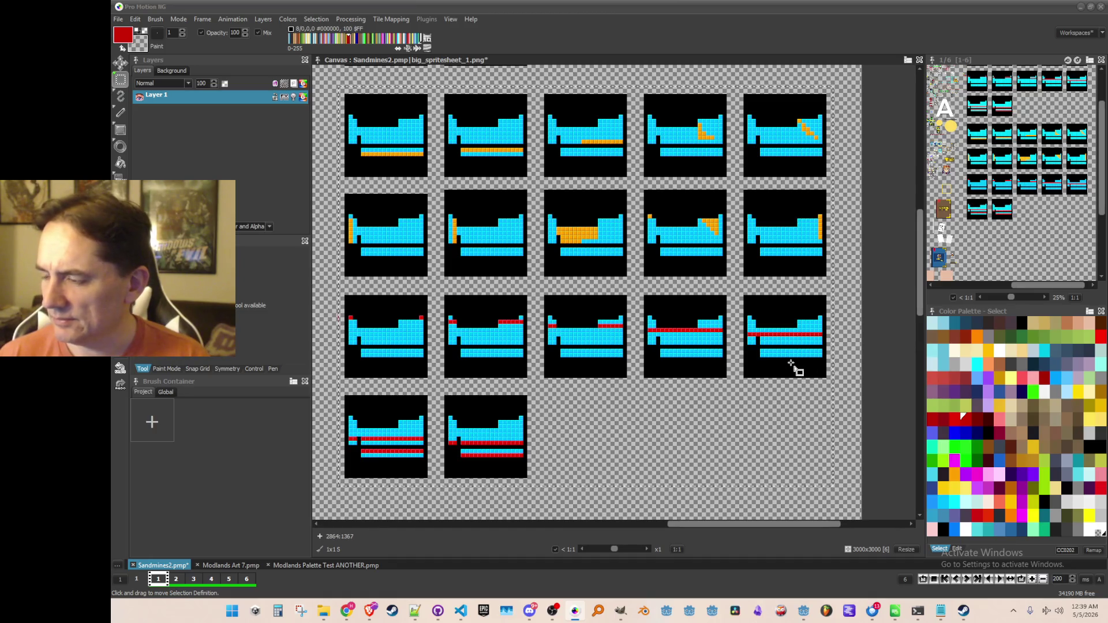
scroll(779, 354, "down", 1)
scroll(696, 359, "up", 1)
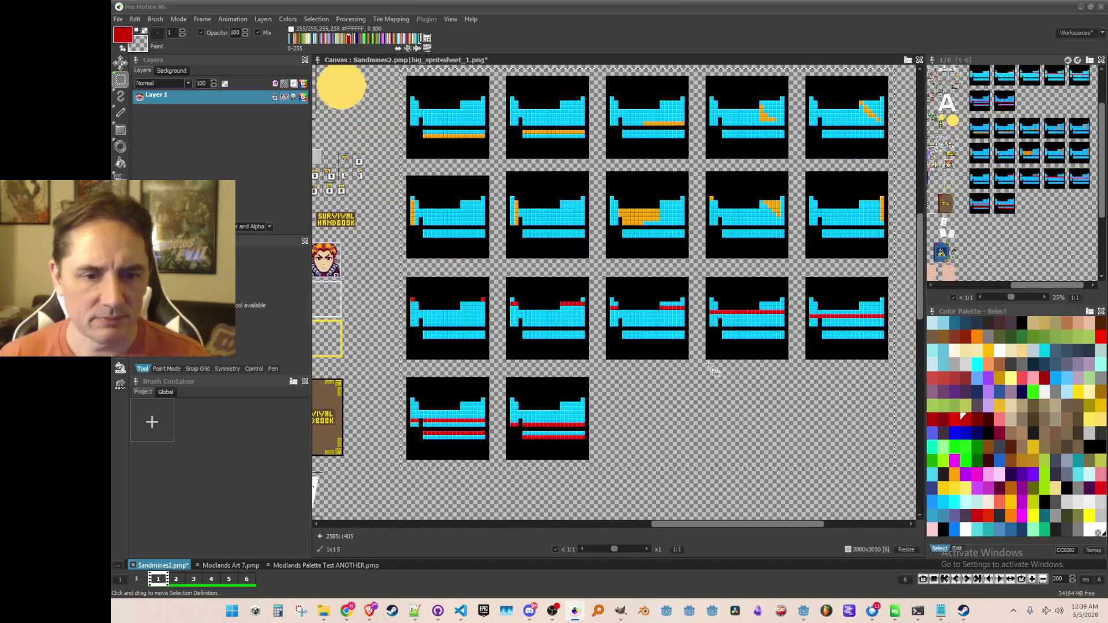
left_click(155, 20)
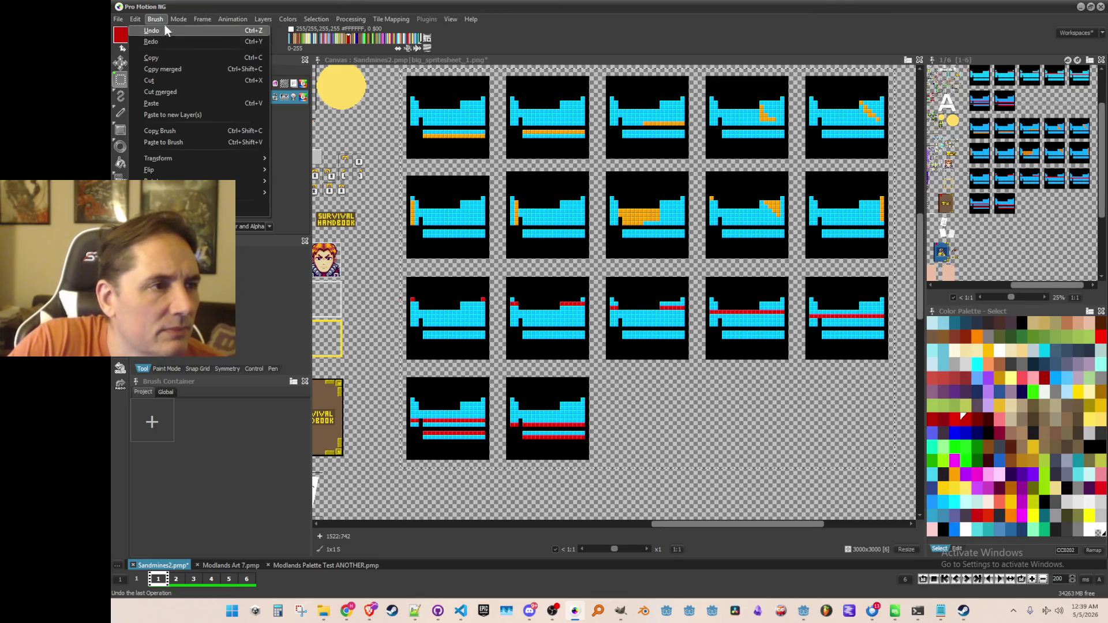
Step: Shade the picked-up tiles one step up, then one step down
left_click(160, 21)
left_click(160, 20)
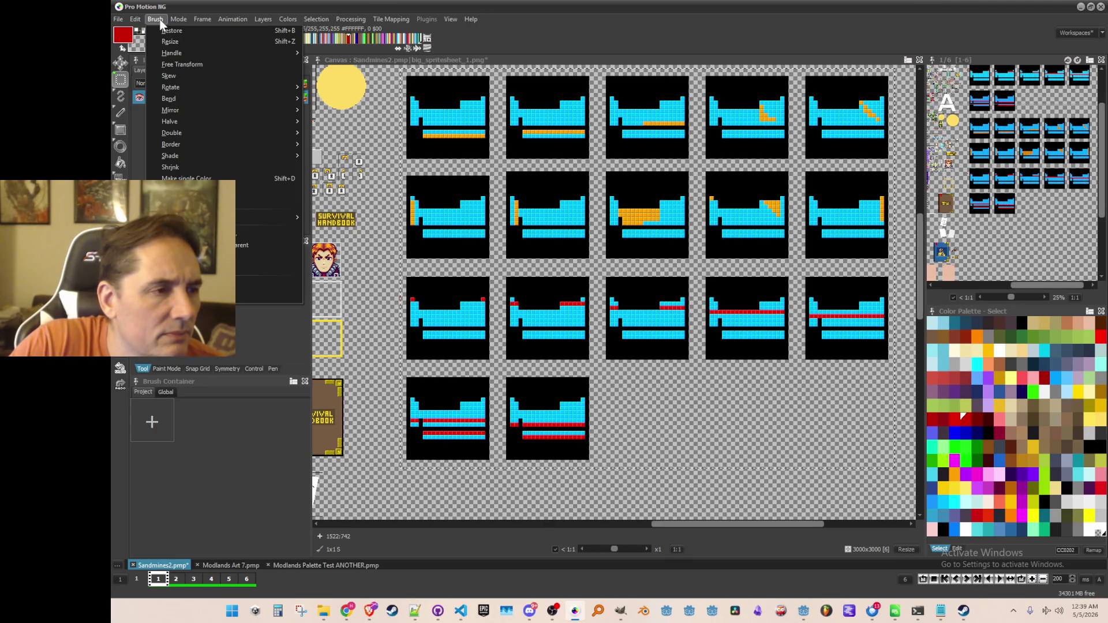
mouse_move(182, 157)
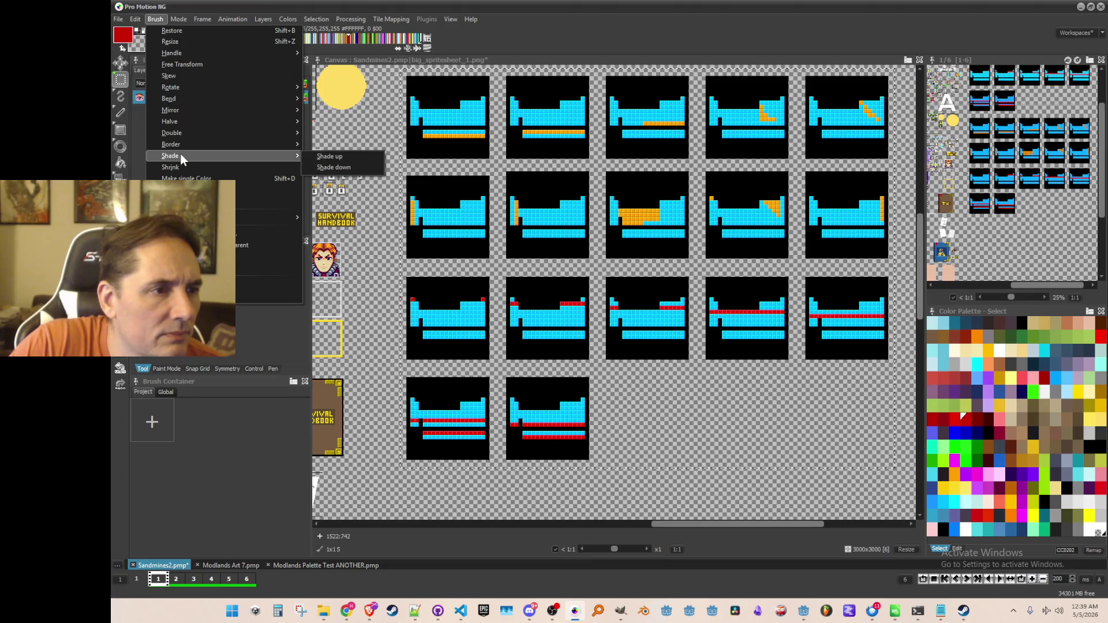
left_click(311, 156)
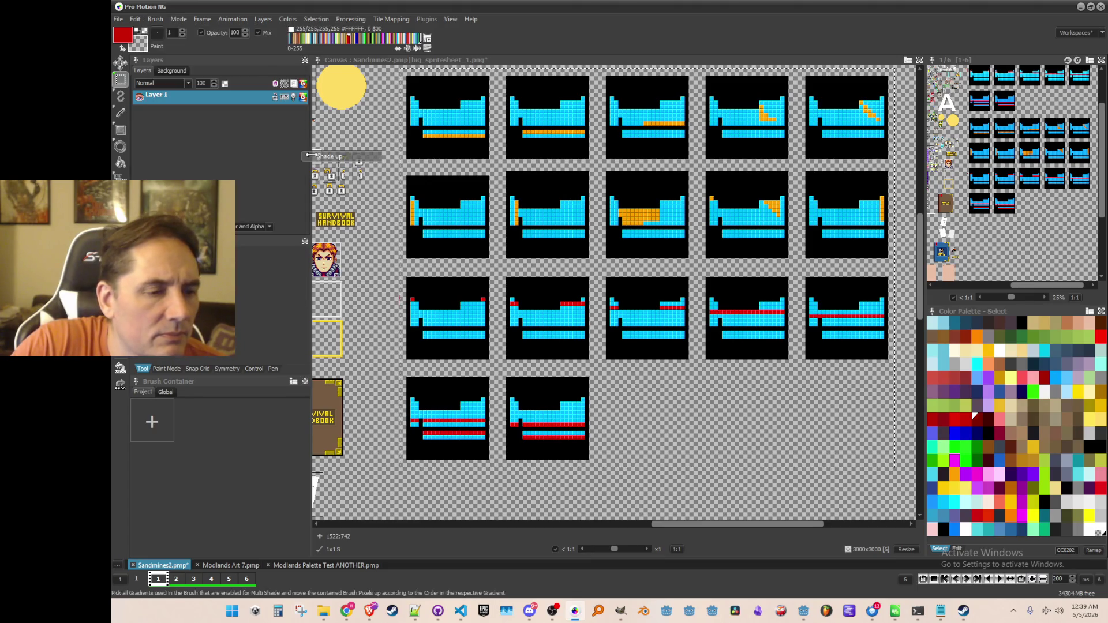
left_click(155, 19)
mouse_move(196, 155)
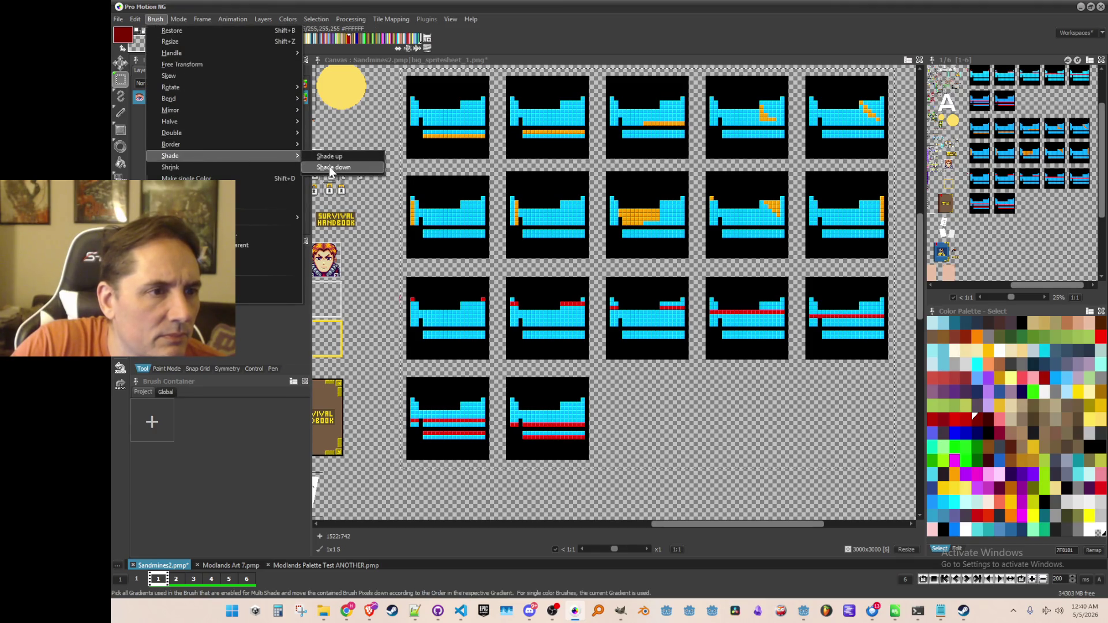
left_click(329, 166)
Step: Flatten the brush to a single colour
left_click(153, 19)
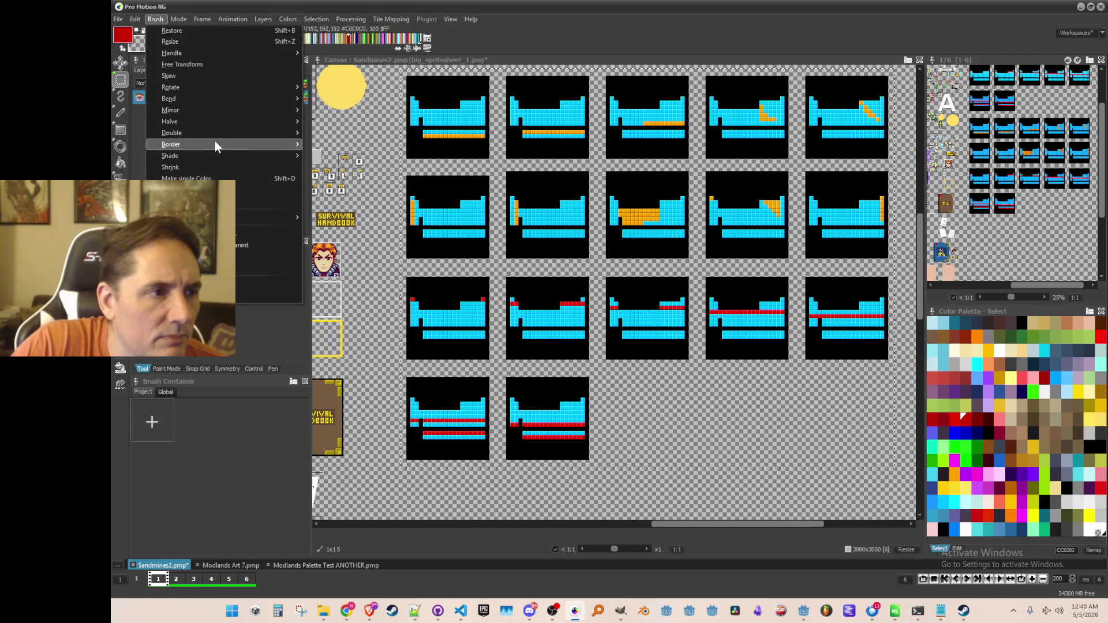
mouse_move(221, 153)
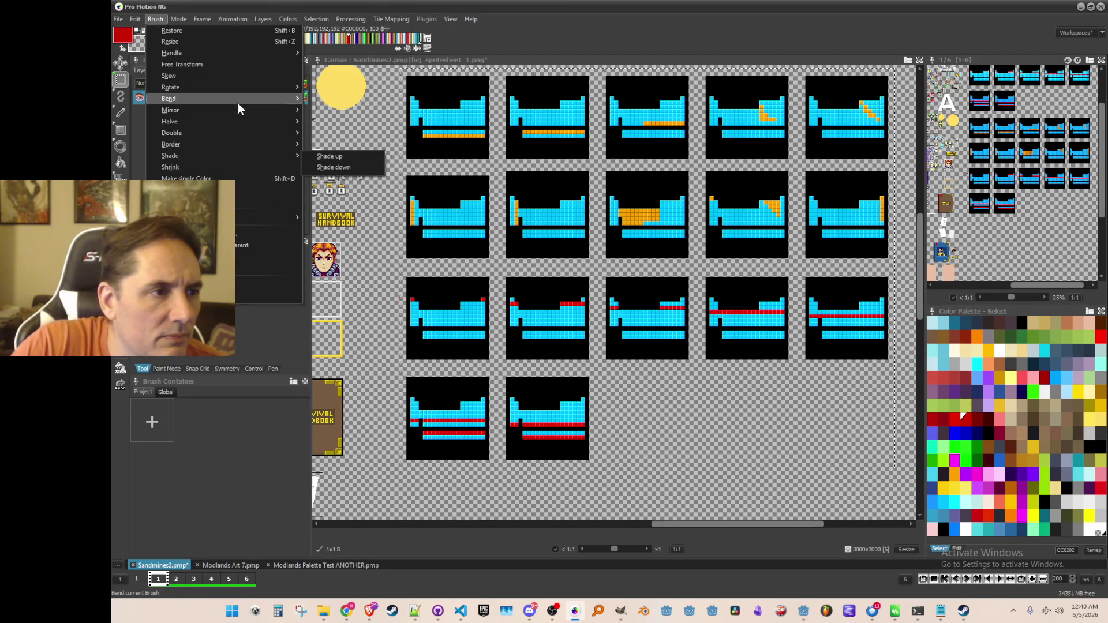
left_click(251, 176)
scroll(400, 180, "down", 3)
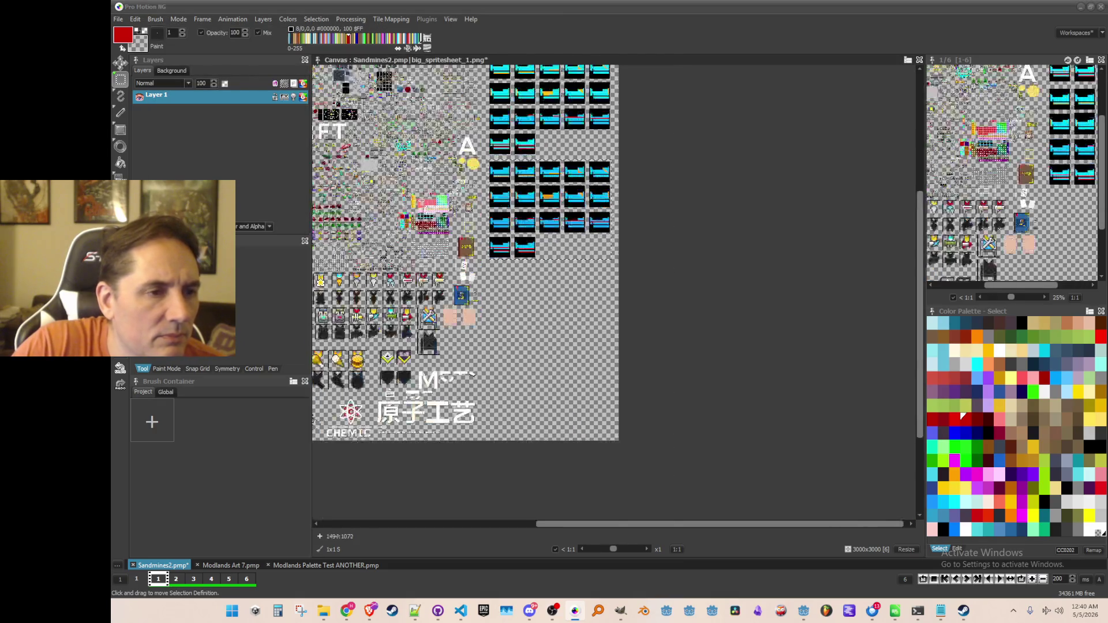
scroll(422, 195, "up", 1)
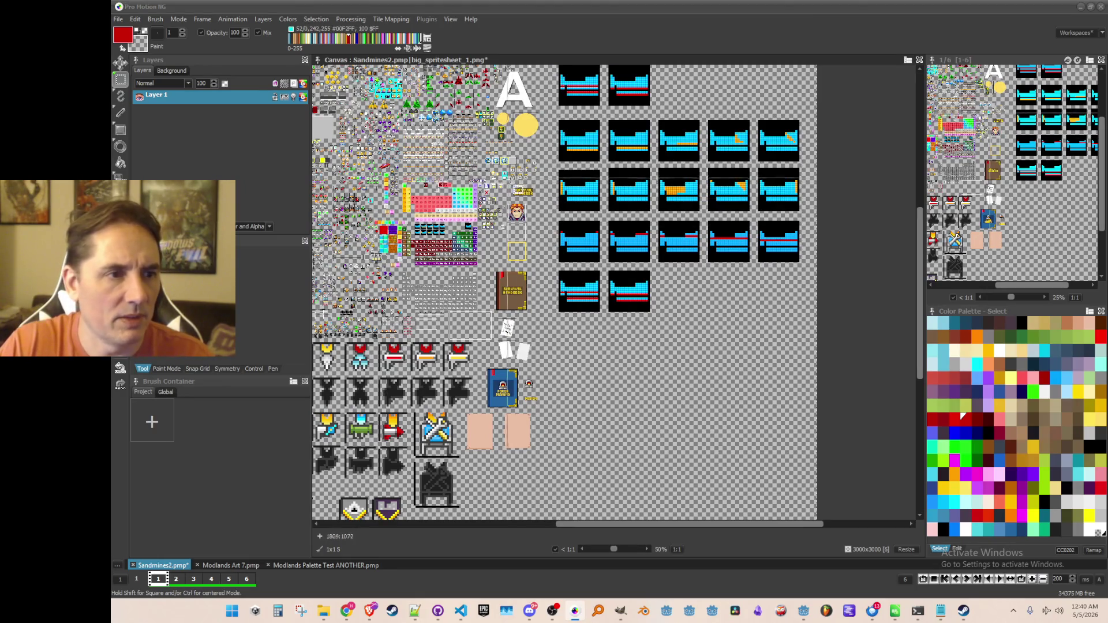
scroll(503, 176, "up", 1)
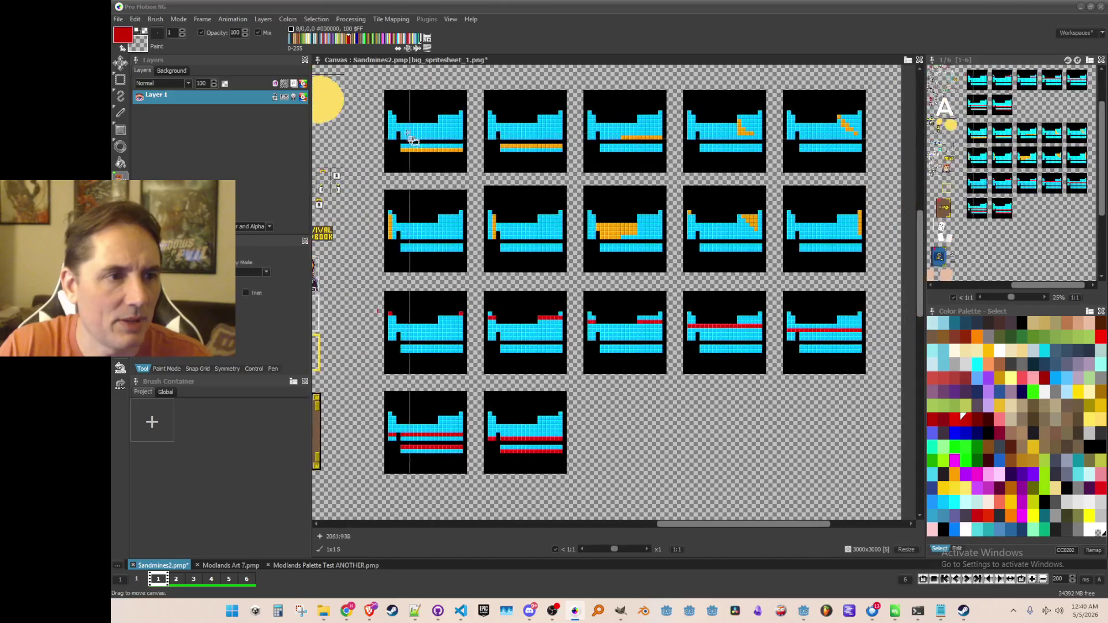
Step: Pick up the tile-frame block as a brush, try Shade down, and dismiss the missing-gradient error
mouse_move(381, 92)
left_mouse_down()
mouse_move(468, 109)
mouse_move(536, 271)
mouse_move(642, 300)
mouse_move(866, 421)
mouse_move(880, 450)
mouse_move(879, 498)
left_mouse_up()
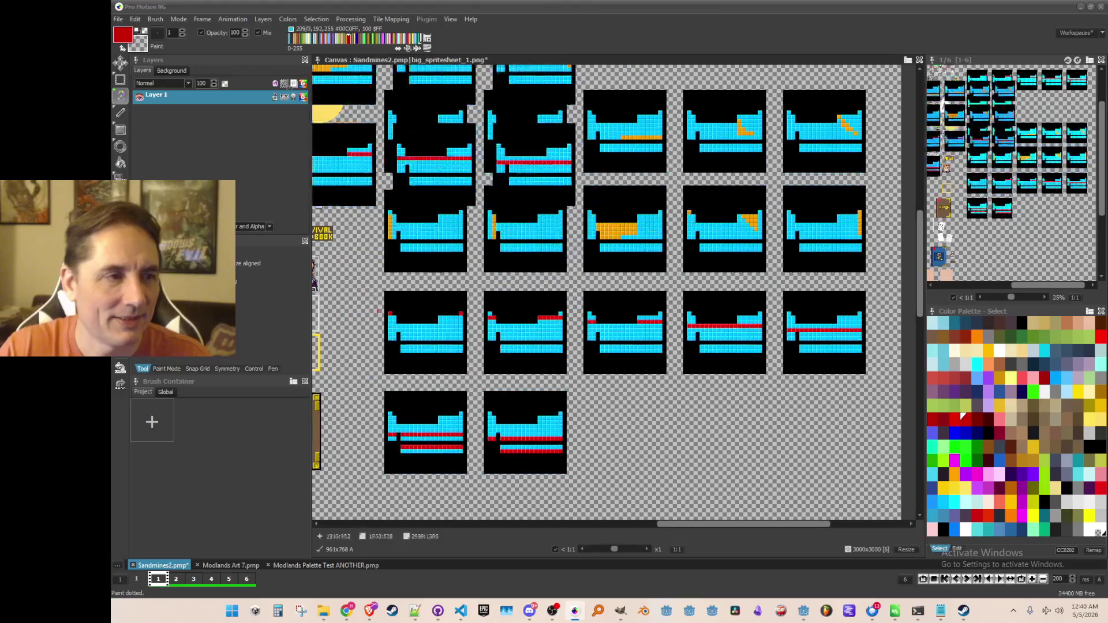
left_click(155, 19)
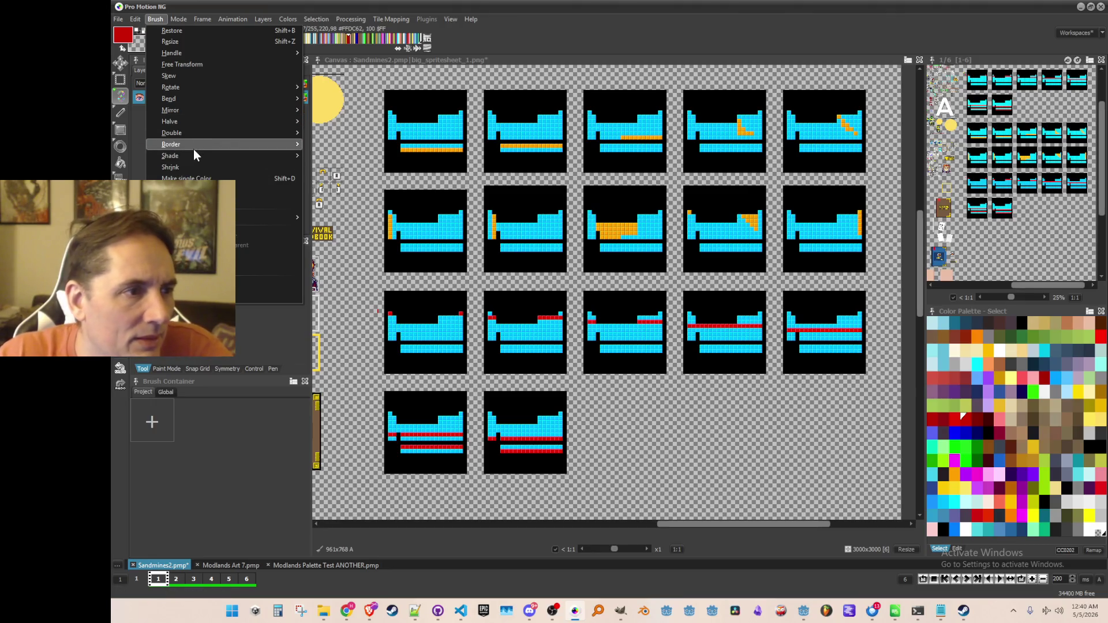
mouse_move(193, 158)
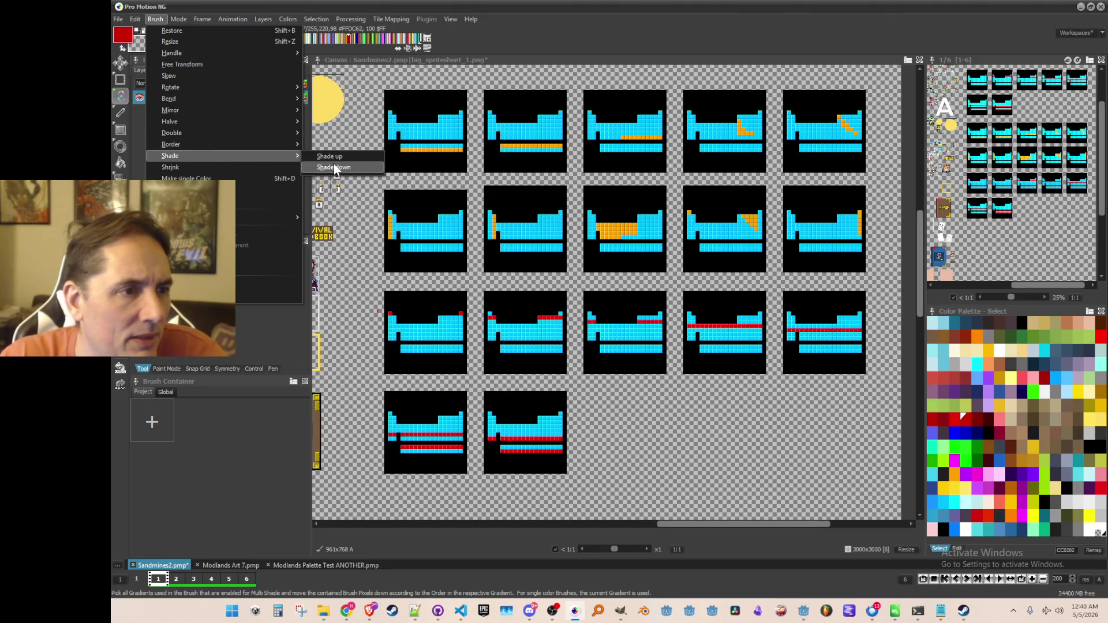
left_click(334, 166)
left_click(610, 319)
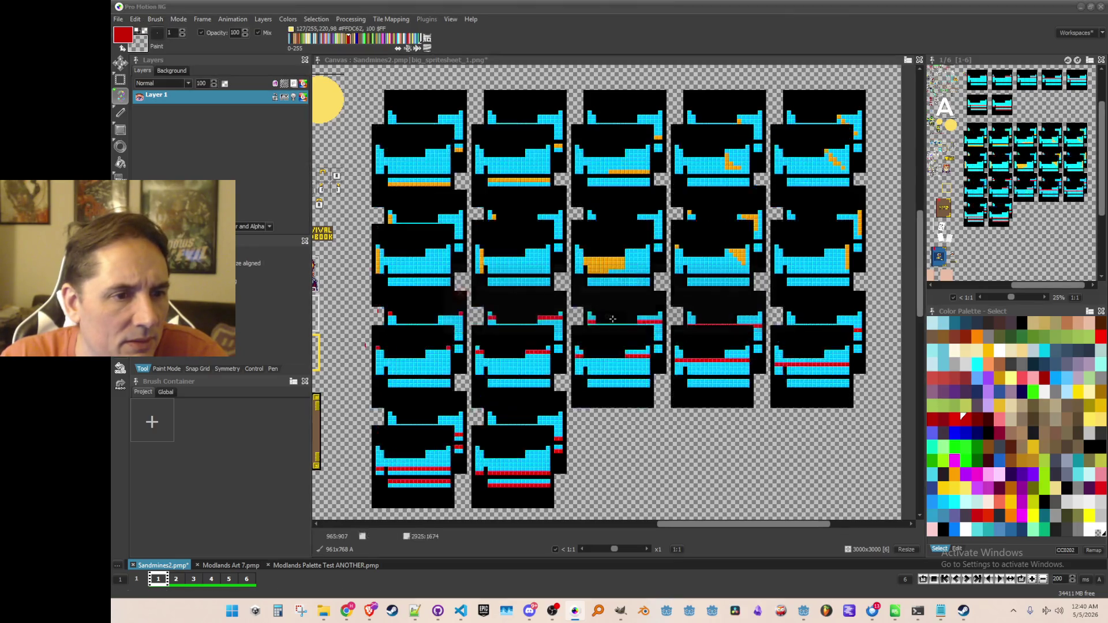
Step: Swap the brush's two drawing colours, set painting to Inc/Dec Saturation, then drop the brush
left_click(152, 22)
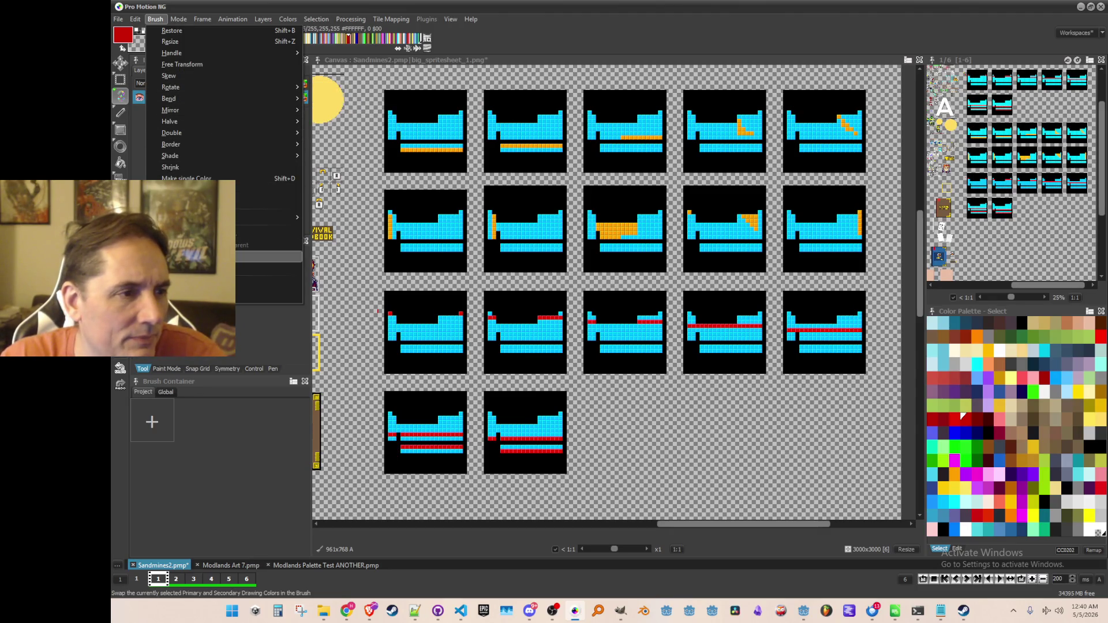
left_click(266, 257)
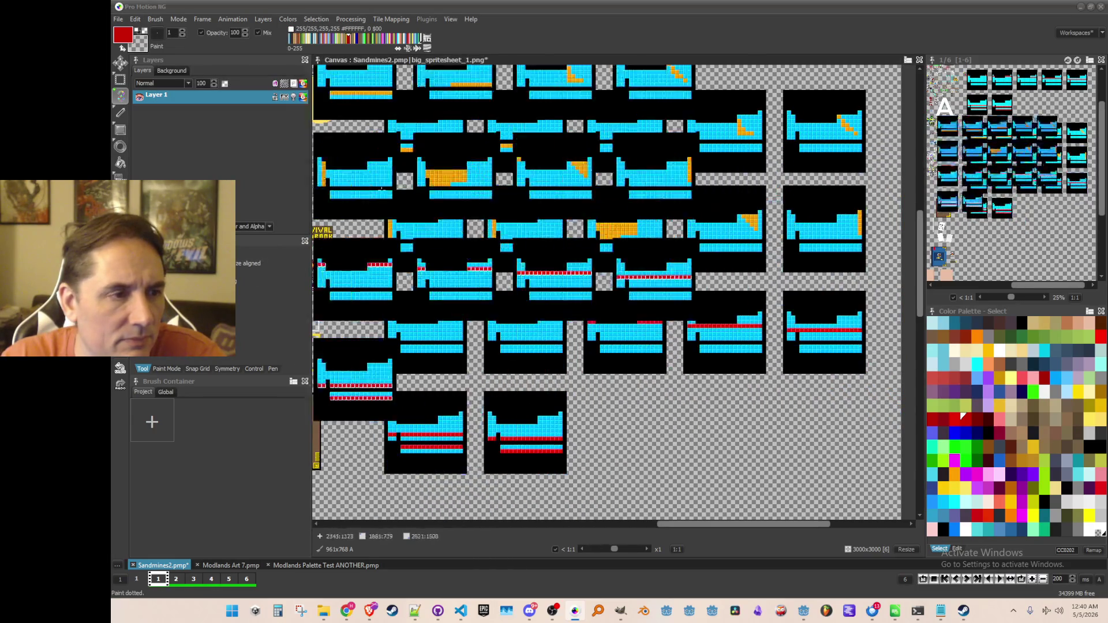
left_click(154, 19)
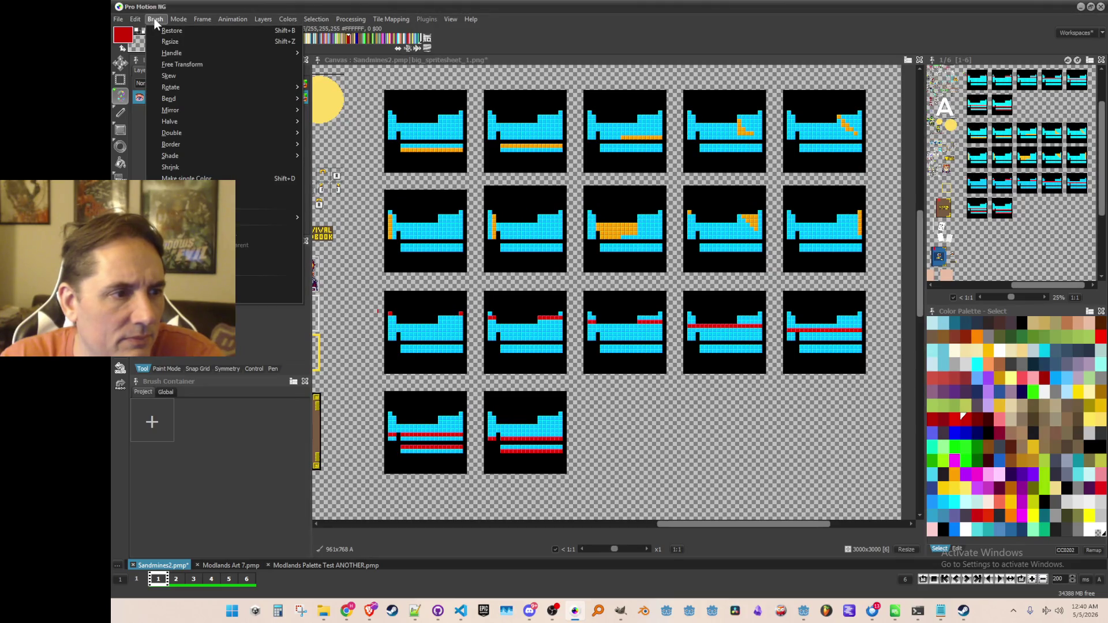
left_click(184, 23)
left_click(186, 23)
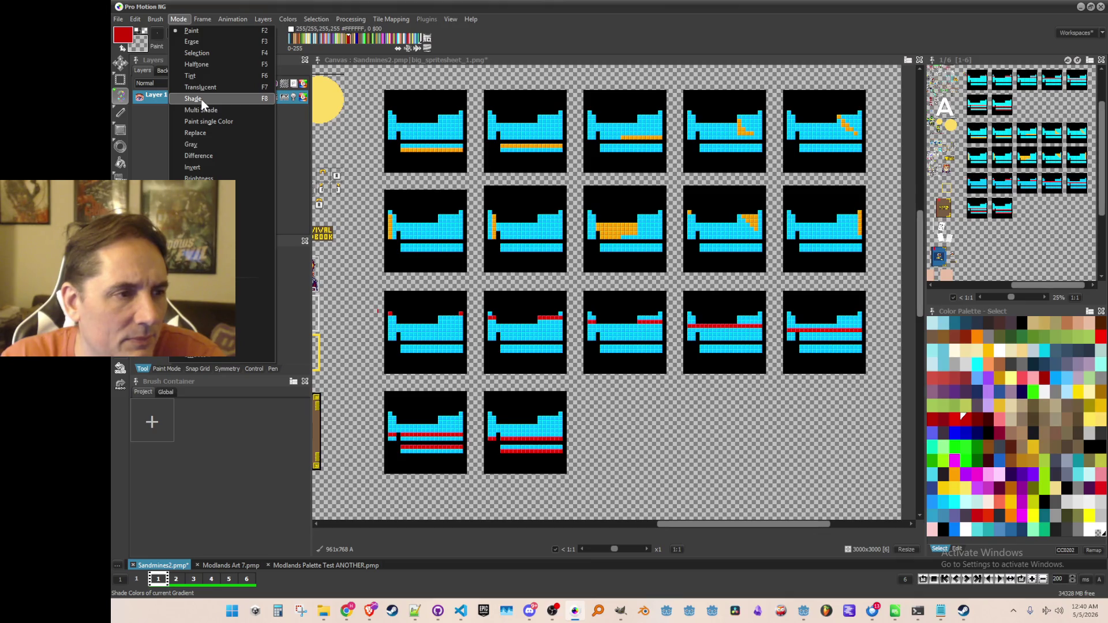
left_click(202, 201)
scroll(633, 346, "down", 3)
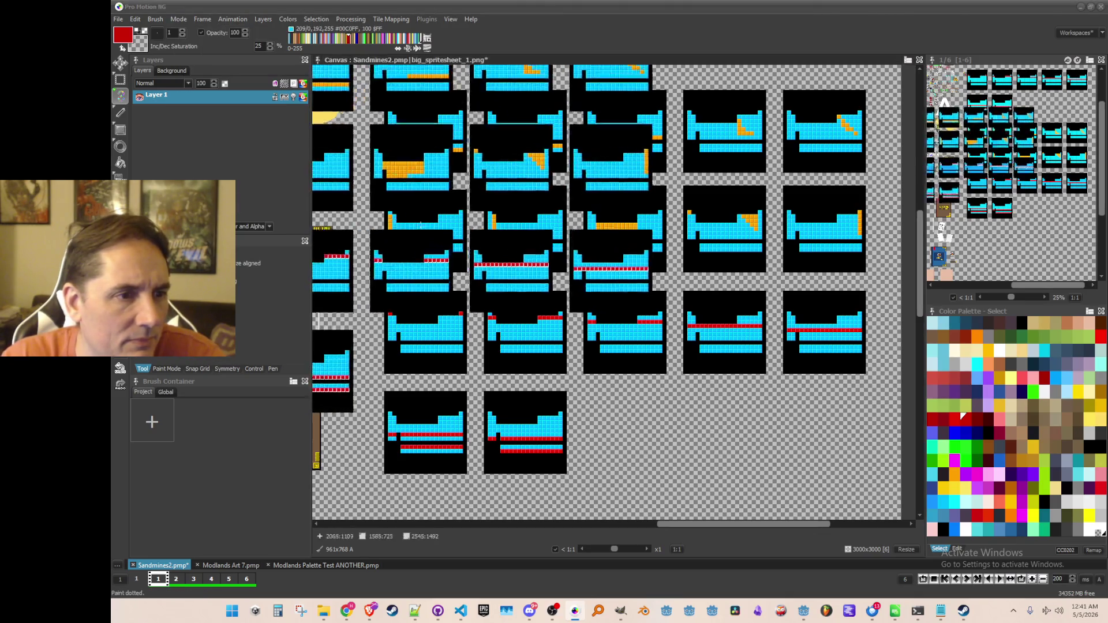
key("ctrl+z")
key("ctrl+z")
key("ctrl+z")
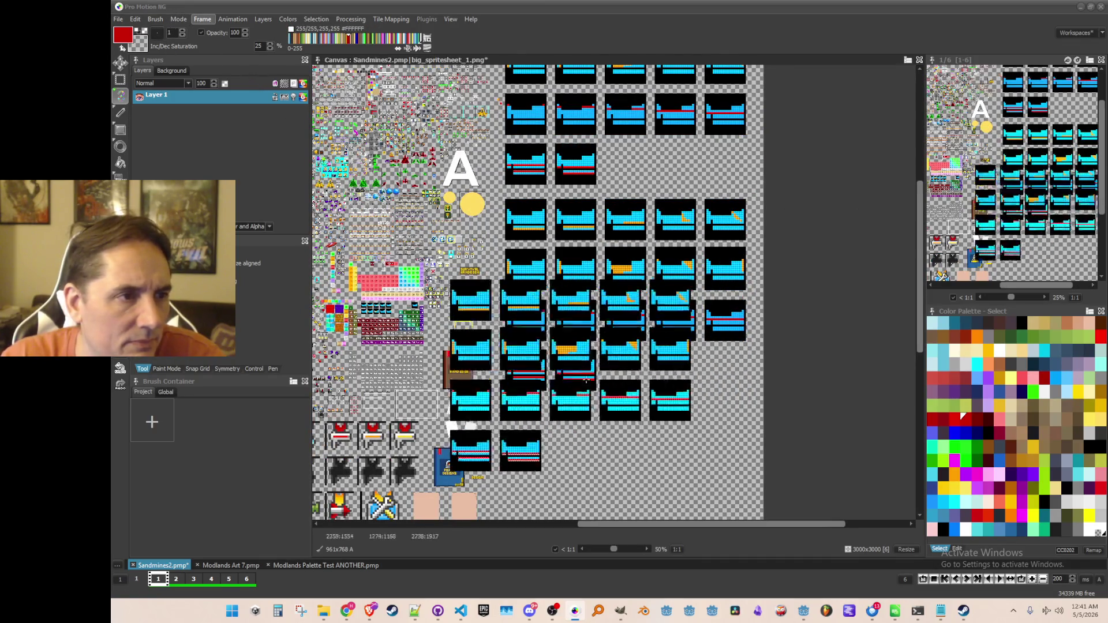
Step: Reset to a 1x1 brush and test a filled rectangle over two tiles, then undo it
key("period")
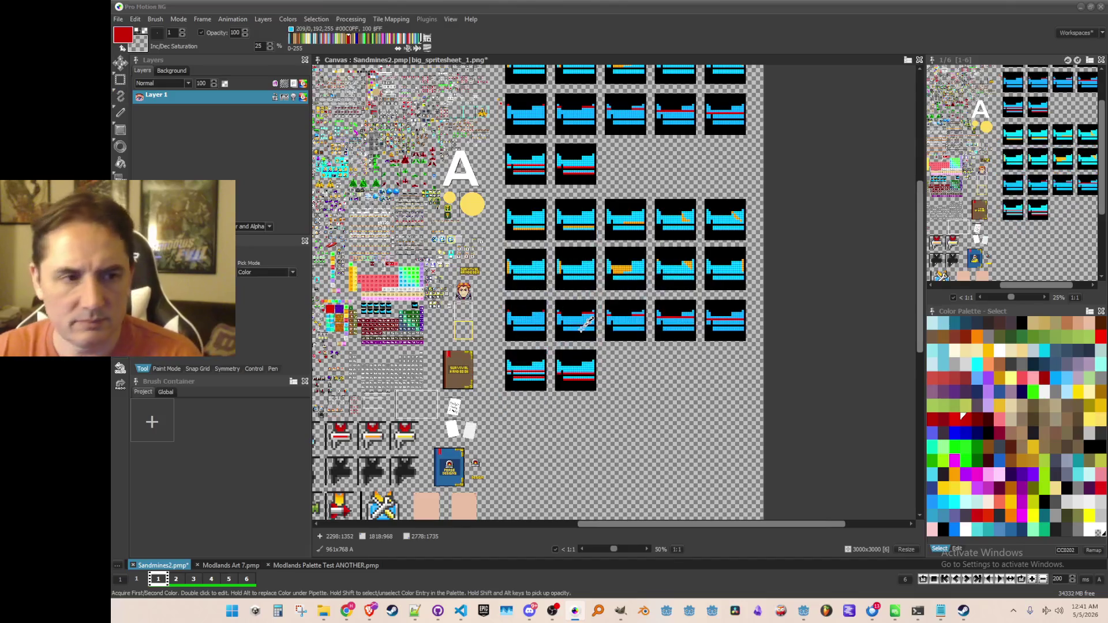
key("shift+r")
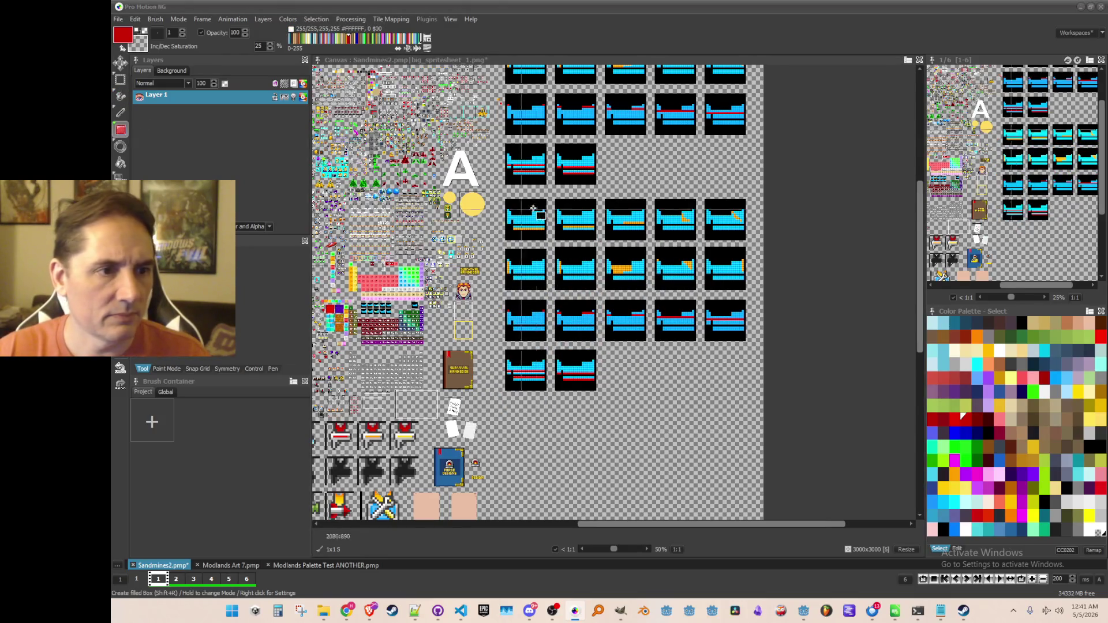
mouse_move(496, 194)
left_mouse_down()
mouse_move(761, 408)
mouse_move(755, 398)
left_mouse_up()
scroll(569, 319, "up", 2)
key("ctrl+z")
scroll(600, 348, "down", 1)
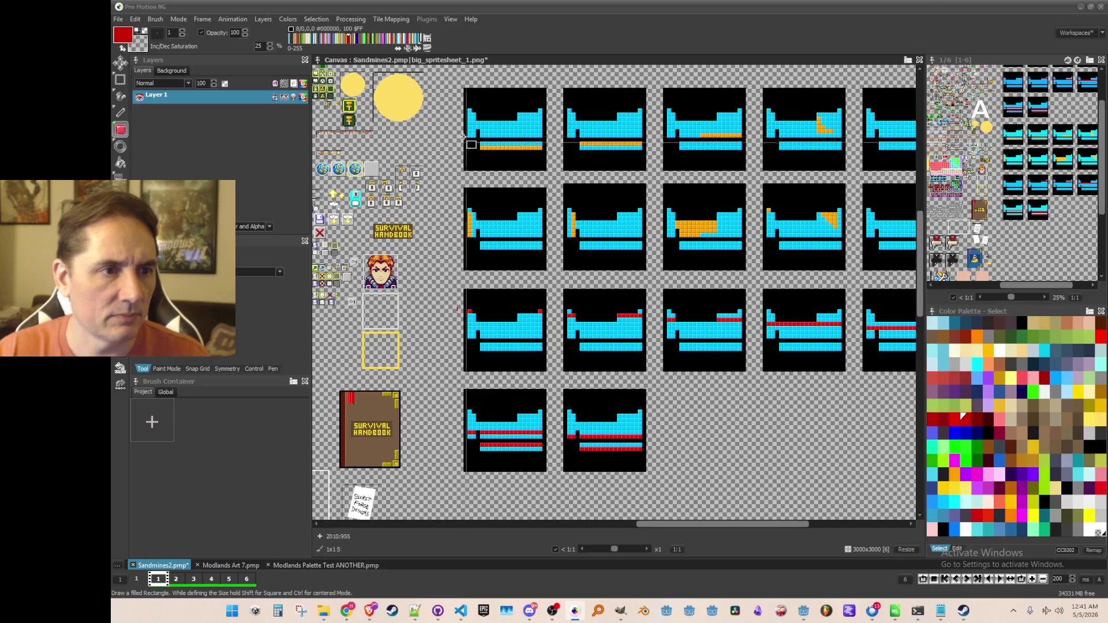
Step: Choose black as drawing colour and fill a rectangle across the first four tile columns
left_click_drag(448, 74, 579, 215)
key("ctrl+z")
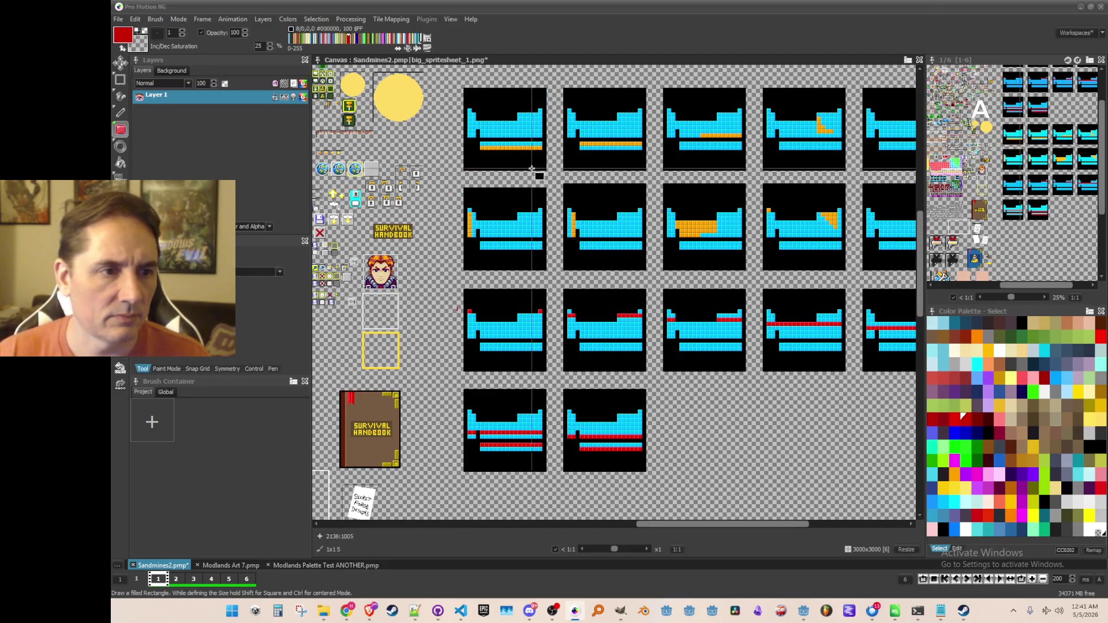
scroll(537, 173, "up", 1)
scroll(463, 162, "down", 1)
scroll(462, 161, "up", 2)
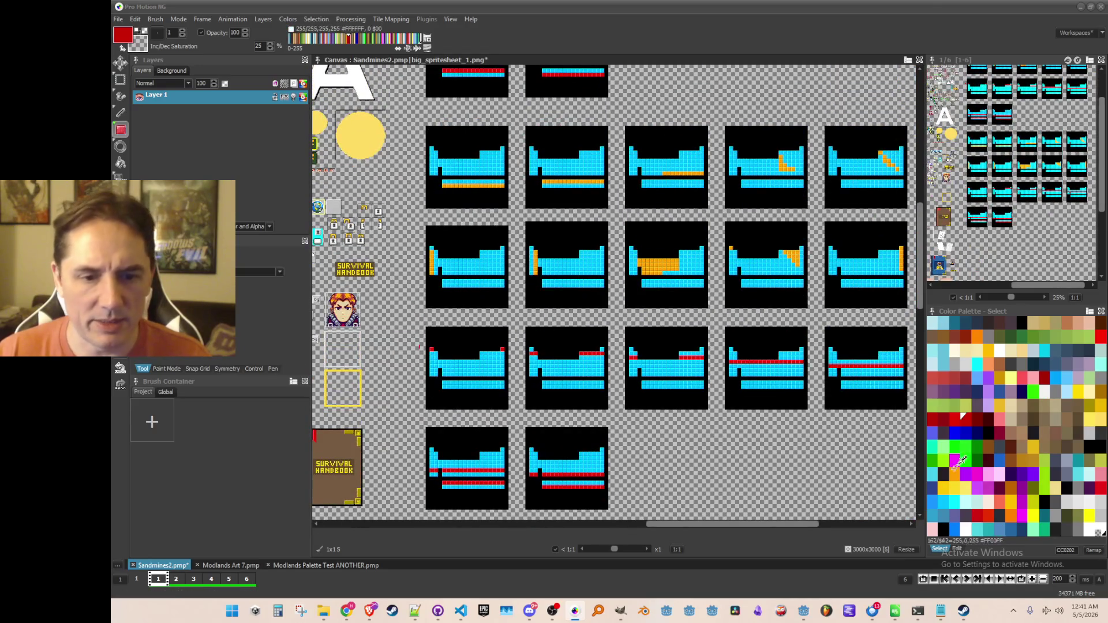
left_click(1020, 321)
mouse_move(416, 112)
left_mouse_down()
mouse_move(509, 130)
mouse_move(609, 301)
mouse_move(786, 461)
mouse_move(802, 460)
mouse_move(785, 444)
left_mouse_up()
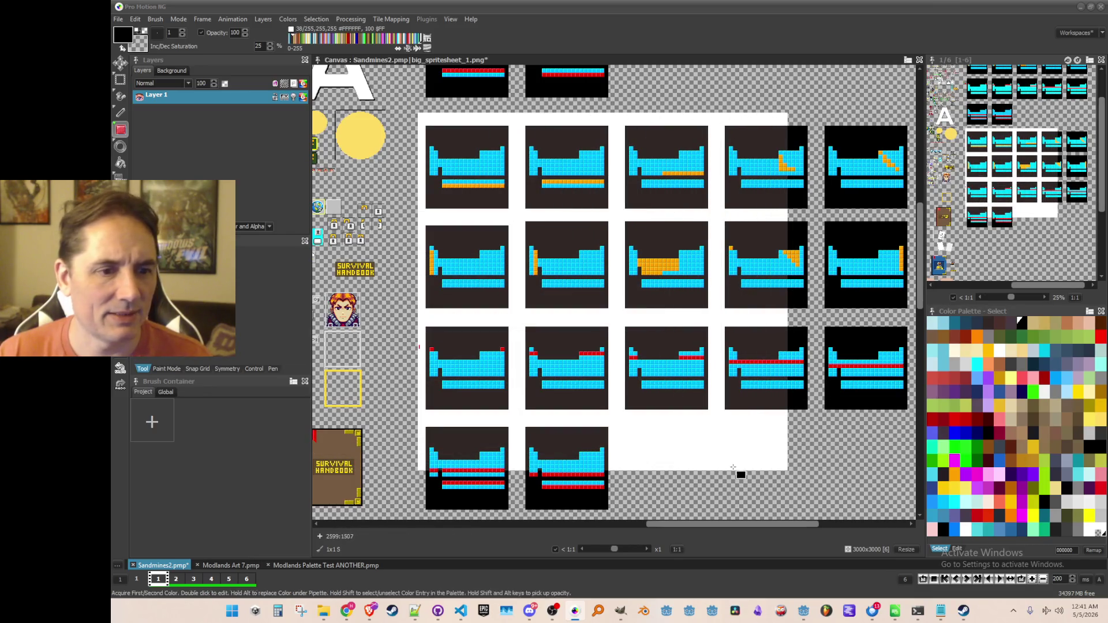
Step: Undo the previous rectangle, try Hue mode recolouring the cyan tiles red, then undo it
key("ctrl+z")
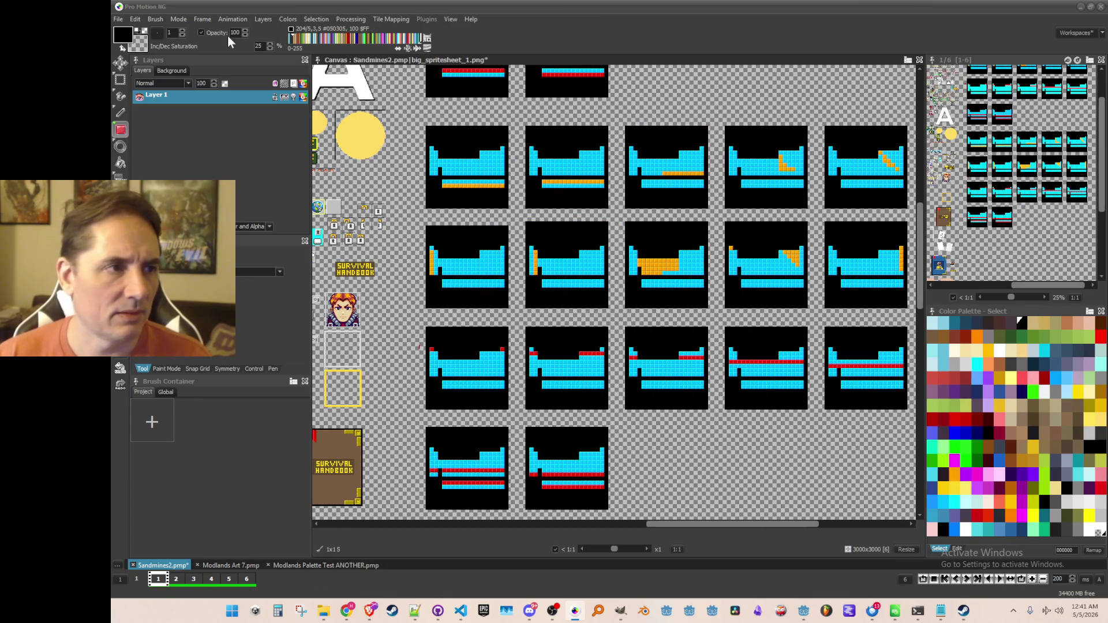
left_click(157, 23)
left_click(178, 19)
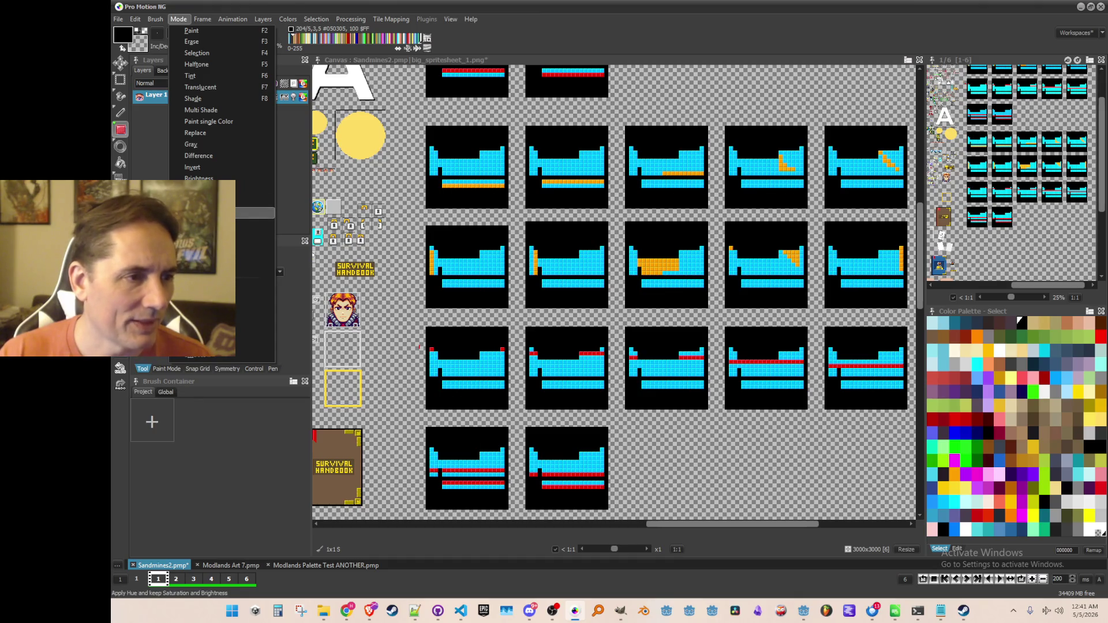
left_click(201, 213)
mouse_move(421, 143)
left_mouse_down()
mouse_move(497, 167)
mouse_move(508, 258)
mouse_move(708, 375)
mouse_move(750, 382)
left_mouse_up()
left_click_drag(563, 350, 562, 350)
key("ctrl+z")
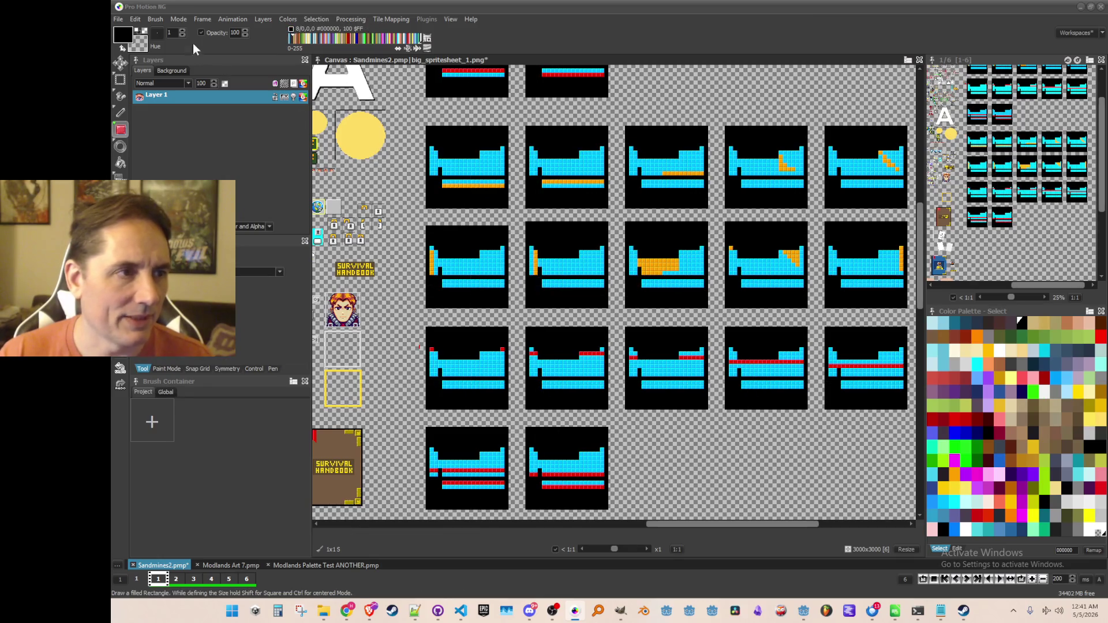
Step: Set Gray mode and test a grayscale rectangle on part of the tiles, then undo it
left_click(173, 20)
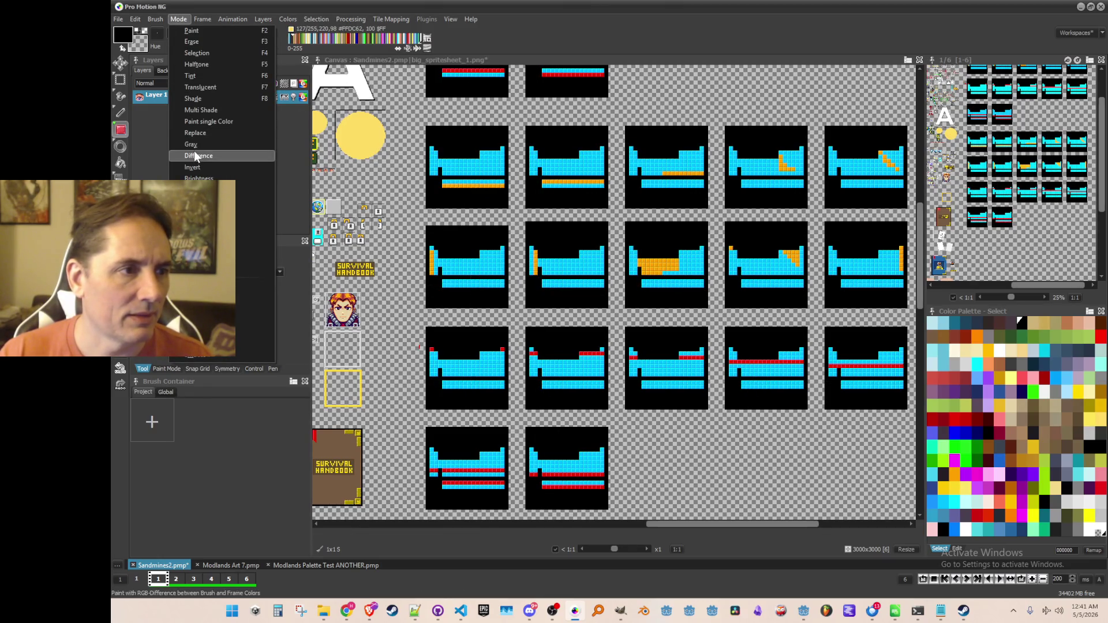
left_click(196, 144)
mouse_move(420, 150)
left_mouse_down()
mouse_move(606, 271)
mouse_move(744, 401)
left_mouse_up()
key("ctrl+z")
Step: Drag a Gray-mode filled rectangle over the entire grid, turning all seventeen frames gray
scroll(745, 401, "down", 1)
scroll(635, 231, "up", 1)
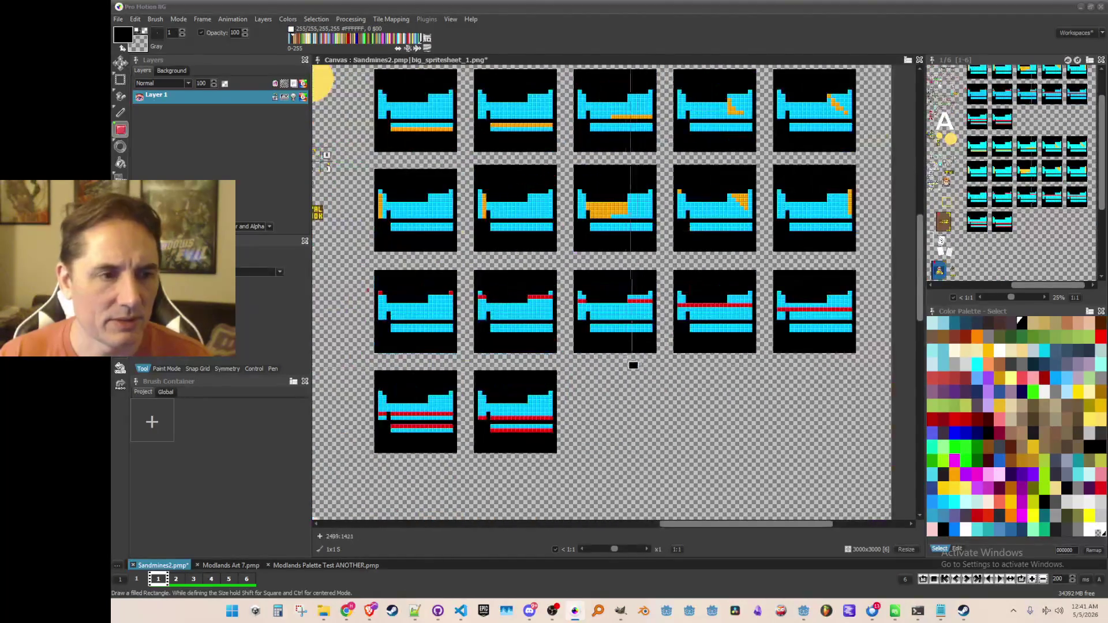
scroll(438, 163, "down", 1)
scroll(442, 166, "up", 1)
mouse_move(407, 98)
left_mouse_down()
mouse_move(504, 119)
mouse_move(818, 416)
mouse_move(910, 476)
mouse_move(916, 507)
mouse_move(905, 496)
left_mouse_up()
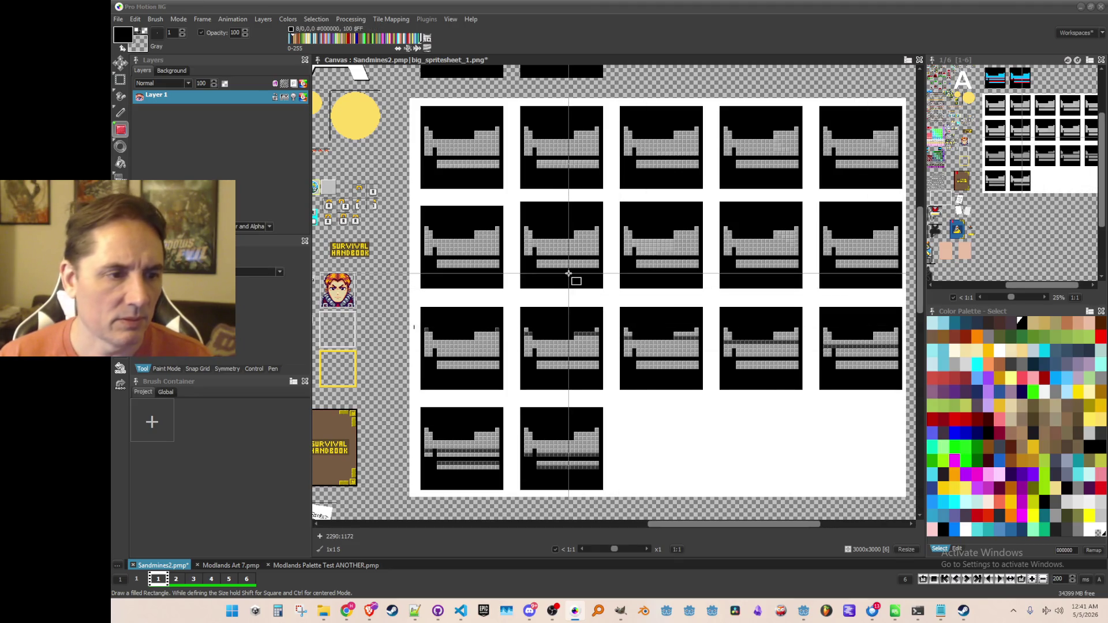
left_click(176, 19)
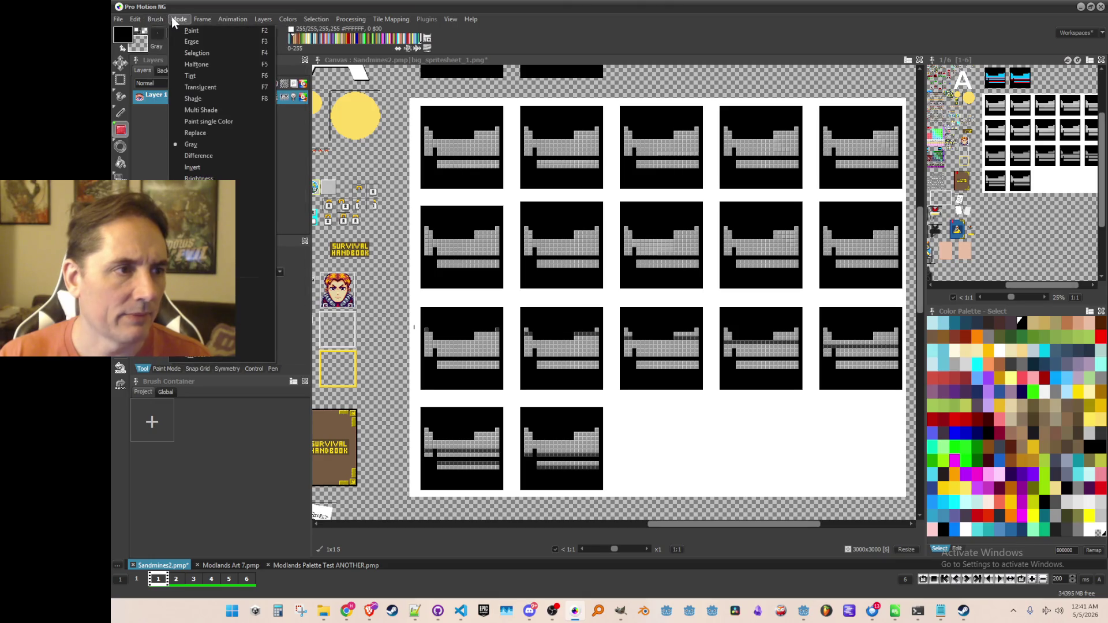
left_click(192, 31)
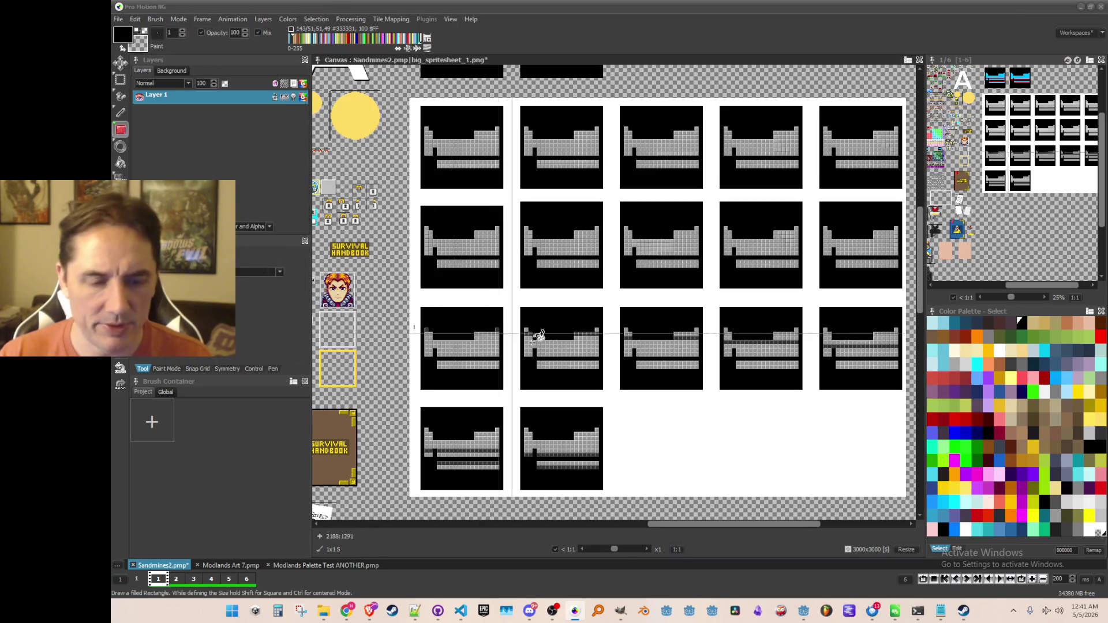
key("f")
right_click(640, 413)
key("ctrl+s")
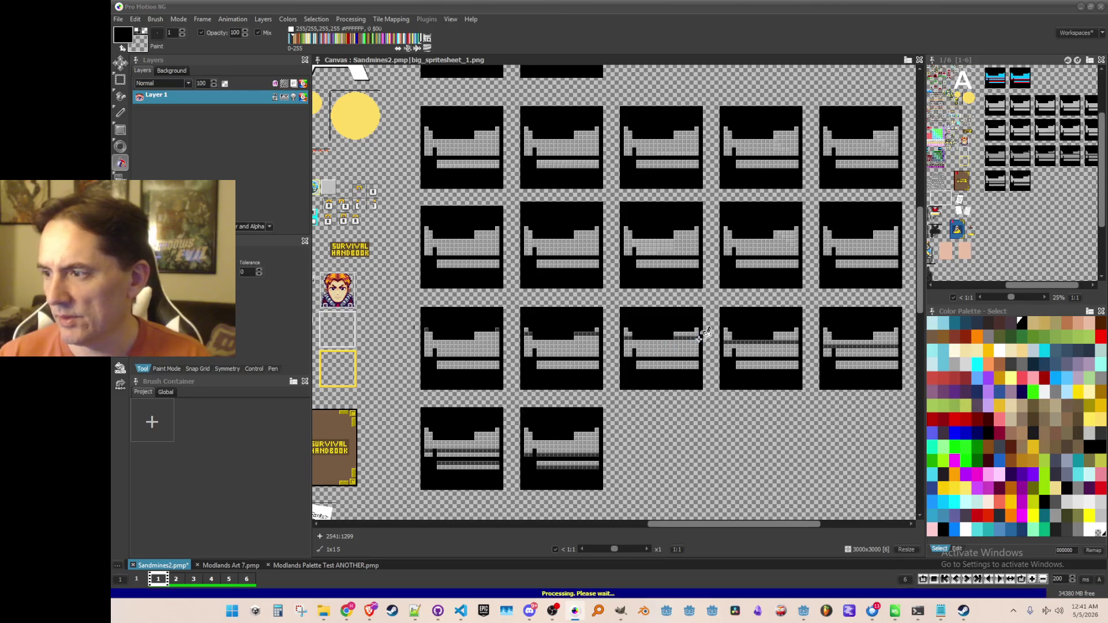
mouse_move(576, 223)
left_mouse_down()
mouse_move(564, 228)
mouse_move(556, 149)
mouse_move(563, 217)
mouse_move(626, 333)
left_mouse_up()
scroll(621, 337, "up", 2)
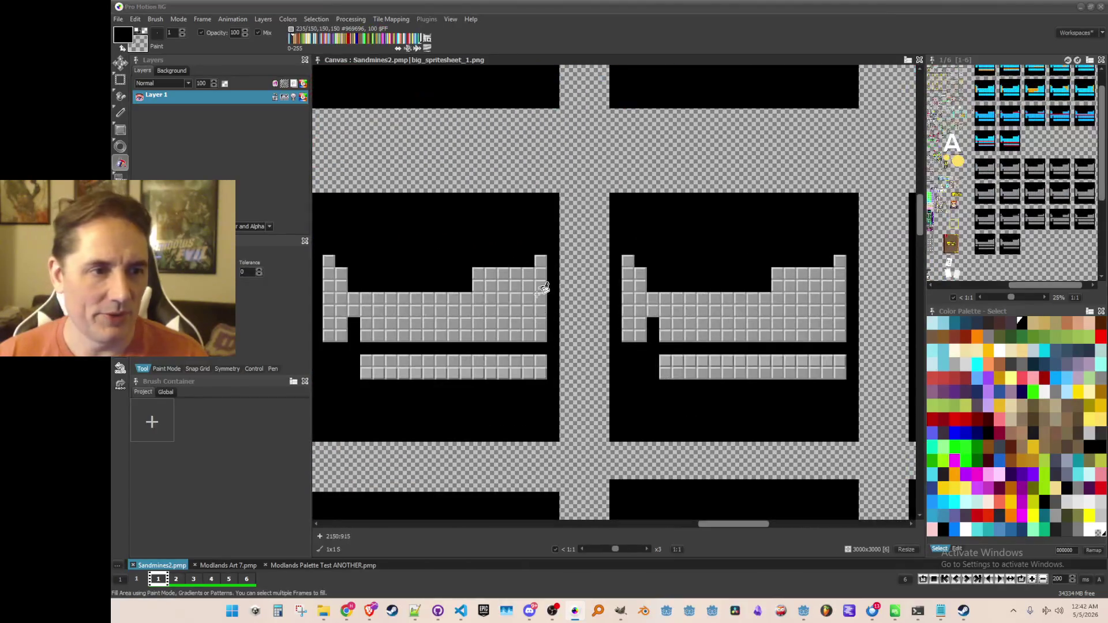
scroll(504, 304, "down", 1)
mouse_move(488, 218)
left_mouse_down()
mouse_move(507, 346)
mouse_move(500, 286)
left_mouse_up()
scroll(506, 346, "down", 1)
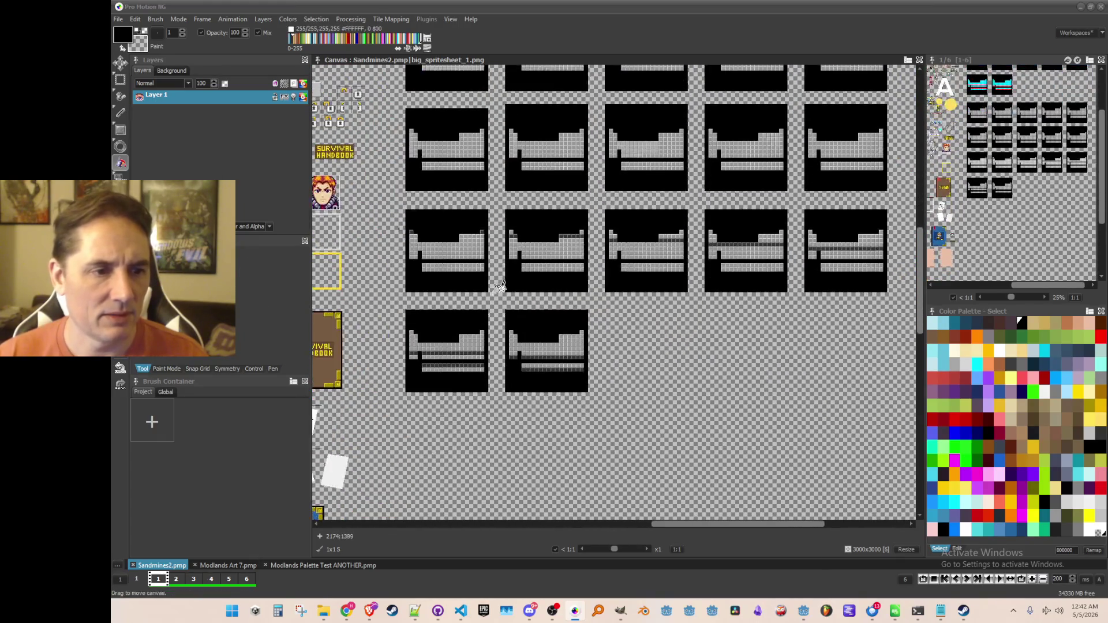
scroll(500, 286, "up", 1)
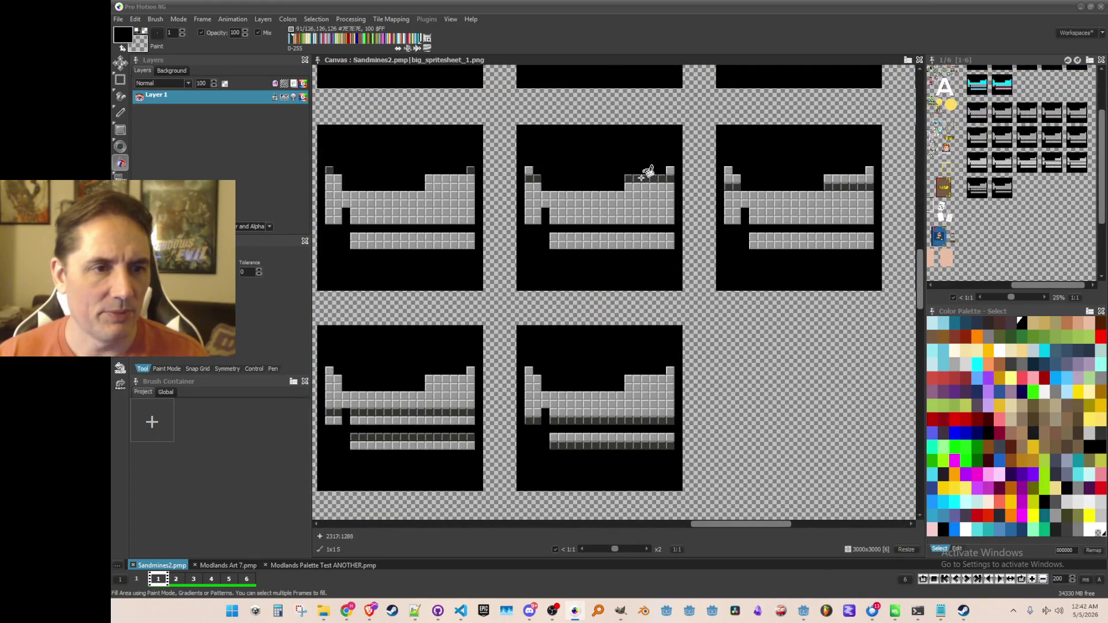
scroll(600, 231, "down", 2)
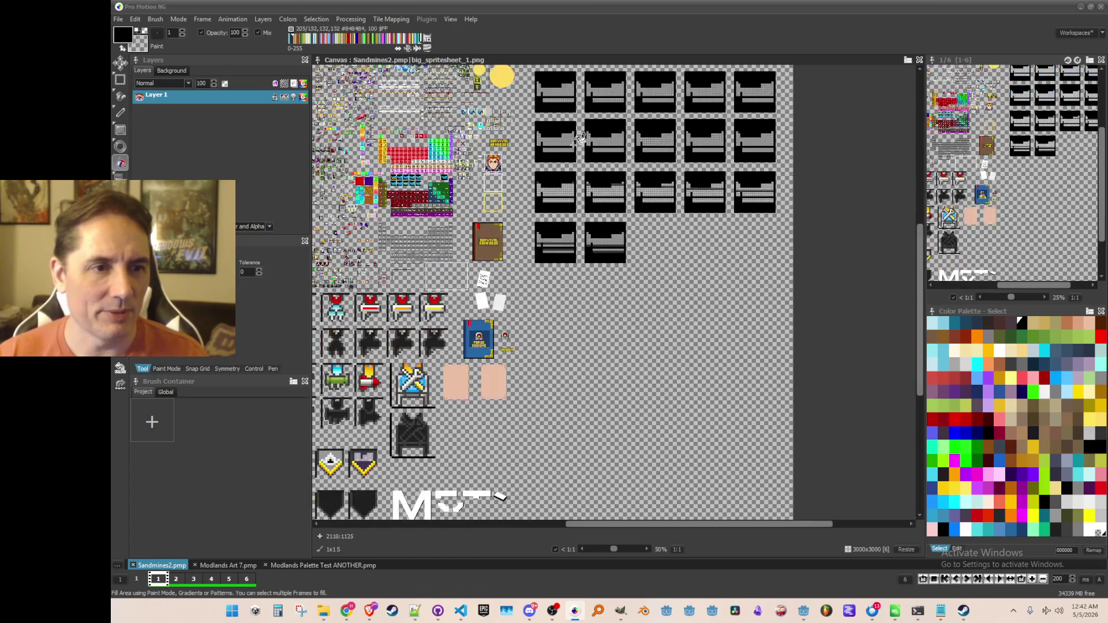
scroll(597, 284, "up", 2)
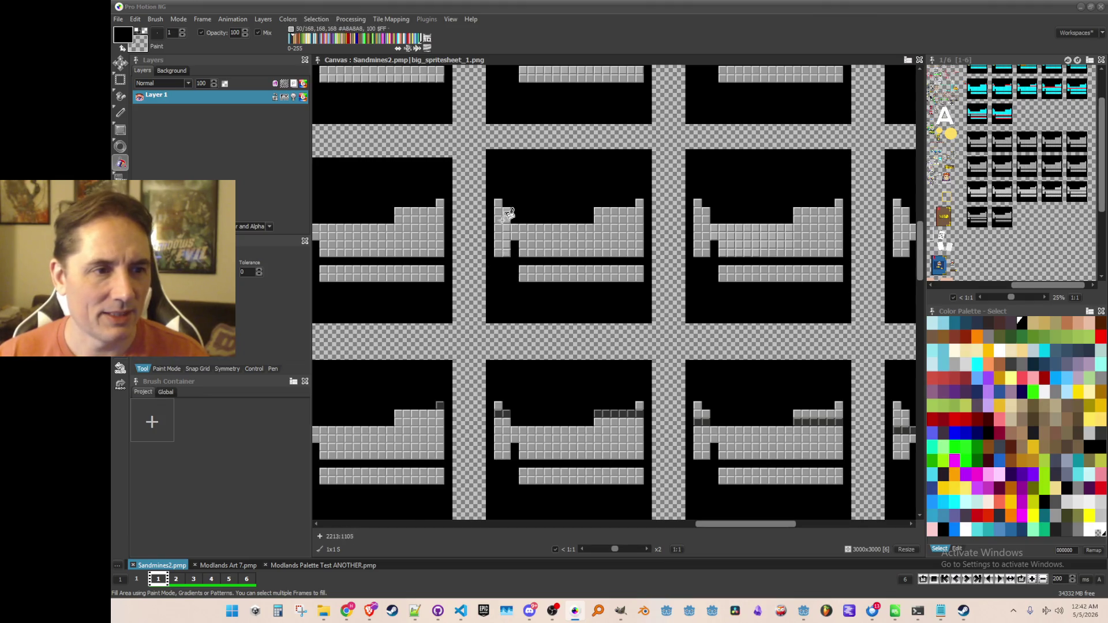
scroll(508, 213, "up", 1)
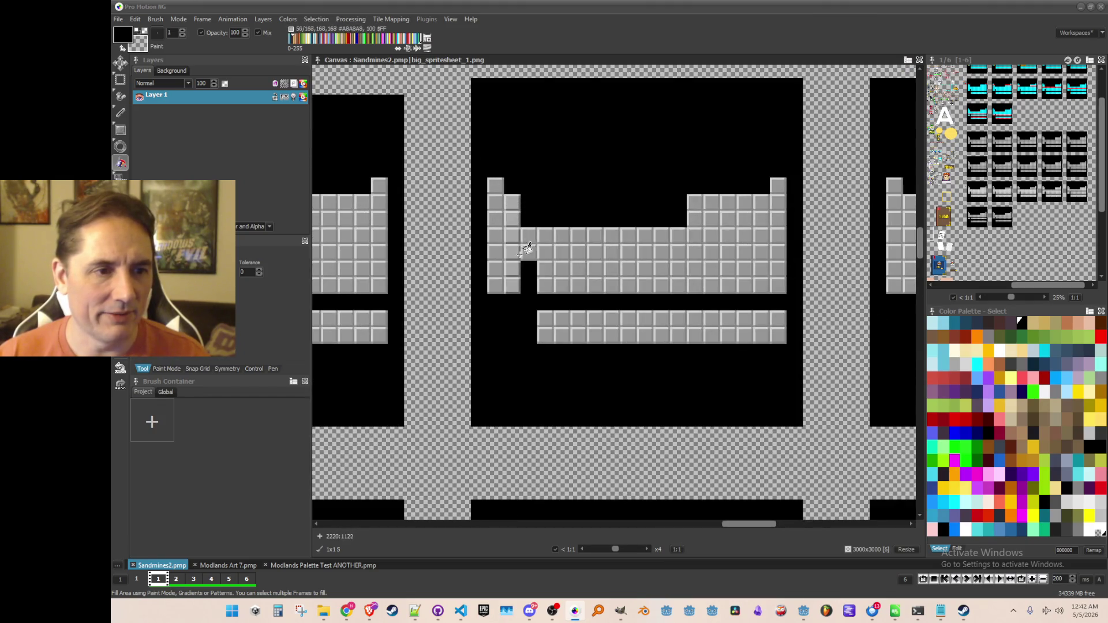
scroll(618, 254, "down", 1)
scroll(615, 254, "down", 1)
scroll(562, 320, "up", 1)
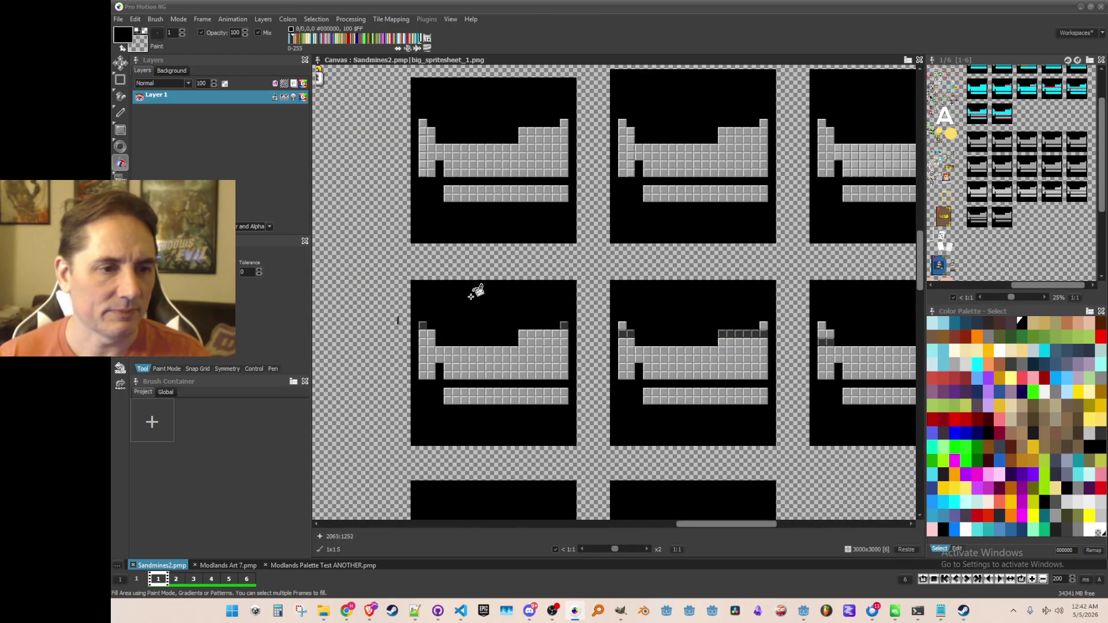
scroll(415, 315, "up", 1)
scroll(444, 333, "up", 1)
key("b")
Step: Capture a single dark tile as an 8x8 brush and save the sprite sheet
left_click_drag(312, 290, 361, 328)
scroll(418, 333, "up", 2)
key("b")
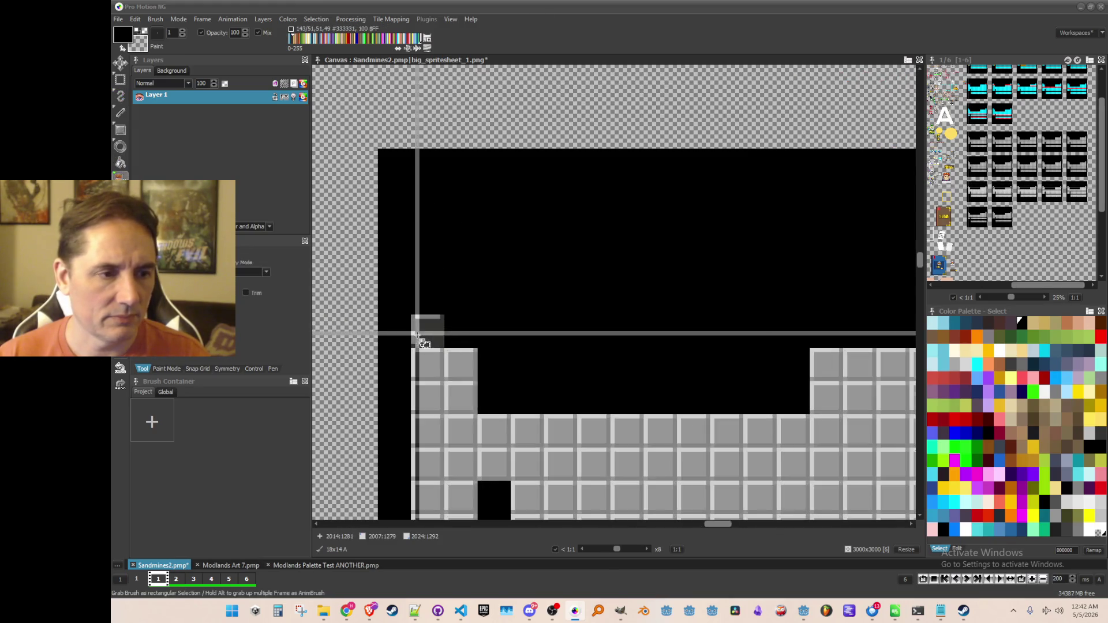
left_click_drag(442, 343, 444, 351)
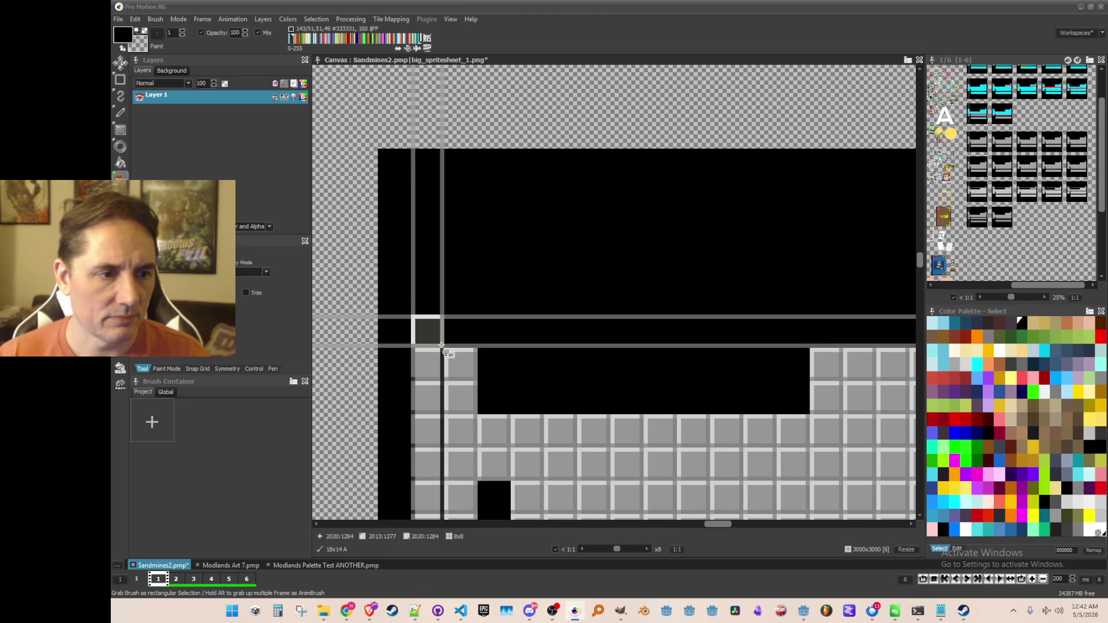
scroll(544, 341, "down", 3)
key("ctrl+s")
Step: Darken the first four tiles of a grayscale frame's lower strip
scroll(550, 279, "down", 3)
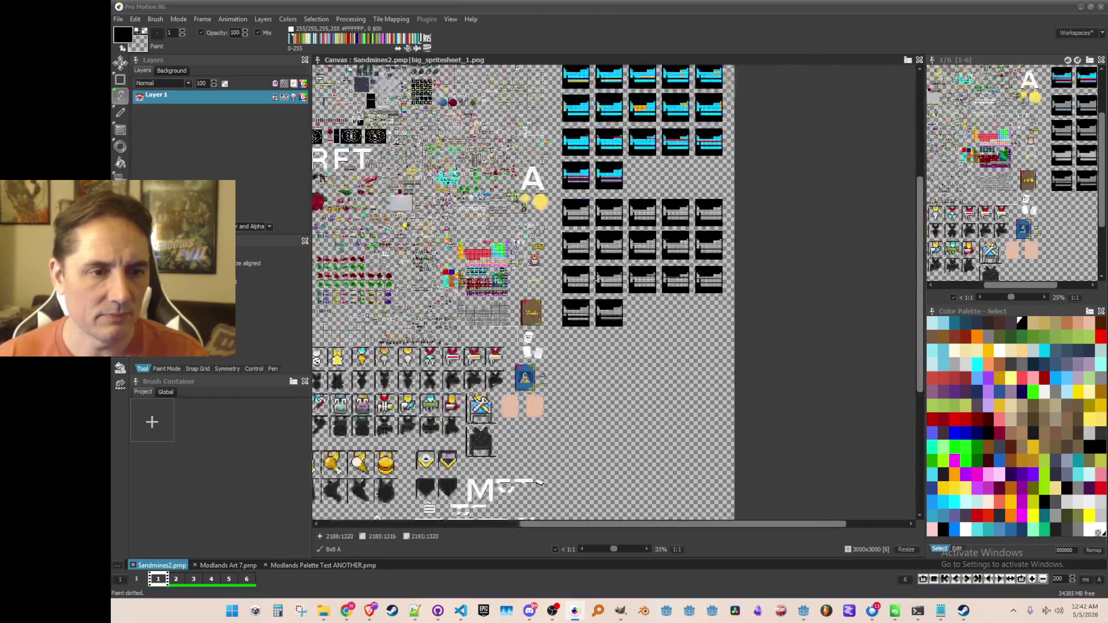
scroll(597, 232, "up", 2)
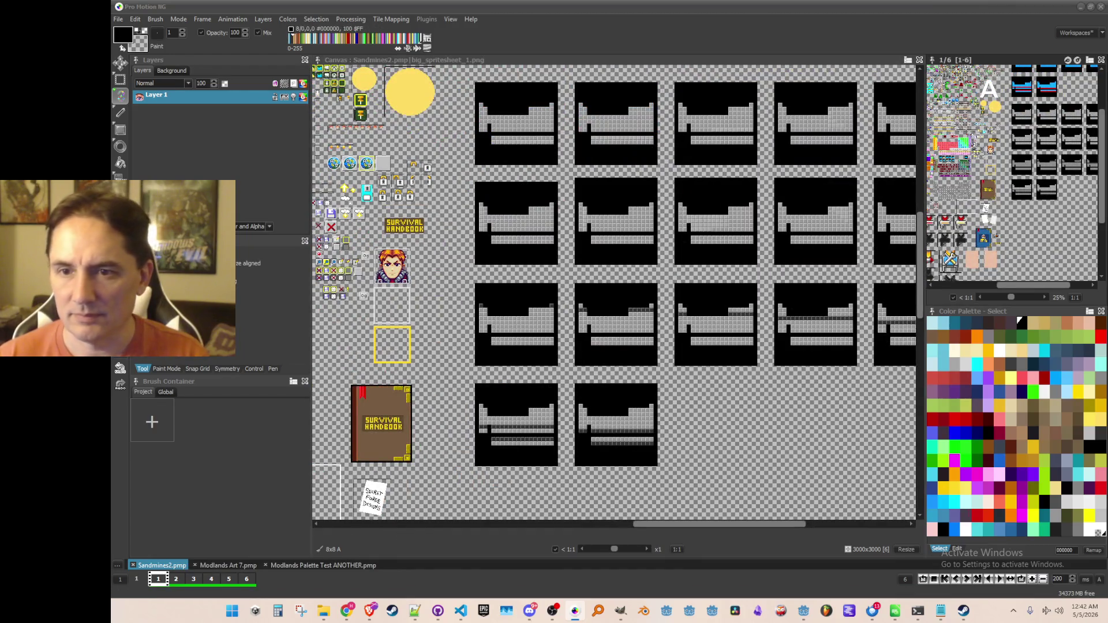
mouse_move(494, 110)
left_mouse_down()
mouse_move(558, 163)
mouse_move(519, 336)
mouse_move(532, 485)
left_mouse_up()
scroll(579, 425, "down", 1)
scroll(579, 426, "up", 2)
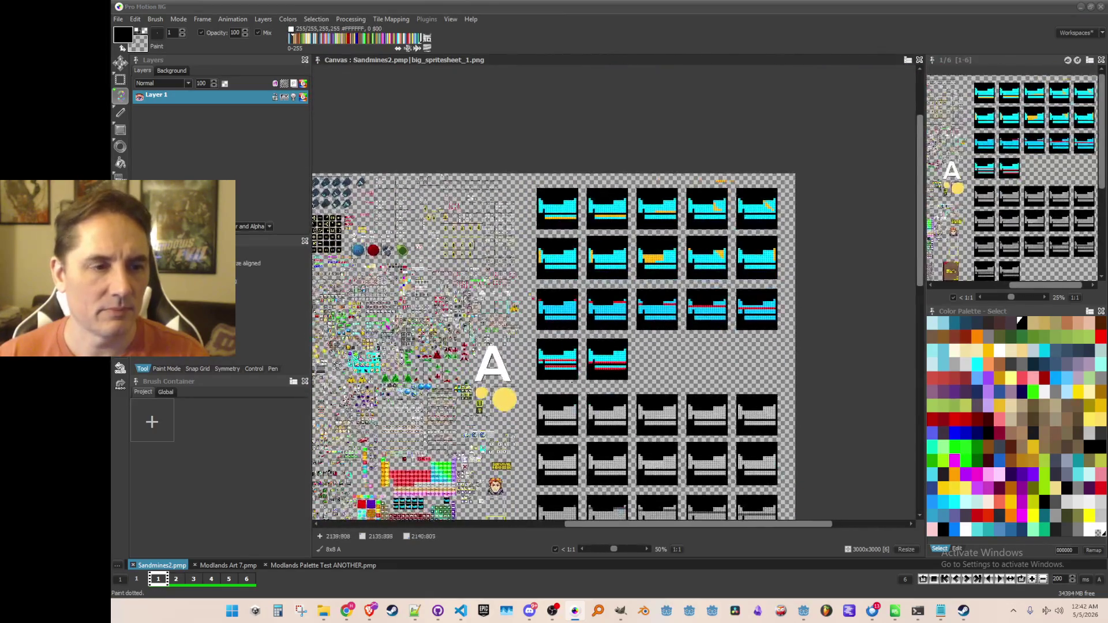
left_click_drag(579, 425, 573, 327)
scroll(529, 316, "up", 5)
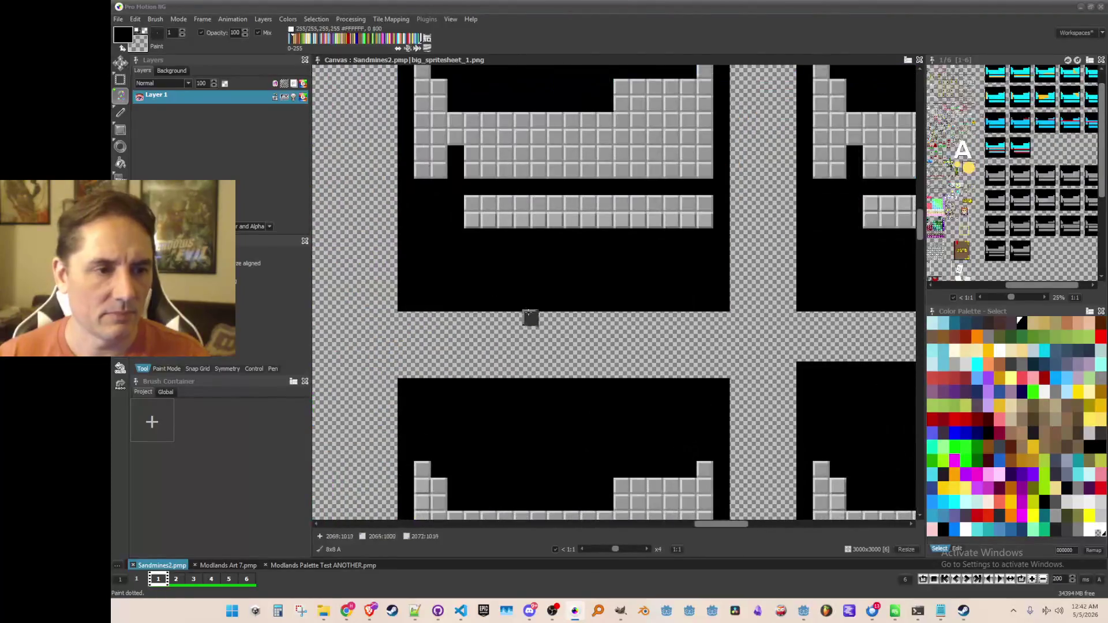
left_click(477, 323)
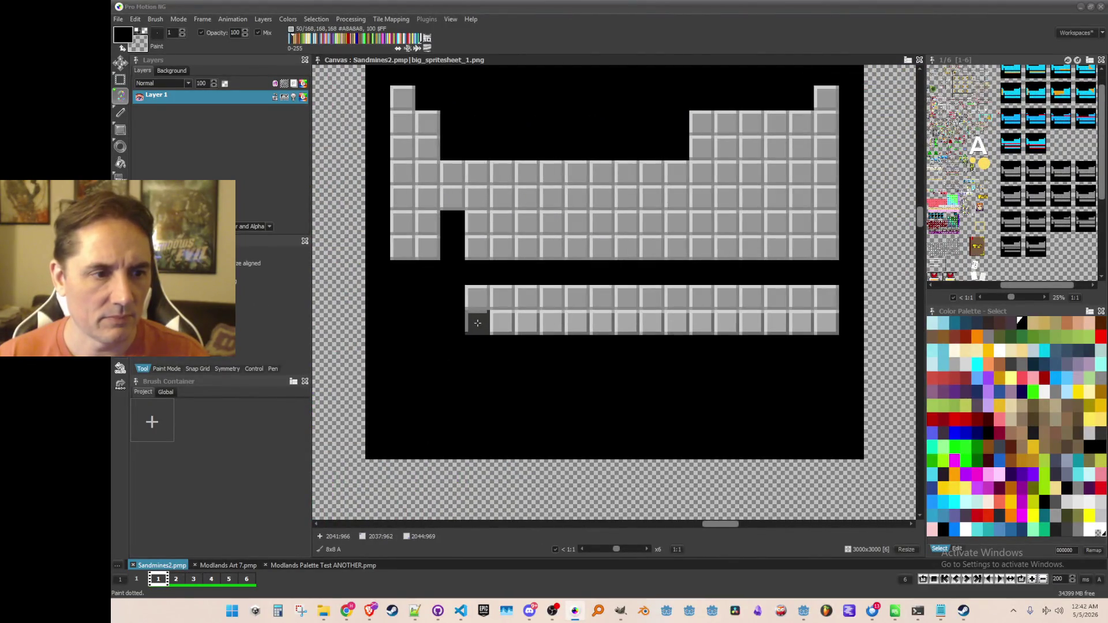
left_click(499, 321)
left_click(527, 322)
left_click(549, 323)
Step: Grab the four dark tiles as one brush and stamp it along the rest of the strip
key("b")
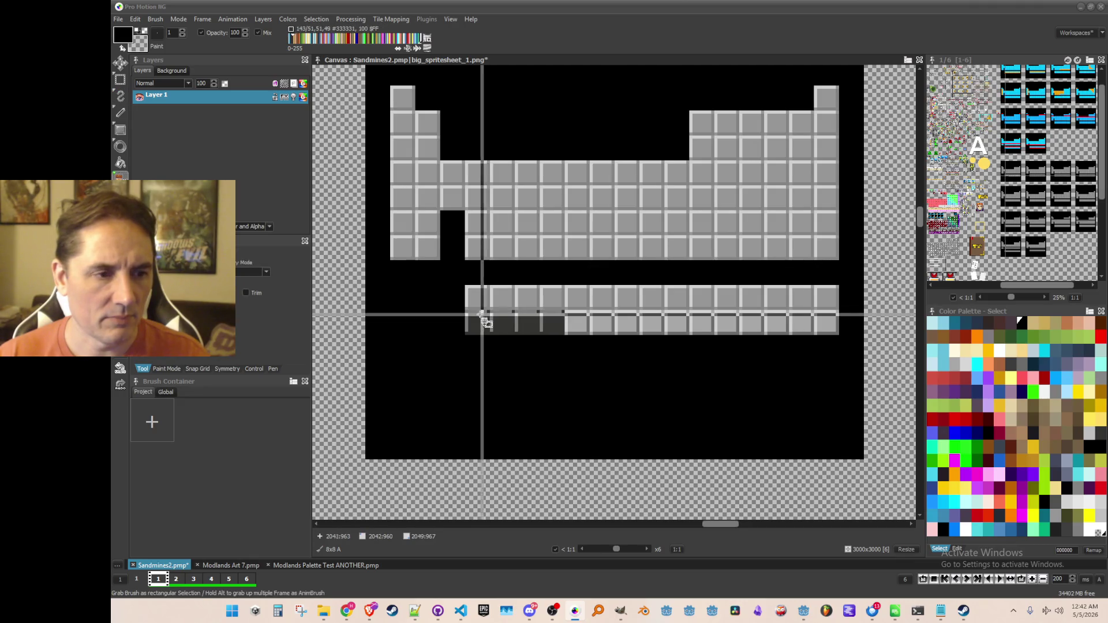
mouse_move(466, 312)
left_mouse_down()
mouse_move(481, 332)
mouse_move(560, 333)
left_mouse_up()
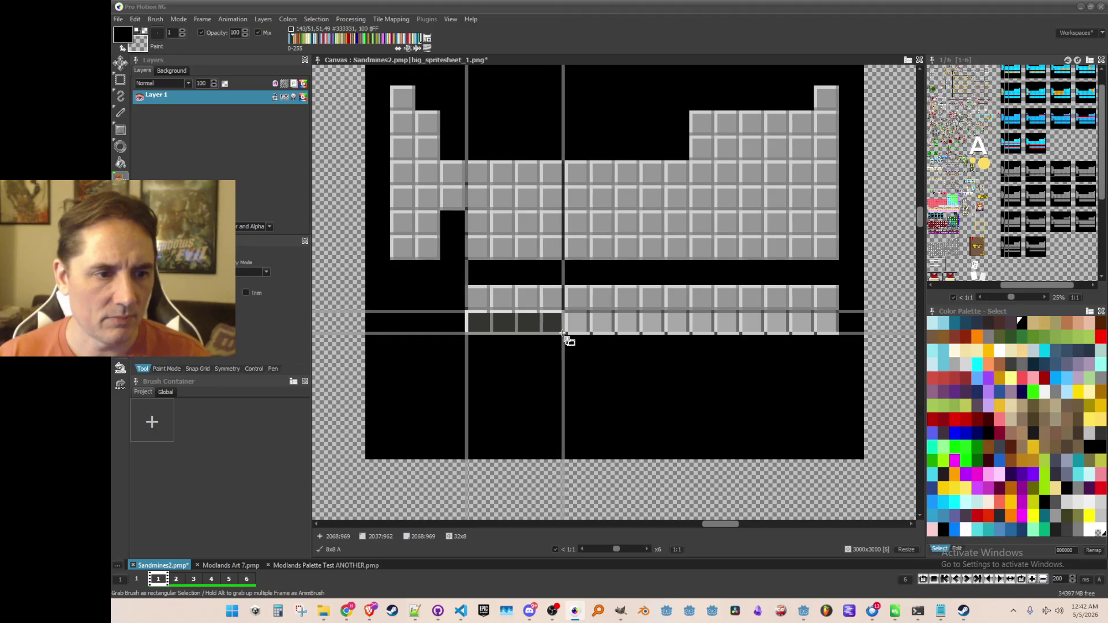
left_click(613, 324)
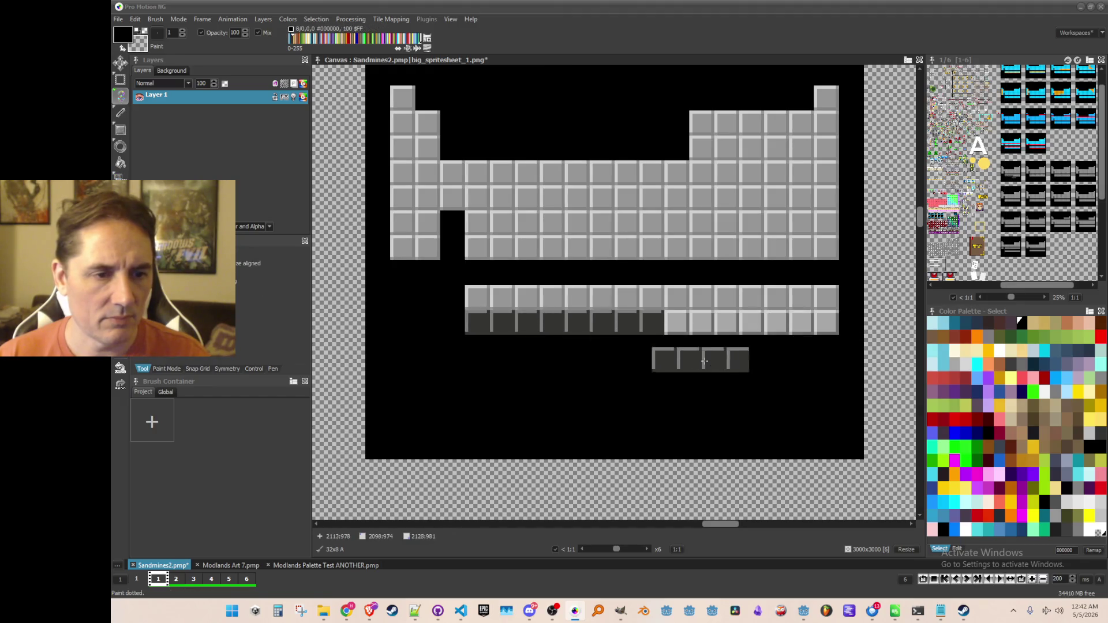
left_click(719, 325)
left_click(781, 326)
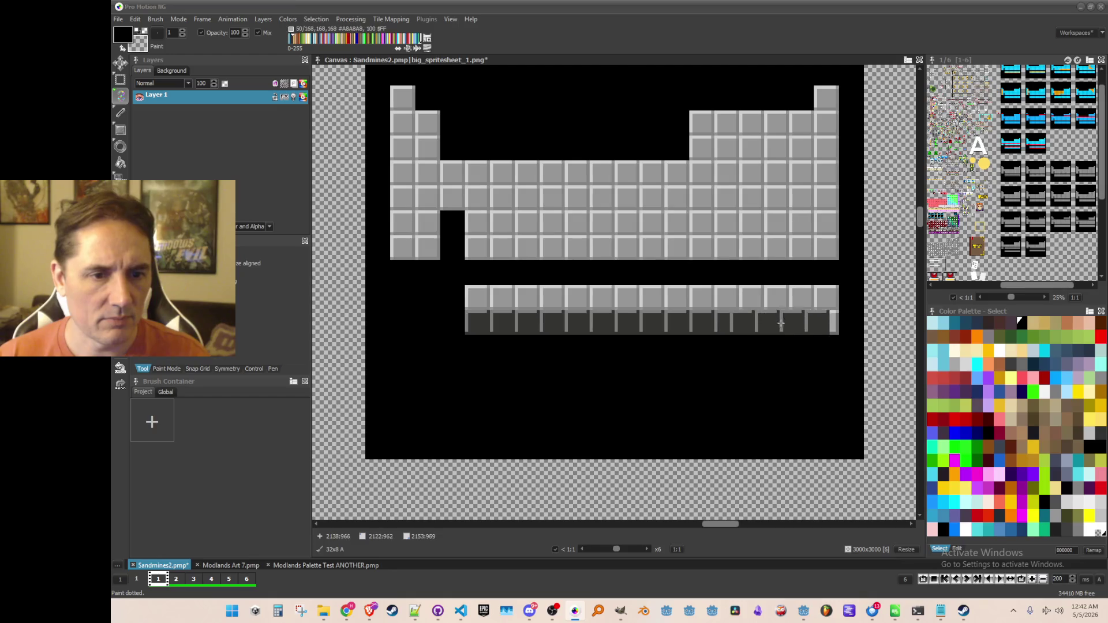
scroll(737, 365, "down", 4)
scroll(737, 365, "up", 2)
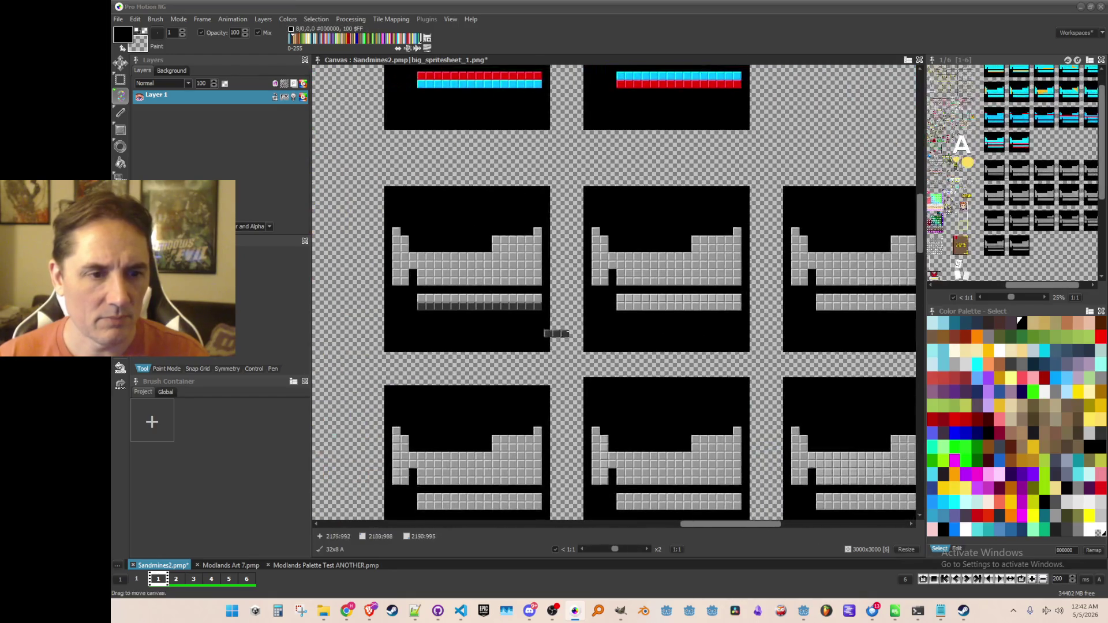
scroll(688, 335, "up", 2)
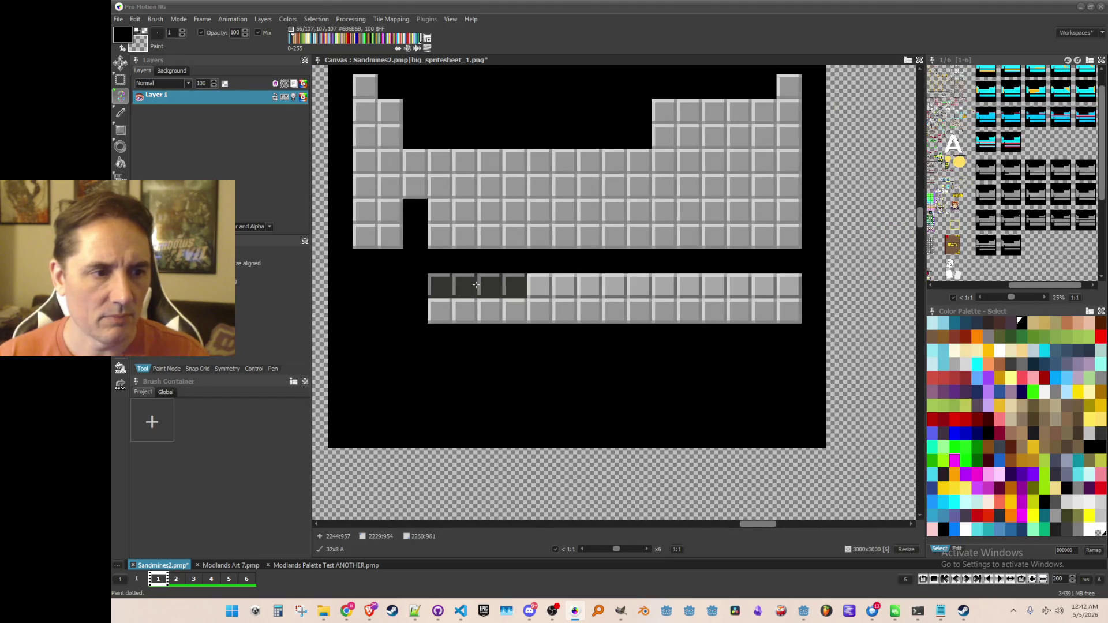
Step: Stamp a dark row across the middle frame's strip, then undo it
left_click(485, 291)
left_click(579, 287)
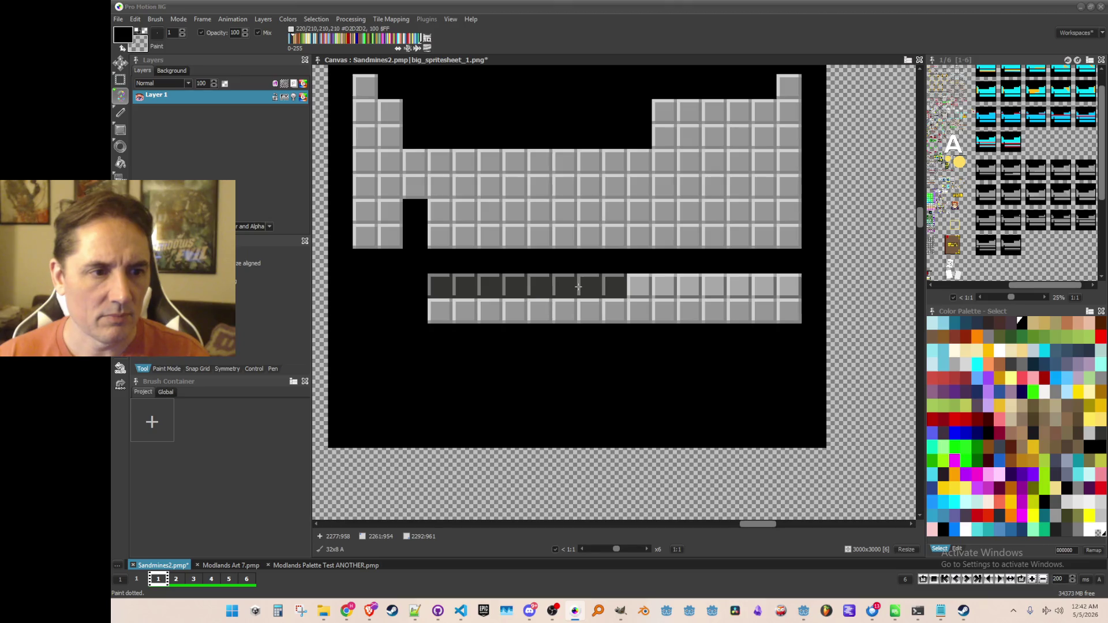
left_click(682, 287)
left_click(756, 287)
scroll(750, 335, "down", 1)
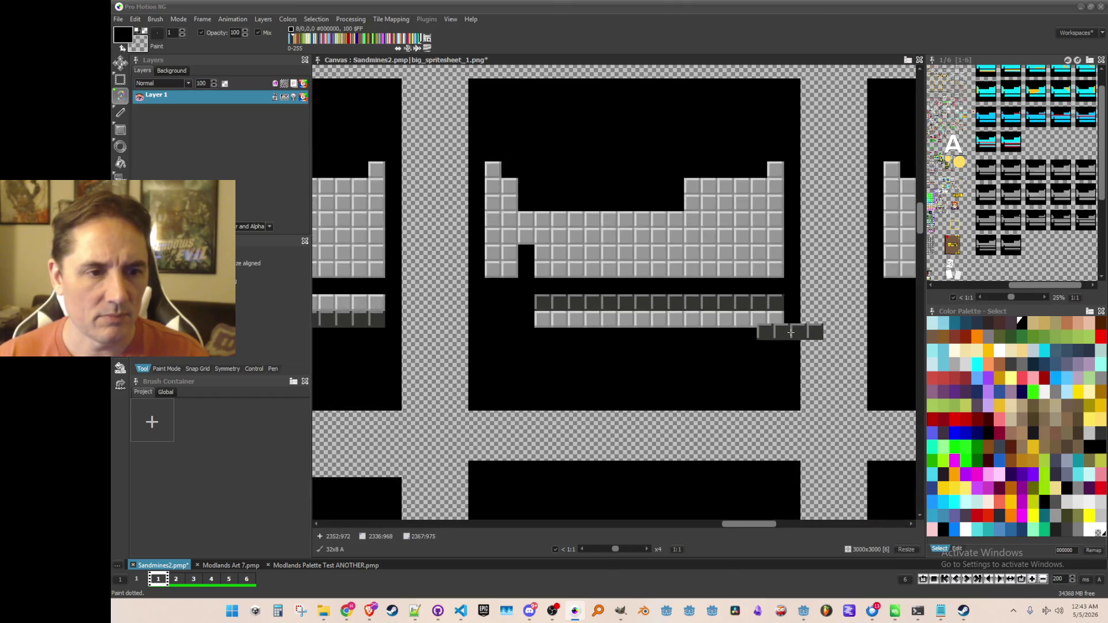
scroll(790, 332, "down", 1)
scroll(638, 321, "up", 1)
key("ctrl+z")
scroll(676, 306, "down", 1)
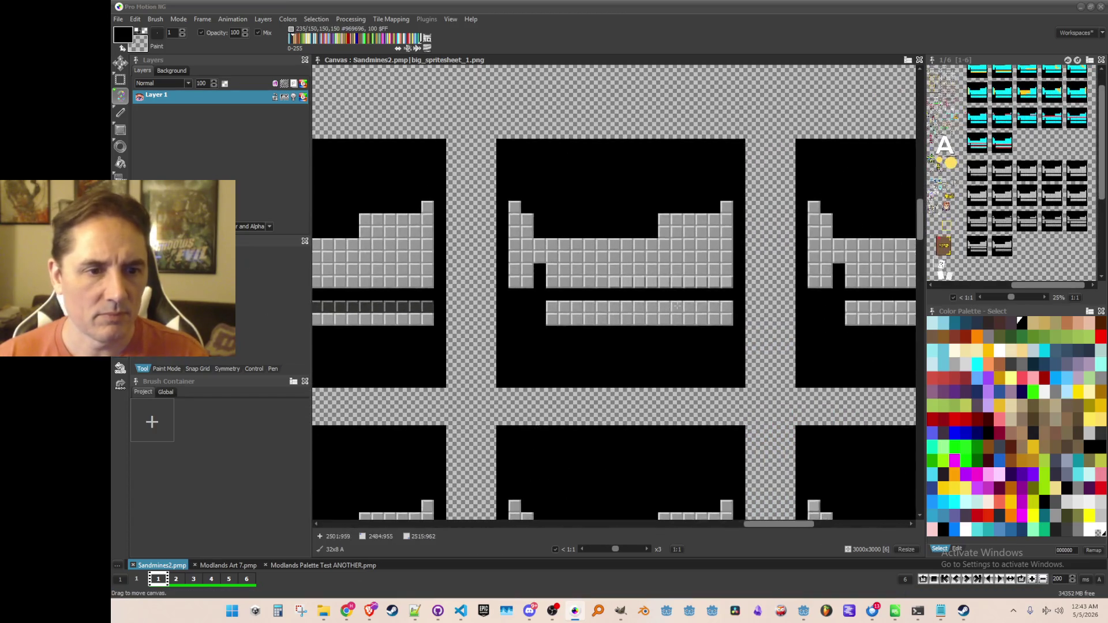
scroll(677, 306, "up", 1)
scroll(676, 306, "up", 2)
Step: Darken the bottom tile row with two stamps and save the sheet
left_click(725, 265)
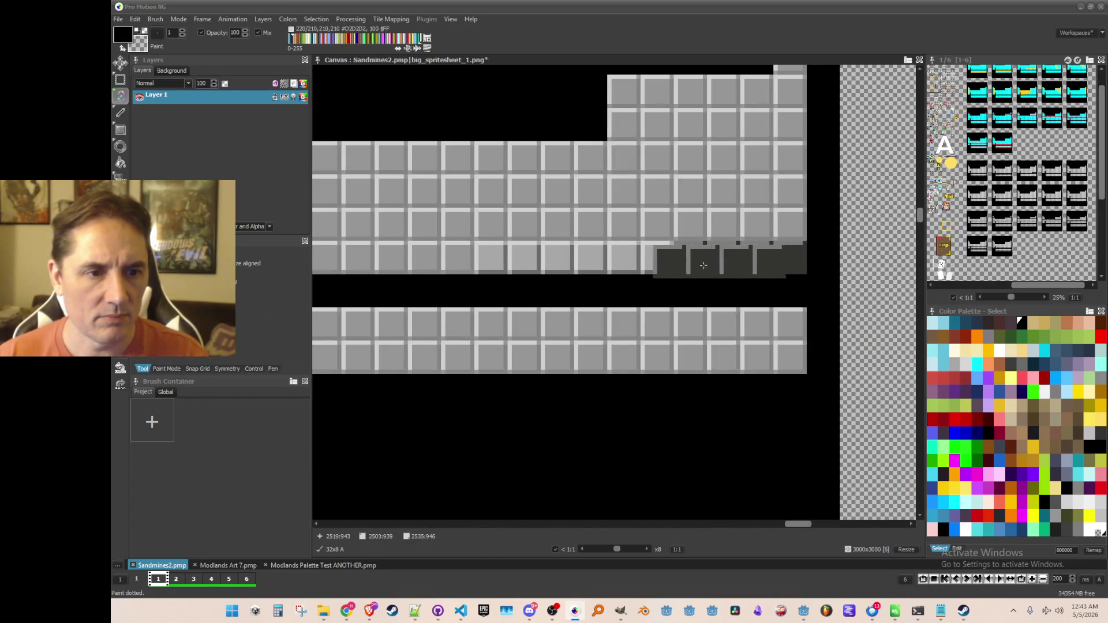
left_click(603, 264)
key("ctrl+s")
Step: Stamp a dark run into the neighbouring frame's upper tile block
scroll(548, 259, "down", 2)
left_click_drag(751, 315, 527, 310)
scroll(649, 334, "up", 1)
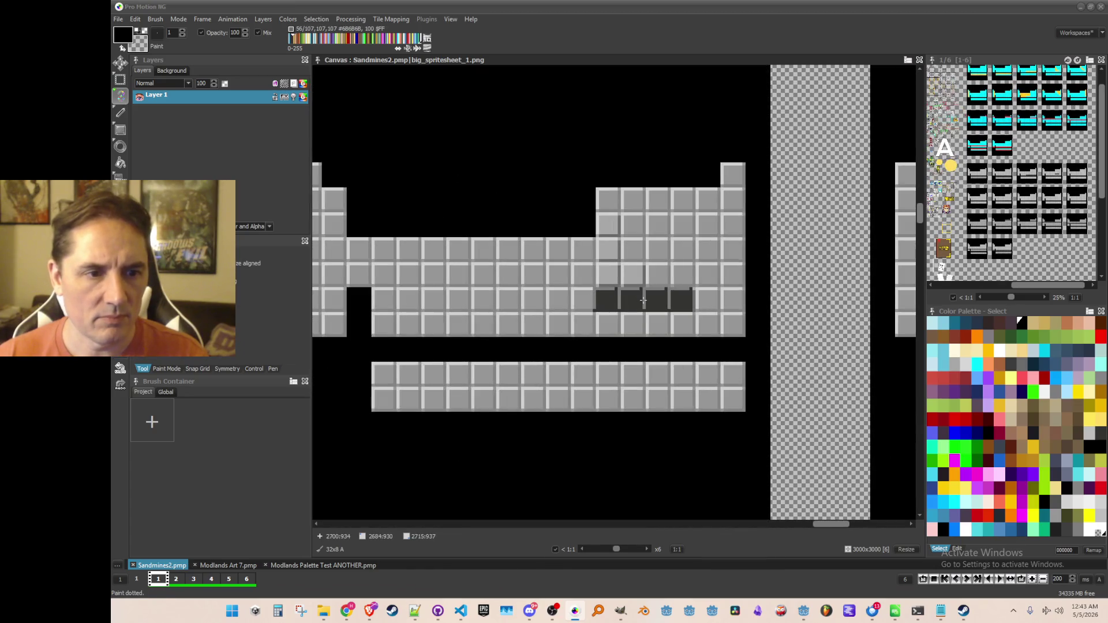
left_click(644, 301)
scroll(606, 306, "up", 2)
Step: Grab a single dark tile as brush and darken tiles above the run and up the column
key("b")
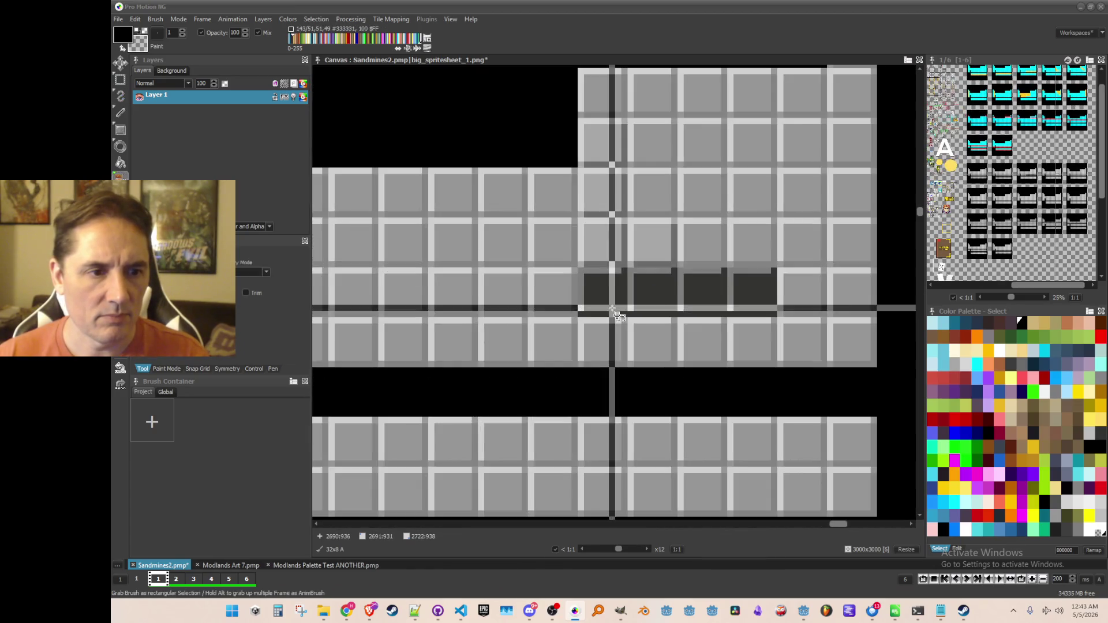
left_click_drag(589, 279, 640, 326)
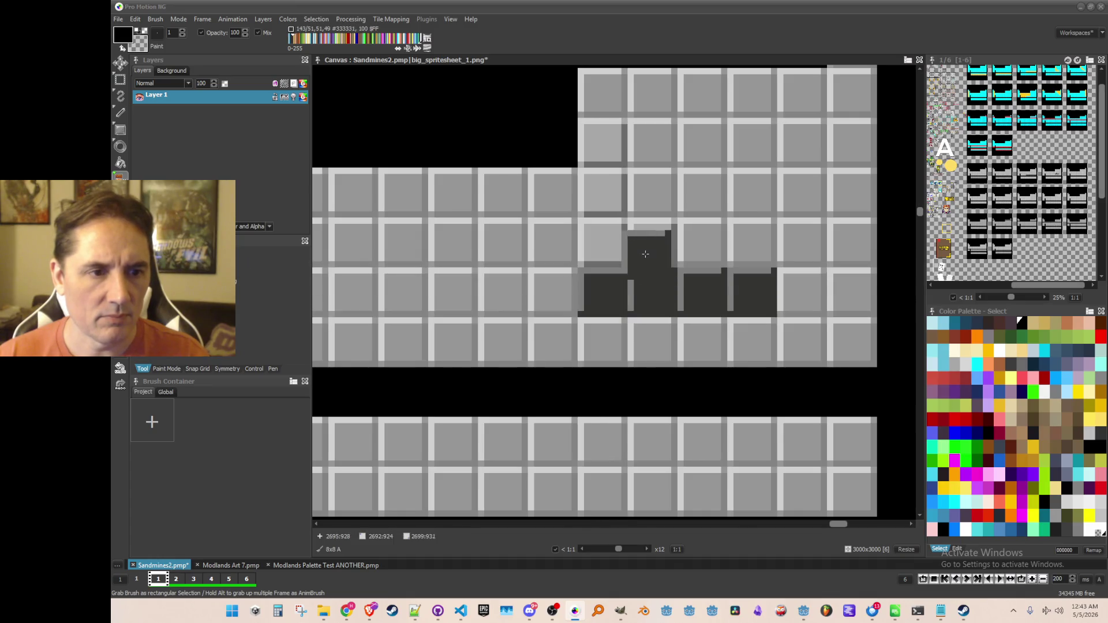
left_click(653, 244)
left_click(603, 243)
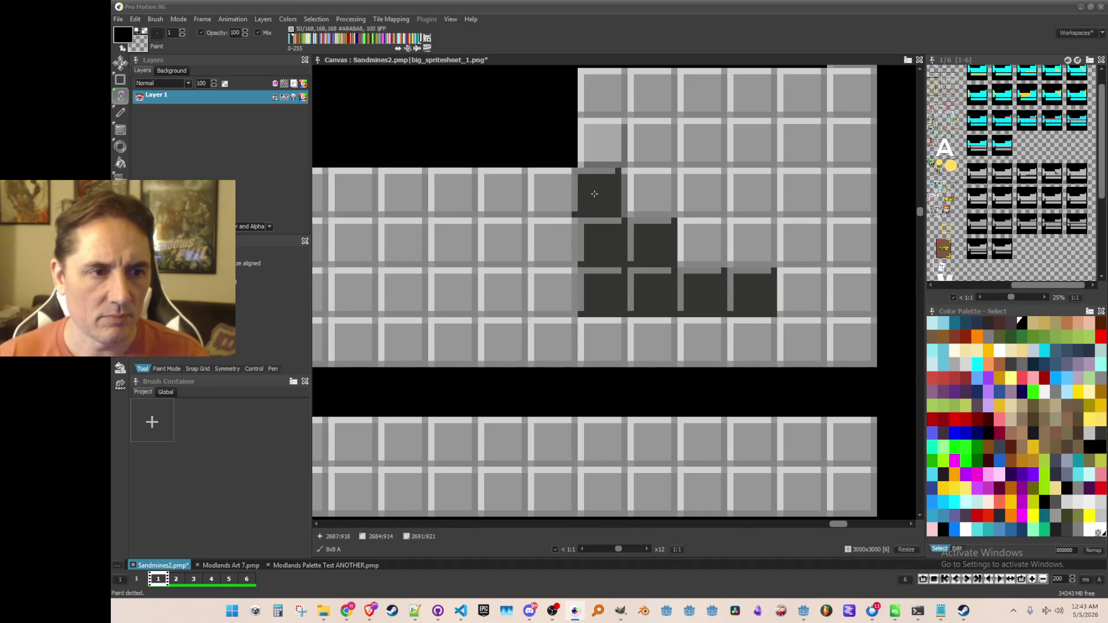
left_click_drag(601, 195, 602, 145)
Step: Darken six tiles in a diagonal staircase rising across the tile block
scroll(727, 311, "down", 3)
scroll(727, 311, "down", 1)
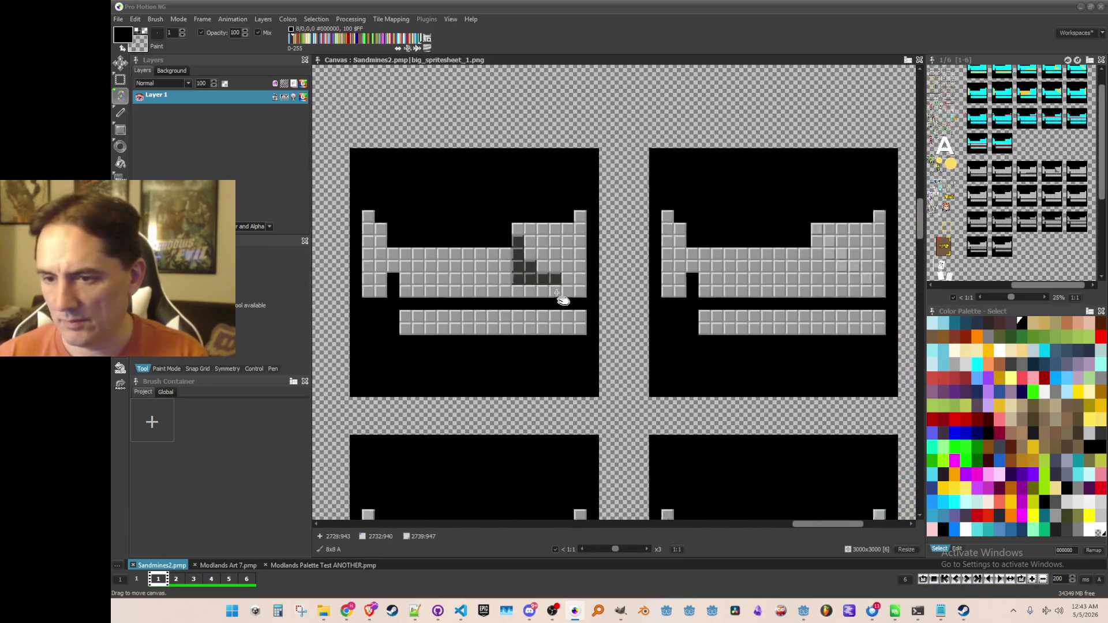
scroll(766, 250, "up", 4)
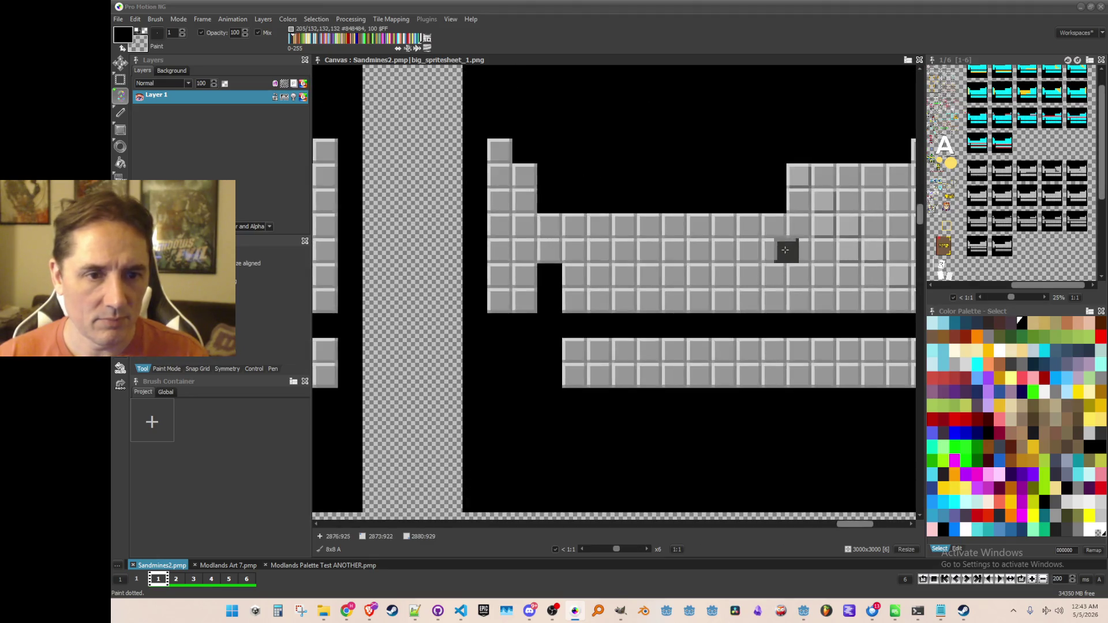
scroll(661, 303, "up", 1)
left_click(712, 318)
left_click(679, 285)
left_click(644, 284)
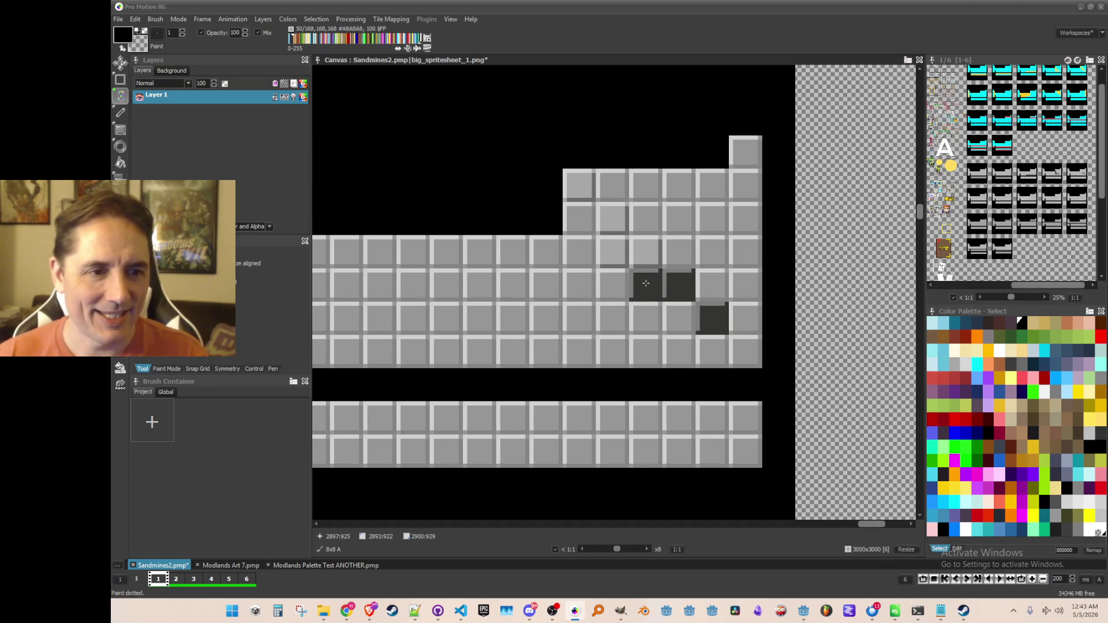
left_click(645, 252)
left_click(613, 252)
left_click(613, 220)
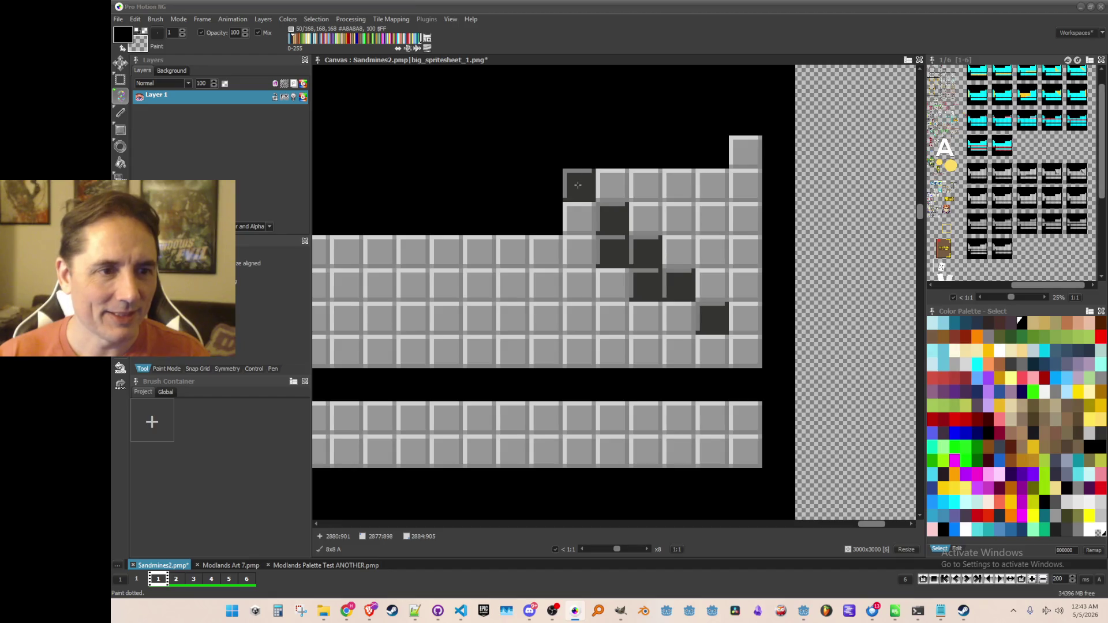
scroll(568, 328, "down", 3)
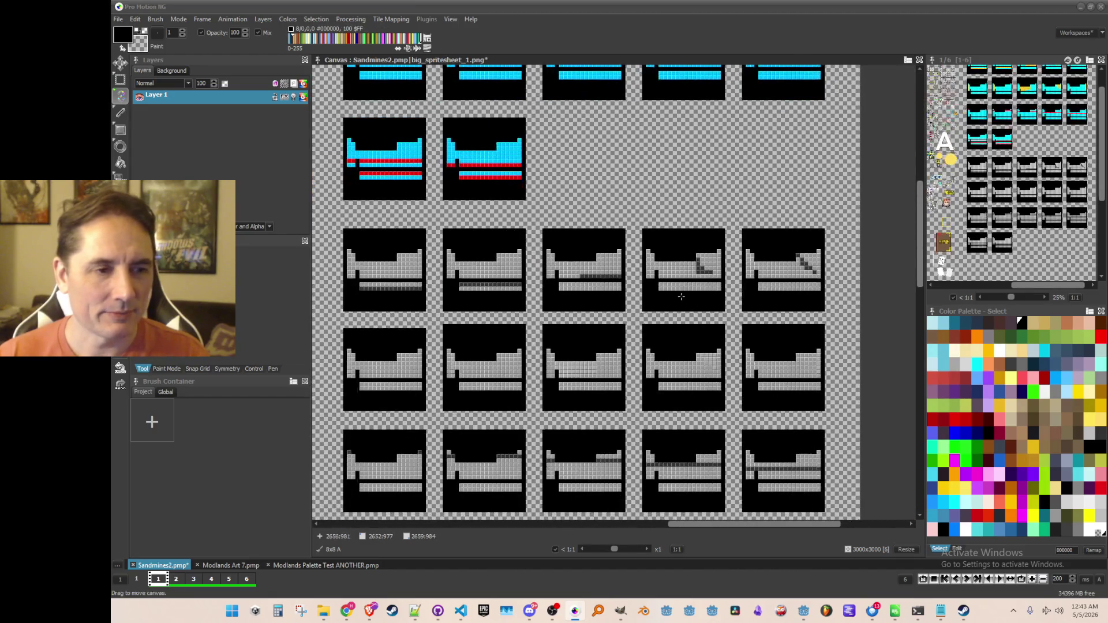
Step: Save the sheet and zoom out to view the whole grayscale frame grid
key("ctrl+s")
left_click_drag(467, 352, 594, 307)
scroll(624, 282, "up", 1)
scroll(633, 272, "down", 1)
scroll(629, 271, "up", 1)
scroll(709, 286, "down", 1)
scroll(537, 289, "up", 1)
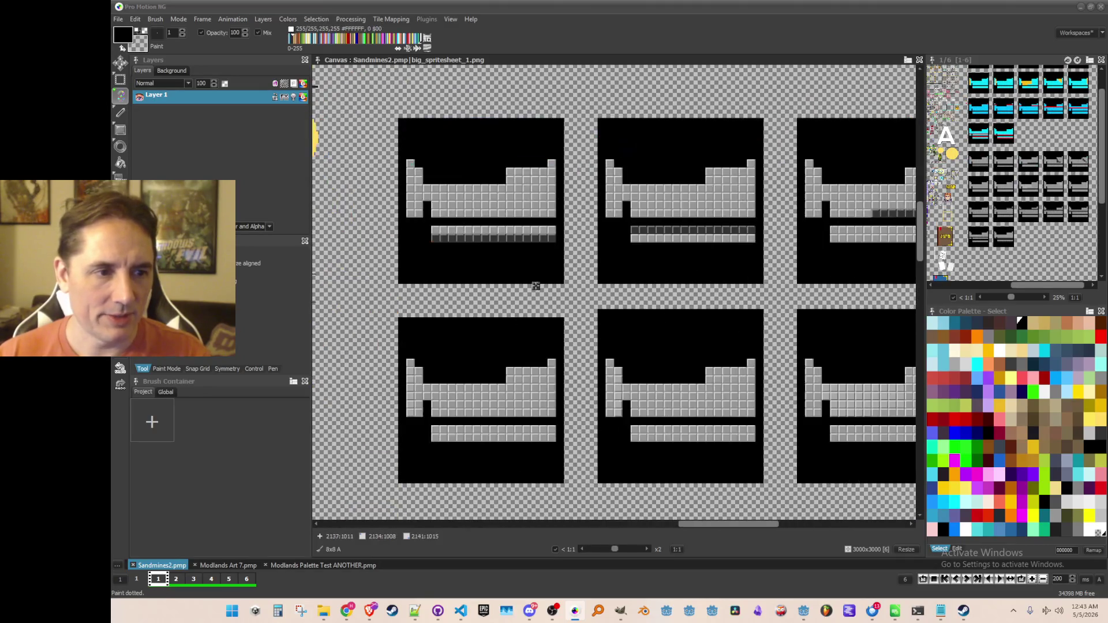
scroll(571, 255, "down", 1)
scroll(553, 270, "up", 1)
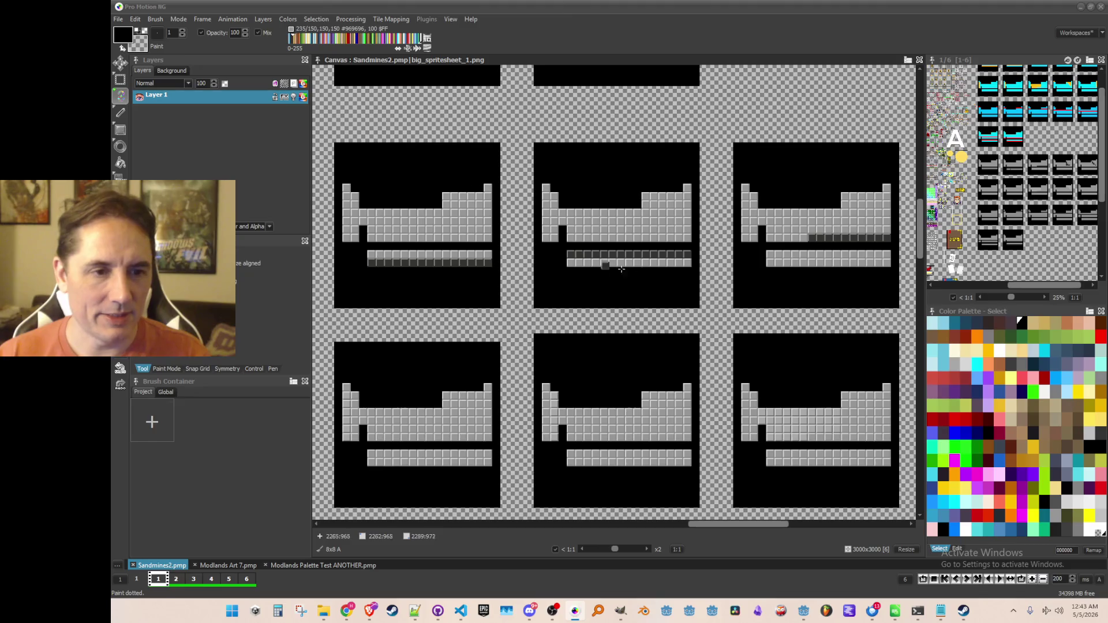
scroll(621, 269, "down", 1)
scroll(523, 291, "up", 1)
scroll(640, 283, "down", 1)
scroll(648, 314, "up", 1)
scroll(623, 341, "down", 1)
scroll(596, 366, "up", 1)
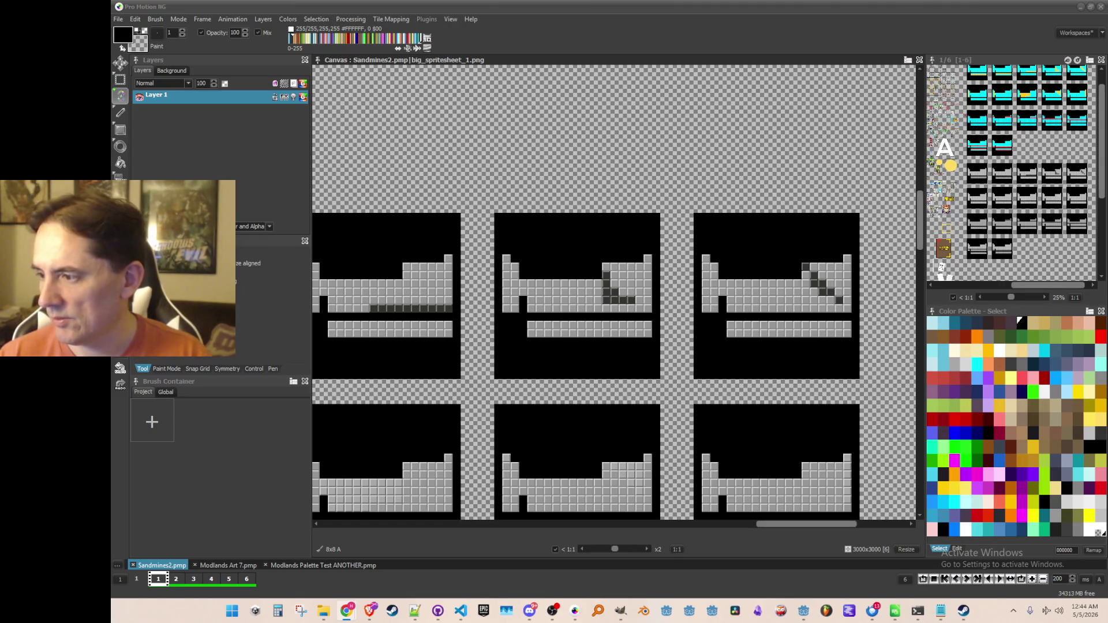
Step: Zoom to x1 and pan to show the cyan frames beside the grey ones
scroll(640, 288, "down", 1)
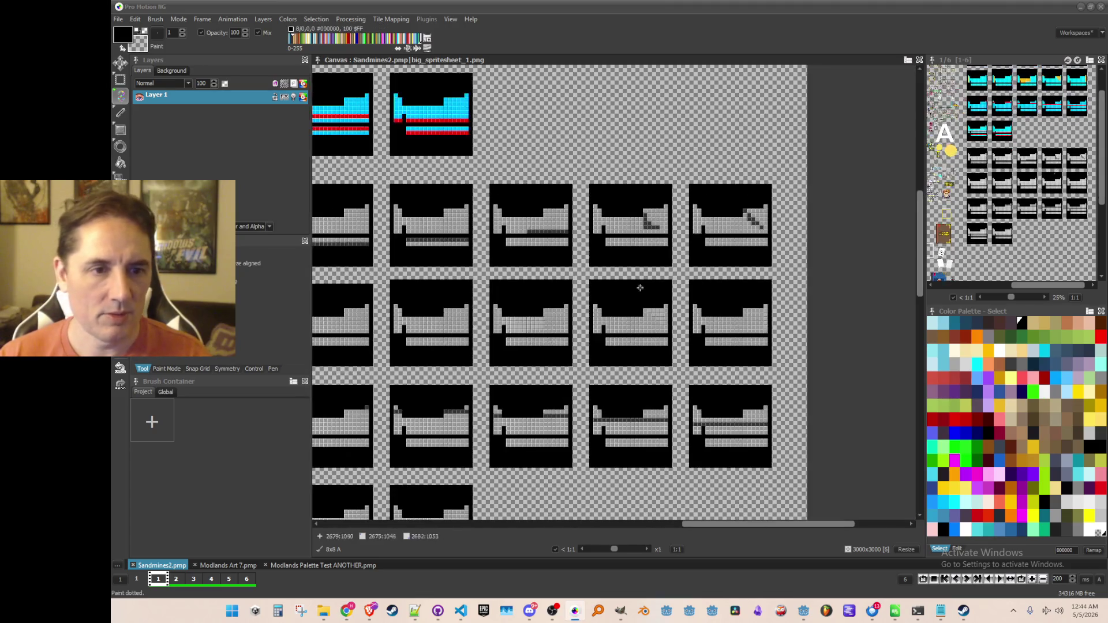
scroll(608, 336, "down", 1)
scroll(608, 336, "up", 1)
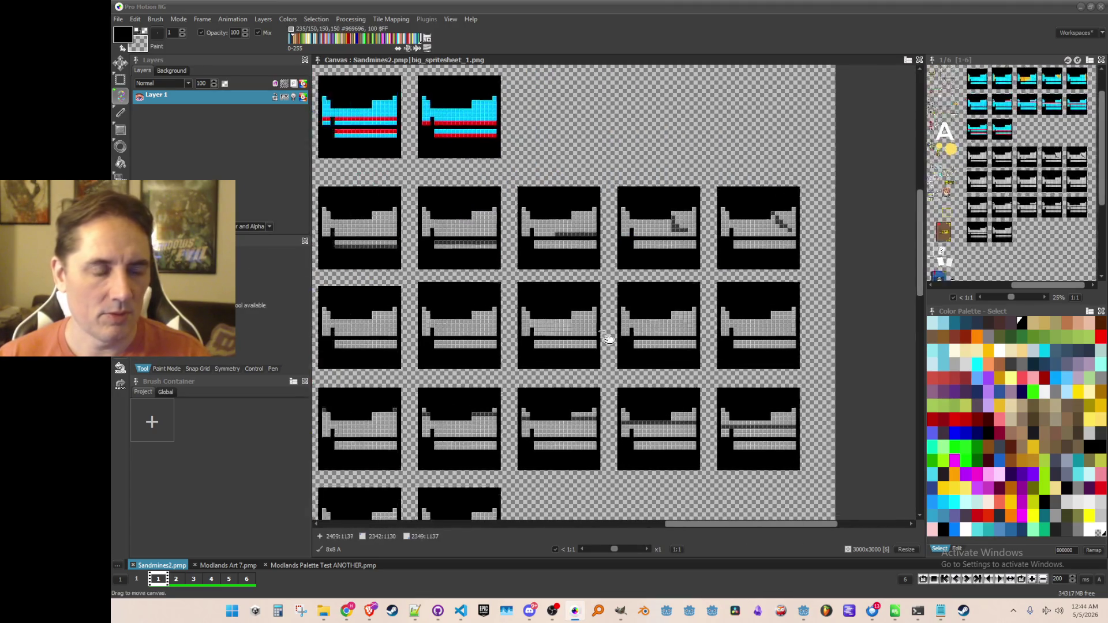
scroll(640, 313, "left", 3)
scroll(640, 312, "up", 1)
scroll(640, 313, "down", 1)
scroll(617, 225, "down", 1)
scroll(617, 224, "up", 1)
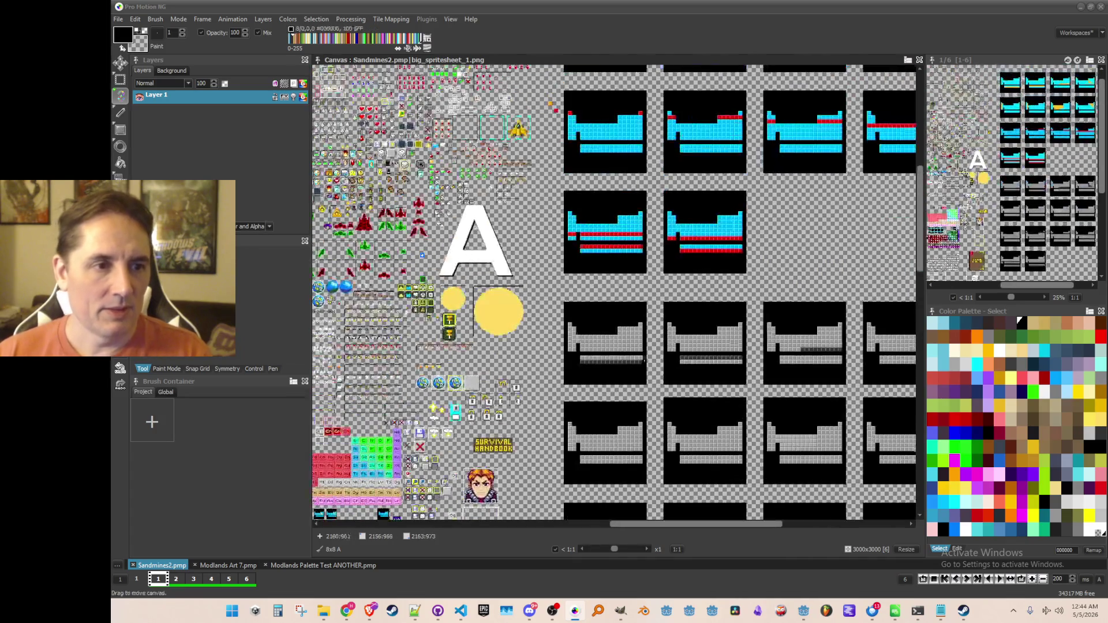
mouse_move(617, 222)
left_mouse_down()
mouse_move(606, 450)
mouse_move(638, 382)
left_mouse_up()
Step: Zoom to x8 on a grey frame and darken its left tile column below the top tile
left_click_drag(637, 462, 637, 213)
left_click_drag(635, 404, 542, 242)
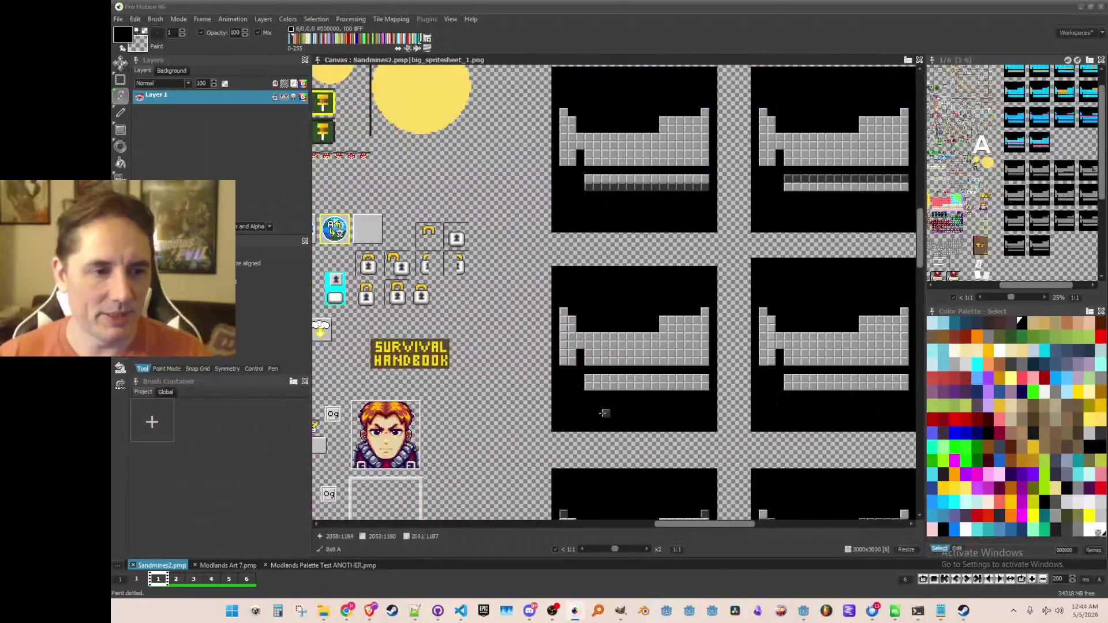
scroll(554, 318, "up", 2)
scroll(525, 259, "up", 1)
scroll(533, 243, "up", 1)
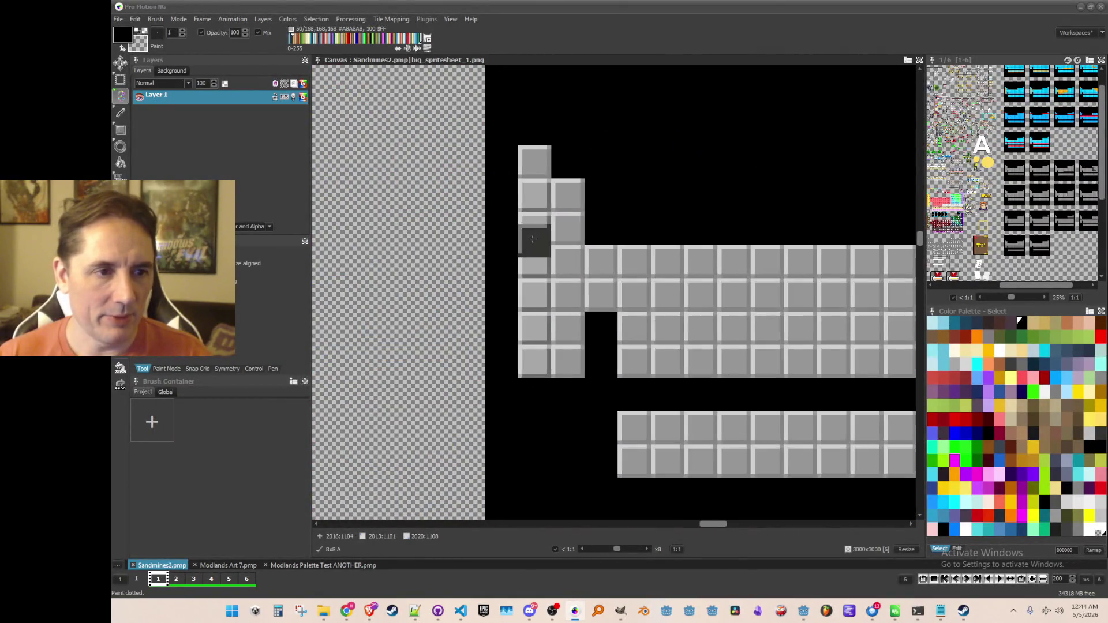
left_click_drag(533, 197, 534, 366)
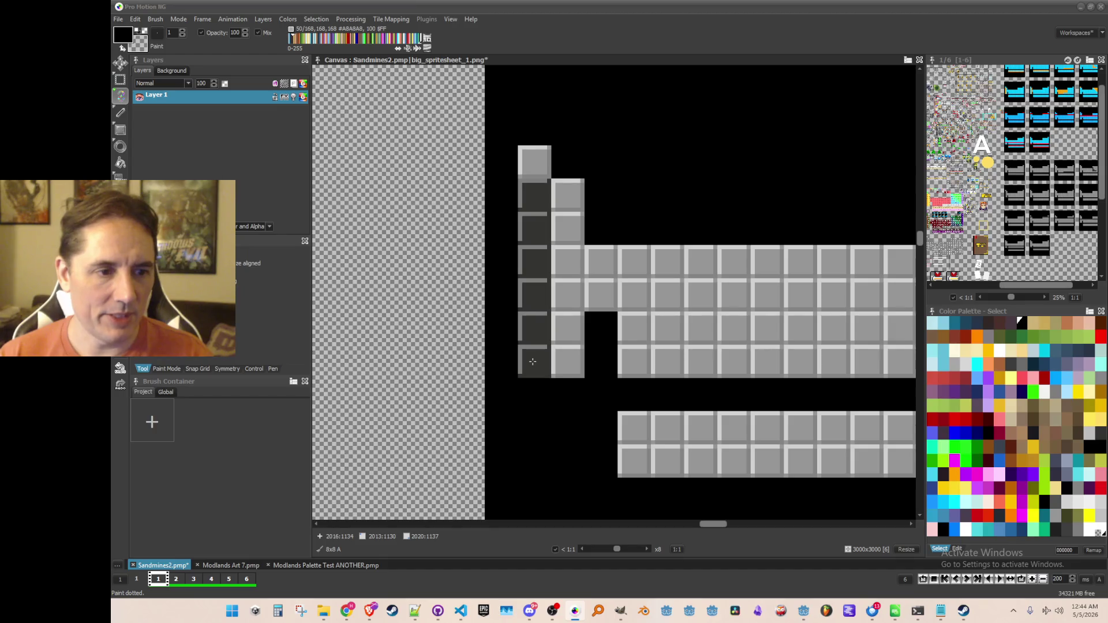
mouse_move(898, 620)
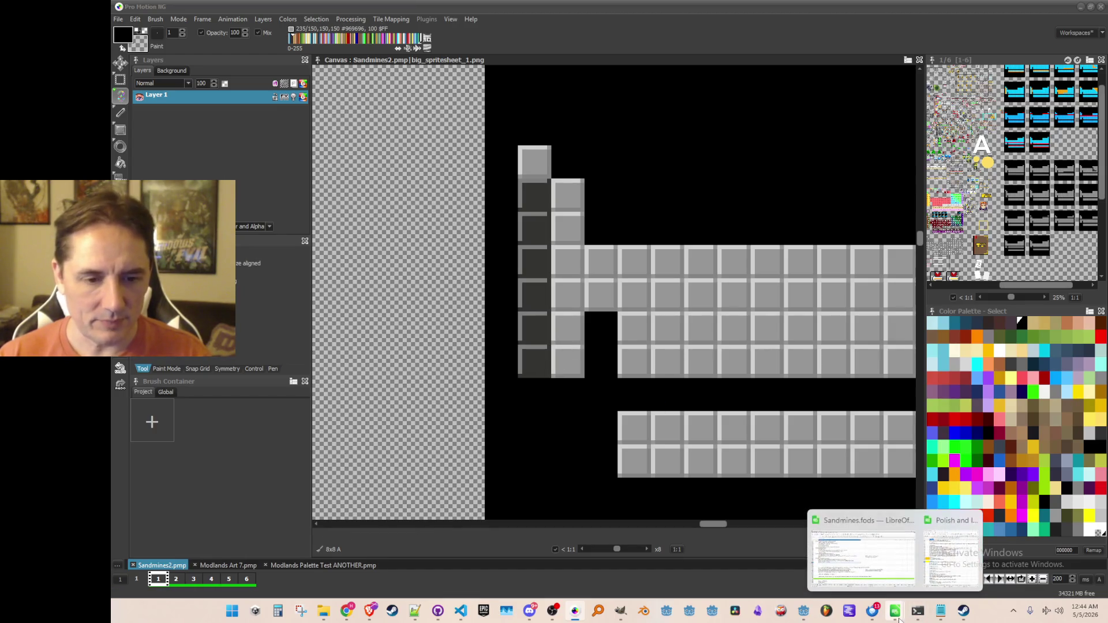
left_click(951, 551)
left_click(623, 410)
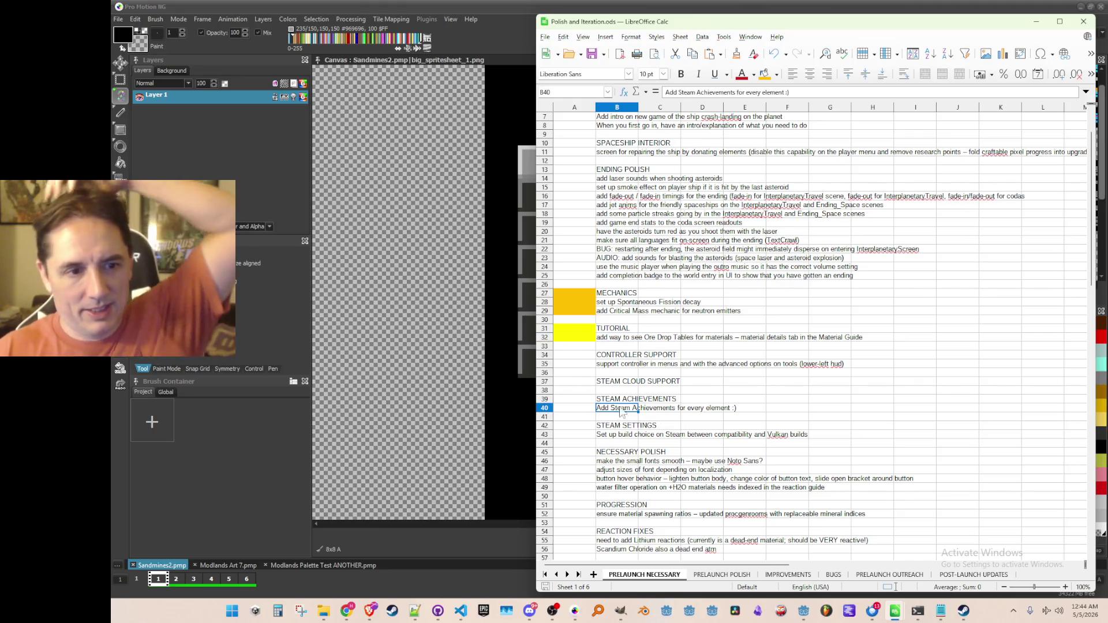
scroll(646, 386, "down", 5)
scroll(647, 385, "down", 10)
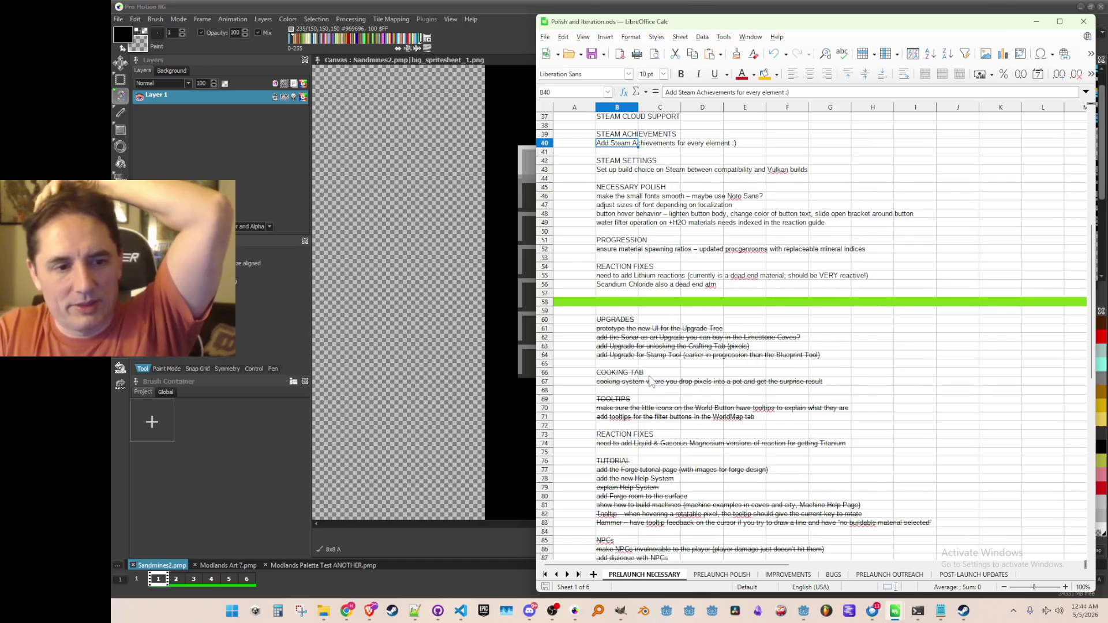
scroll(651, 381, "up", 17)
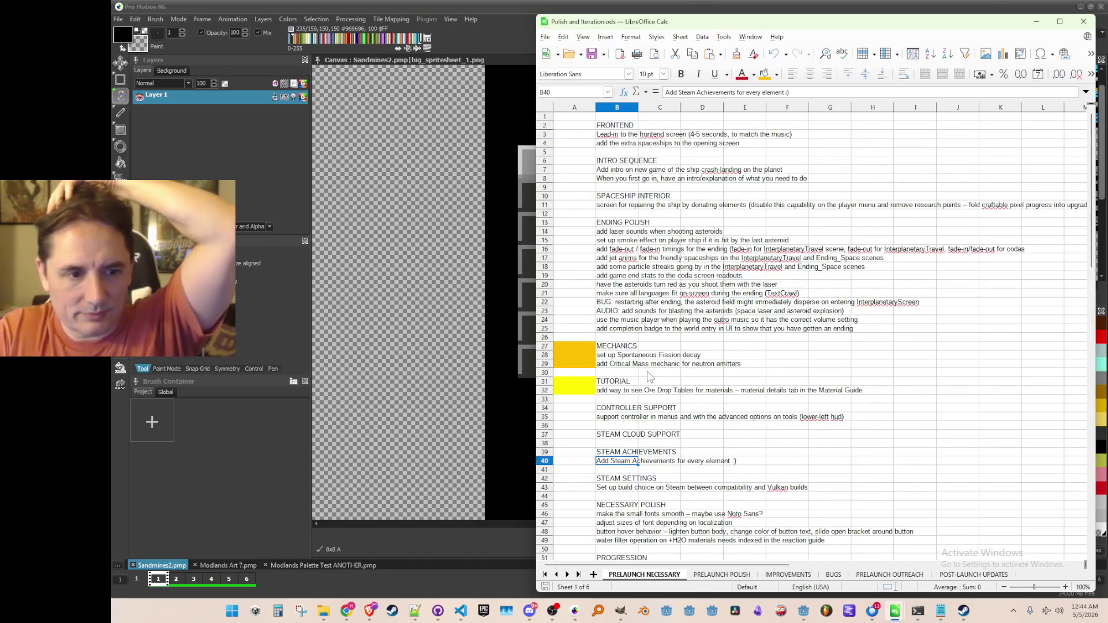
scroll(640, 375, "down", 1)
scroll(639, 453, "down", 2)
scroll(664, 455, "up", 1)
scroll(649, 450, "down", 1)
left_click(615, 311)
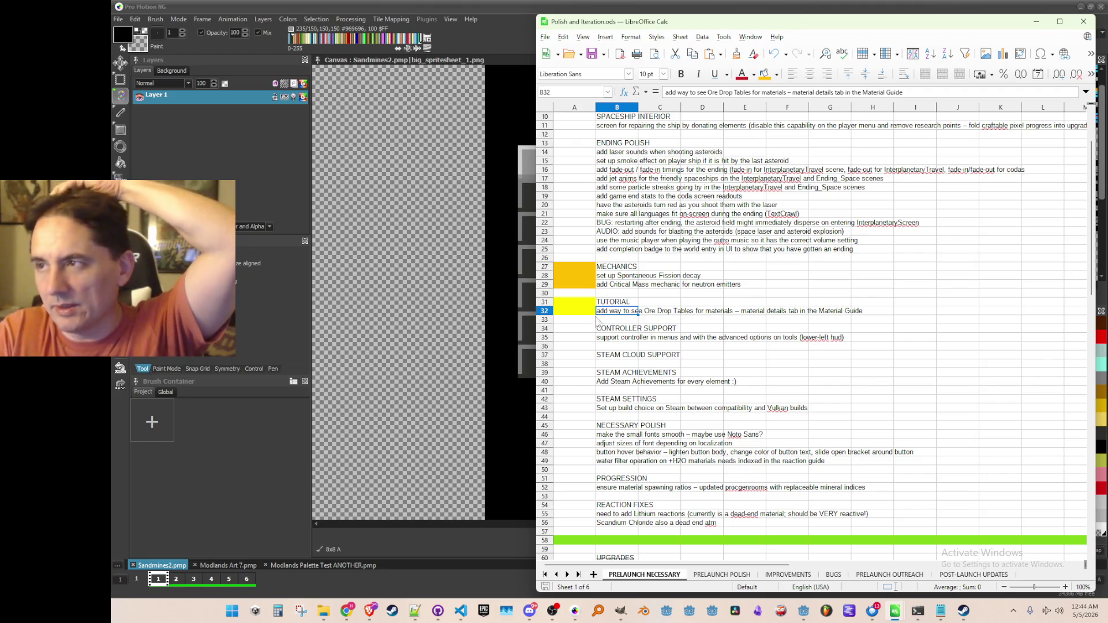
left_click(616, 277)
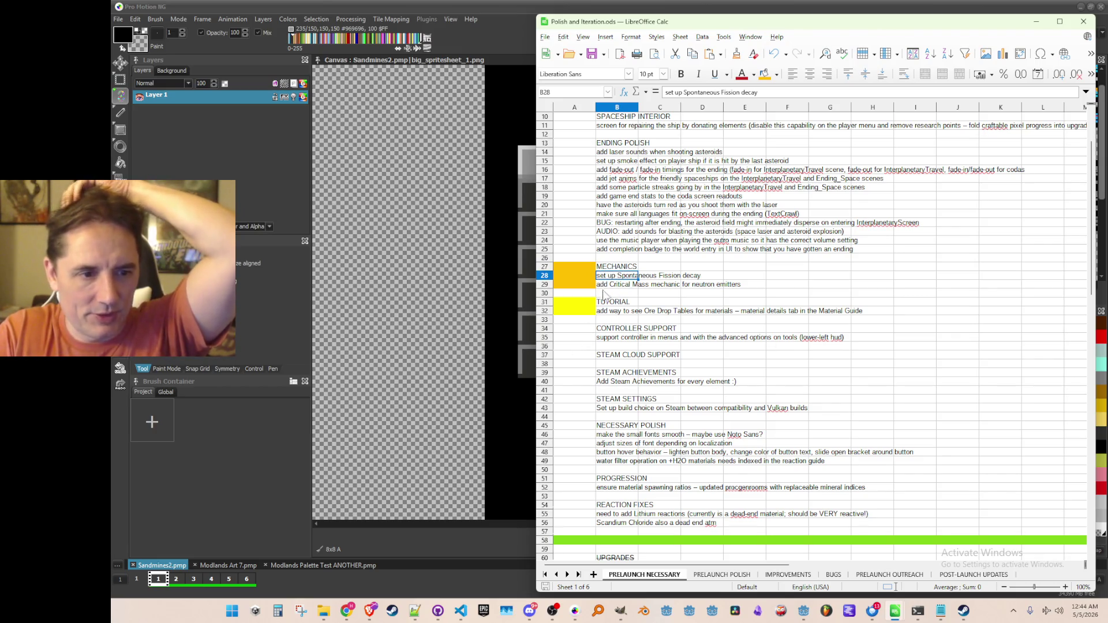
left_click(614, 383)
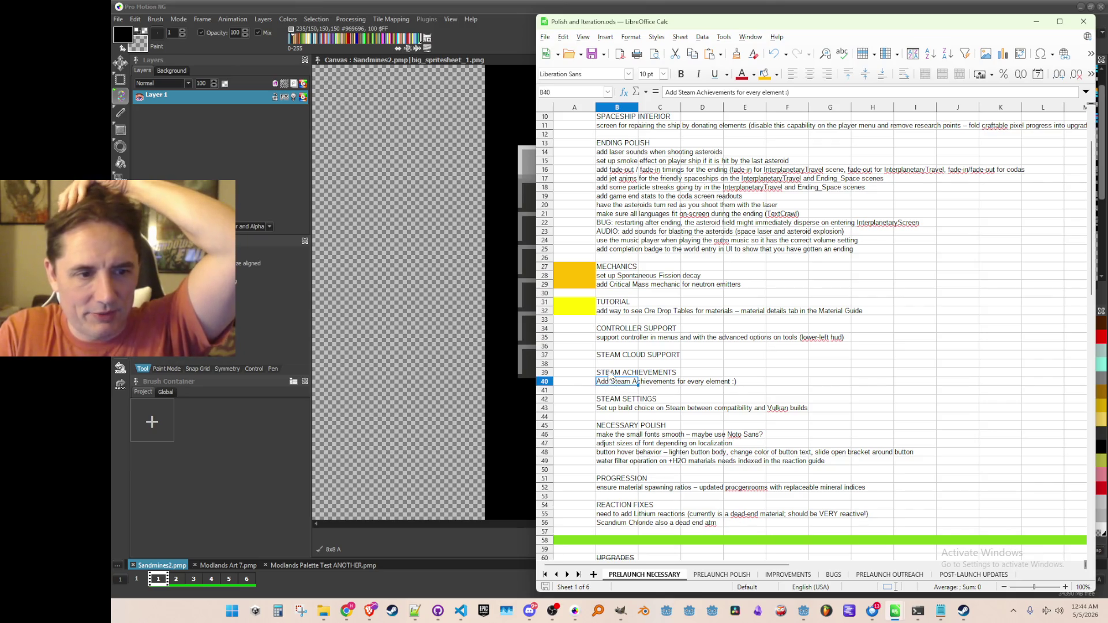
scroll(613, 387, "up", 3)
scroll(618, 397, "down", 2)
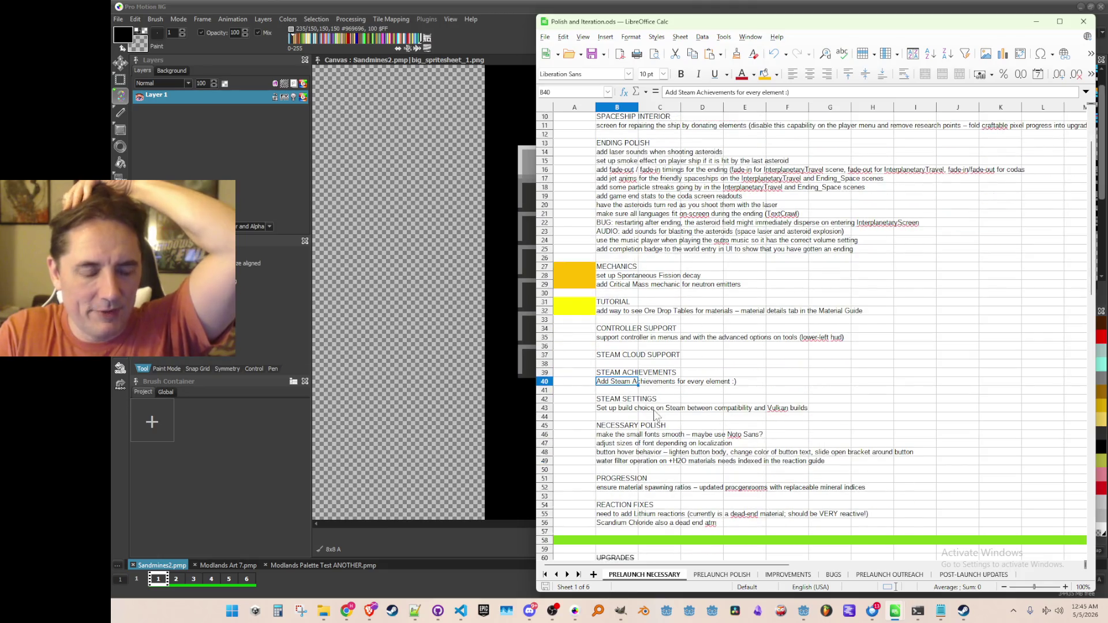
scroll(652, 415, "up", 3)
scroll(645, 412, "up", 1)
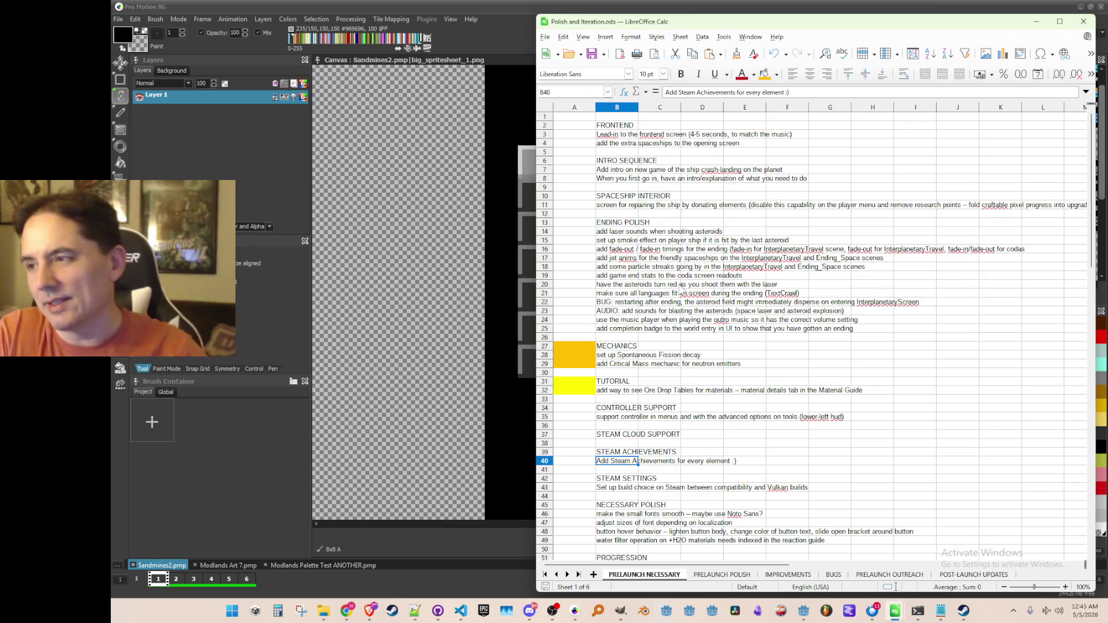
scroll(664, 311, "down", 2)
scroll(687, 334, "up", 2)
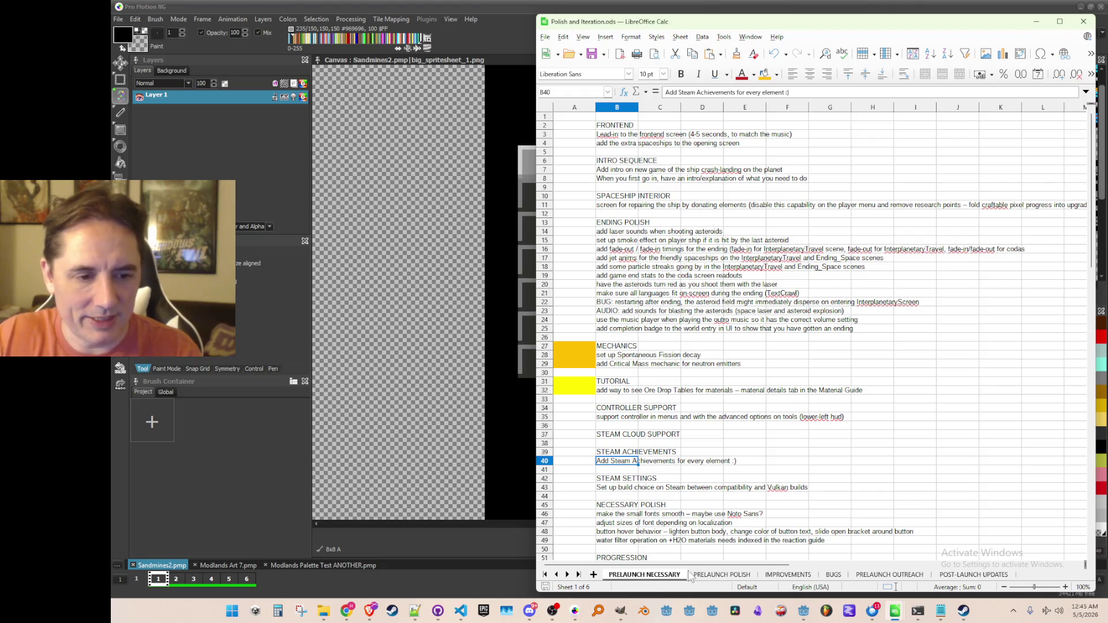
left_click(708, 576)
scroll(745, 479, "down", 3)
scroll(716, 516, "up", 3)
left_click(644, 572)
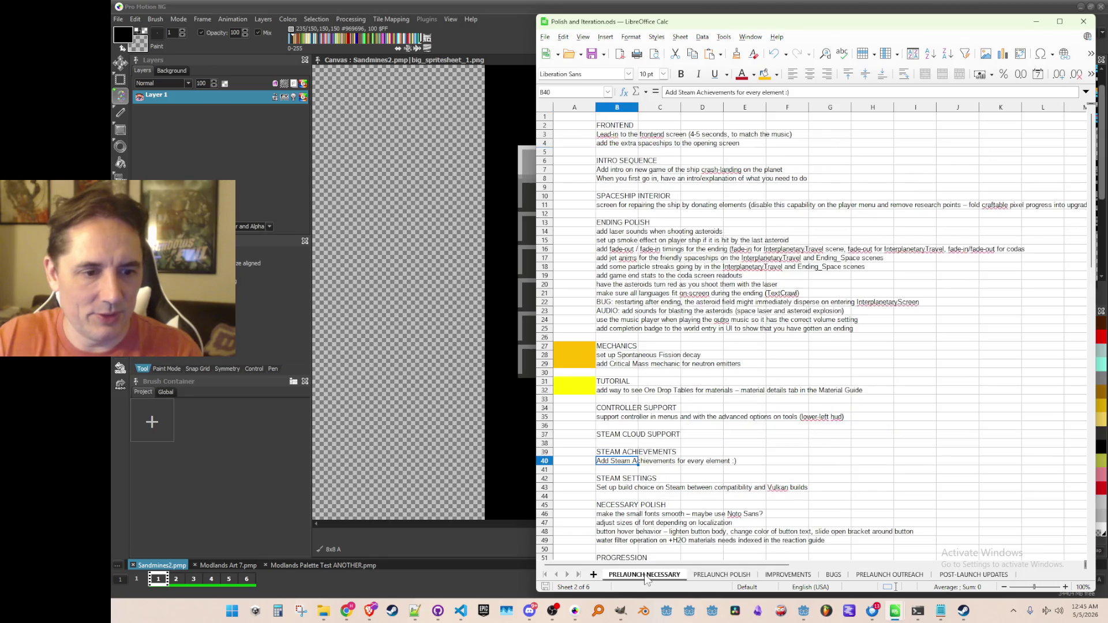
left_click(1037, 23)
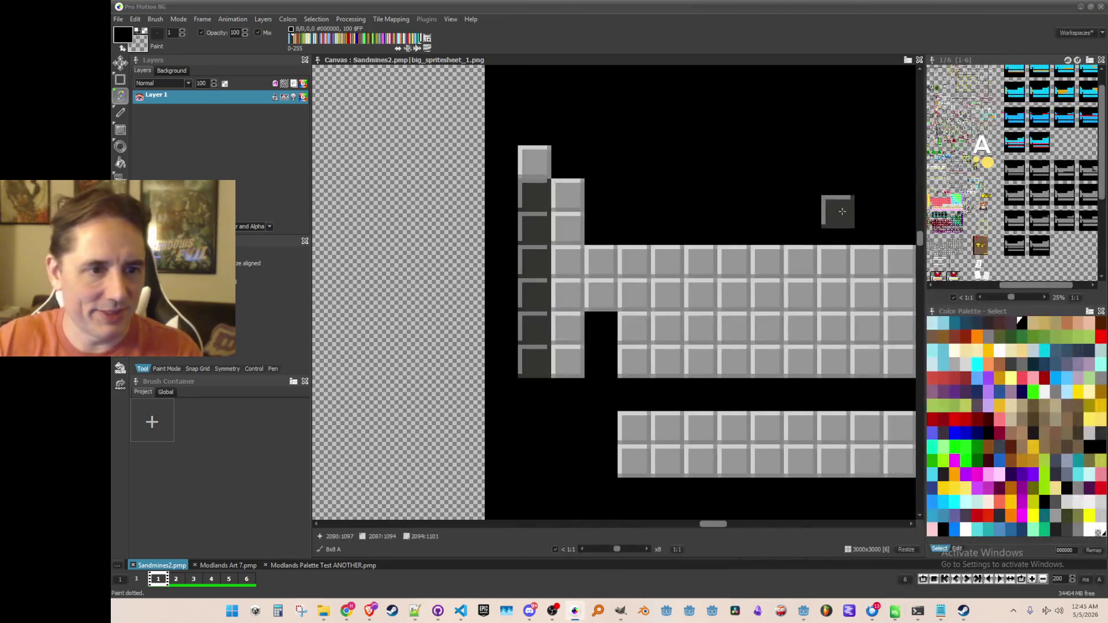
Step: Paint a full tile column dark in a grey frame and save the sheet
scroll(813, 254, "down", 3)
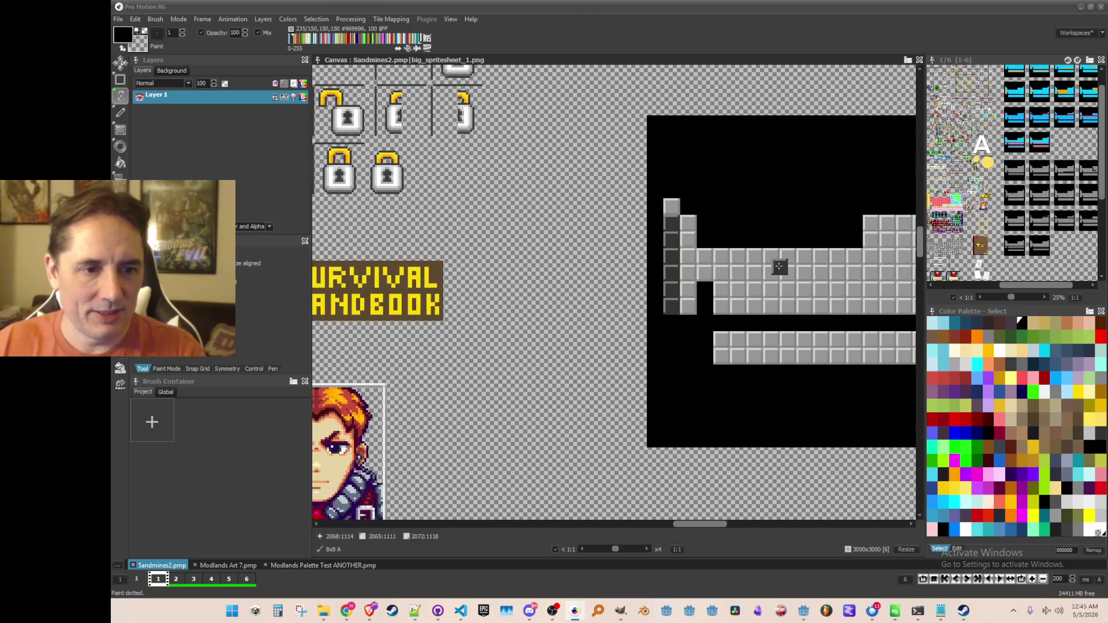
scroll(779, 264, "up", 2)
scroll(676, 285, "up", 2)
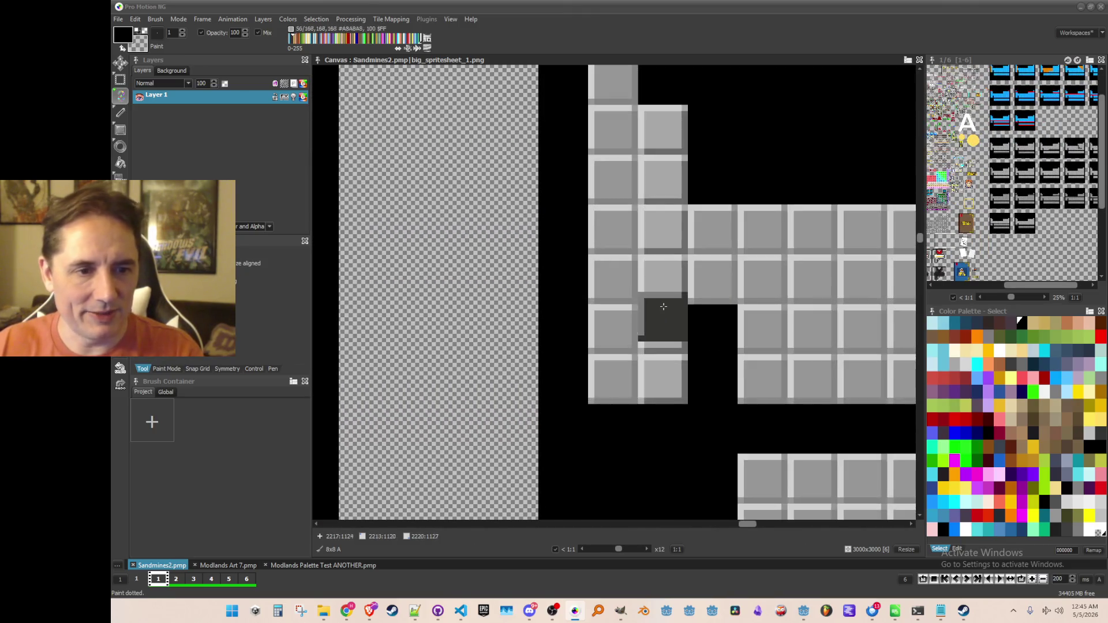
left_click_drag(664, 378, 660, 128)
scroll(722, 260, "down", 5)
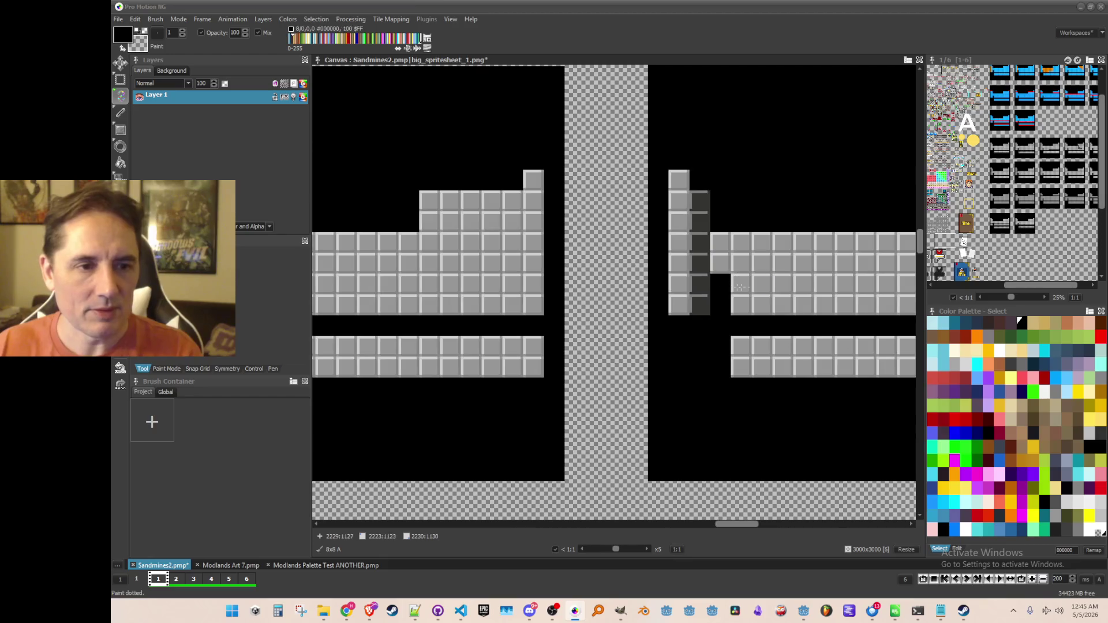
key("ctrl+s")
Step: Stamp five dark tiles along another frame's bottom row
scroll(786, 277, "up", 3)
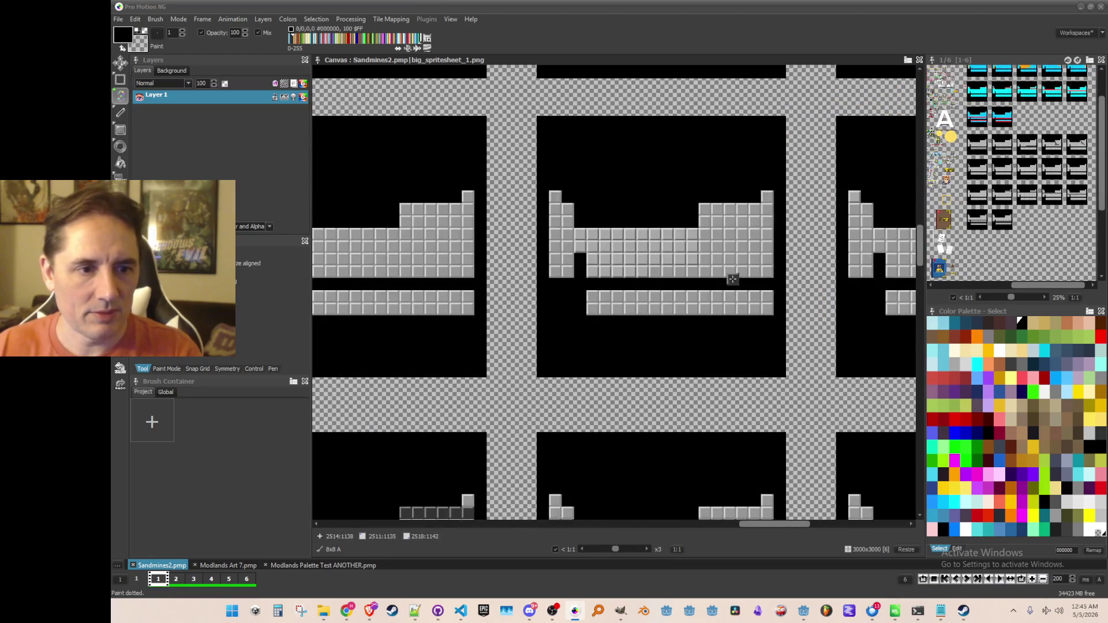
scroll(603, 292, "up", 3)
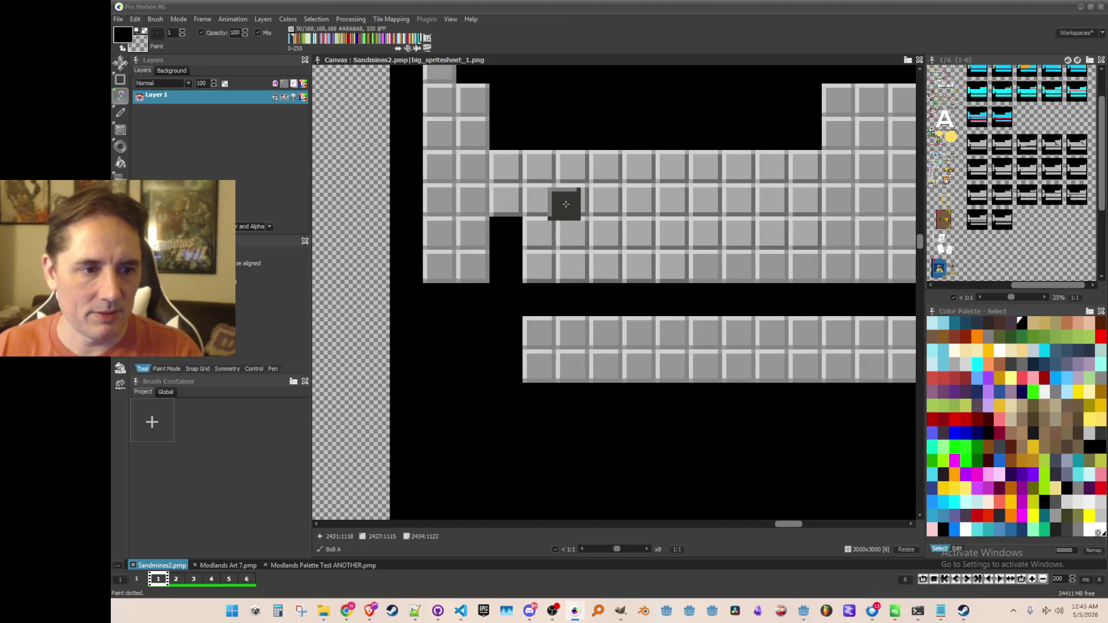
scroll(566, 205, "up", 2)
scroll(522, 274, "down", 2)
scroll(512, 314, "up", 2)
left_click(488, 346)
left_click(543, 346)
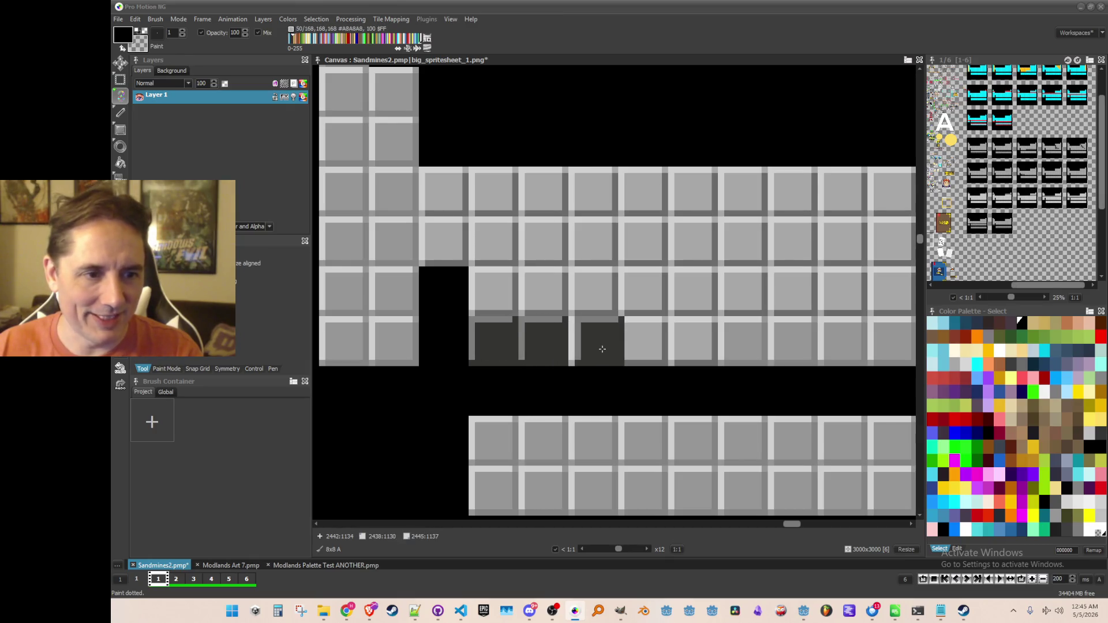
left_click(592, 348)
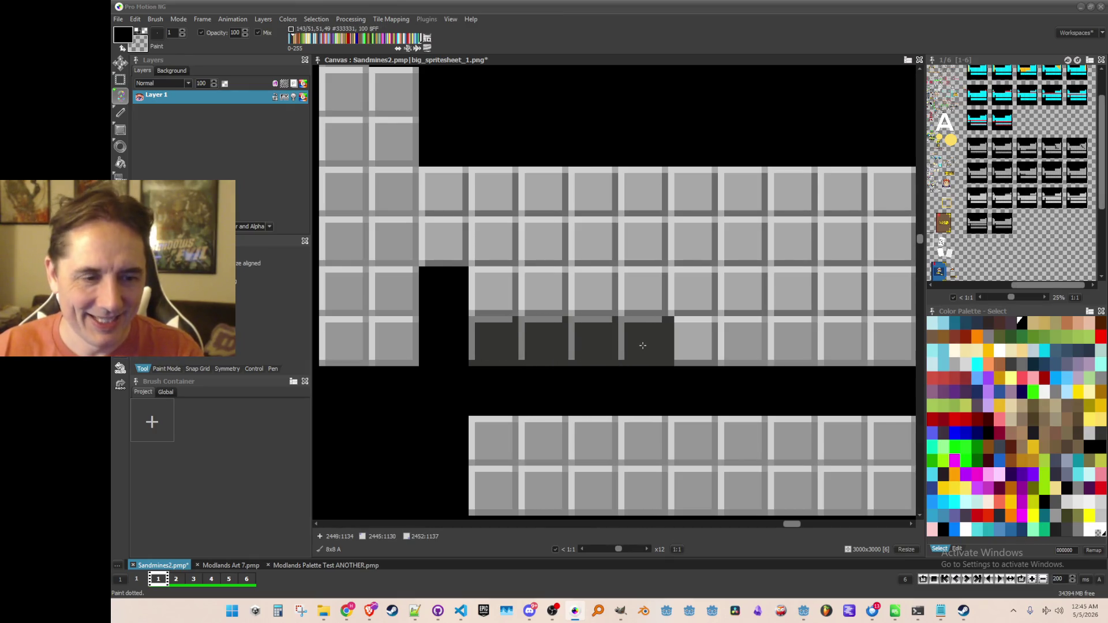
left_click(642, 345)
left_click(695, 346)
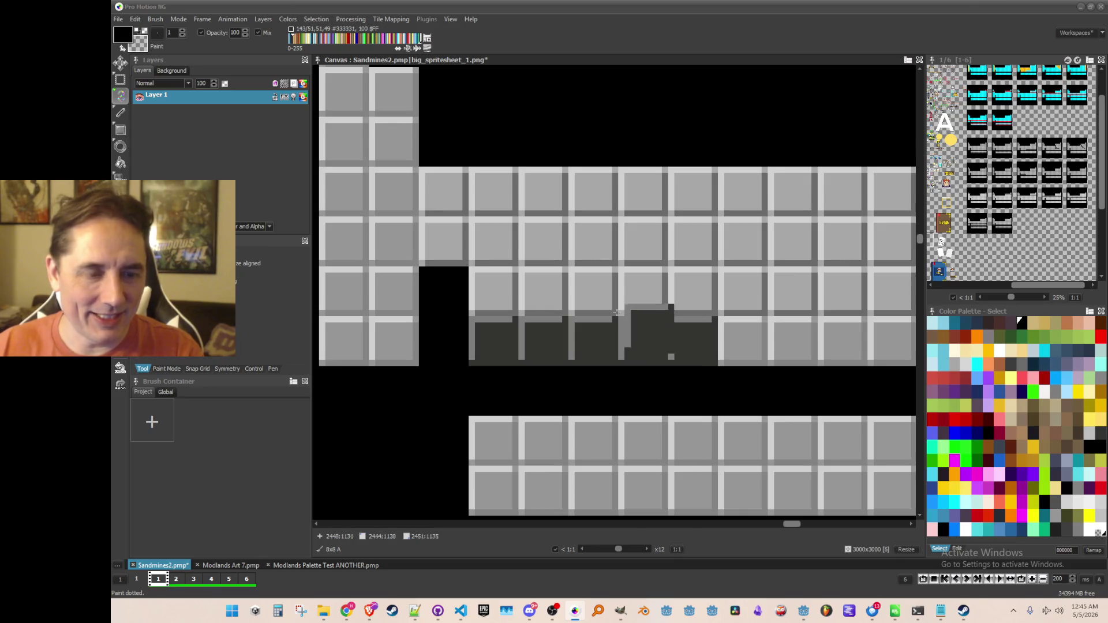
Step: Darken two pairs of tiles above the gap, forming two dark columns
left_click(443, 241)
left_click(445, 190)
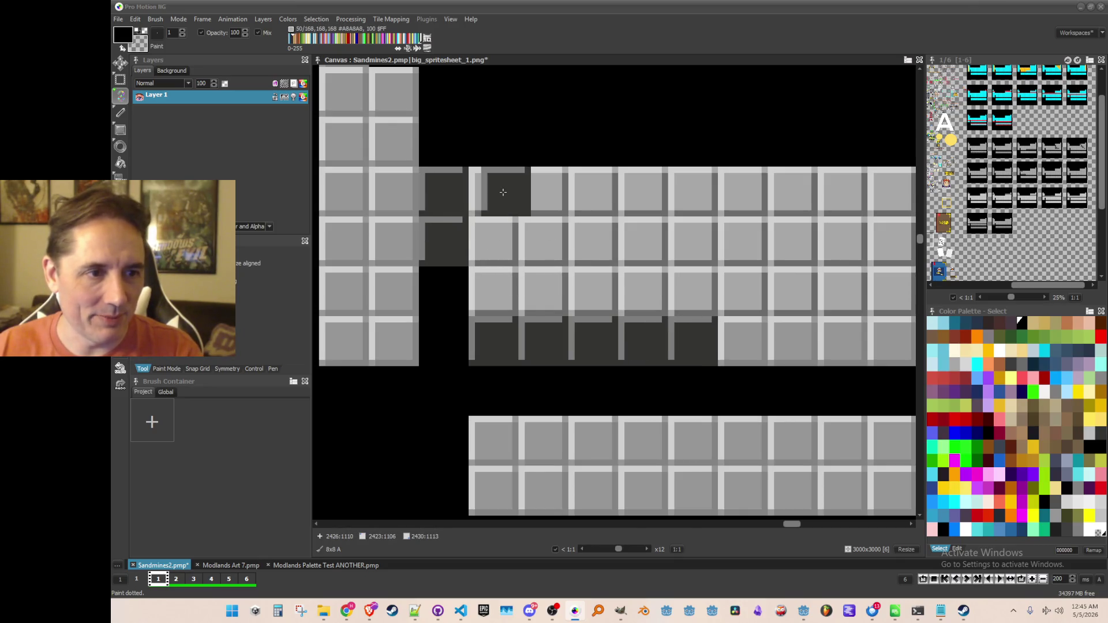
left_click(493, 193)
left_click(489, 241)
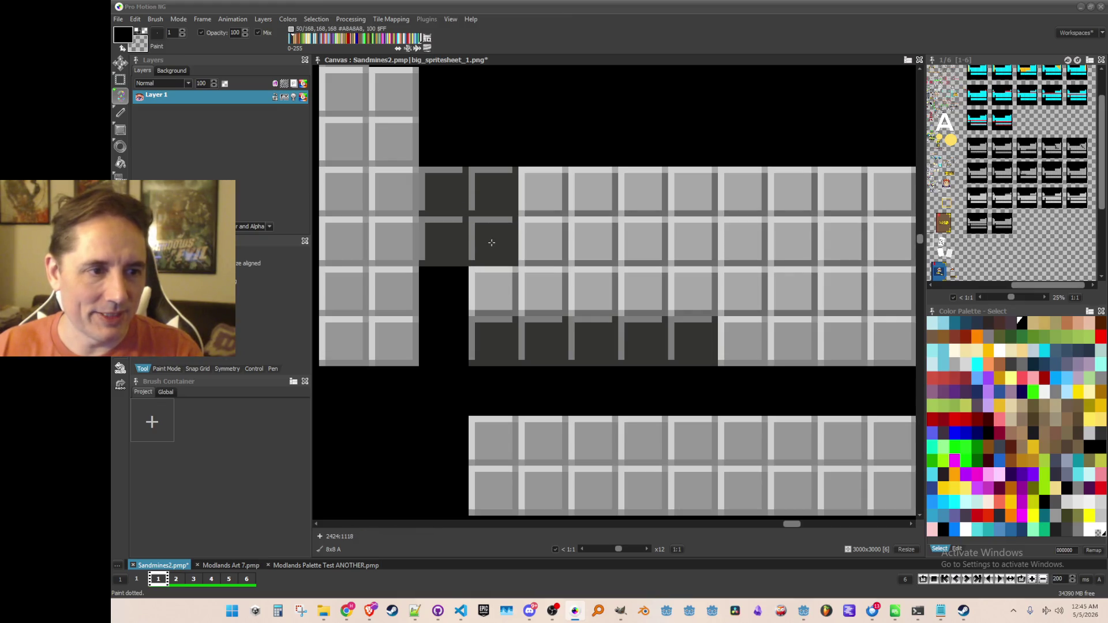
Step: Grab the dark three-tile column as a brush and stamp it twice further right
key("b")
left_click_drag(470, 168, 517, 316)
left_click(543, 242)
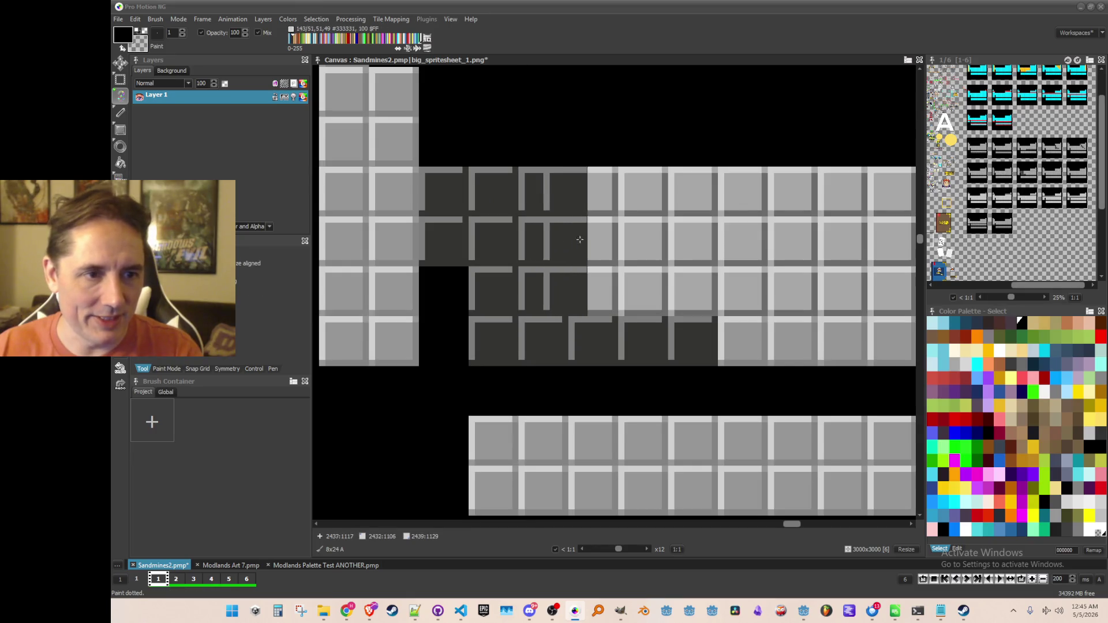
left_click(595, 239)
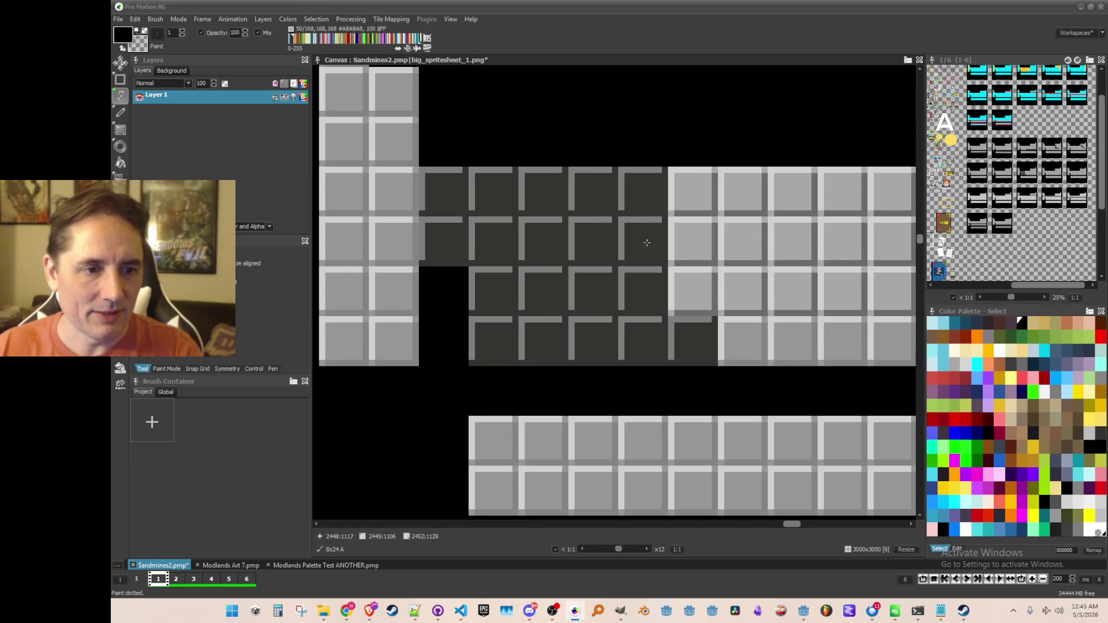
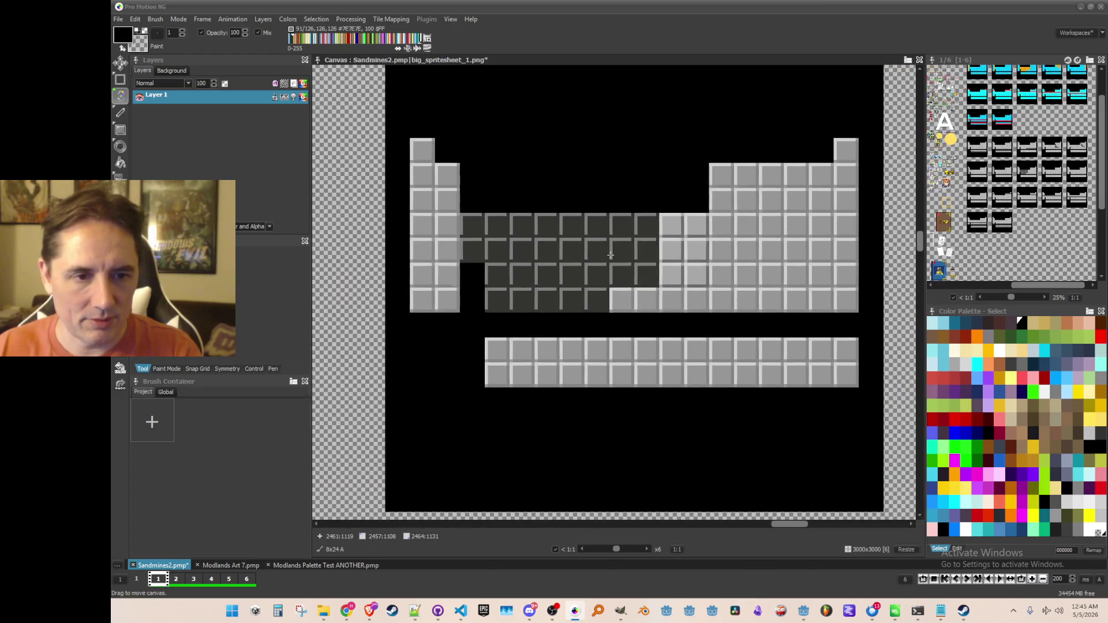
Step: Stamp the dark 8x24 brush as a three-tile column into a grey well frame
scroll(610, 255, "up", 2)
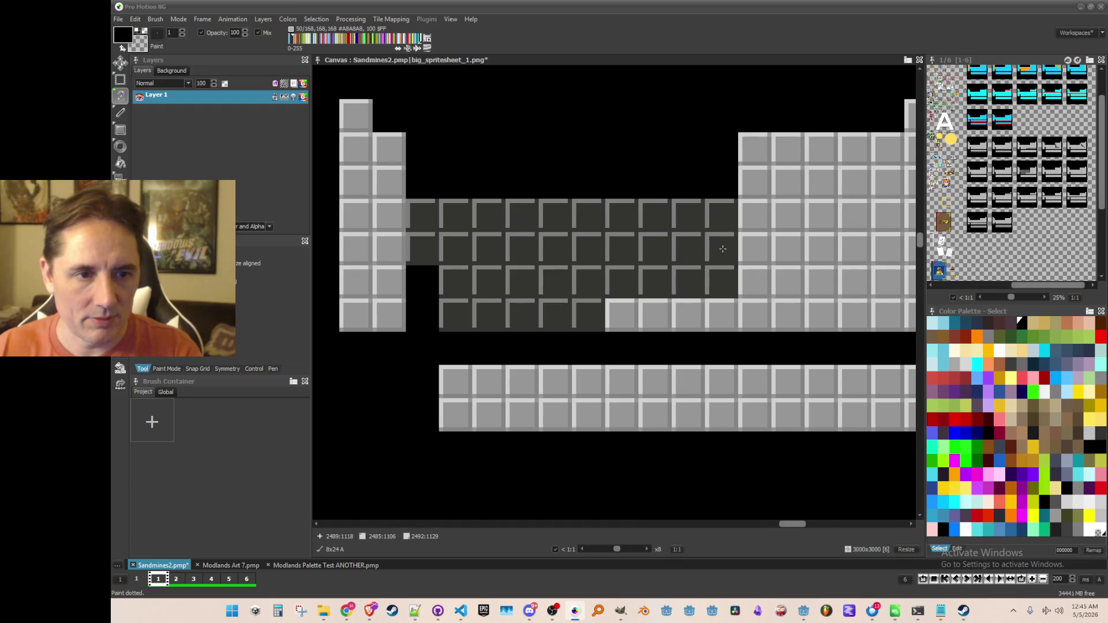
scroll(724, 266, "down", 2)
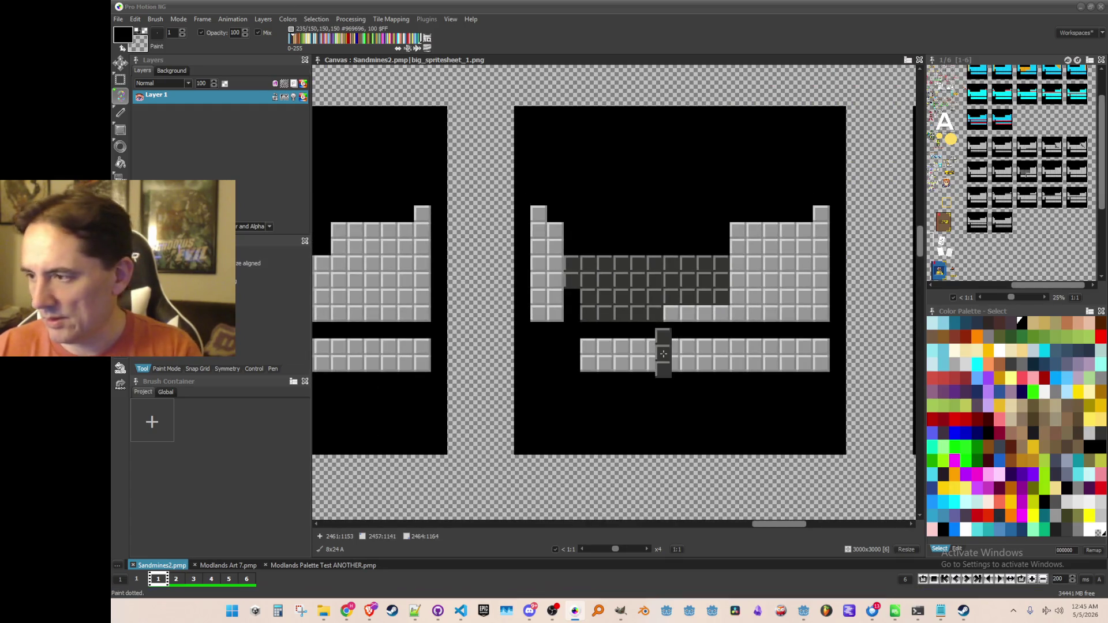
scroll(663, 354, "down", 4)
scroll(710, 202, "up", 1)
left_click_drag(710, 202, 689, 412)
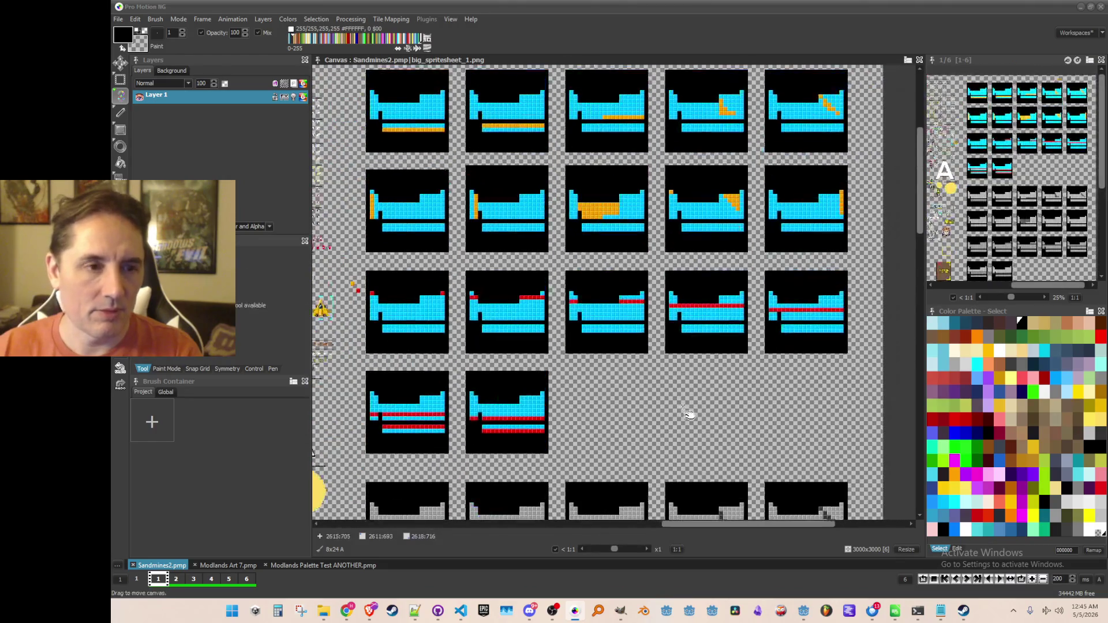
left_click_drag(707, 361, 706, 92)
scroll(708, 304, "up", 4)
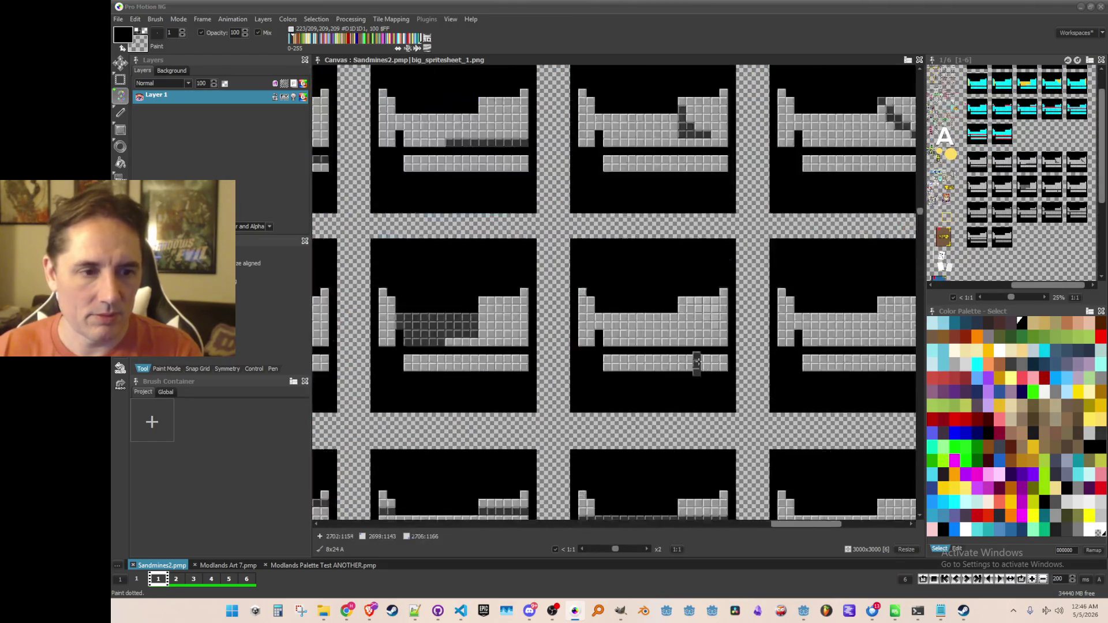
scroll(708, 305, "up", 3)
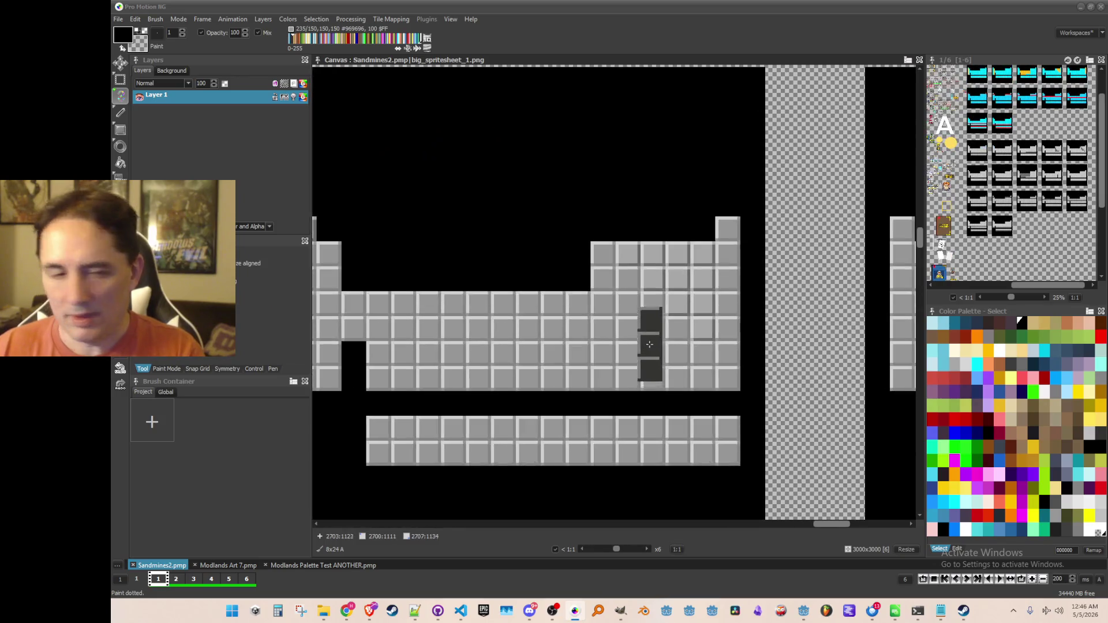
scroll(683, 291, "up", 2)
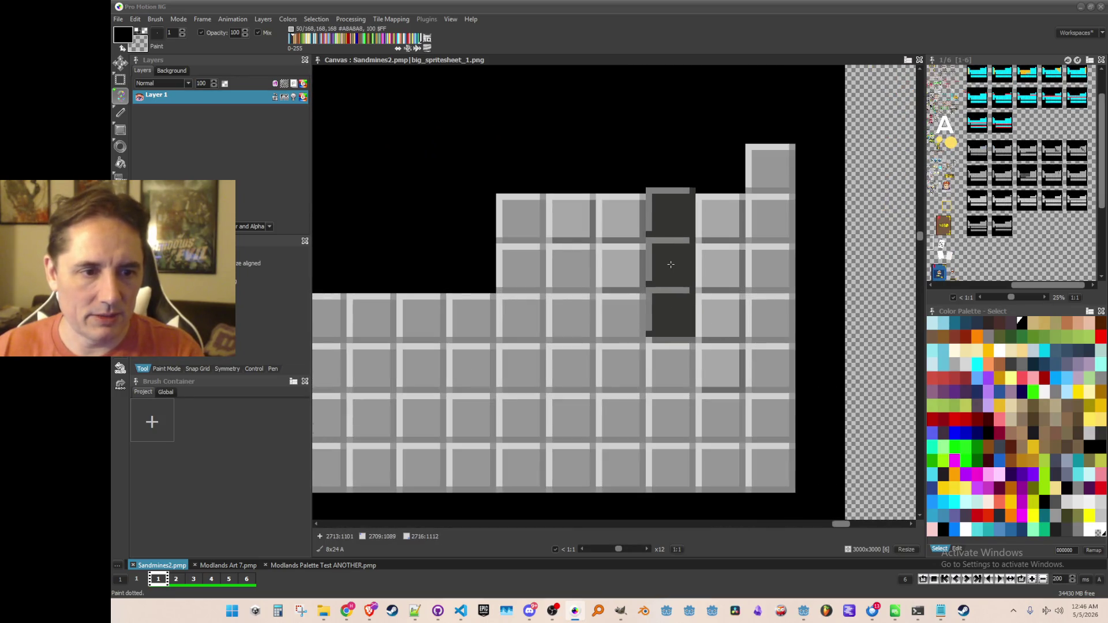
left_click(671, 268)
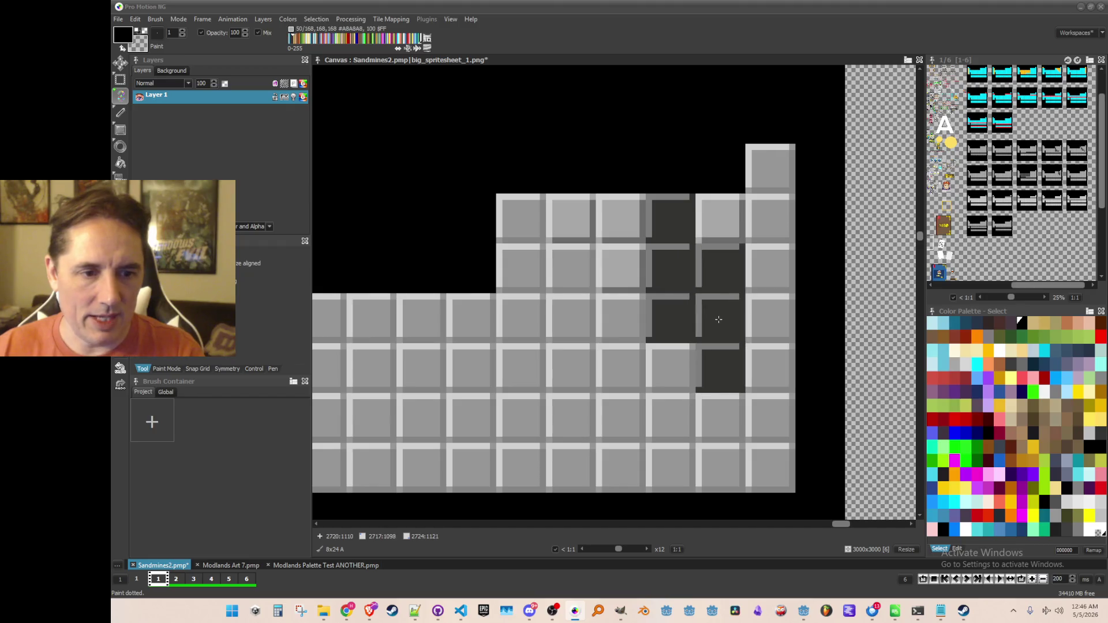
Step: Pick up a single dark 8x8 tile as the brush and extend the diagonal block
key("b")
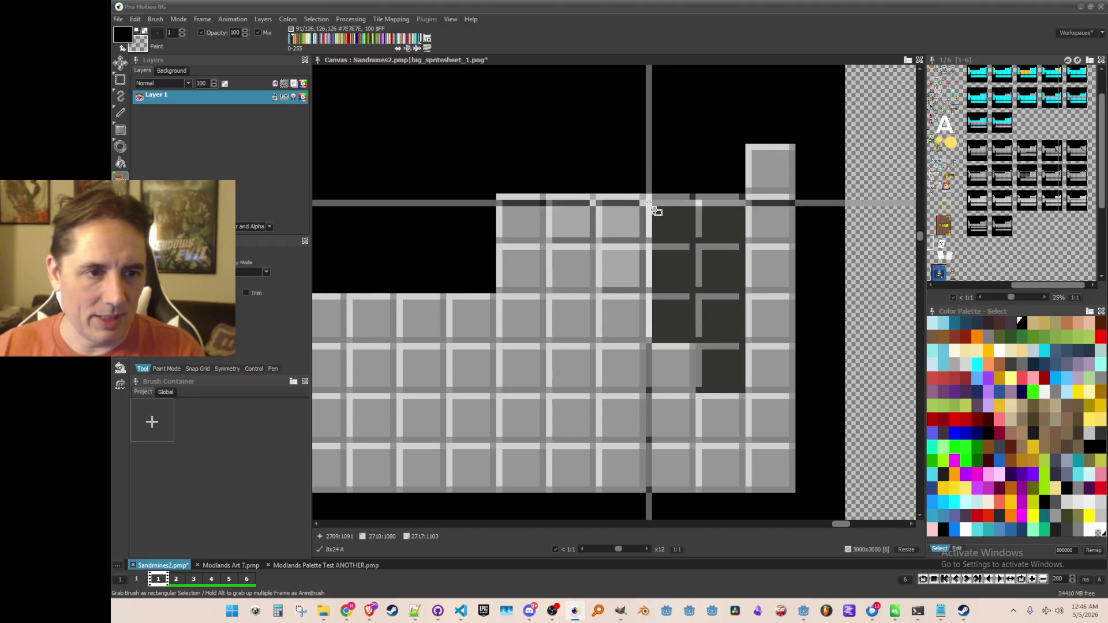
left_click_drag(648, 196, 693, 238)
left_click_drag(618, 220, 574, 221)
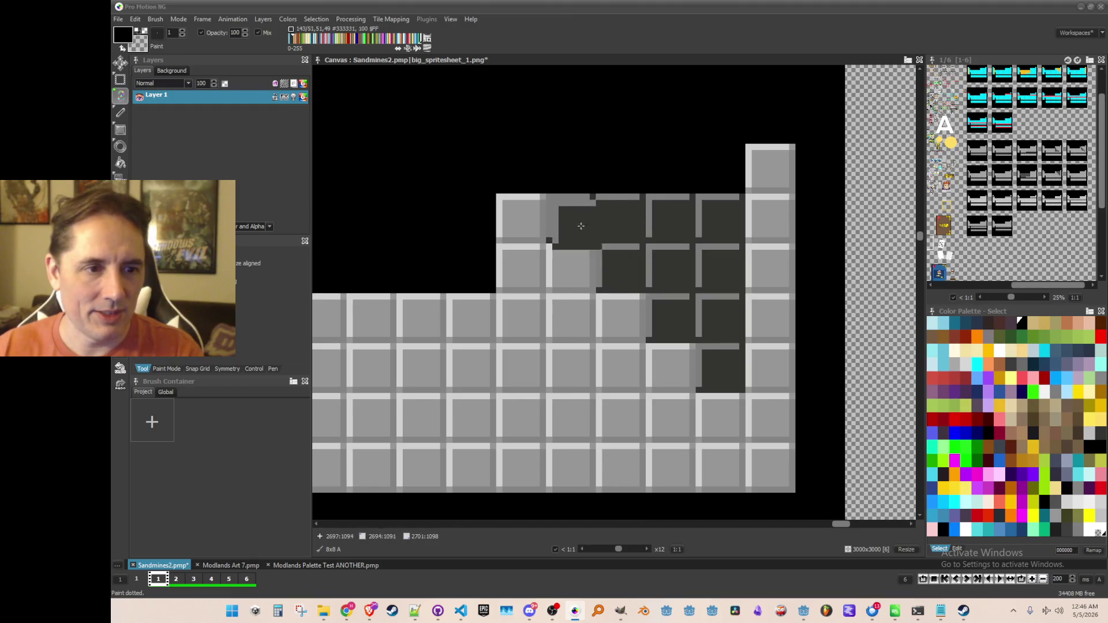
Step: Darken the tiles in the frame's right-edge column and save the sprite sheet
scroll(576, 222, "down", 3)
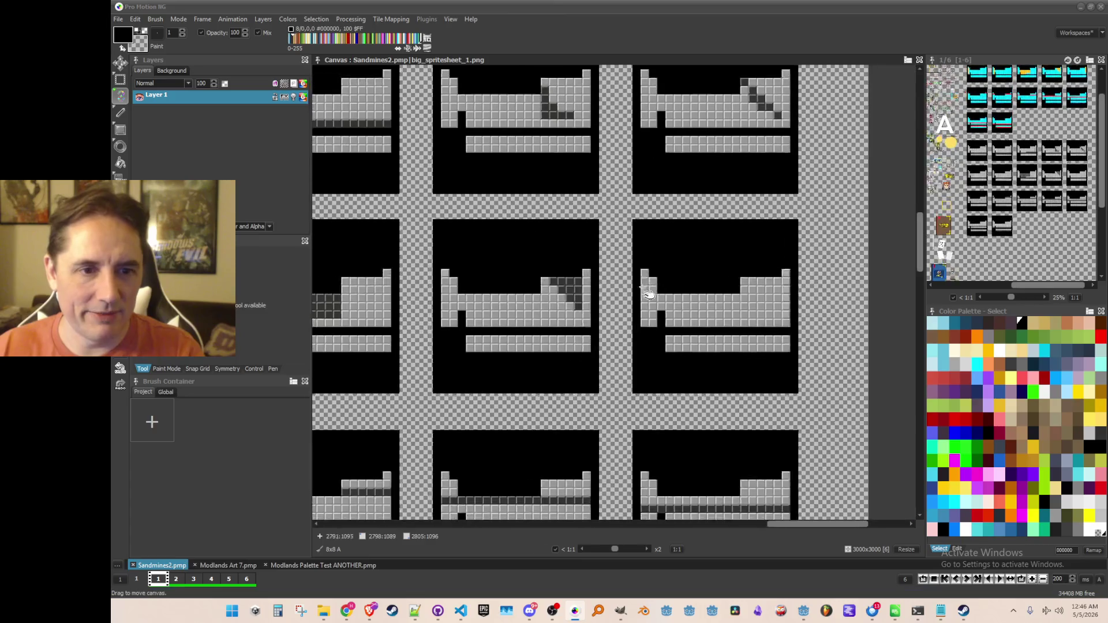
scroll(719, 259, "down", 2)
left_click_drag(711, 283, 686, 427)
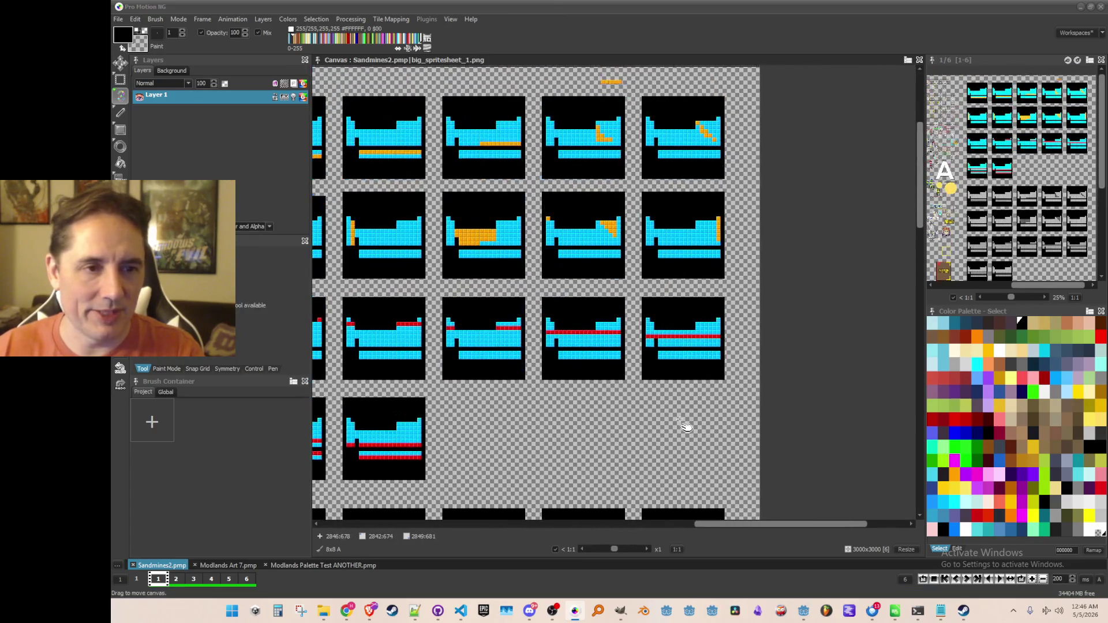
scroll(718, 255, "up", 2)
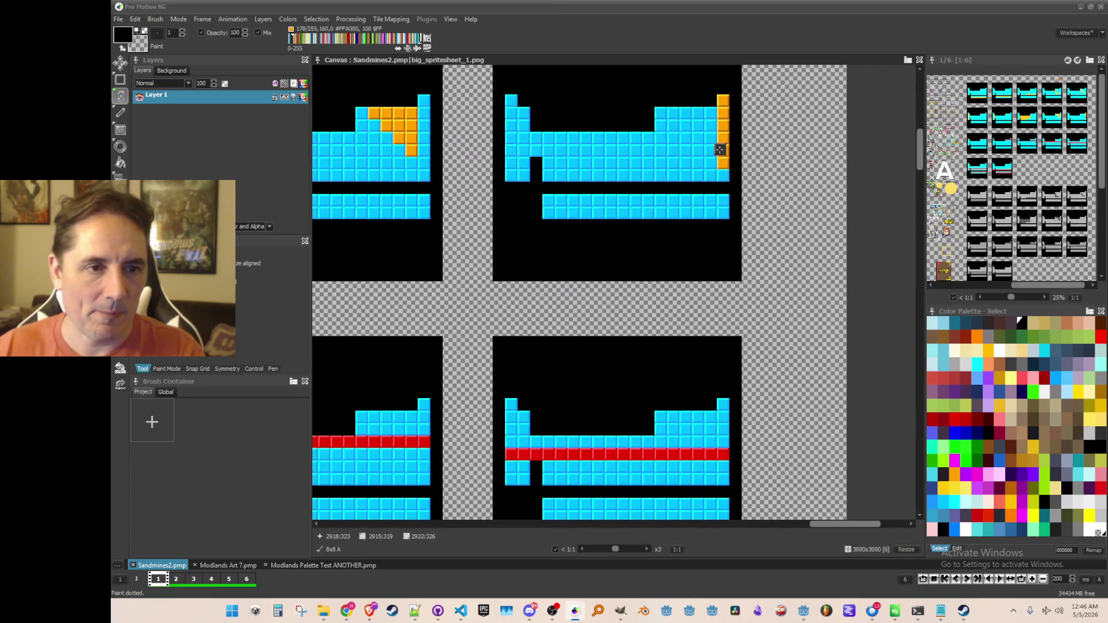
scroll(705, 127, "down", 2)
scroll(686, 279, "down", 3)
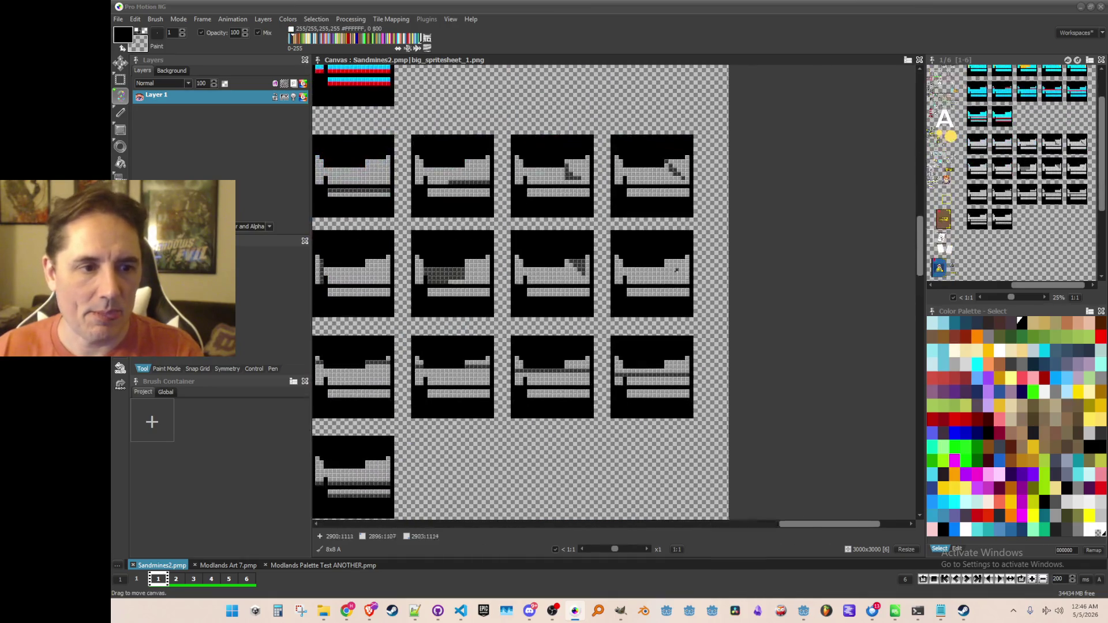
scroll(721, 263, "up", 3)
scroll(708, 314, "up", 1)
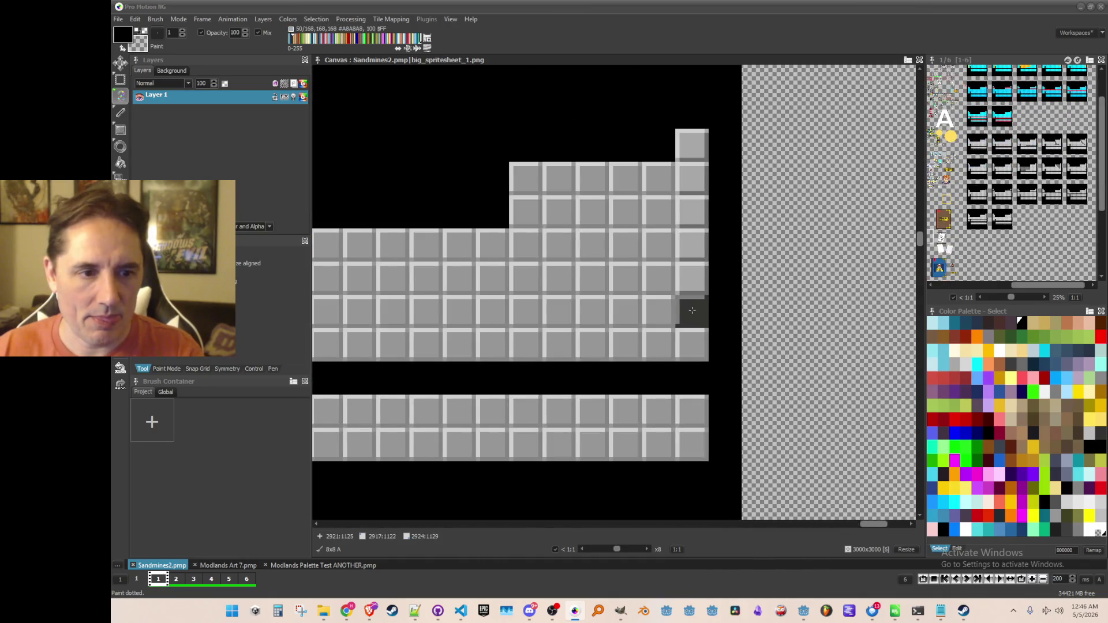
left_click(692, 311)
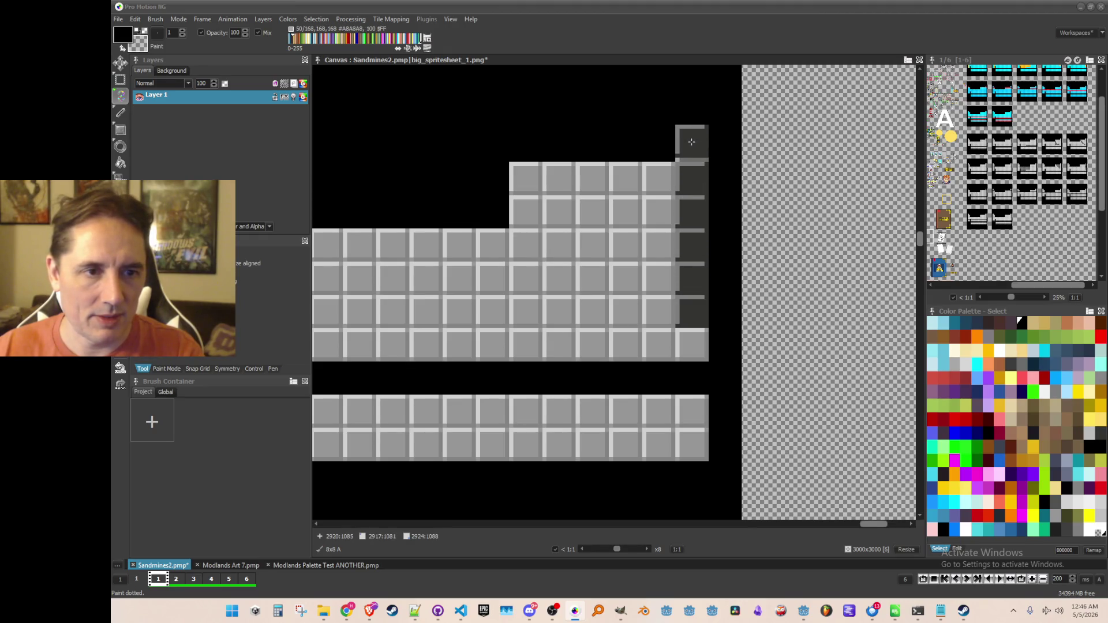
key("ctrl+s")
scroll(618, 267, "down", 5)
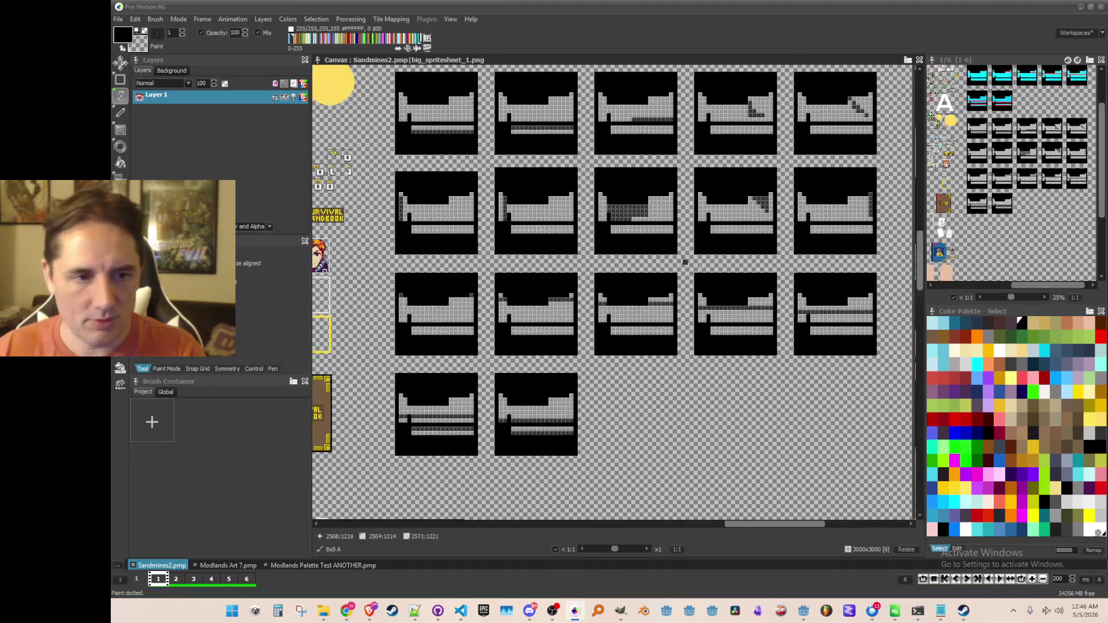
scroll(722, 265, "up", 3)
scroll(729, 265, "down", 3)
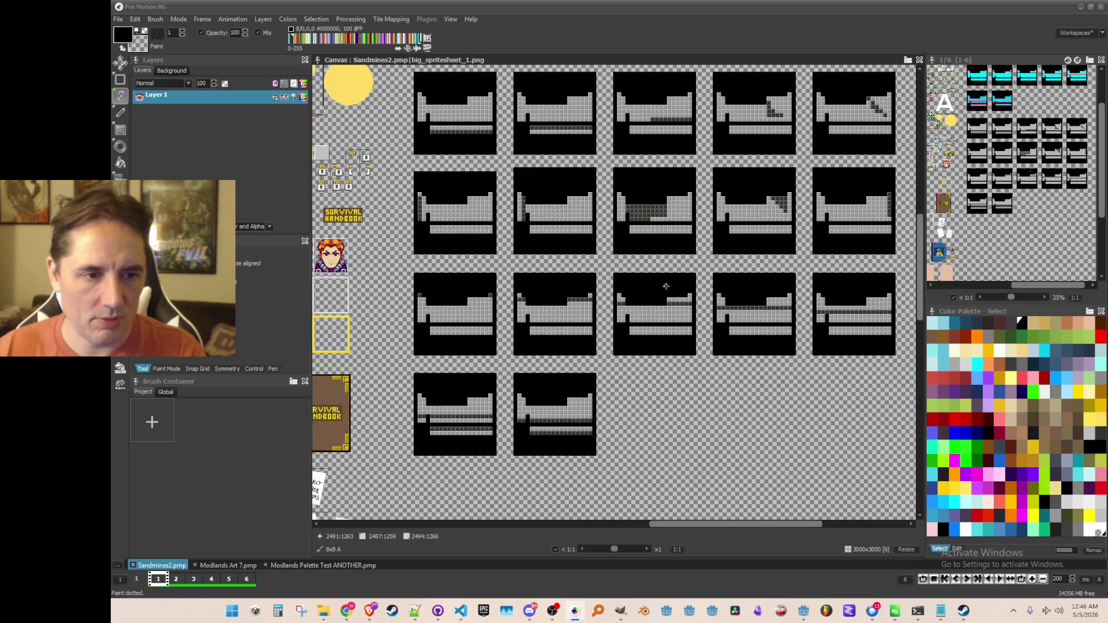
scroll(663, 287, "up", 1)
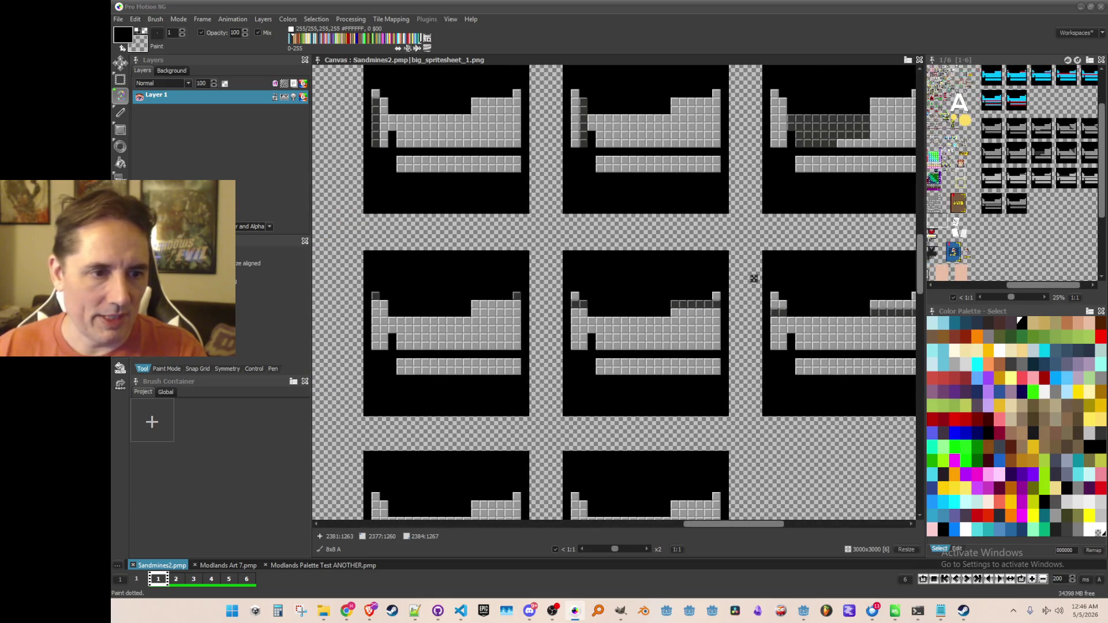
scroll(753, 277, "down", 1)
scroll(753, 277, "down", 1)
scroll(753, 277, "up", 1)
scroll(616, 229, "right", 3)
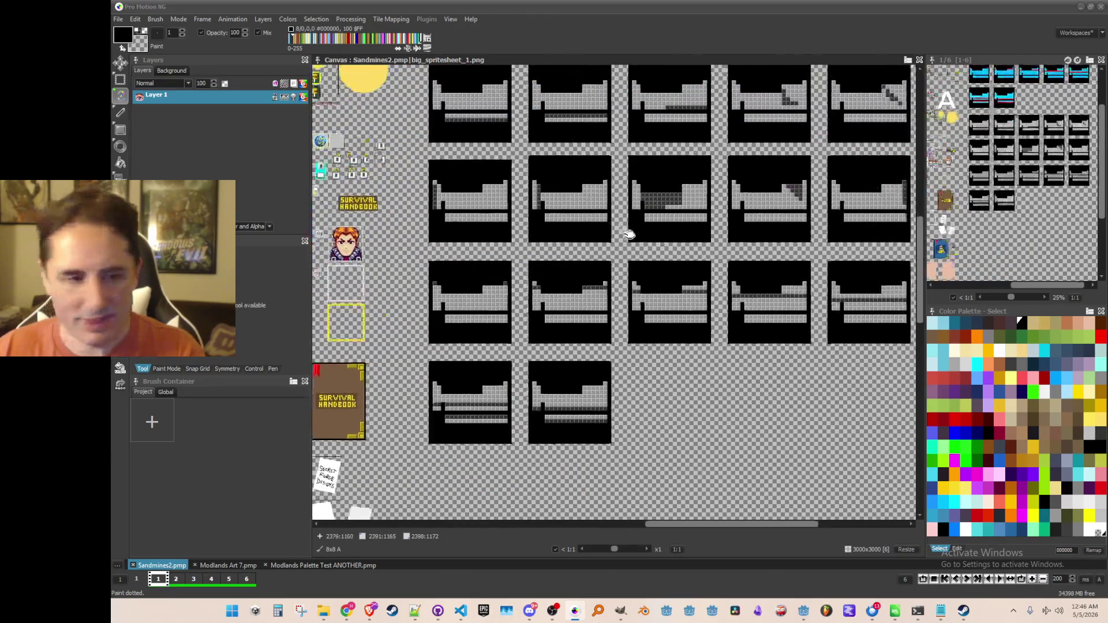
scroll(641, 318, "up", 1)
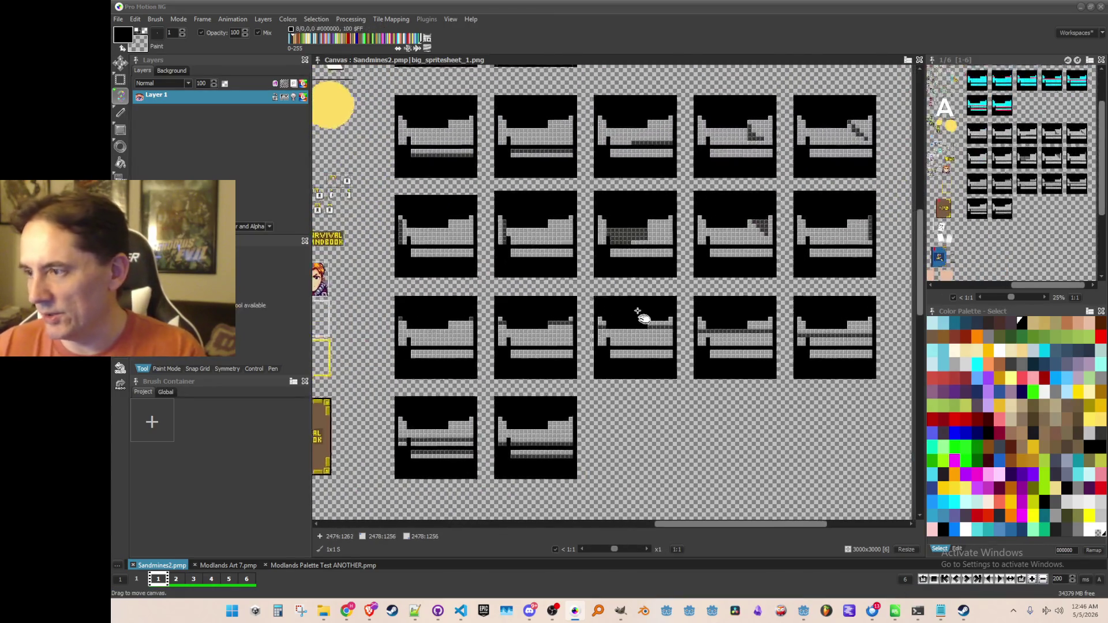
scroll(650, 312, "up", 4)
scroll(650, 312, "down", 1)
scroll(665, 271, "up", 1)
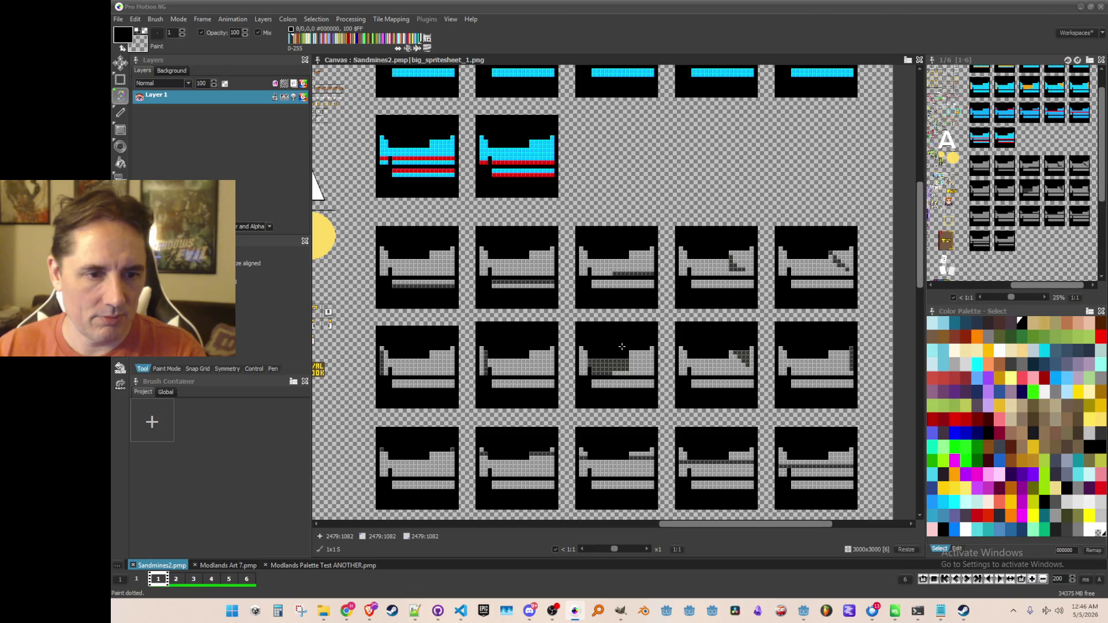
scroll(444, 338, "up", 1)
mouse_move(489, 348)
left_mouse_down()
mouse_move(815, 304)
mouse_move(544, 314)
left_mouse_up()
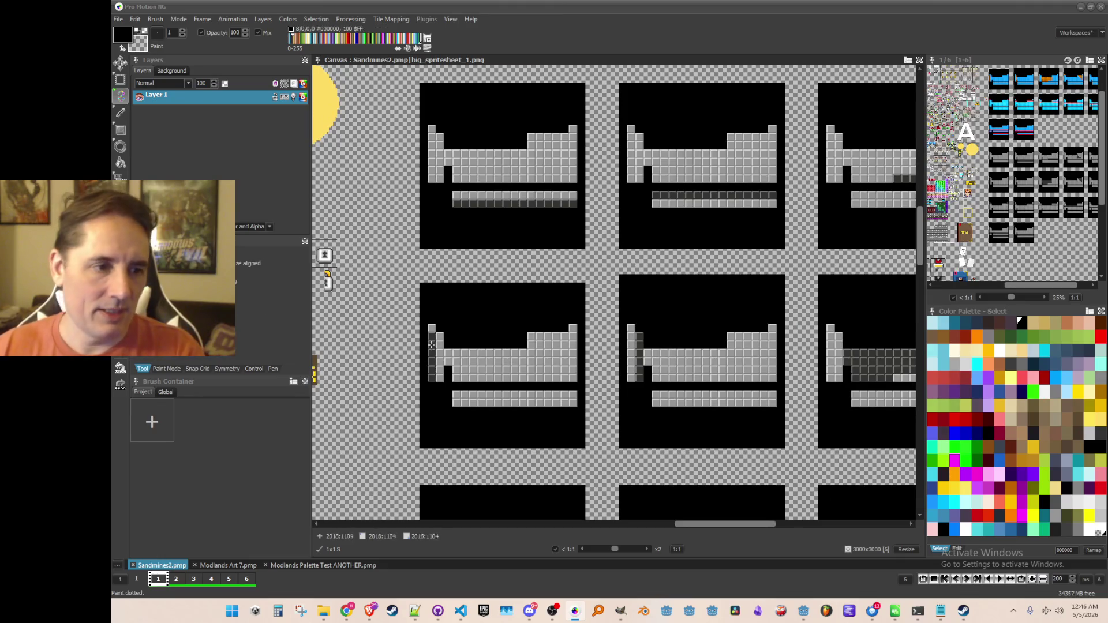
mouse_move(438, 386)
left_mouse_down()
mouse_move(626, 376)
mouse_move(537, 386)
mouse_move(565, 363)
mouse_move(528, 346)
left_mouse_up()
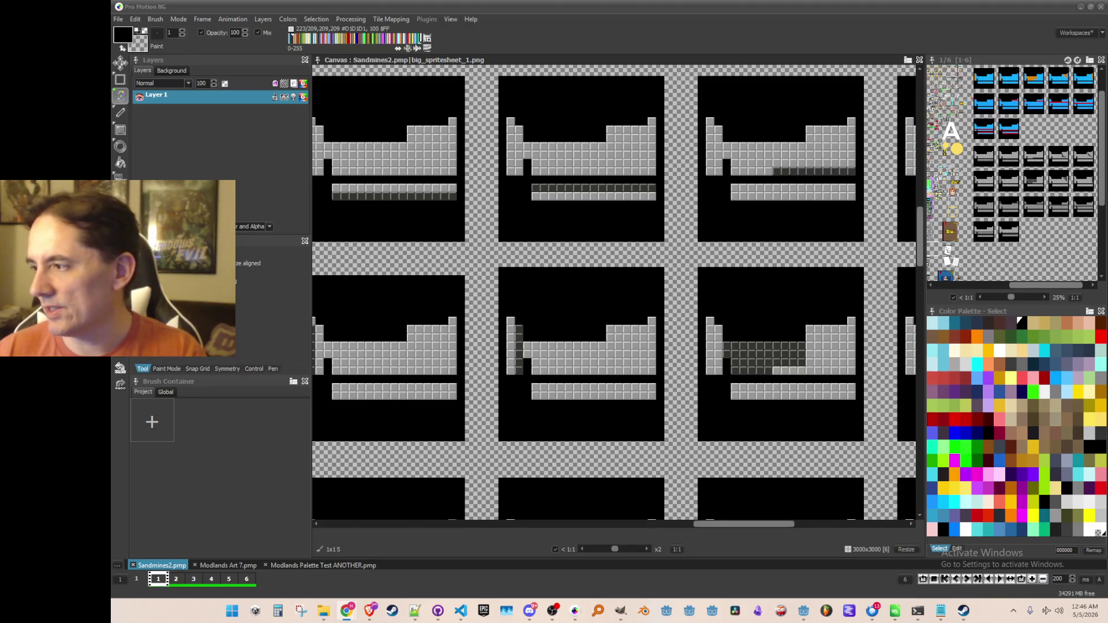
mouse_move(423, 329)
left_mouse_down()
mouse_move(542, 315)
mouse_move(505, 329)
mouse_move(545, 361)
mouse_move(503, 340)
mouse_move(492, 347)
left_mouse_up()
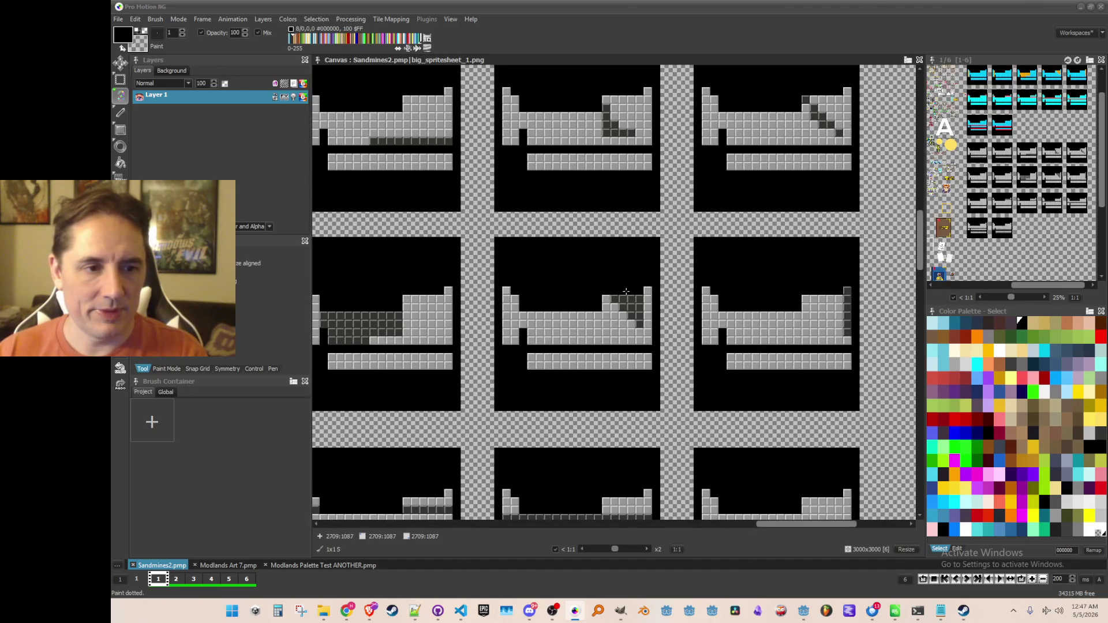
left_click_drag(591, 263, 595, 292)
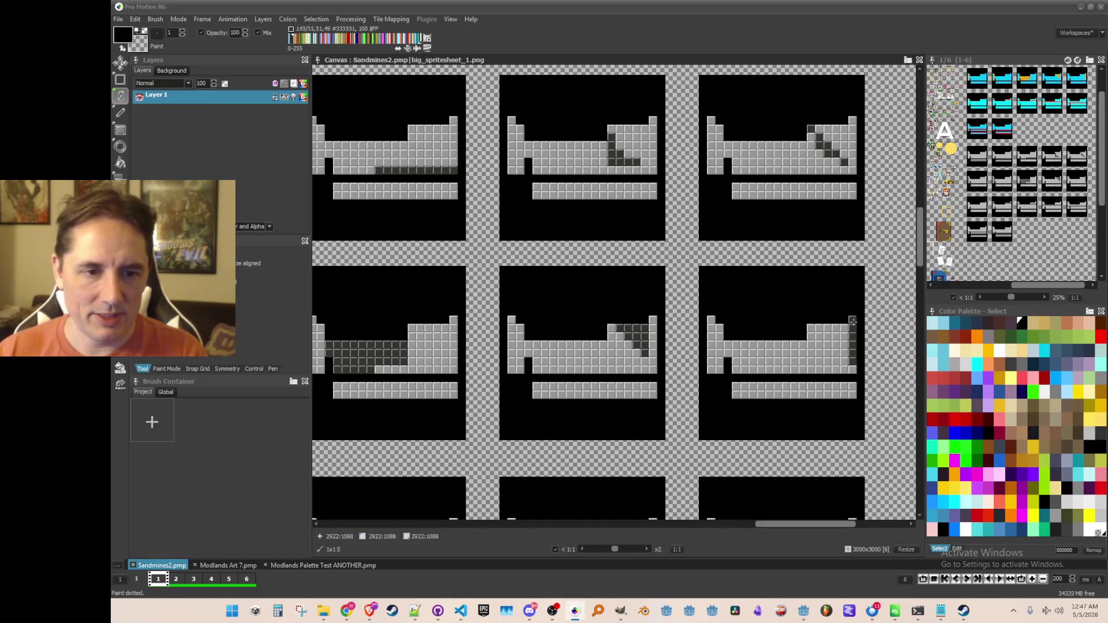
scroll(488, 271, "down", 5)
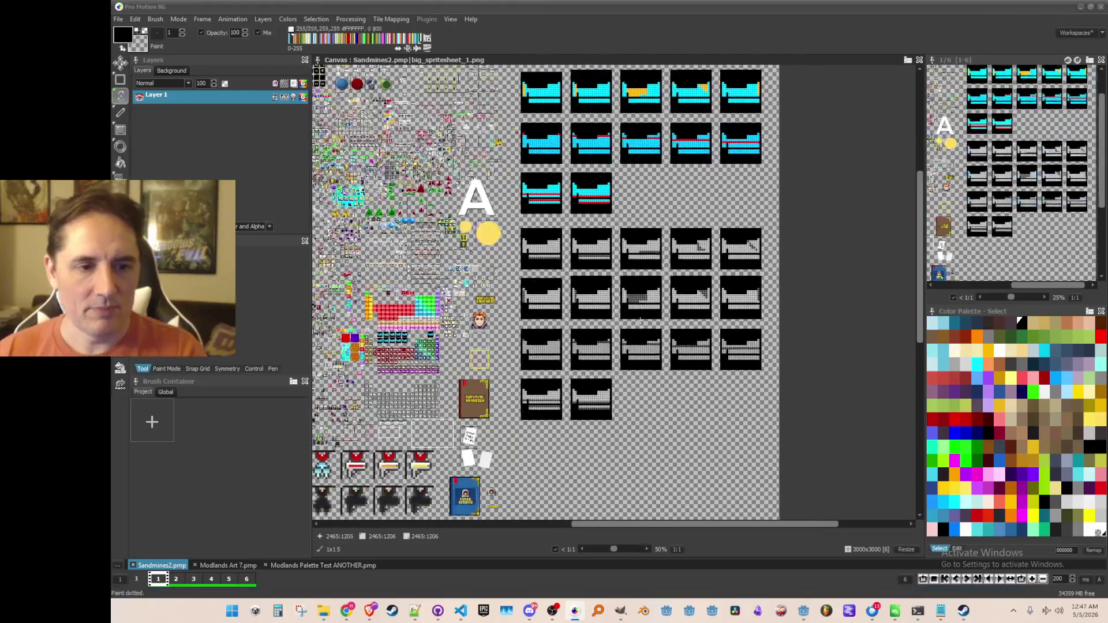
Step: Centre the cyan frames and grab a first copy of a well frame as a brush
scroll(603, 289, "up", 2)
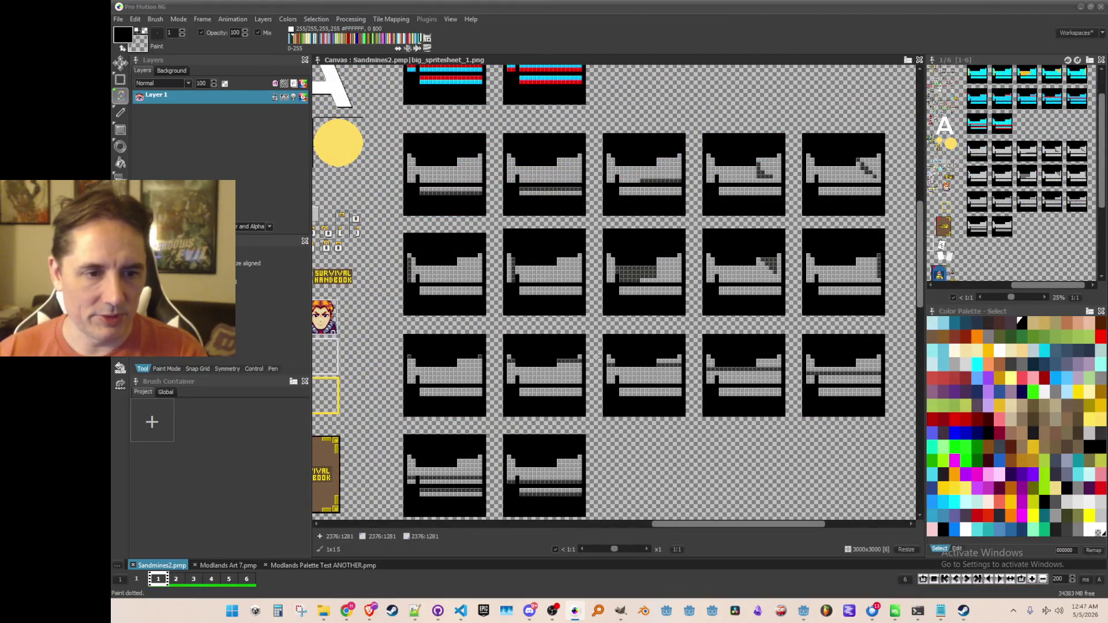
scroll(582, 446, "down", 2)
scroll(565, 252, "up", 1)
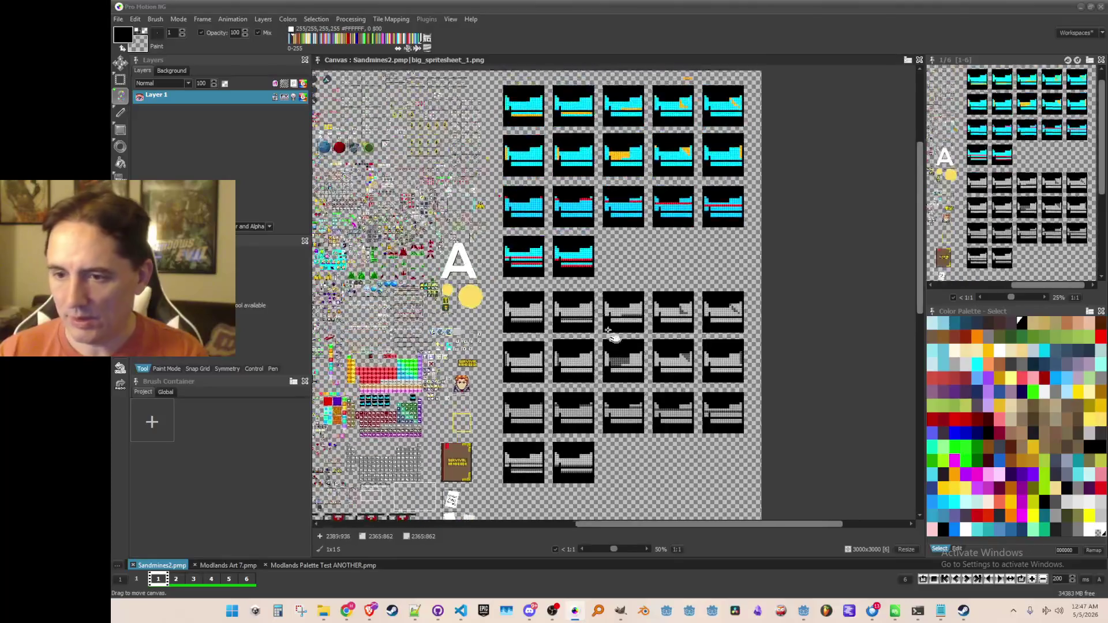
scroll(591, 206, "up", 1)
mouse_move(645, 207)
left_mouse_down()
mouse_move(525, 252)
mouse_move(588, 218)
left_mouse_up()
key("b")
scroll(400, 141, "up", 2)
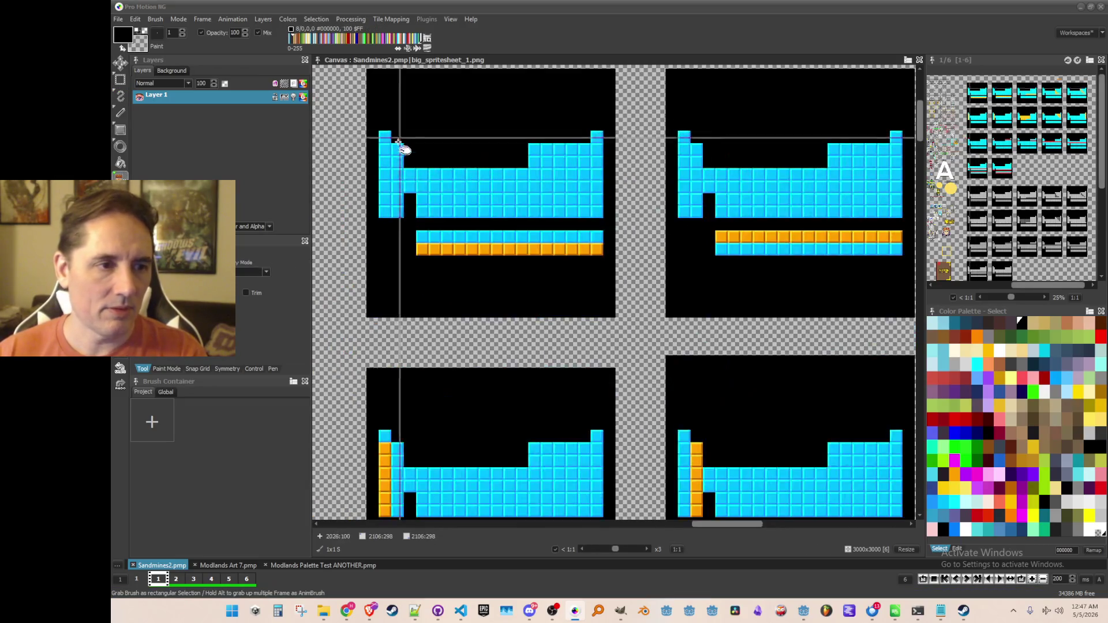
scroll(400, 198, "down", 4)
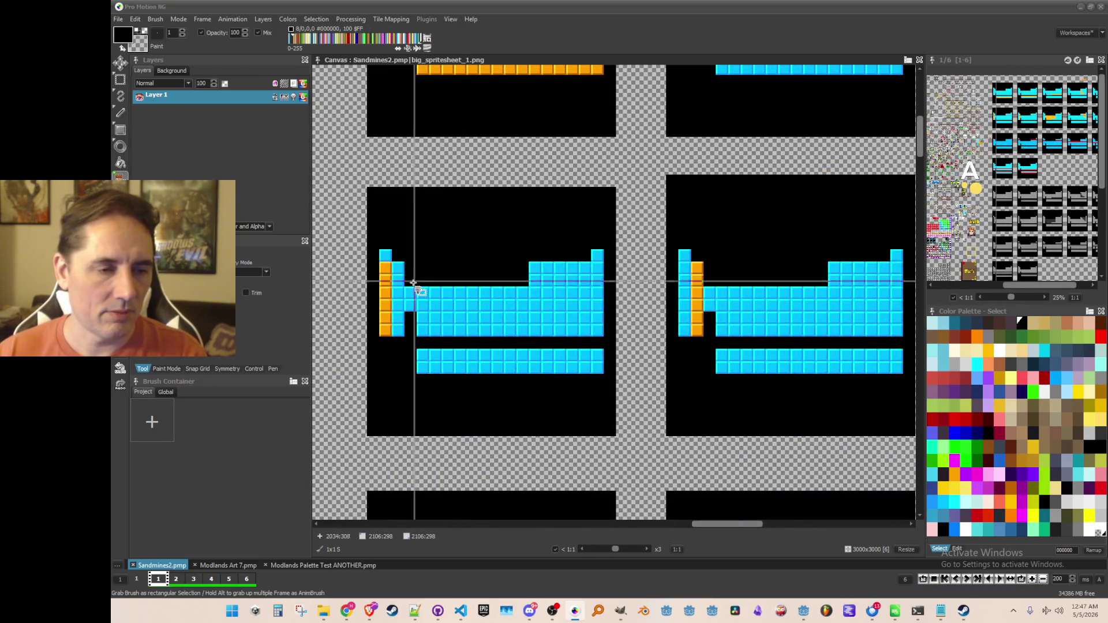
scroll(404, 272, "down", 1)
scroll(664, 231, "down", 1)
scroll(508, 213, "up", 1)
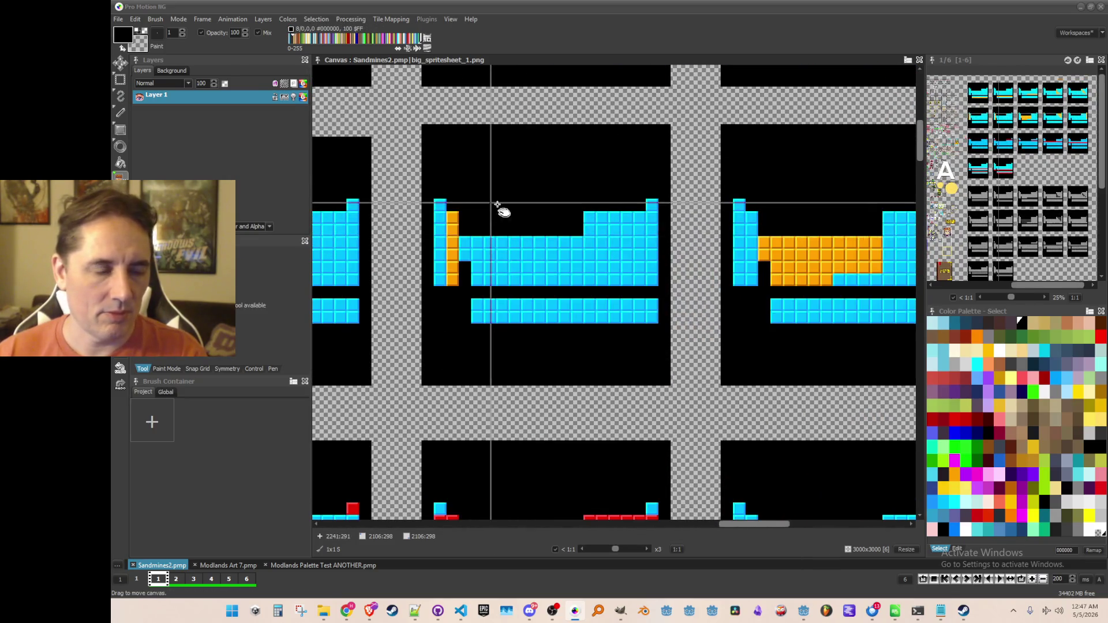
scroll(490, 149, "up", 1)
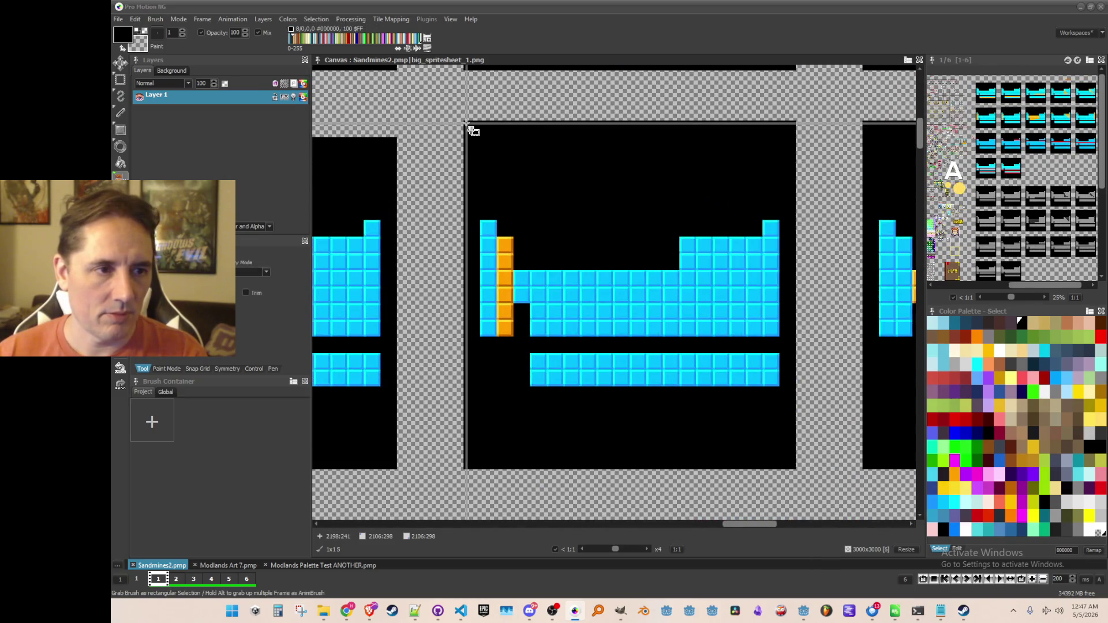
mouse_move(467, 123)
left_mouse_down()
mouse_move(635, 278)
mouse_move(794, 467)
left_mouse_up()
left_click_drag(658, 289, 625, 302)
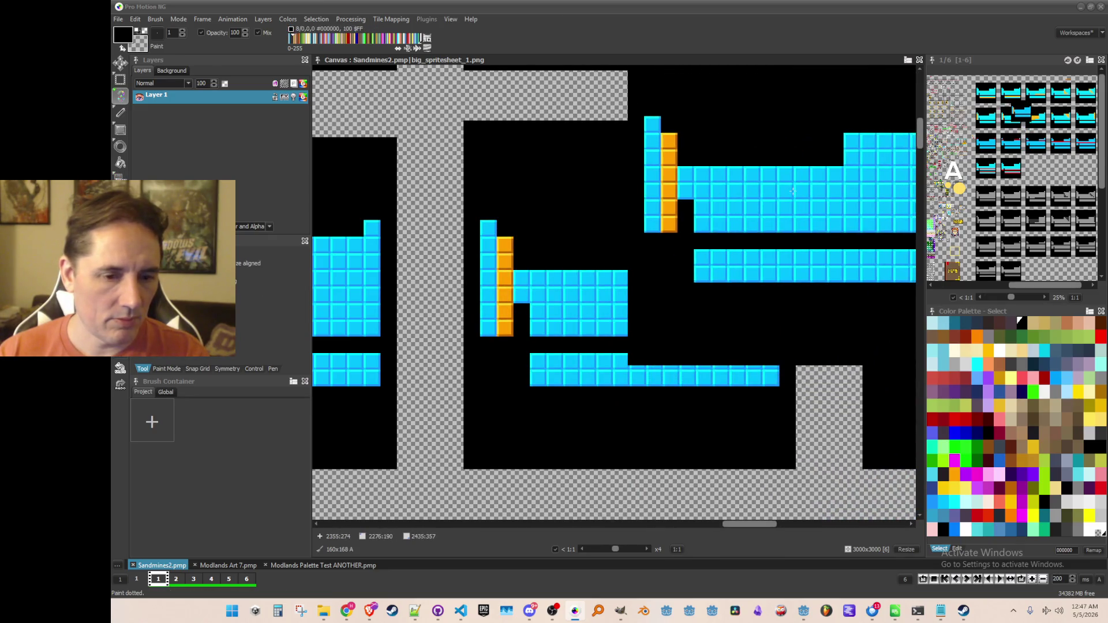
Step: Redo the grab from the frame's top-left corner, sizing it to exactly 160x160
key("b")
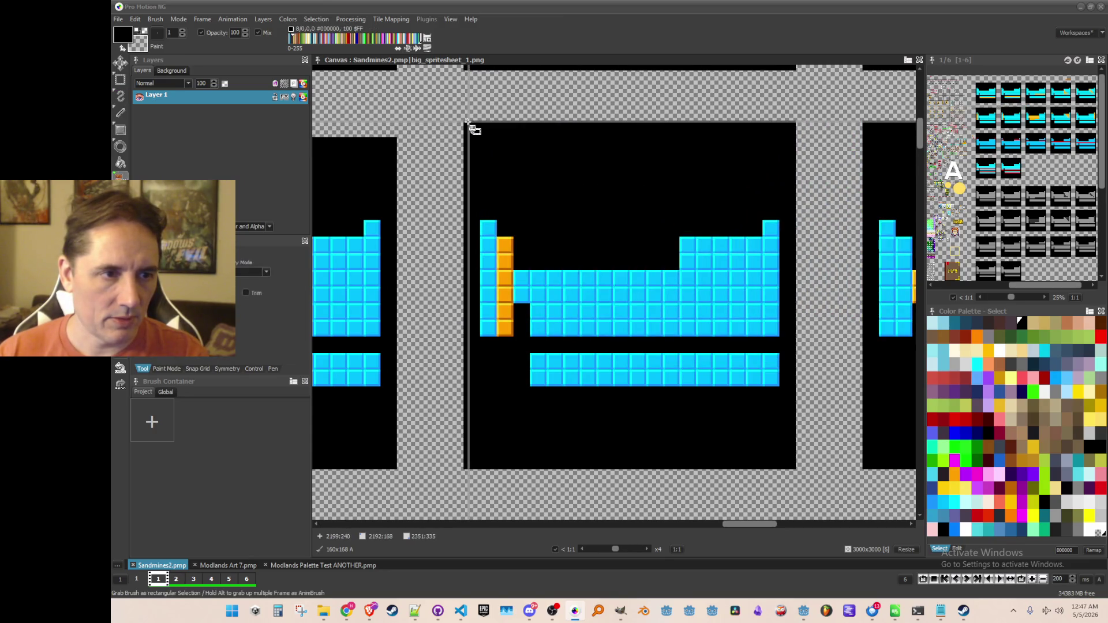
mouse_move(466, 123)
left_mouse_down()
mouse_move(746, 358)
mouse_move(795, 469)
left_mouse_up()
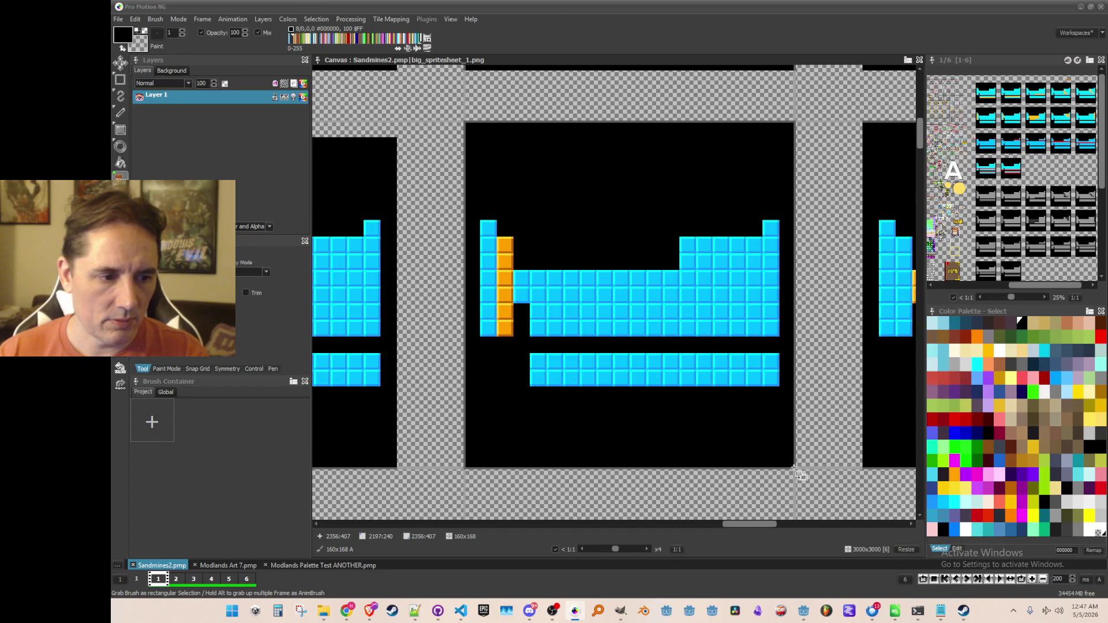
left_click_drag(794, 468, 795, 453)
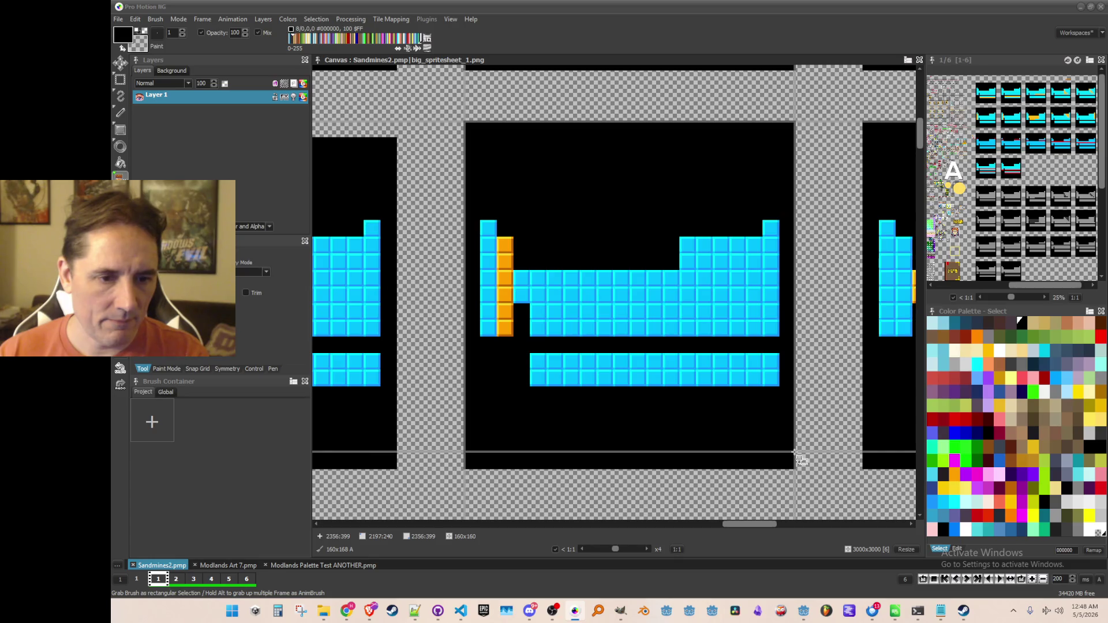
scroll(799, 459, "down", 4)
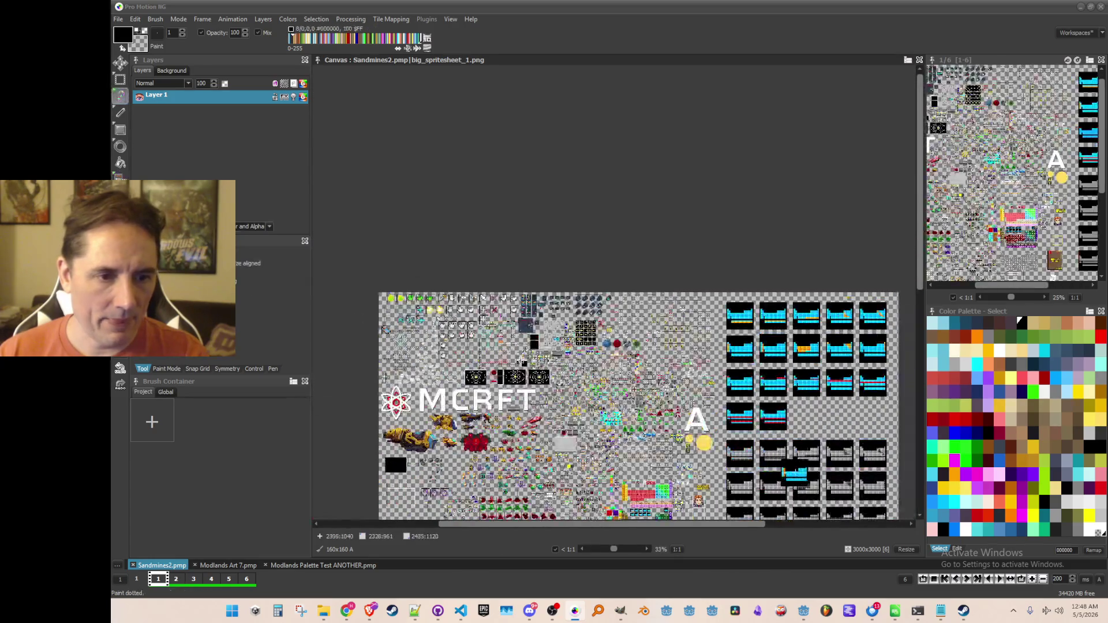
Step: Grab a 173x8 strip as a brush, test-stamp it below a frame, then undo
scroll(727, 239, "up", 1)
scroll(727, 238, "up", 3)
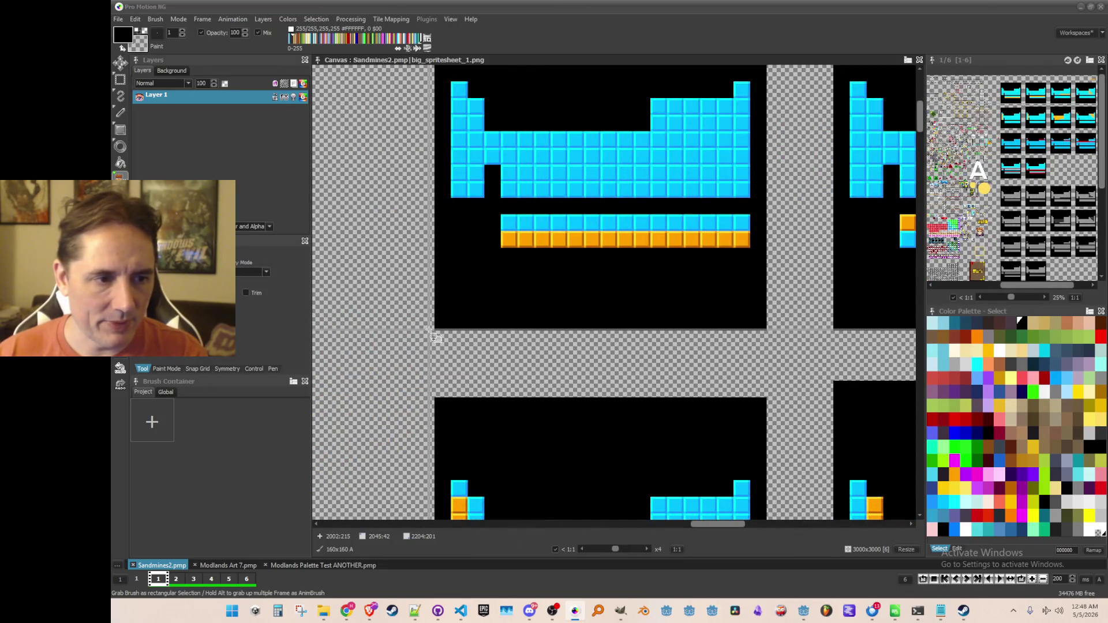
mouse_move(436, 337)
left_mouse_down()
mouse_move(797, 326)
mouse_move(786, 315)
left_mouse_up()
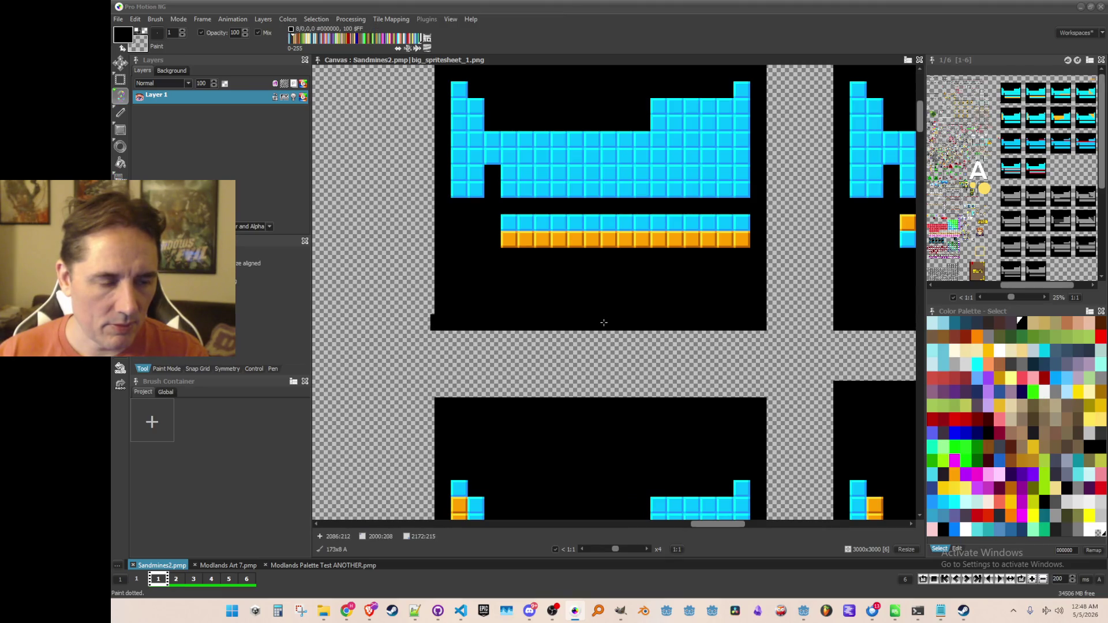
left_click(660, 359)
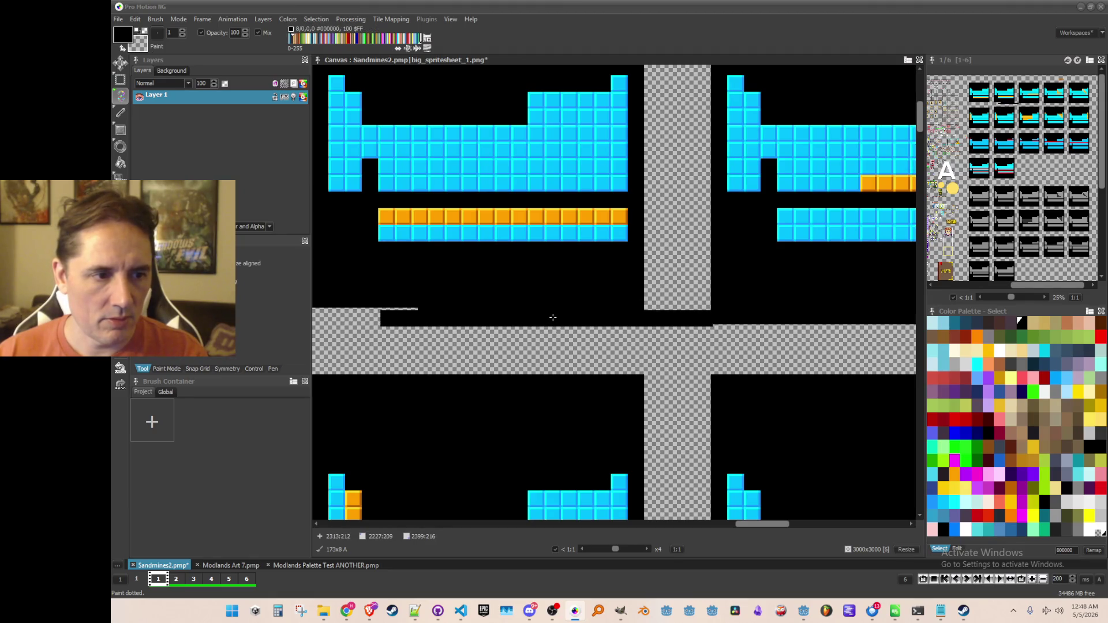
key("ctrl+z")
Step: Paint the strip brush along the black strips under the cyan frames' lower edges
scroll(554, 316, "down", 2)
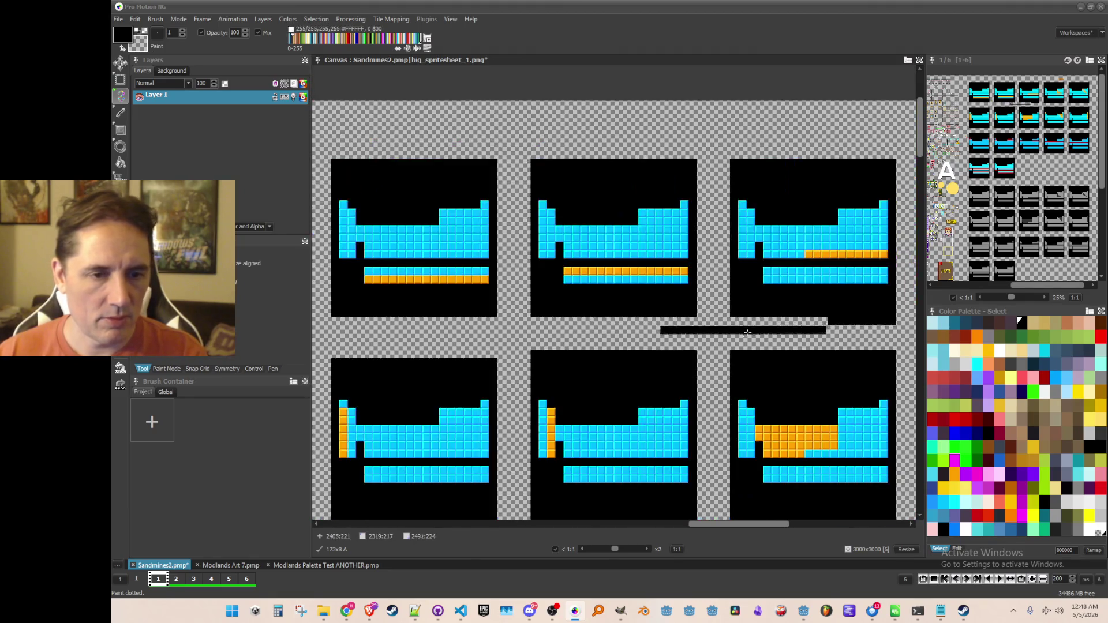
scroll(526, 365, "up", 1)
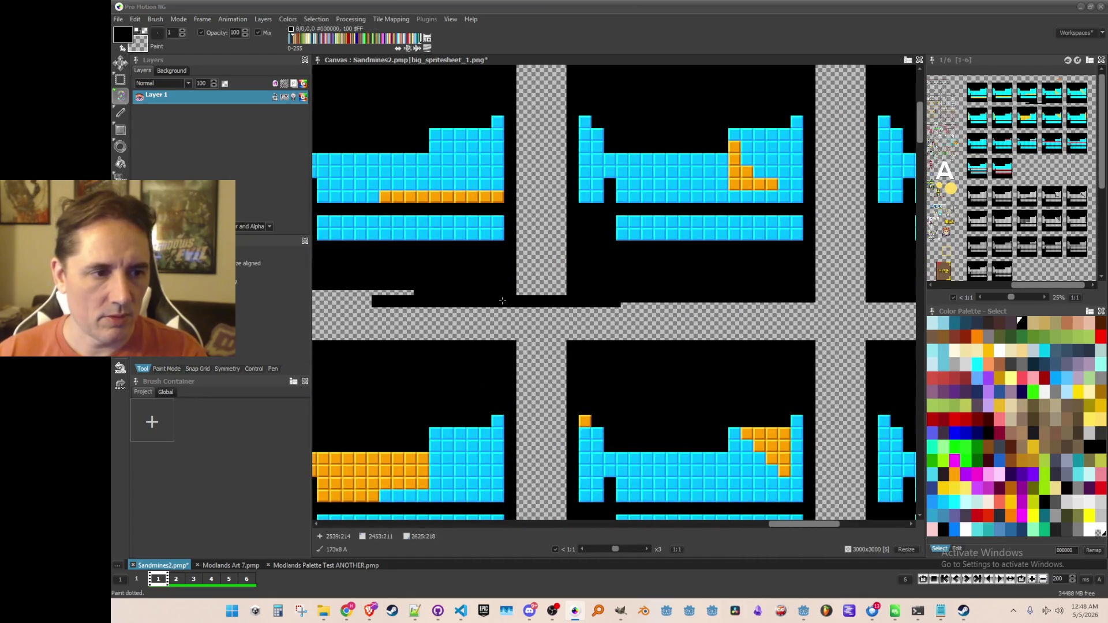
left_click_drag(511, 297, 704, 297)
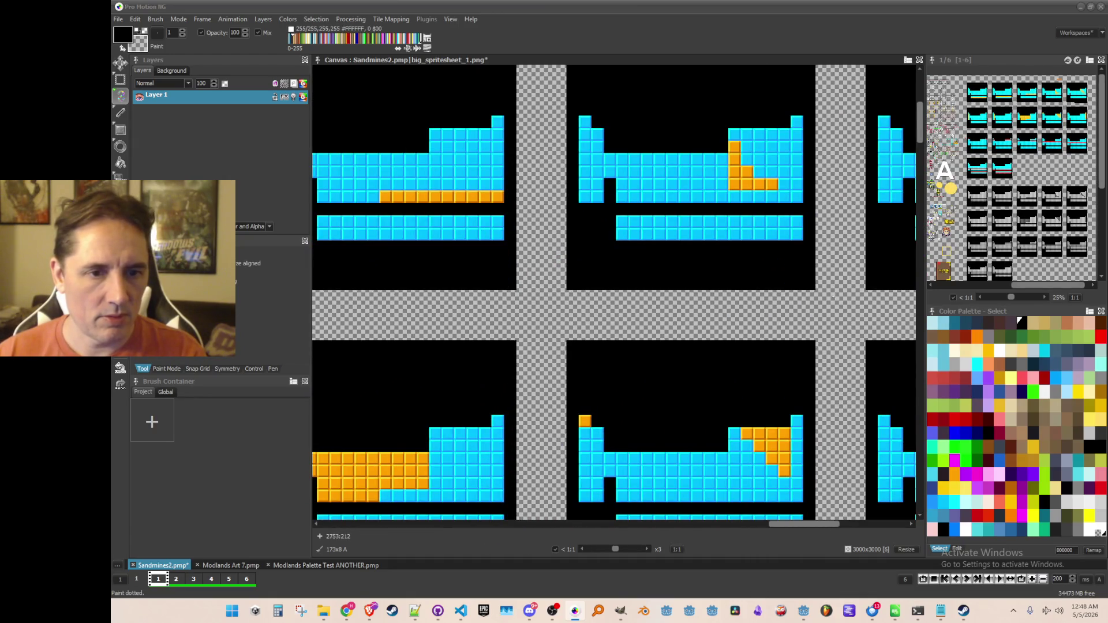
scroll(522, 297, "down", 2)
scroll(612, 296, "up", 3)
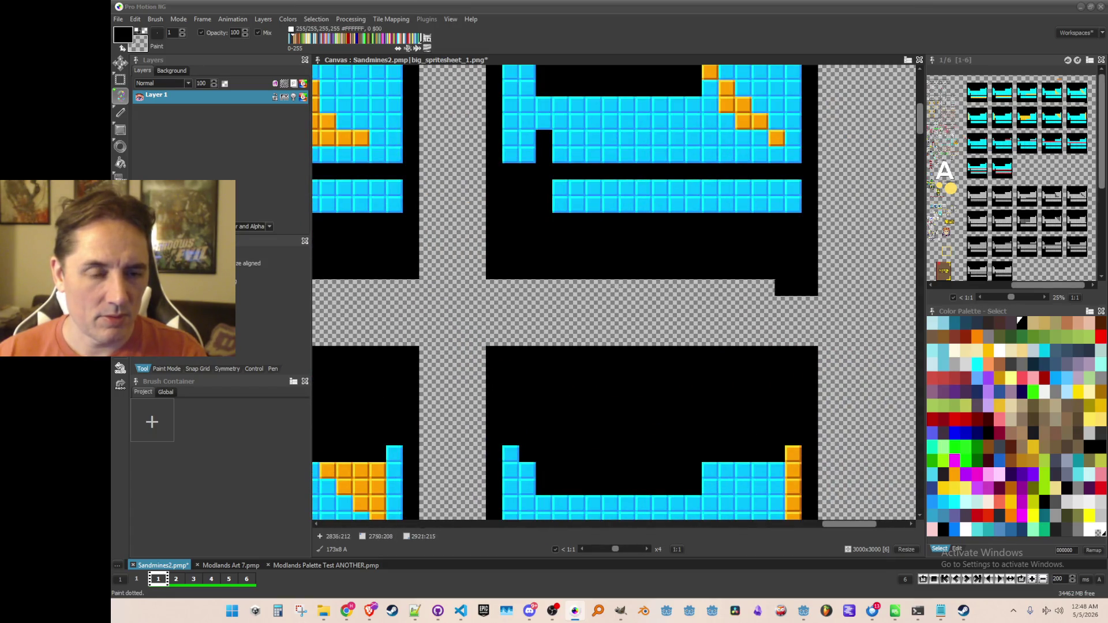
scroll(613, 287, "down", 4)
scroll(542, 378, "up", 4)
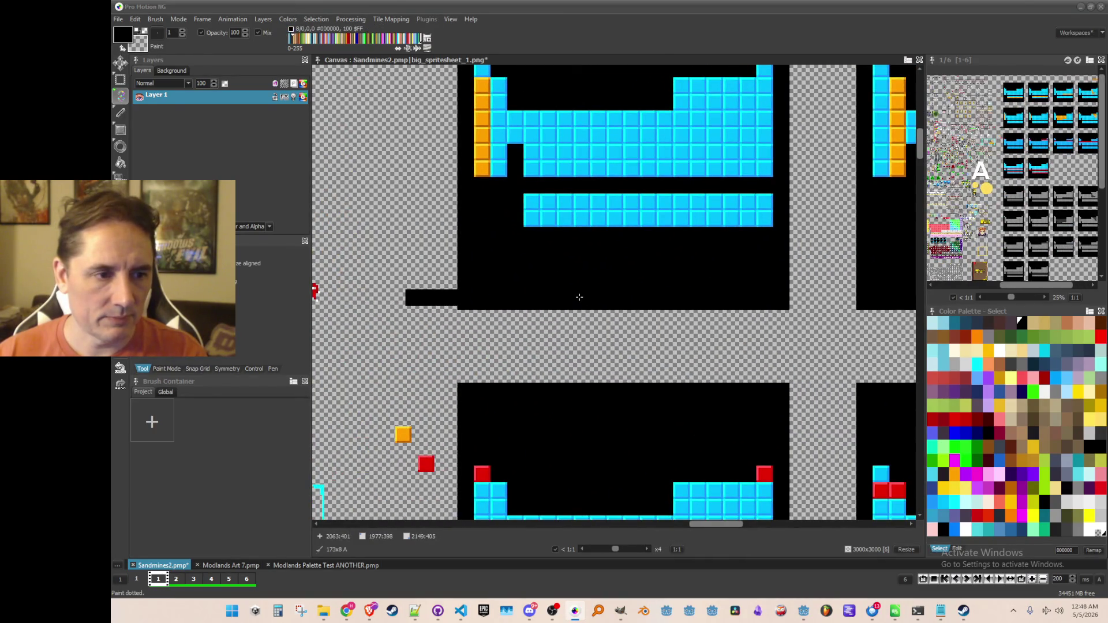
left_click_drag(579, 301, 731, 301)
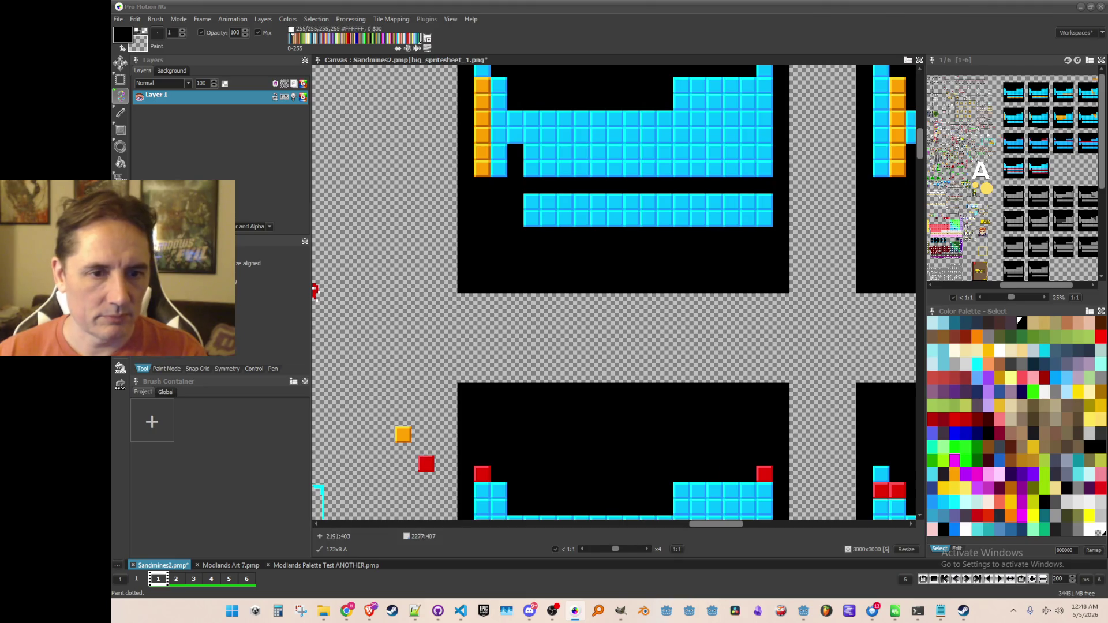
scroll(535, 287, "down", 3)
scroll(534, 287, "up", 2)
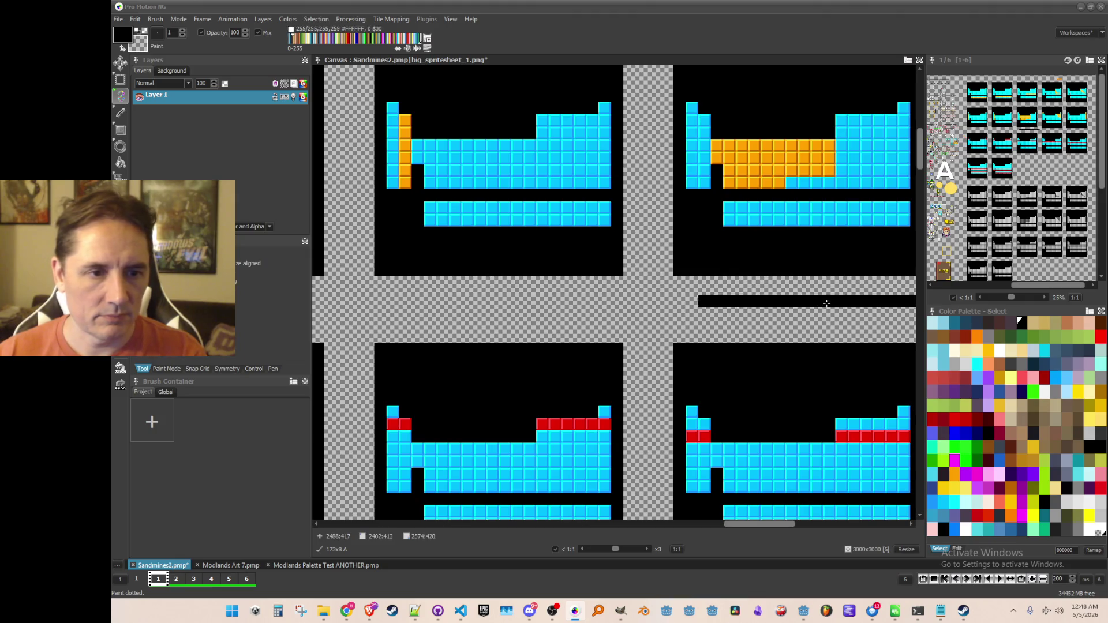
scroll(819, 302, "down", 1)
scroll(556, 324, "up", 1)
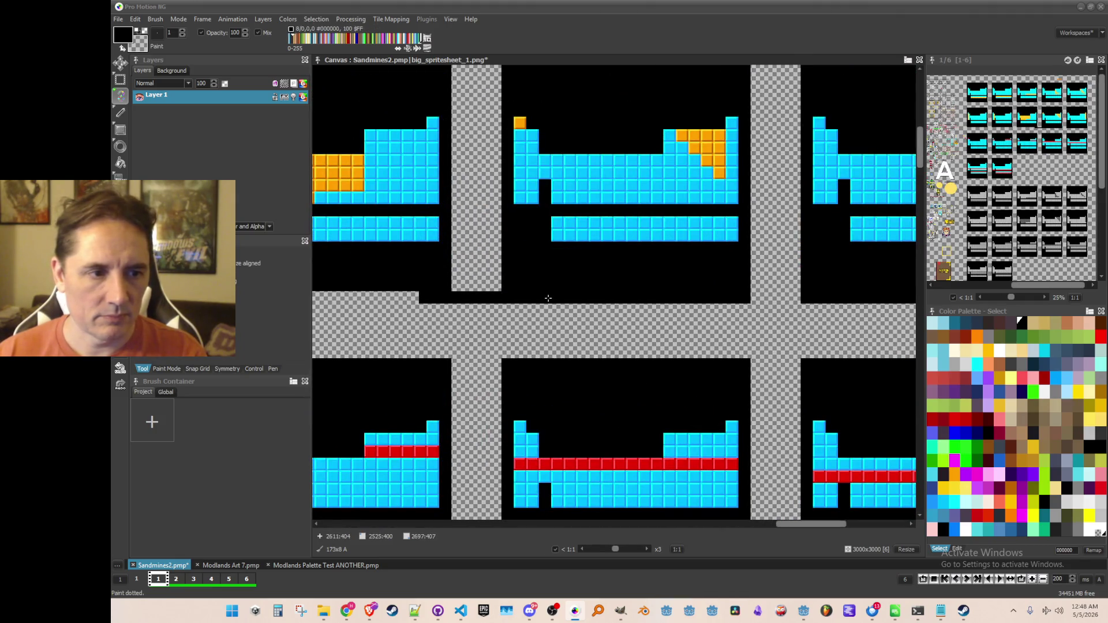
scroll(535, 324, "up", 1)
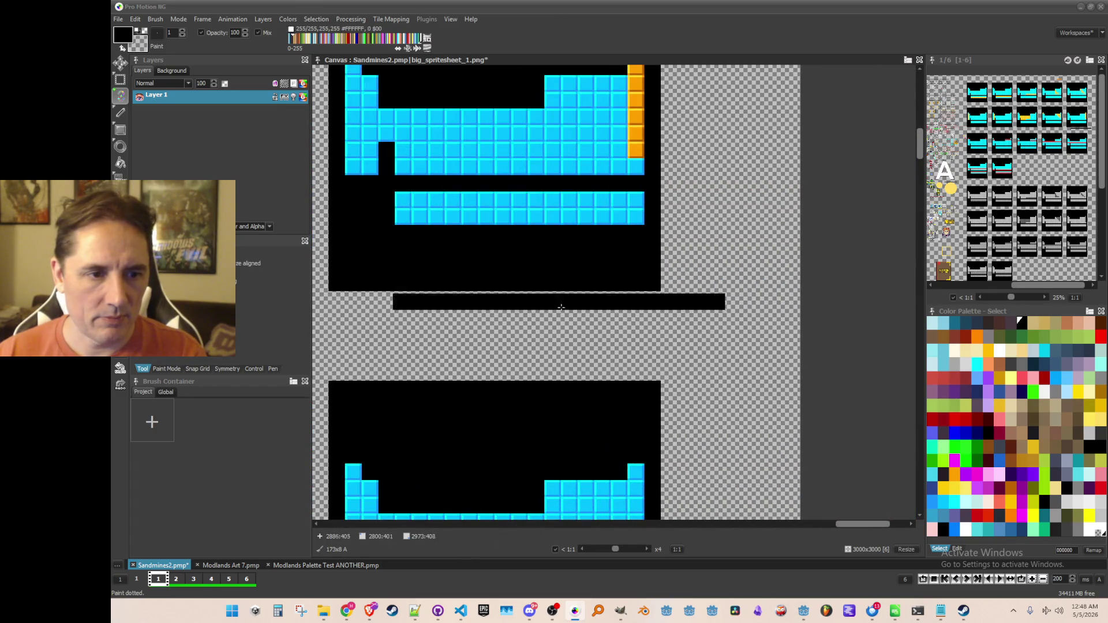
scroll(554, 300, "down", 3)
scroll(598, 259, "up", 3)
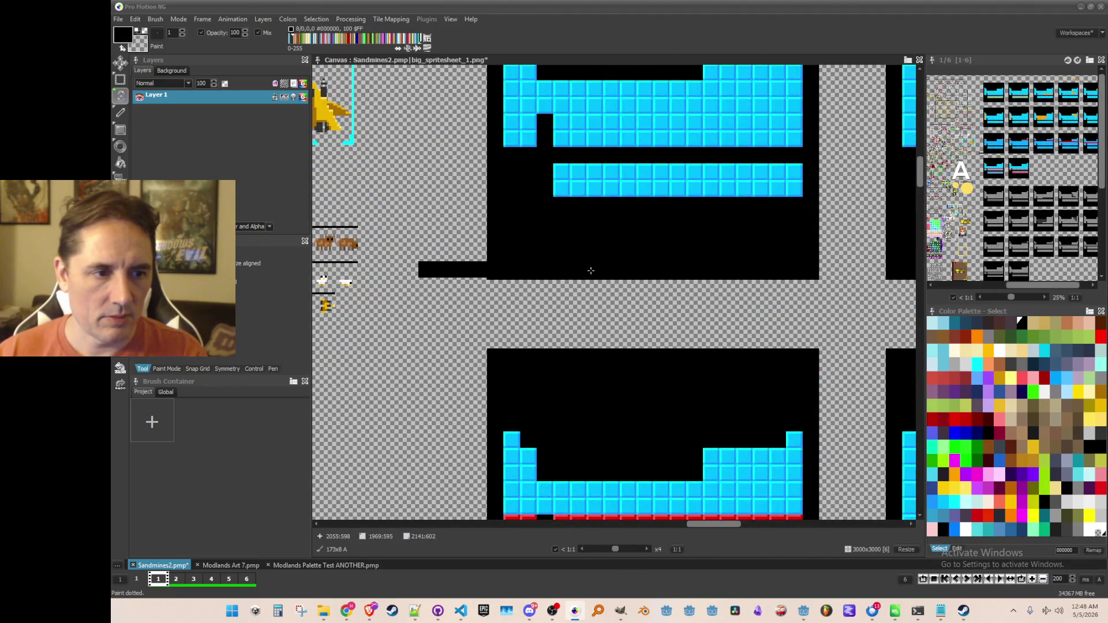
scroll(513, 324, "right", 2)
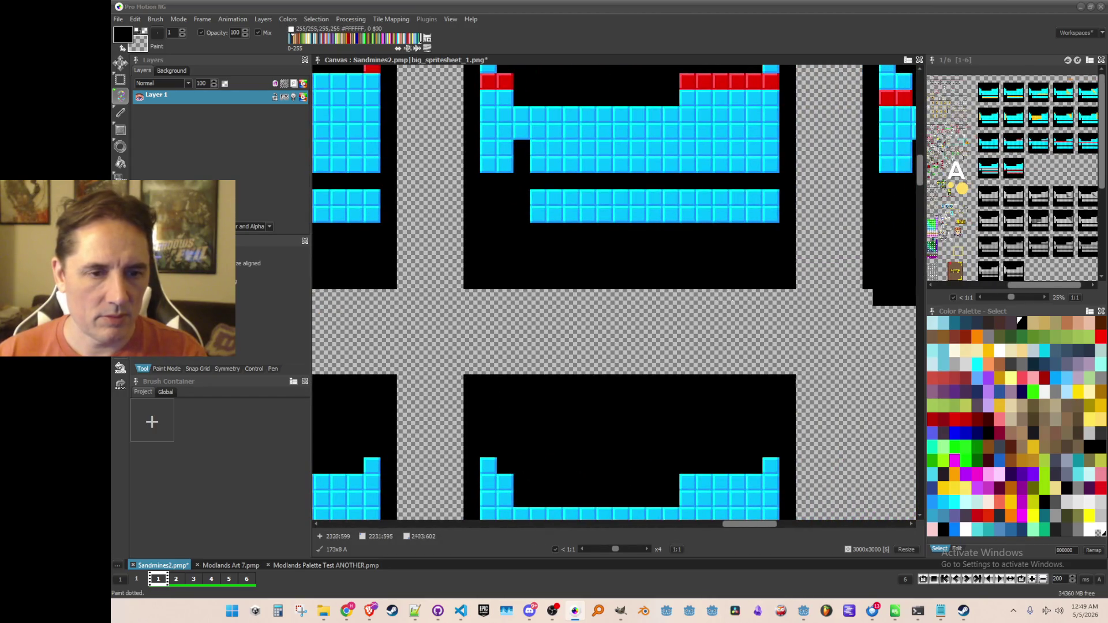
scroll(548, 297, "right", 2)
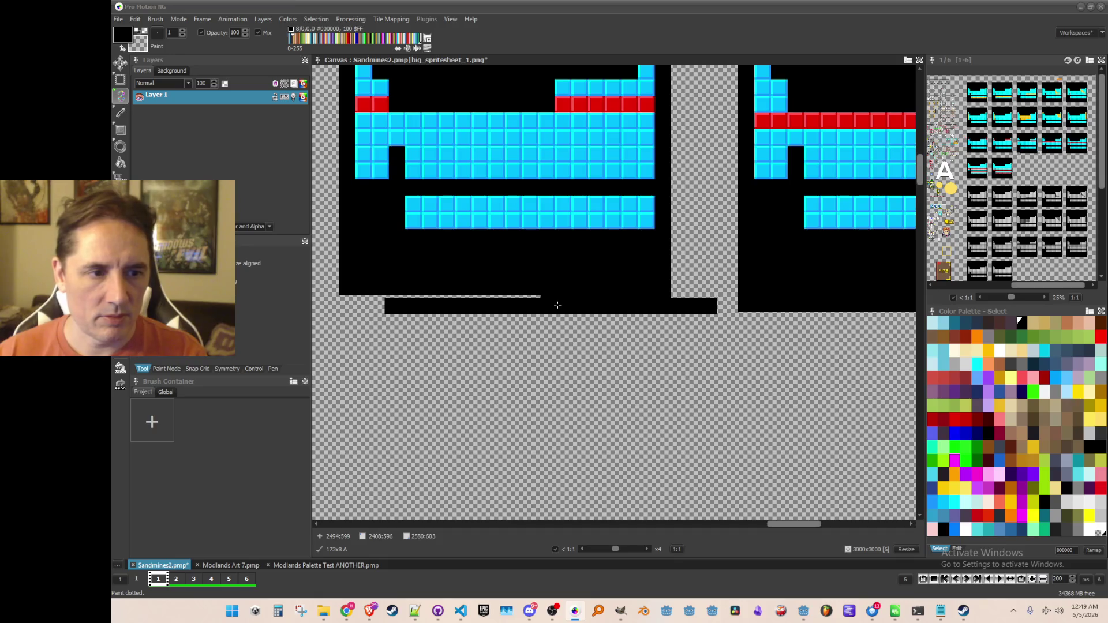
scroll(449, 374, "right", 3)
scroll(450, 374, "right", 3)
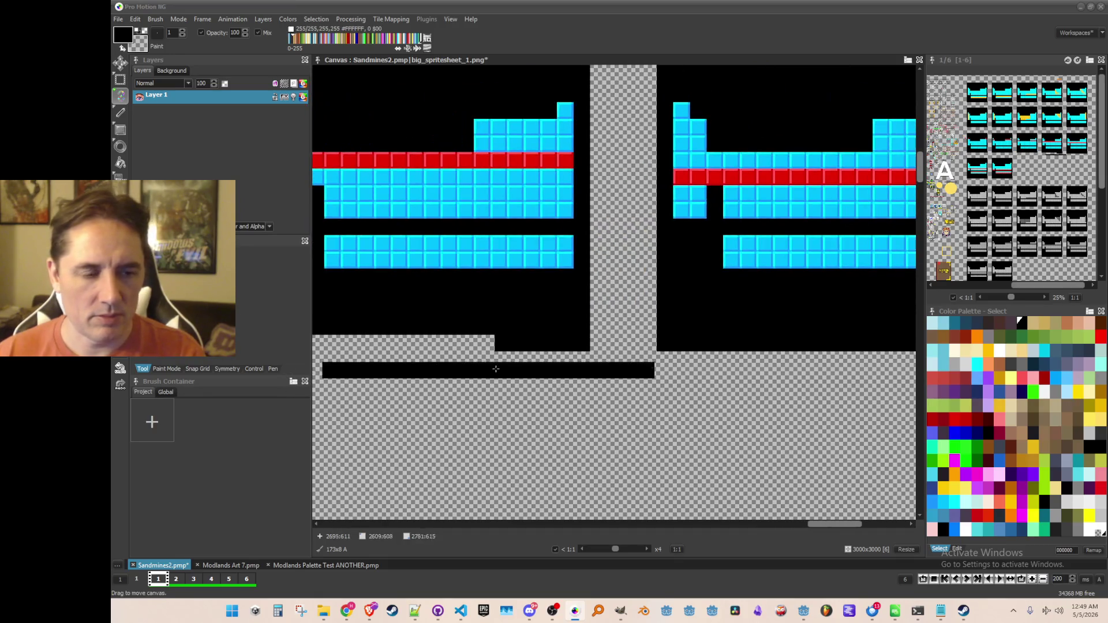
scroll(598, 396, "right", 6)
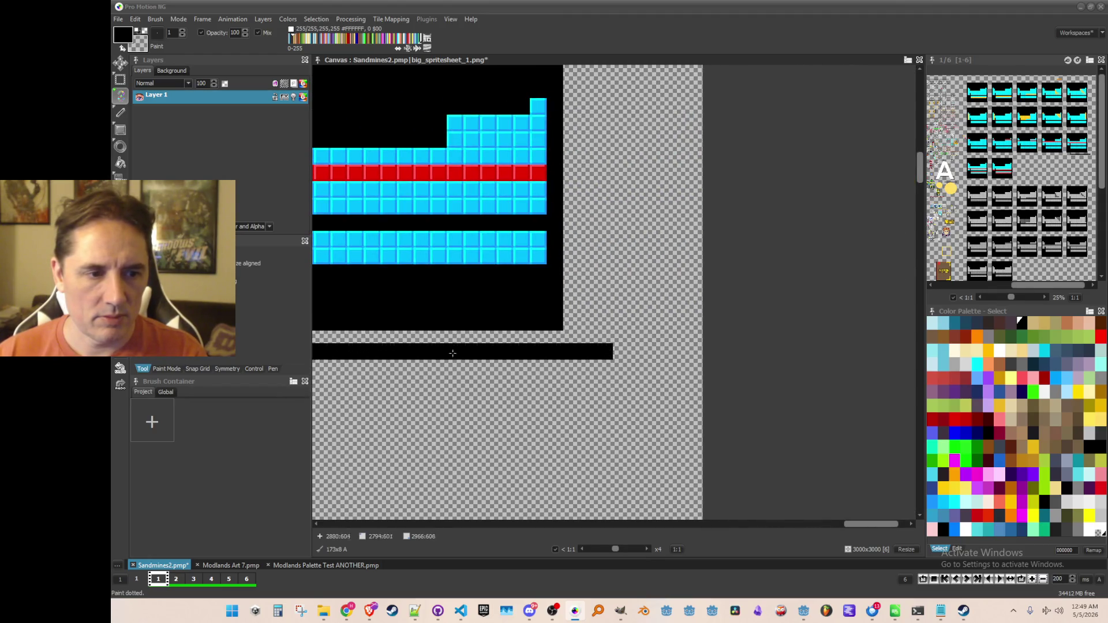
scroll(399, 426, "down", 3)
scroll(564, 358, "up", 3)
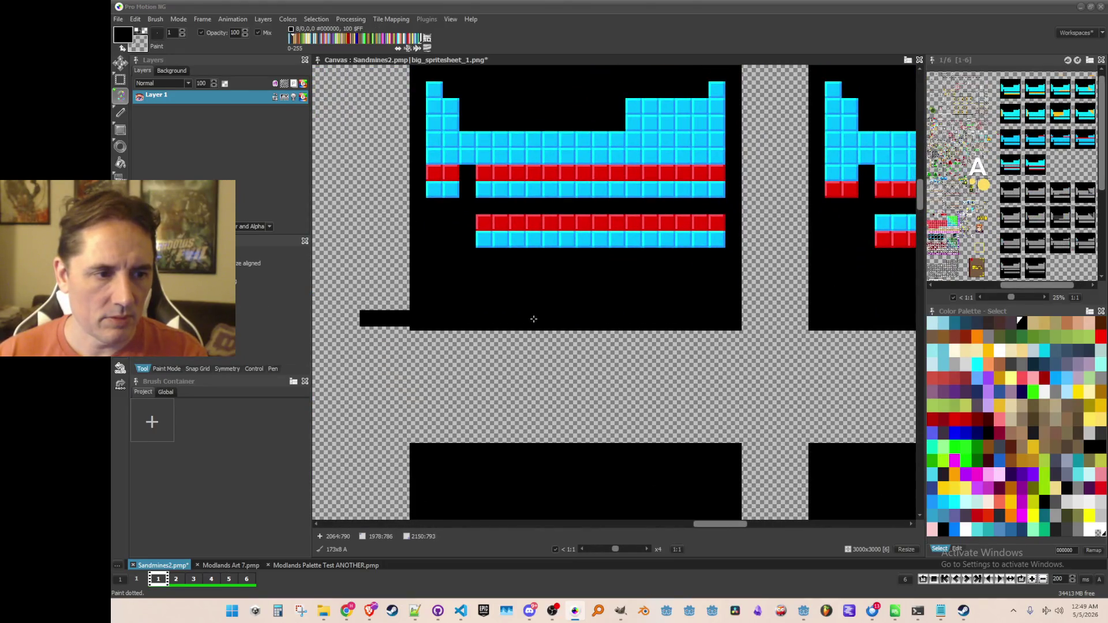
scroll(661, 350, "right", 3)
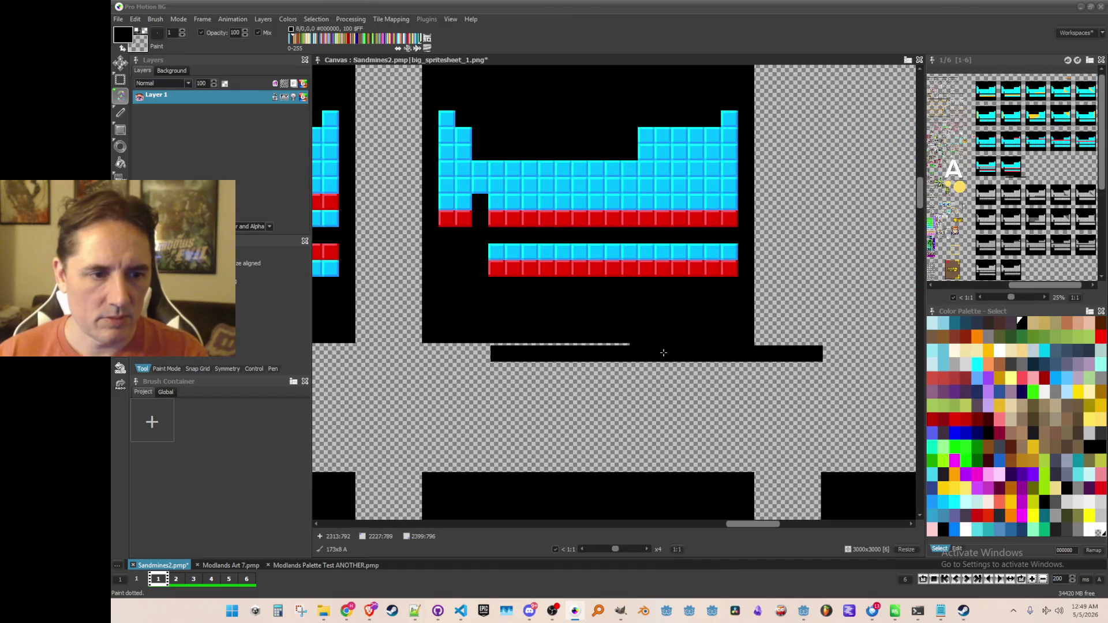
scroll(661, 351, "down", 3)
scroll(606, 403, "up", 3)
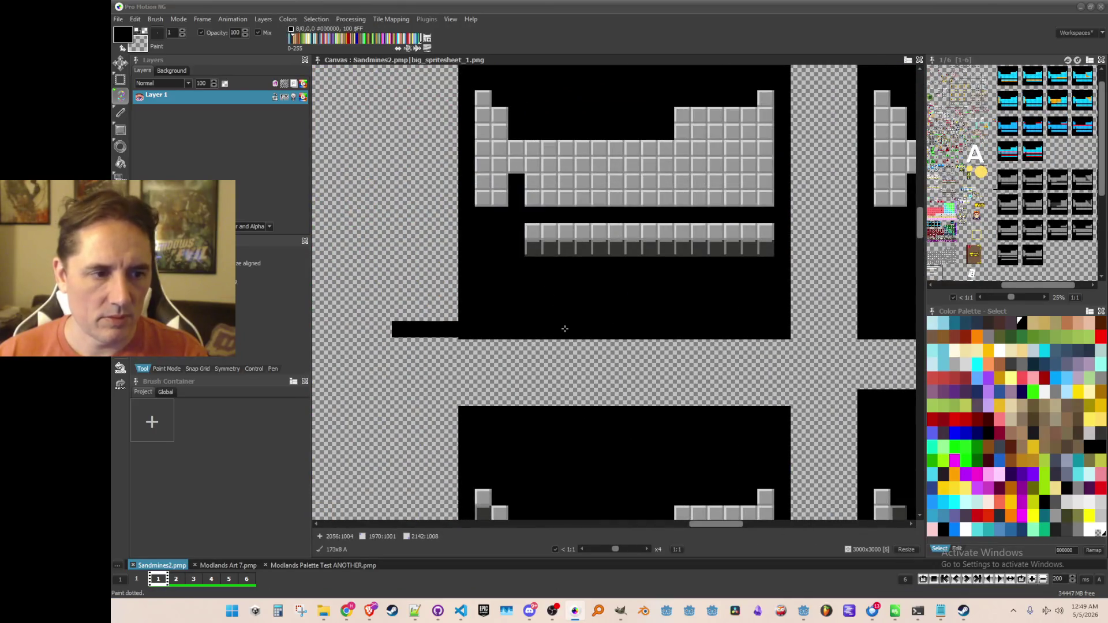
Step: Stamp and paint black 173x8 strips along the grey frames' lower edges
scroll(567, 332, "right", 5)
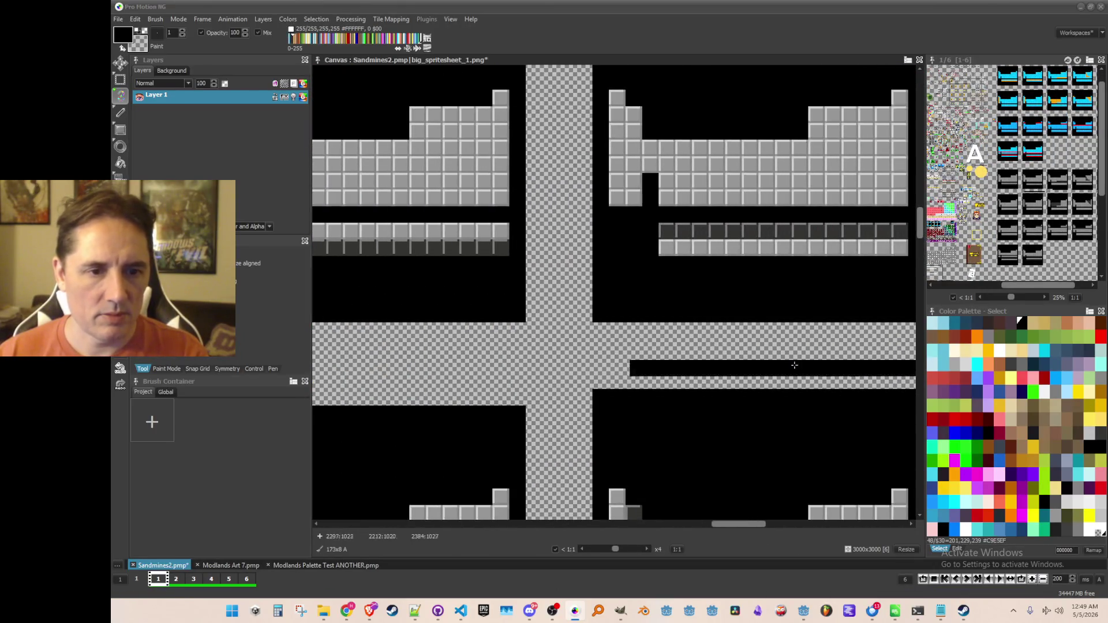
left_click(802, 364)
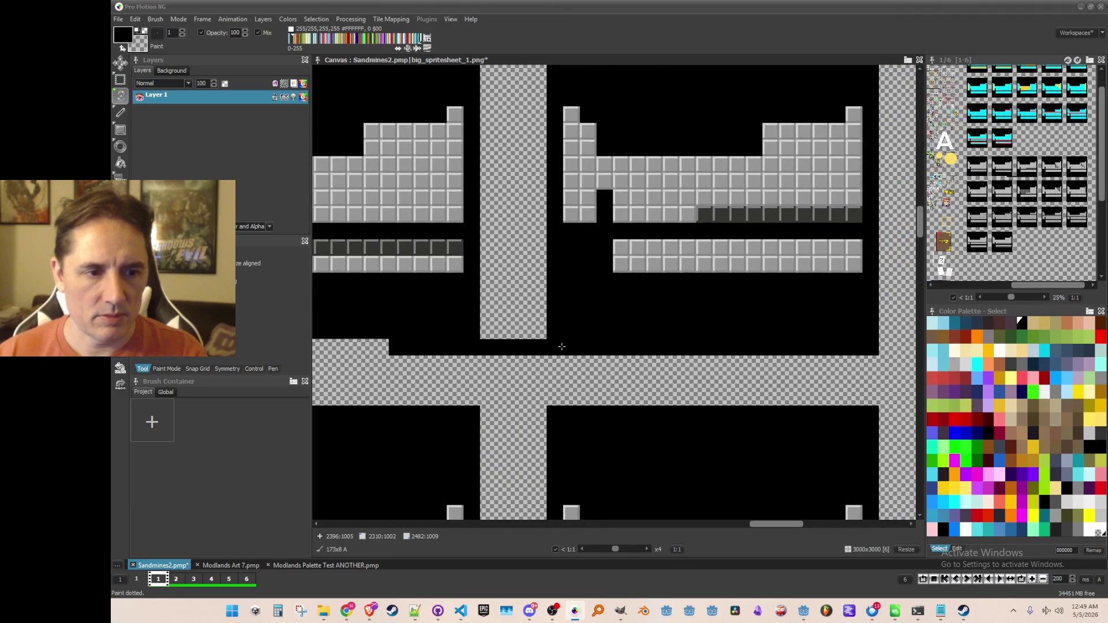
left_click_drag(572, 347, 703, 346)
scroll(738, 370, "right", 2)
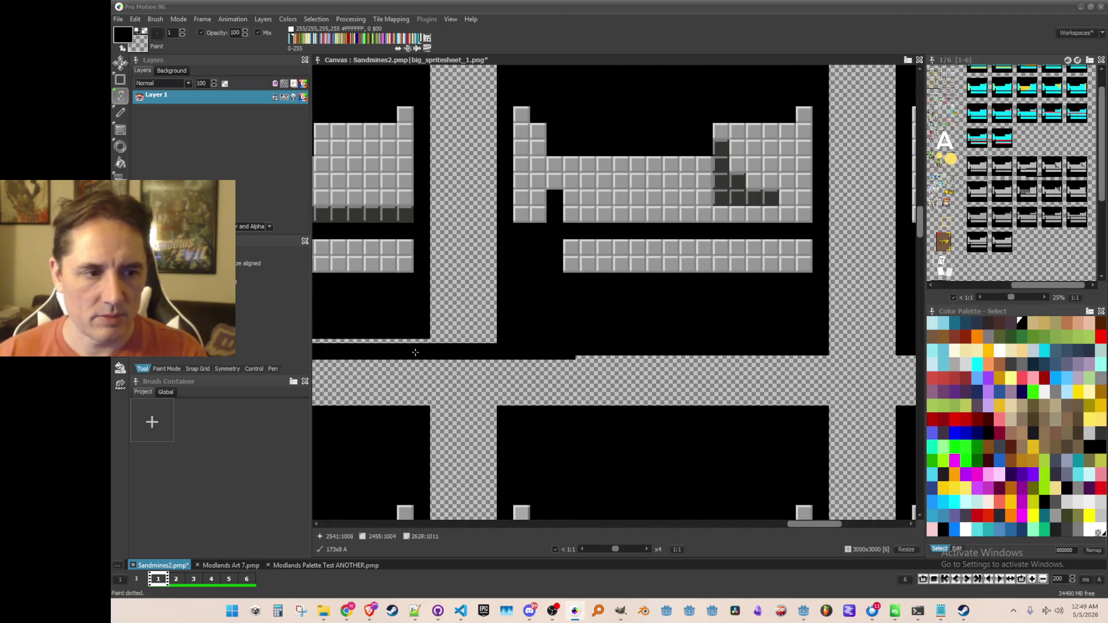
left_click_drag(430, 348, 663, 350)
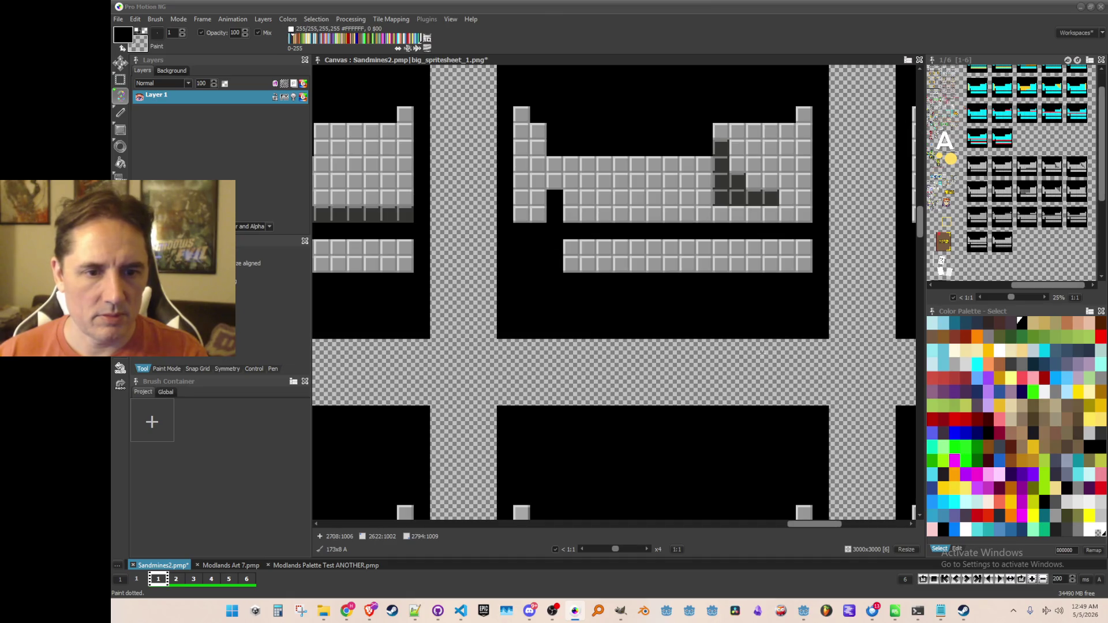
scroll(693, 369, "right", 10)
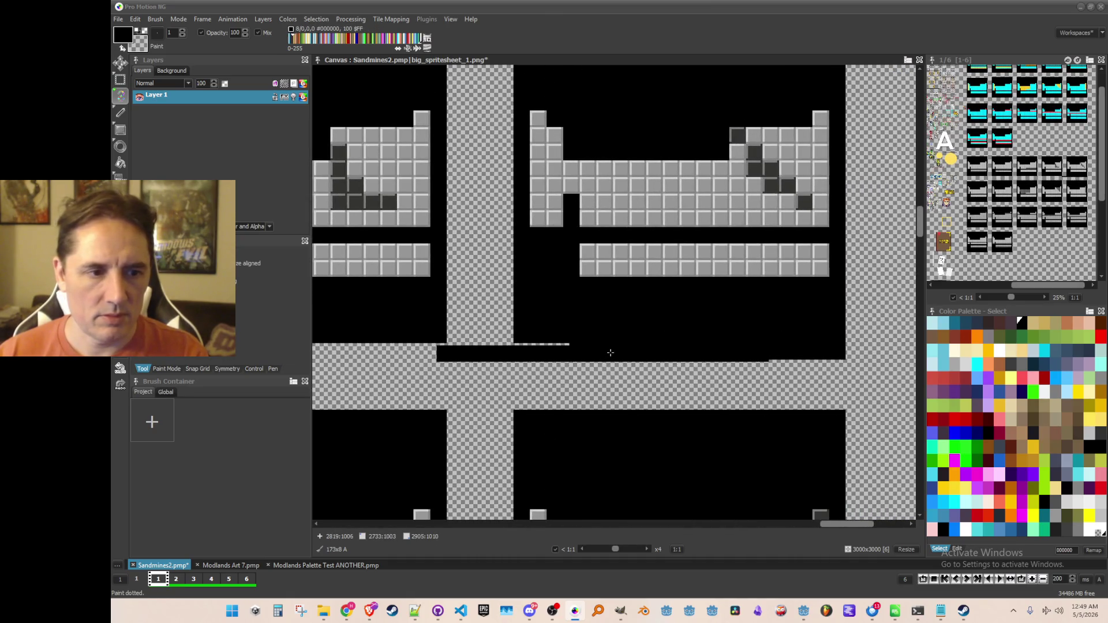
scroll(613, 351, "down", 2)
scroll(608, 398, "up", 2)
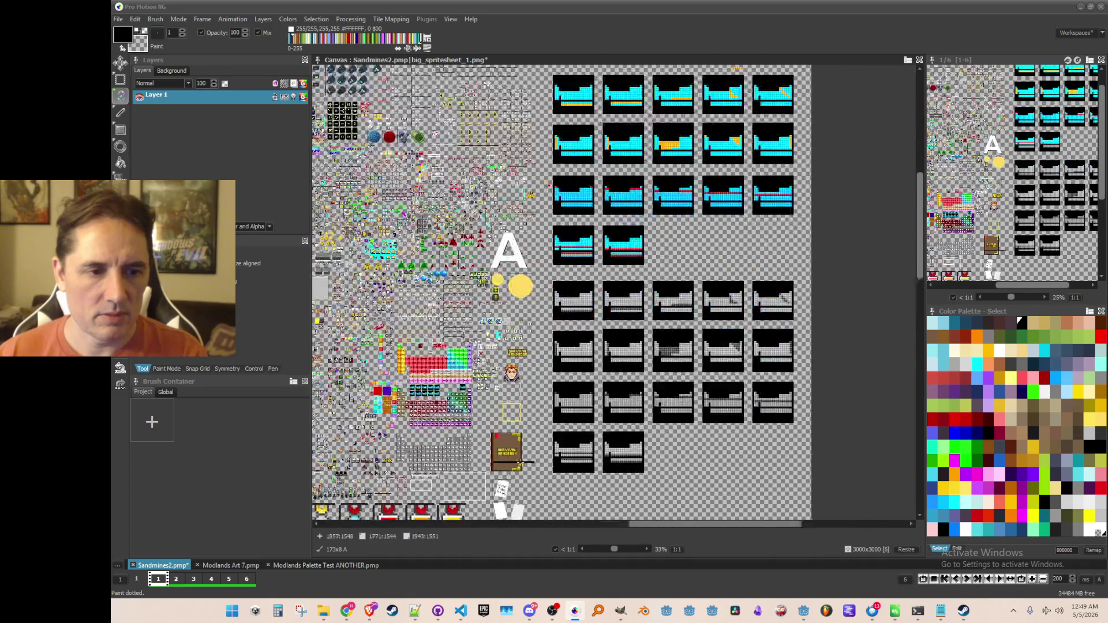
left_click_drag(519, 346, 600, 346)
scroll(710, 343, "up", 1)
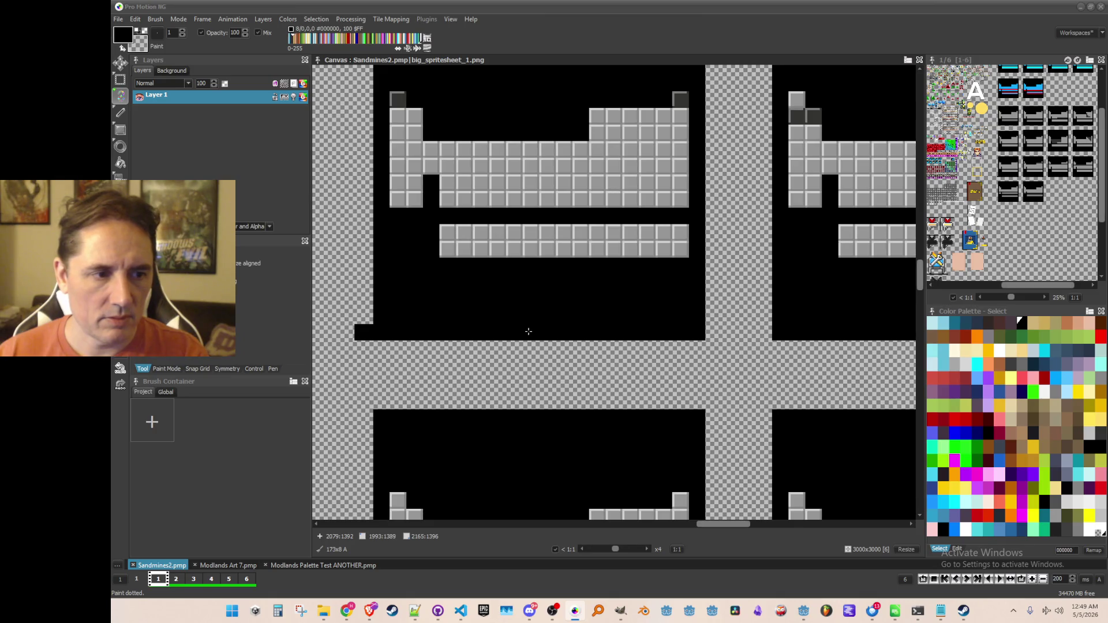
left_click(692, 333)
Step: Review the remaining grey frames and save the Sandmines2 sprite sheet
scroll(577, 347, "right", 10)
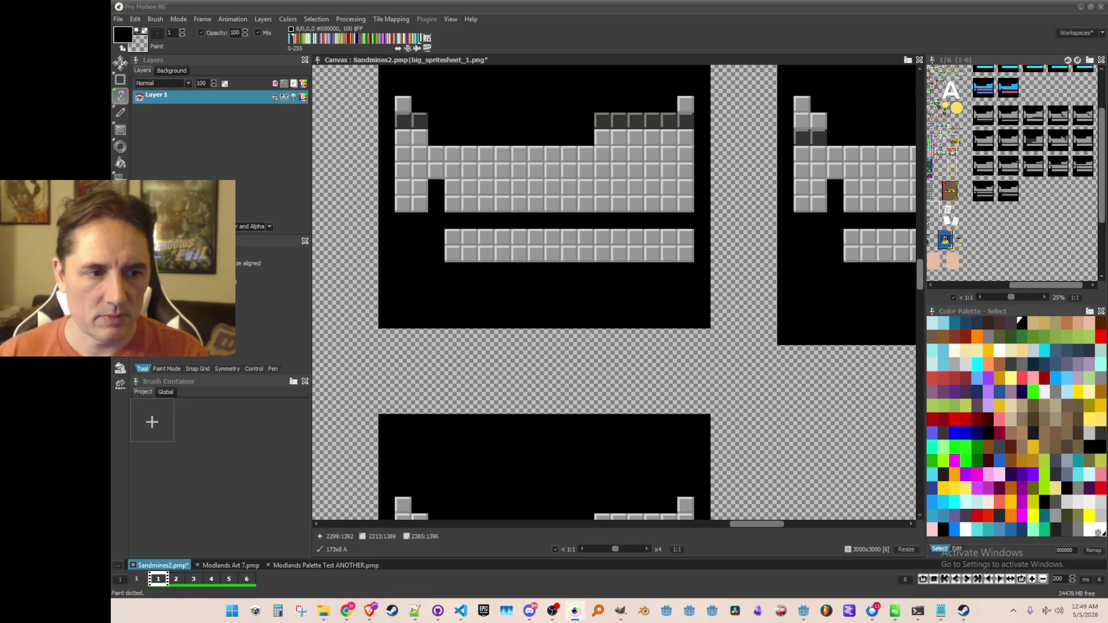
scroll(548, 339, "right", 10)
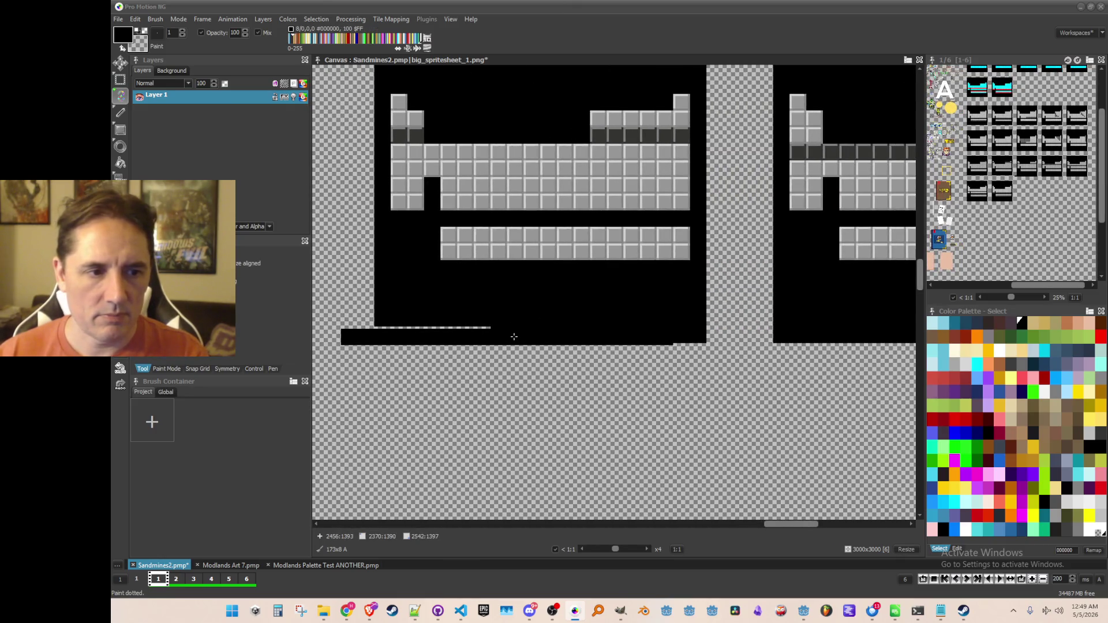
scroll(578, 335, "right", 3)
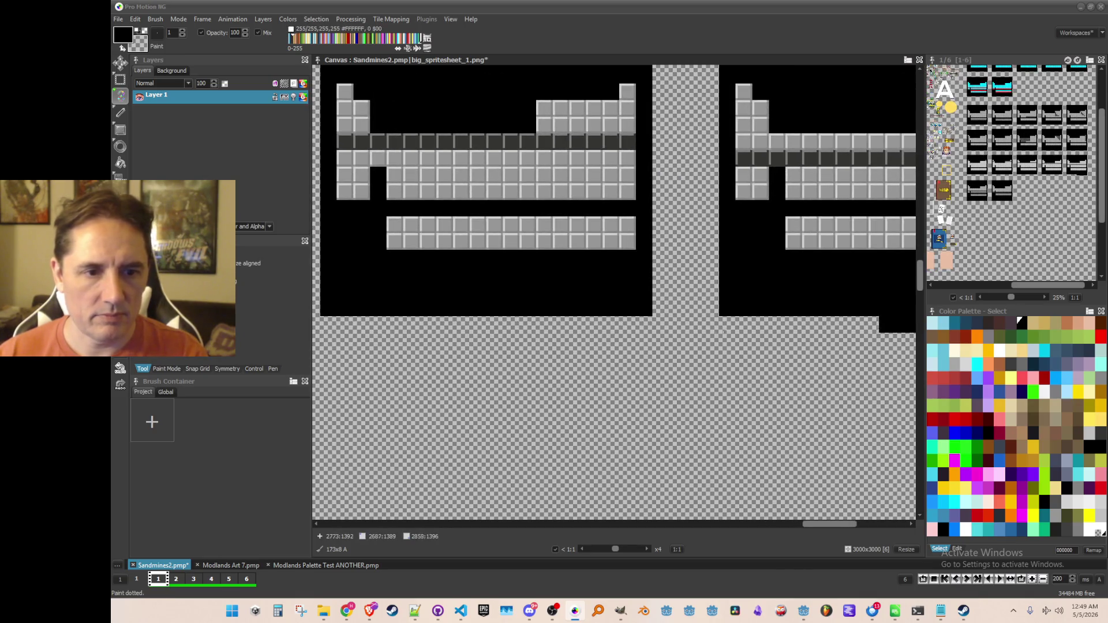
scroll(491, 334, "right", 10)
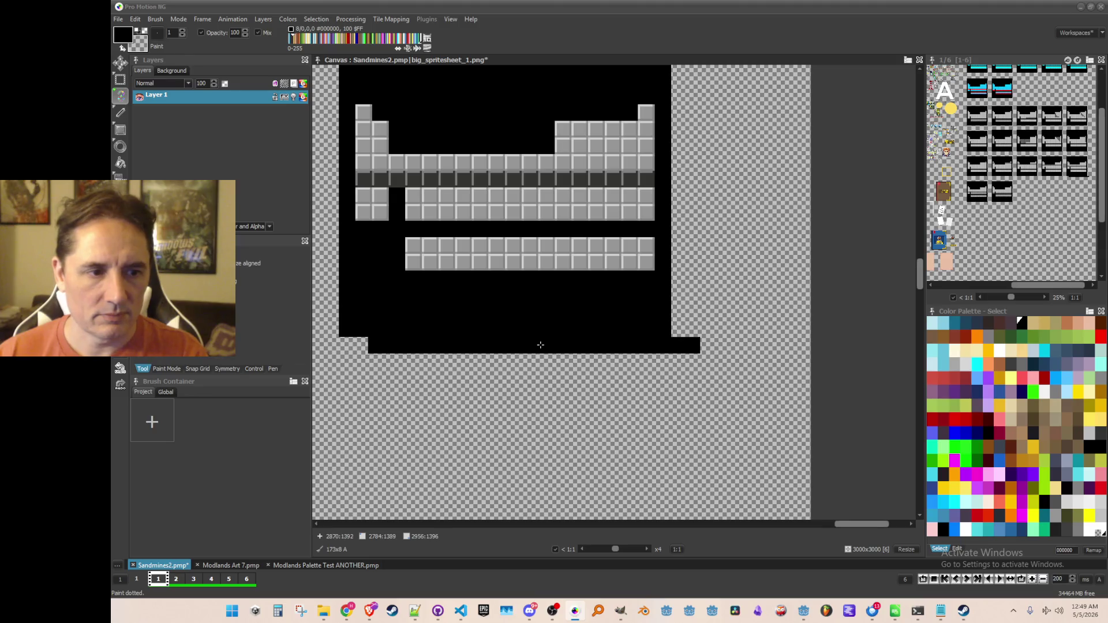
scroll(540, 344, "down", 3)
scroll(564, 343, "up", 2)
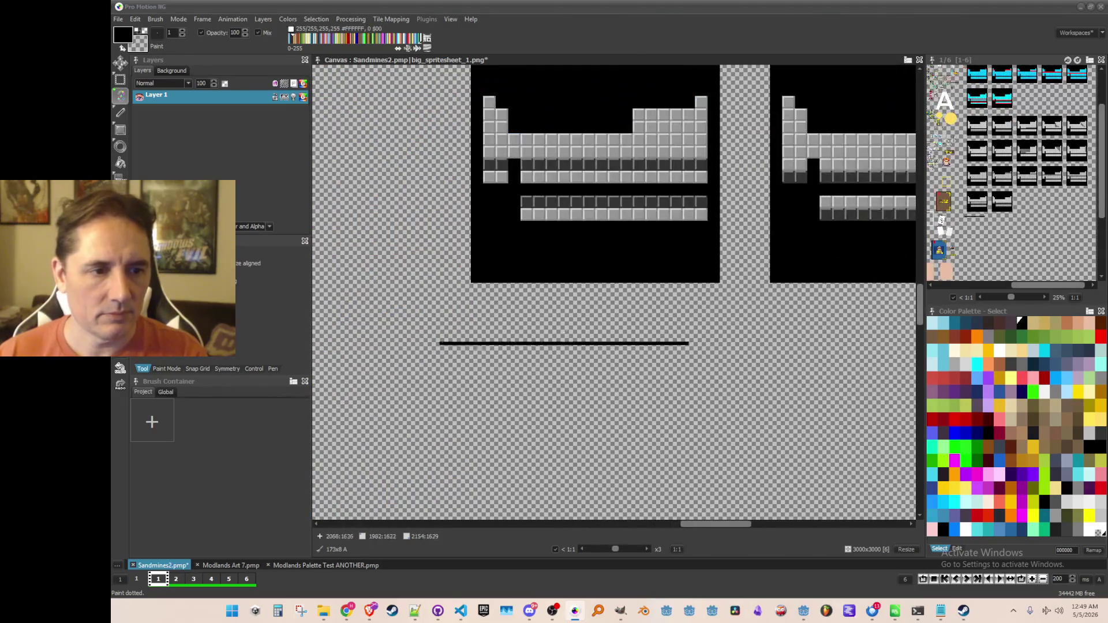
scroll(564, 343, "up", 2)
scroll(564, 343, "right", 5)
scroll(519, 370, "left", 3)
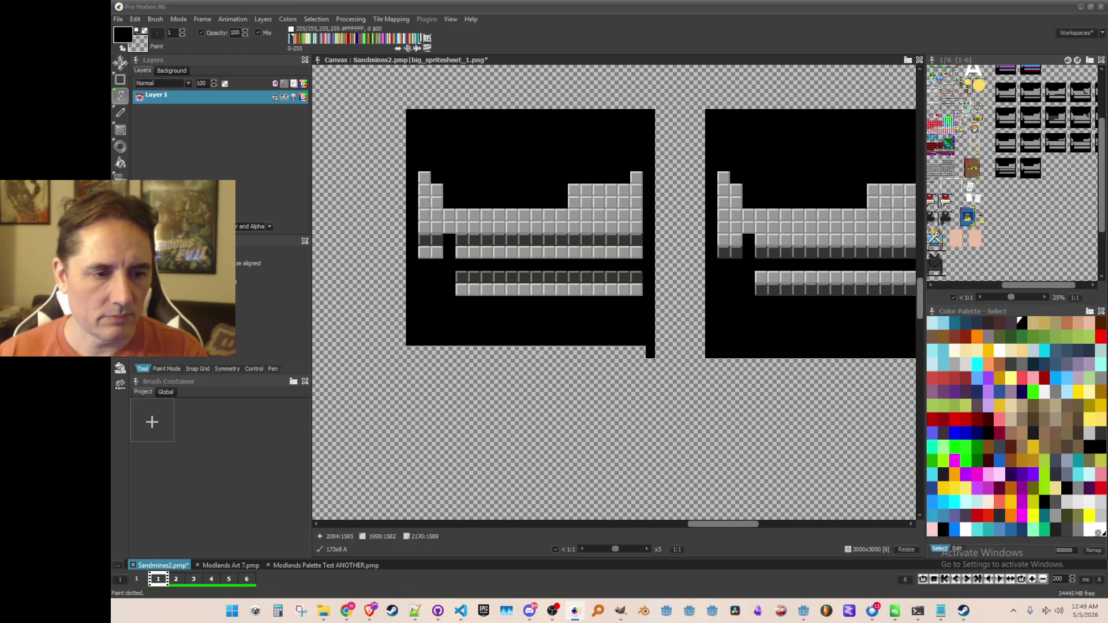
scroll(636, 402, "right", 5)
scroll(636, 402, "down", 3)
key("ctrl+s")
key("Escape")
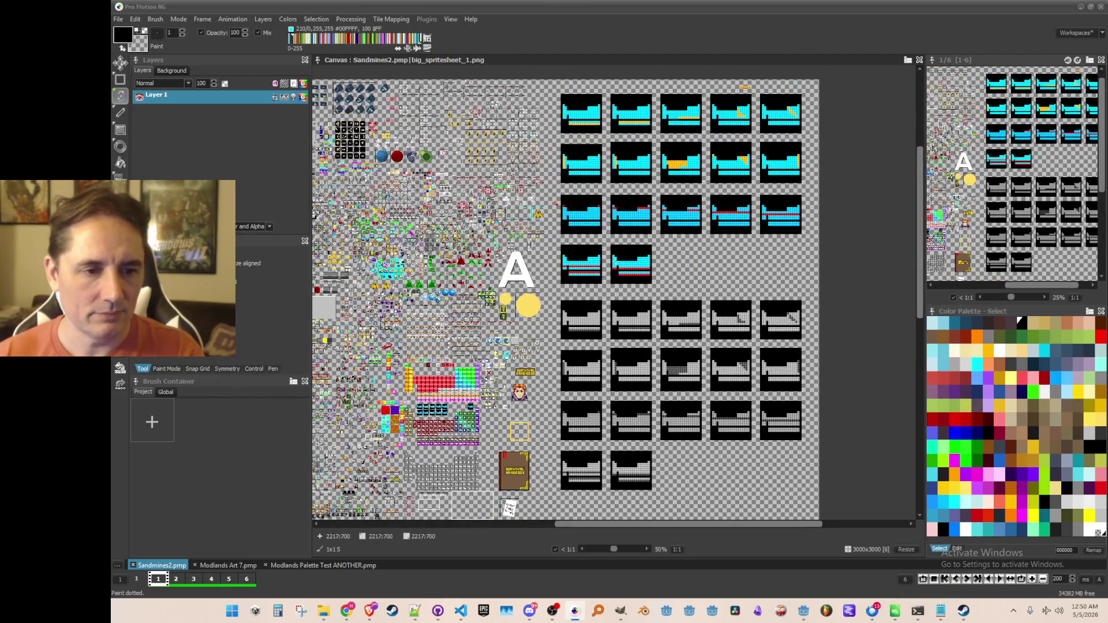
Step: Zoom in on the cyan frame with the orange left column and switch to Grab Brush
scroll(622, 157, "up", 2)
scroll(614, 185, "down", 1)
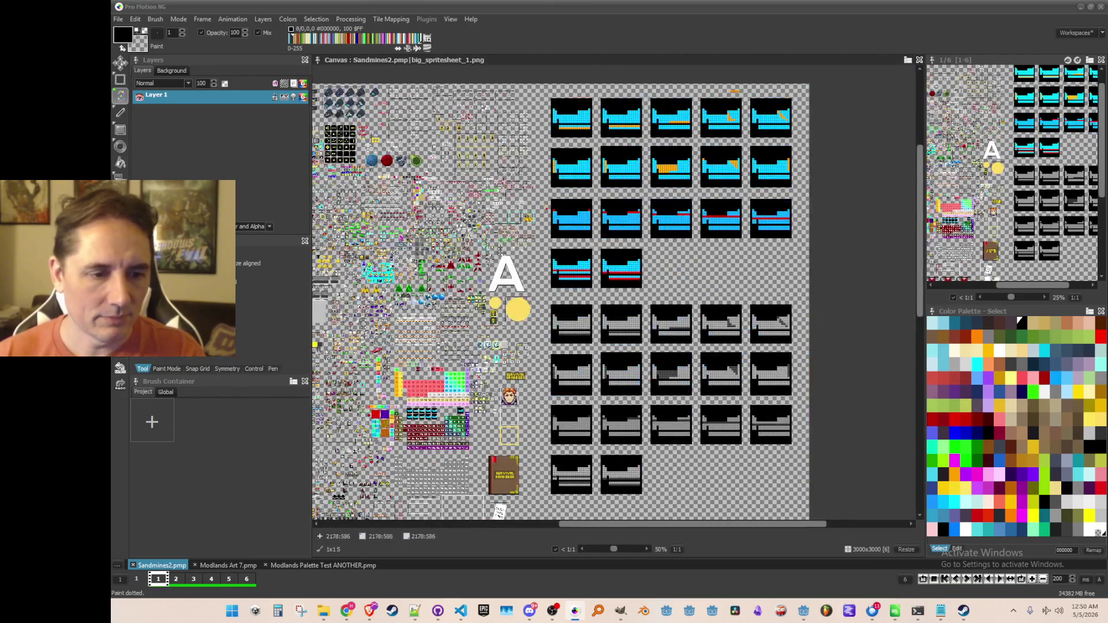
scroll(607, 211, "up", 1)
scroll(585, 244, "up", 1)
scroll(577, 202, "down", 1)
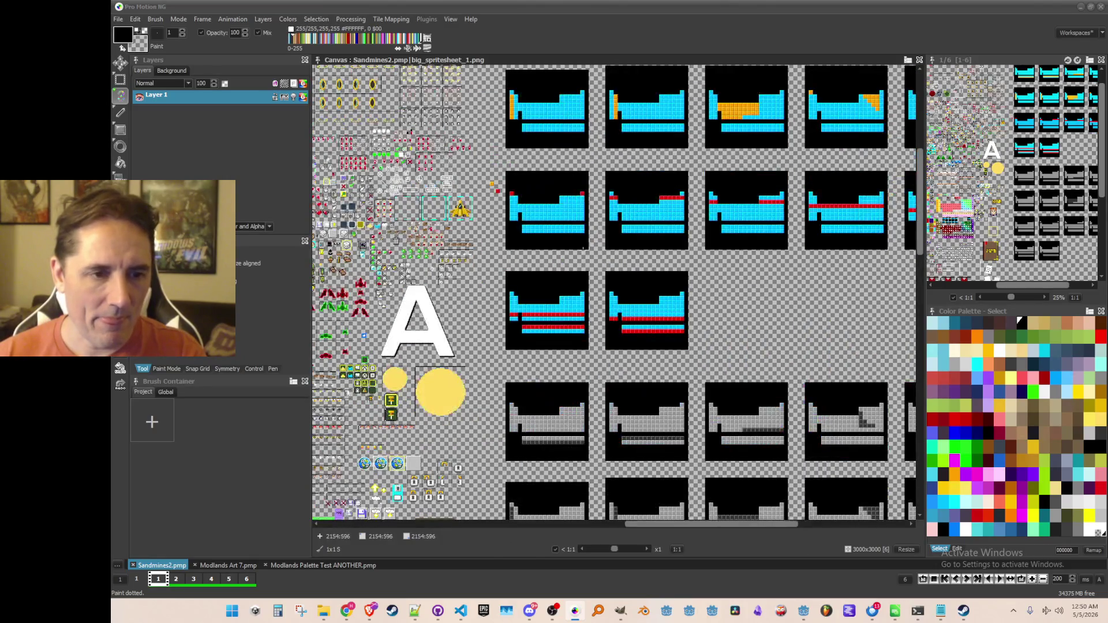
scroll(559, 115, "up", 1)
scroll(564, 327, "up", 3)
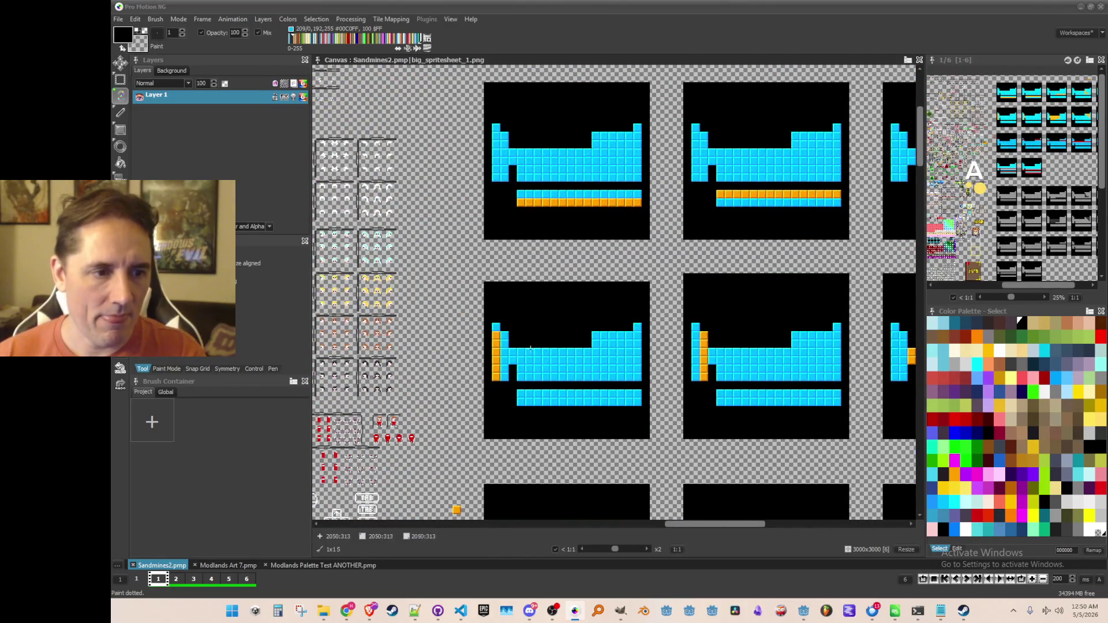
scroll(528, 341, "up", 1)
scroll(523, 325, "up", 1)
key("b")
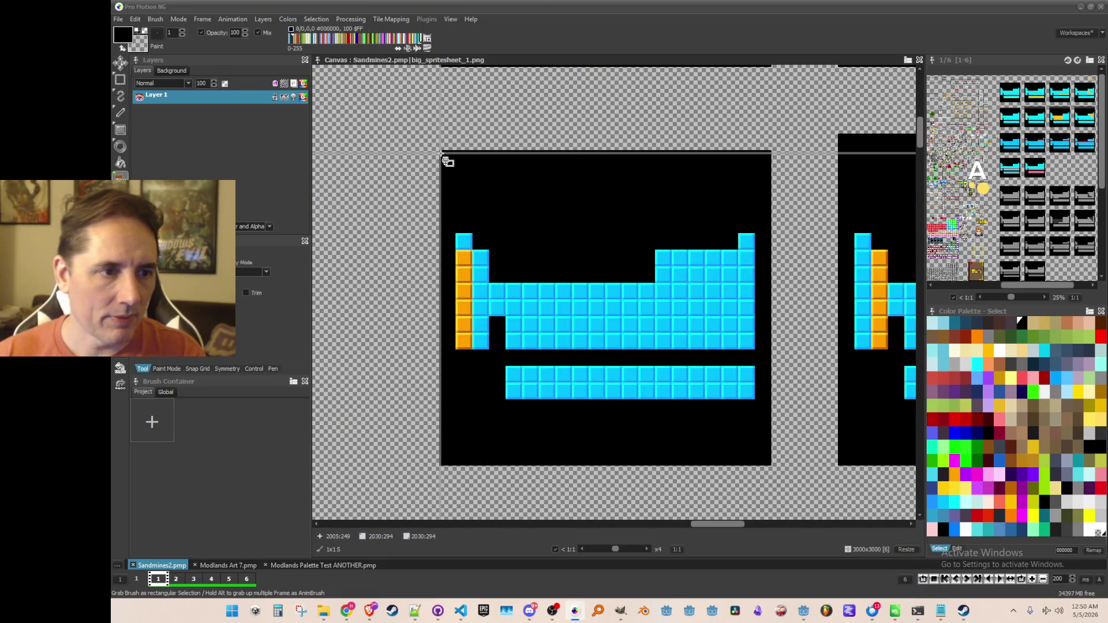
Step: Capture the alkali-metals frame tile corner to corner as a 160x152 brush
mouse_move(440, 151)
left_mouse_down()
mouse_move(456, 179)
mouse_move(769, 464)
left_mouse_up()
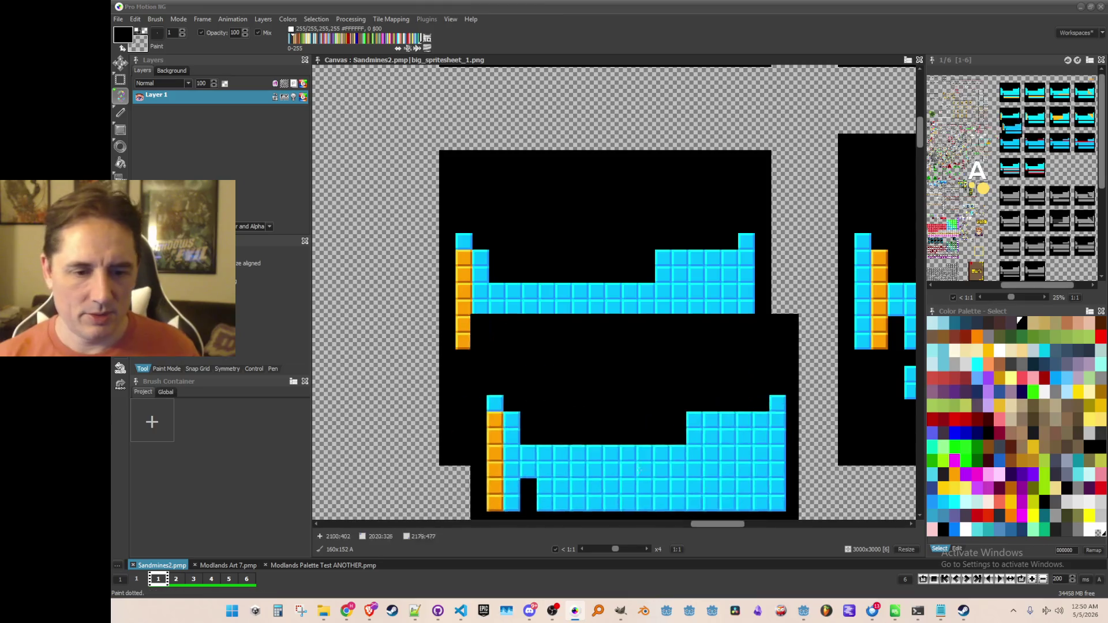
left_click(148, 23)
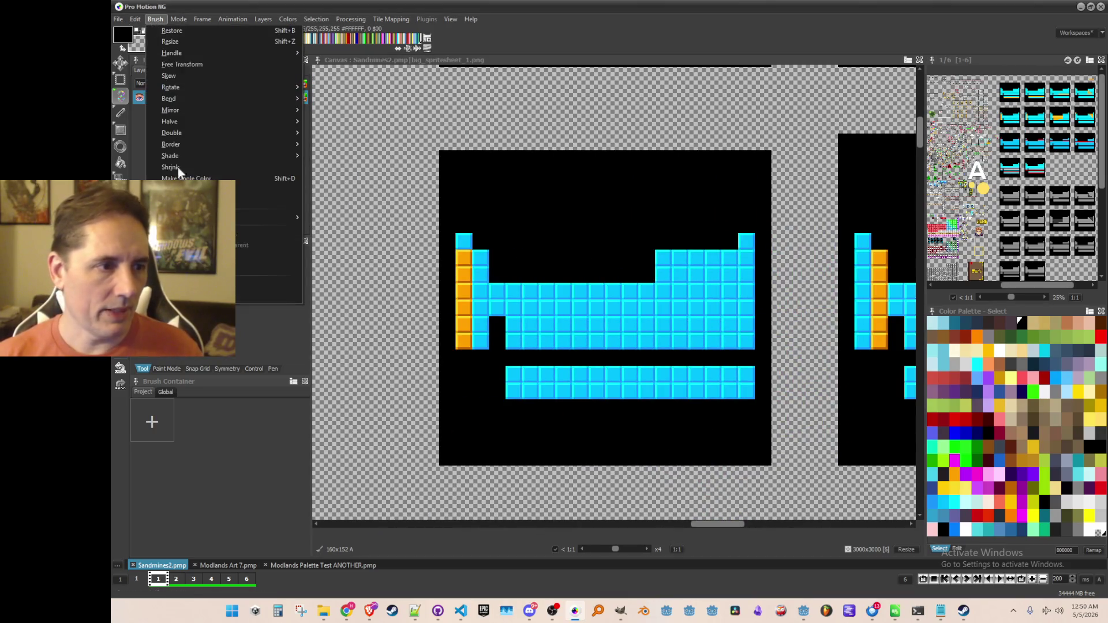
Step: Save the brush as achievement_group_alkali_metals.png, overwriting the existing icon file
left_click(272, 295)
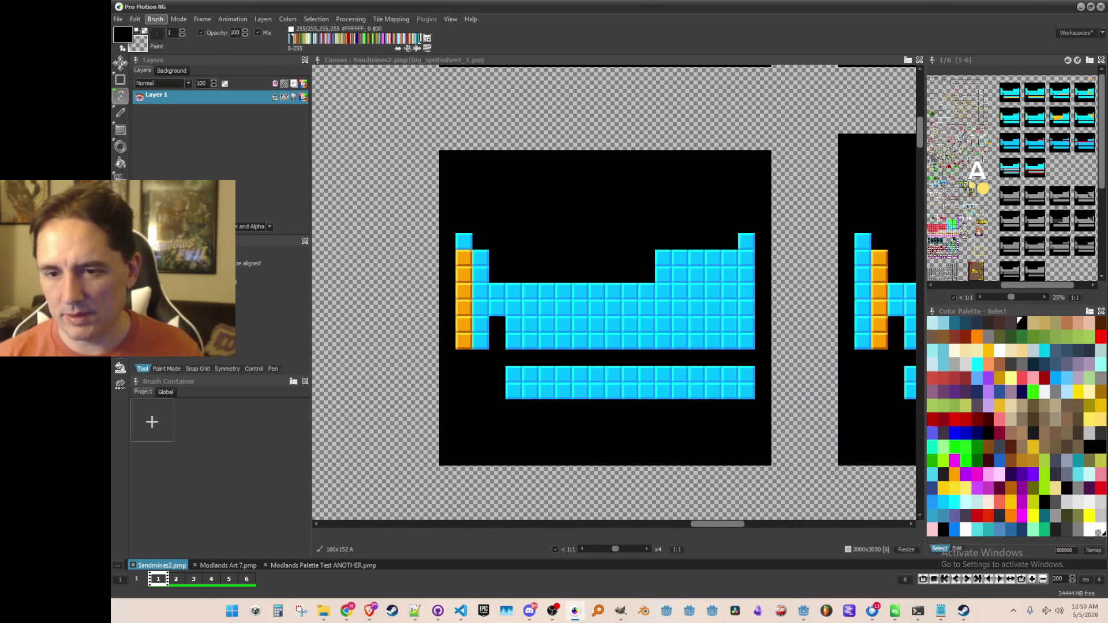
key("Return")
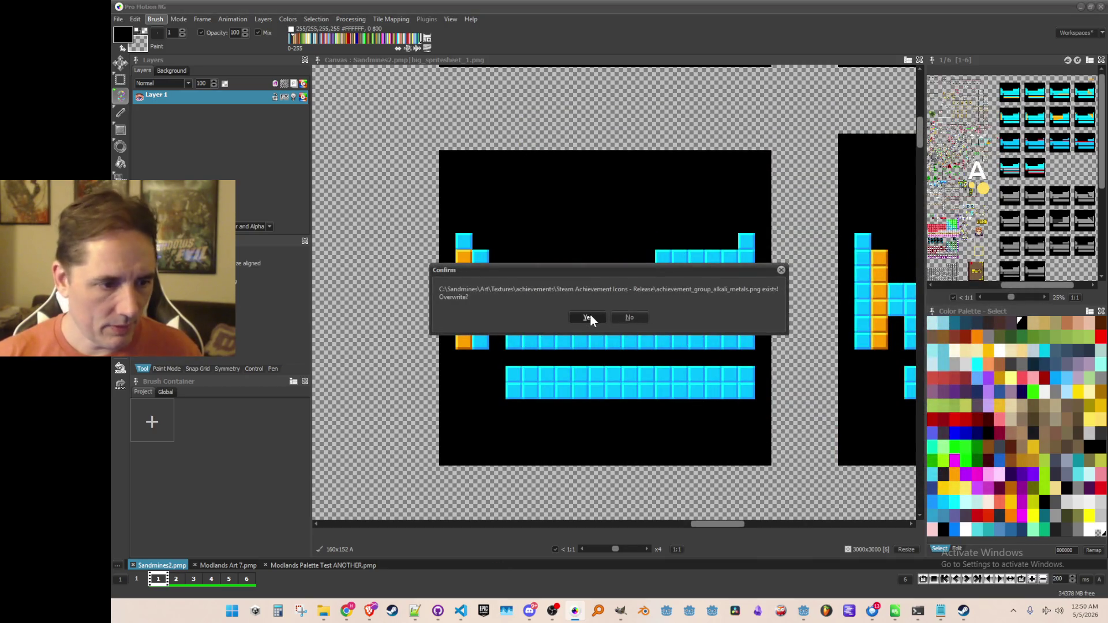
left_click(589, 316)
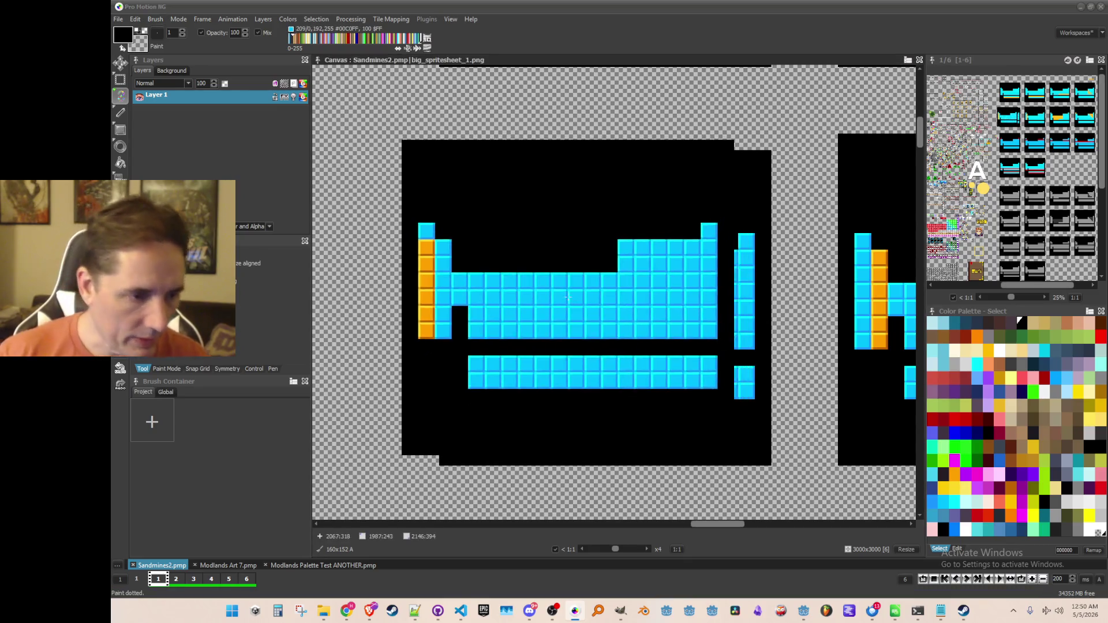
key("b")
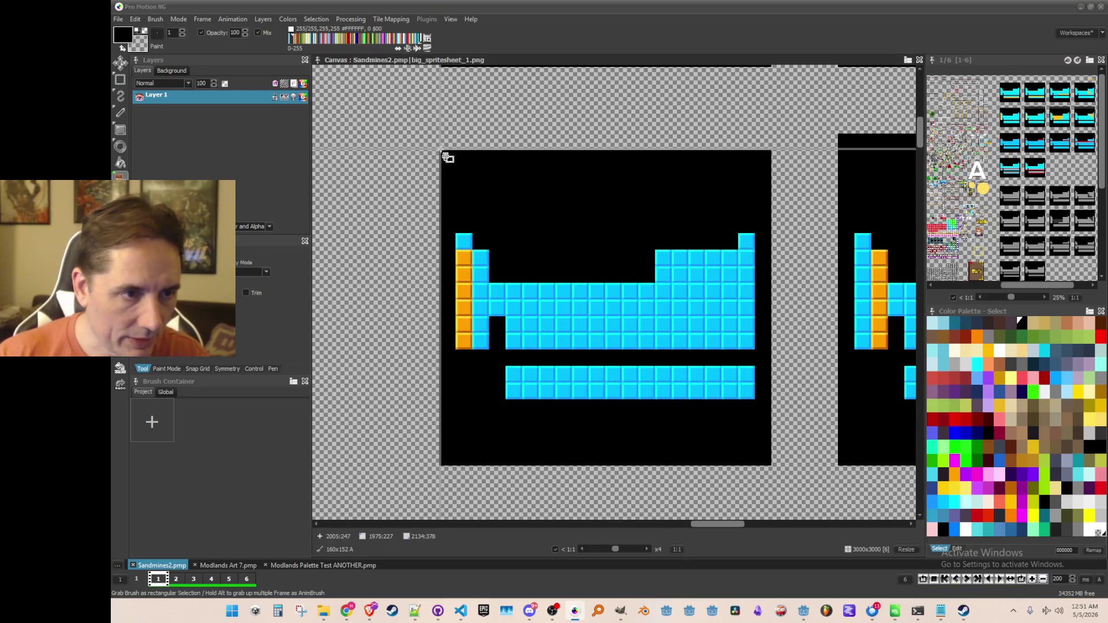
Step: Re-capture the black frame tile as a 159x152 brush
left_click_drag(440, 152, 771, 465)
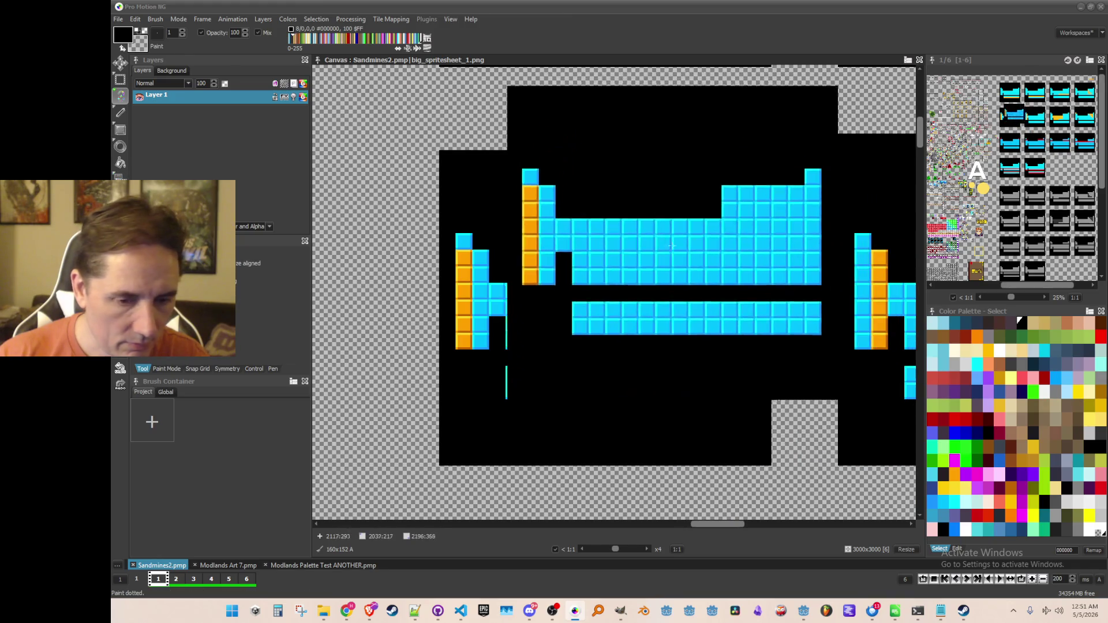
key("b")
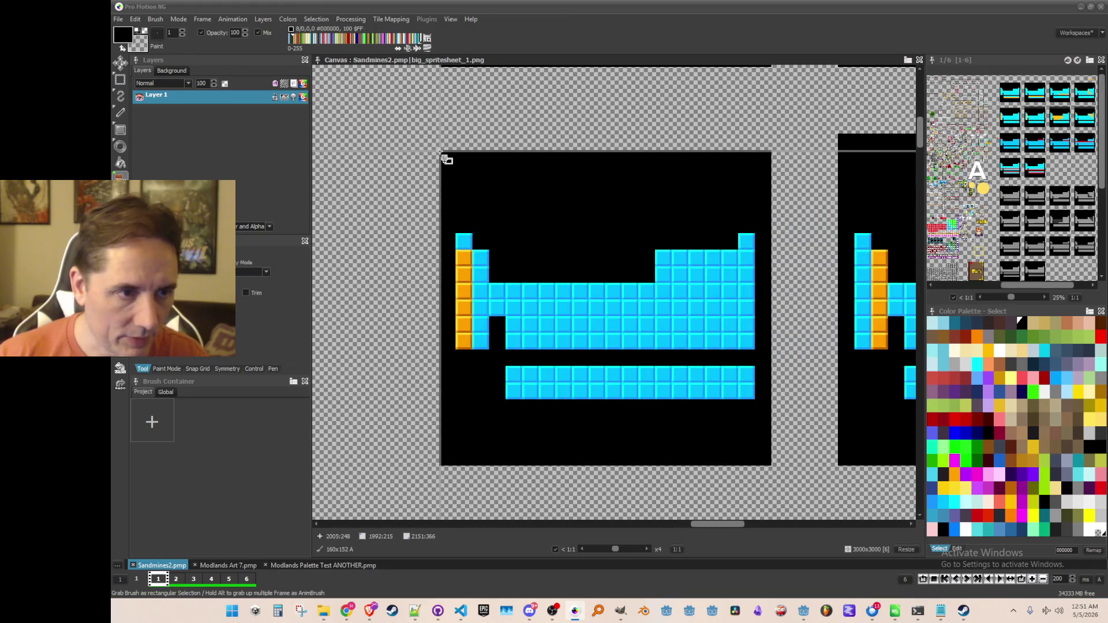
mouse_move(440, 151)
left_mouse_down()
mouse_move(737, 416)
mouse_move(770, 465)
left_mouse_up()
Step: Grab a thin 168x8 black strip as a brush
scroll(822, 467, "down", 2)
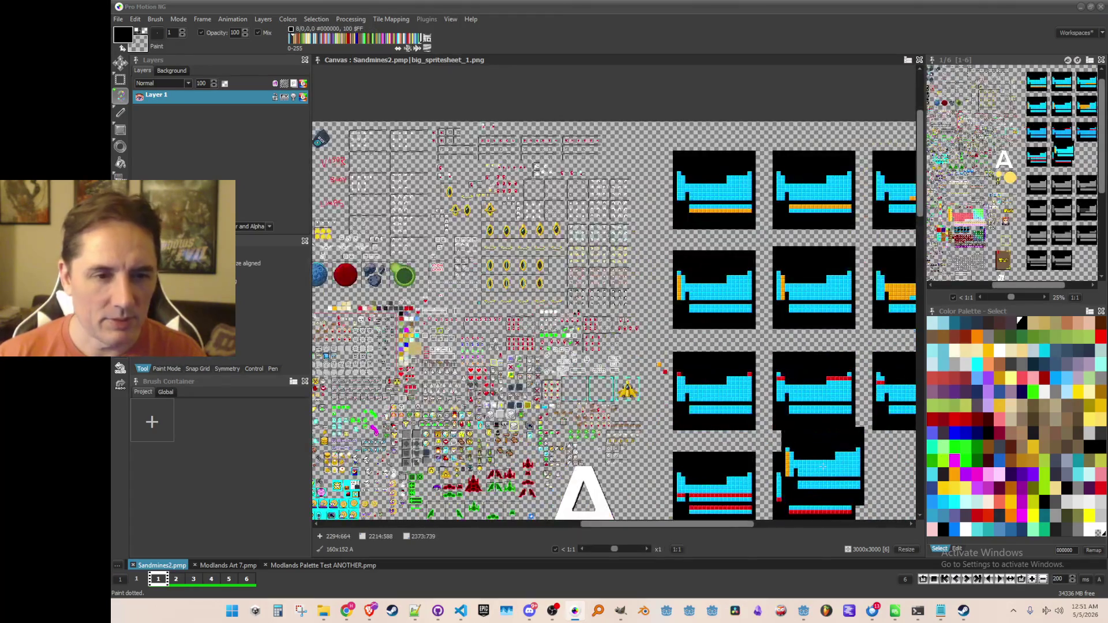
scroll(750, 375, "up", 1)
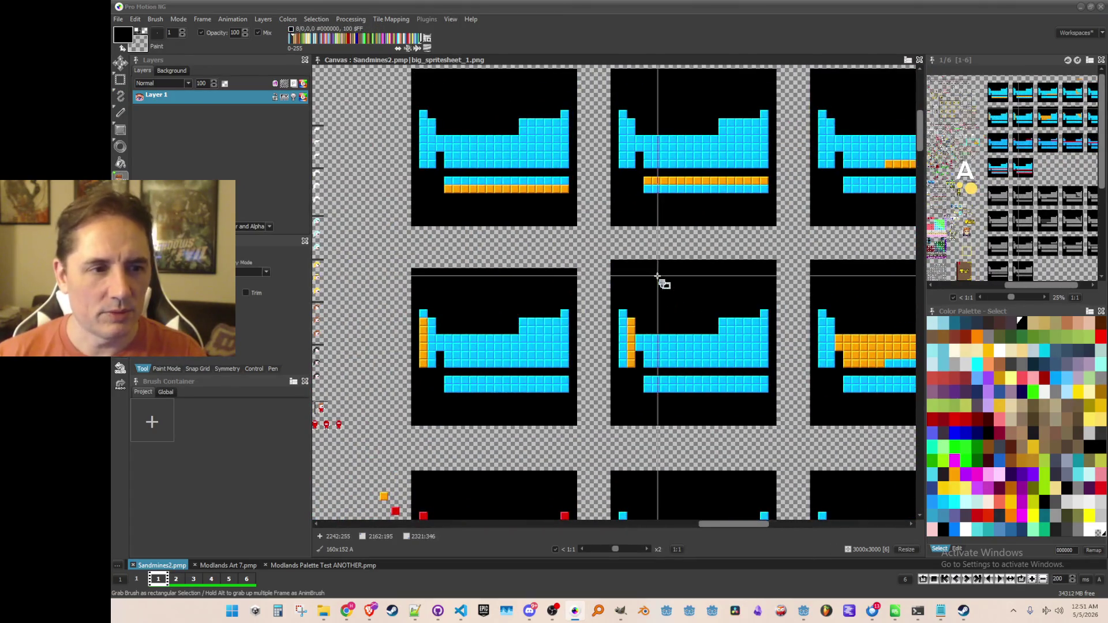
scroll(658, 277, "up", 1)
left_click_drag(911, 264, 909, 266)
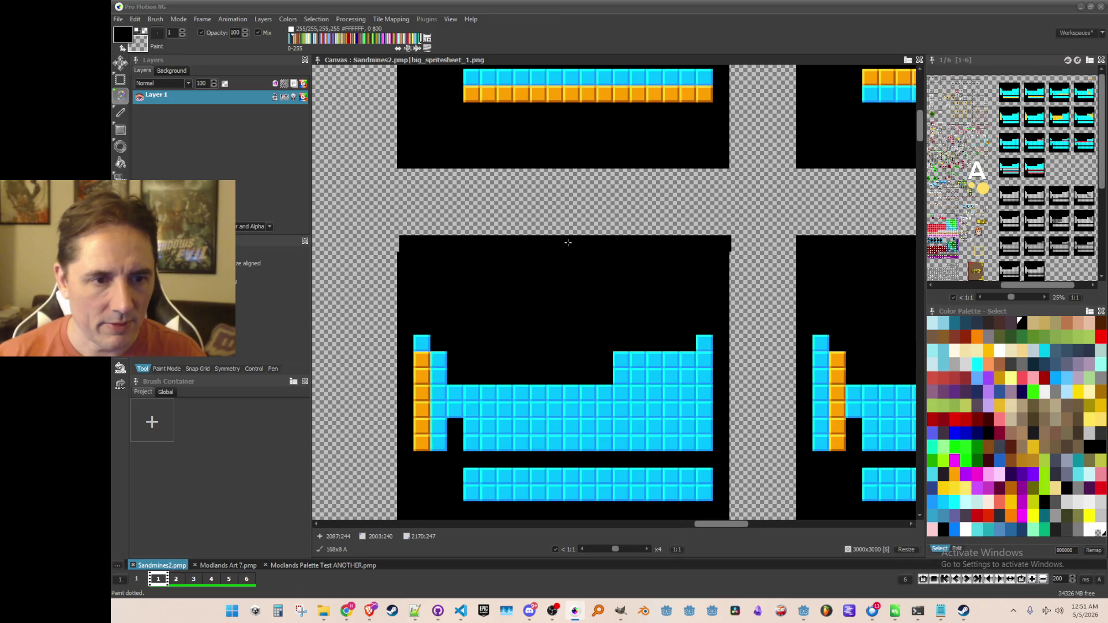
Step: Capture the well frame with red top-corner tiles as a 160x154 brush
scroll(564, 243, "down", 2)
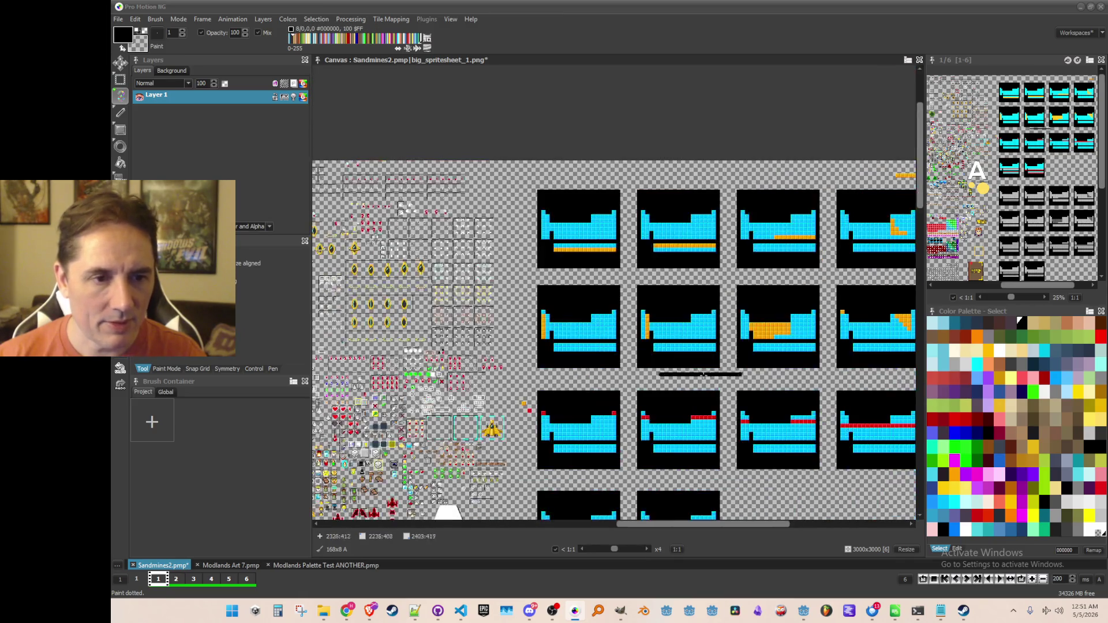
mouse_move(566, 395)
left_mouse_down()
mouse_move(595, 294)
mouse_move(585, 293)
left_mouse_up()
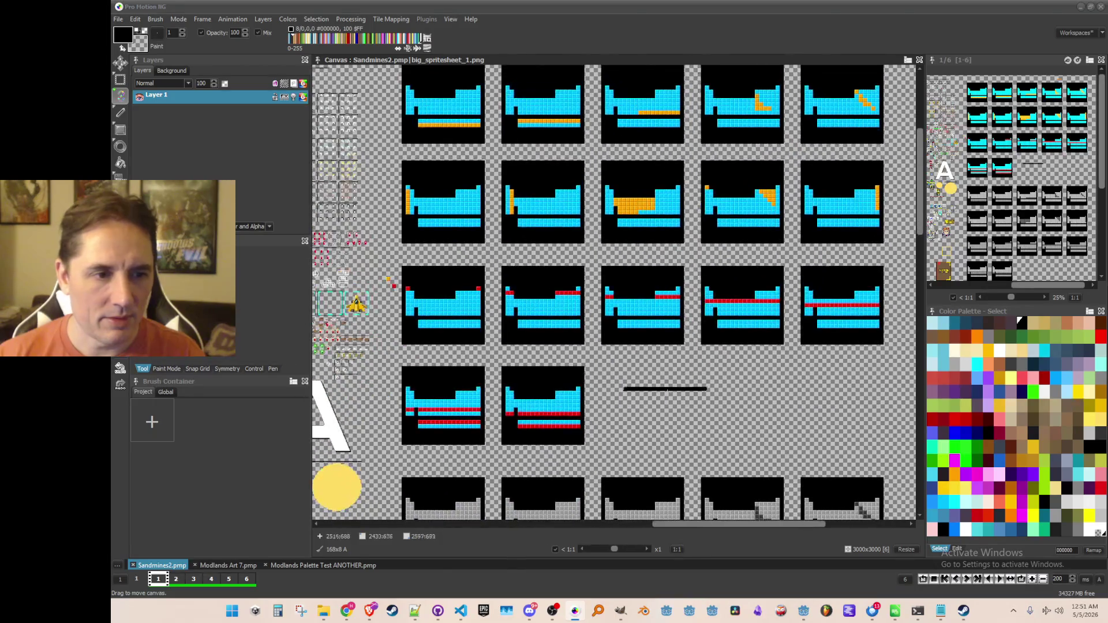
scroll(422, 298, "up", 3)
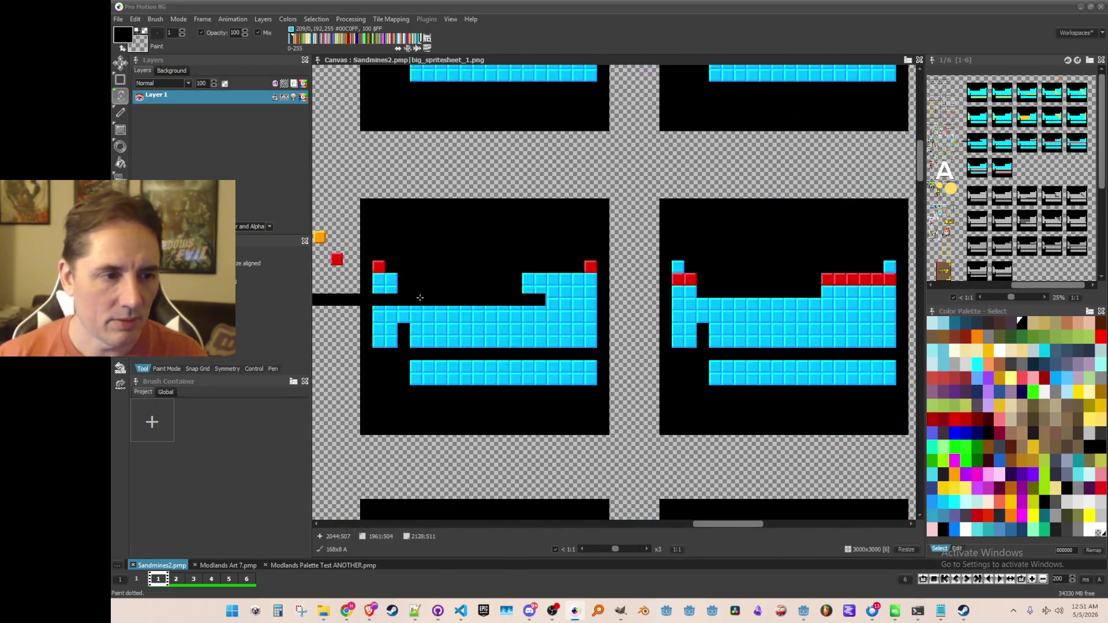
key("b")
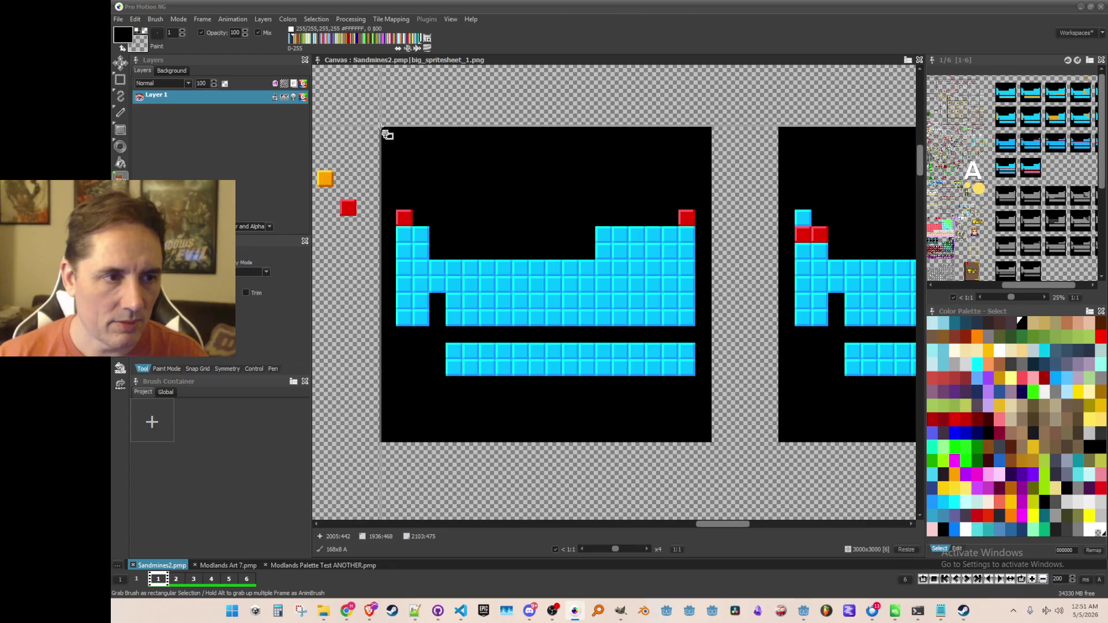
left_click(381, 129)
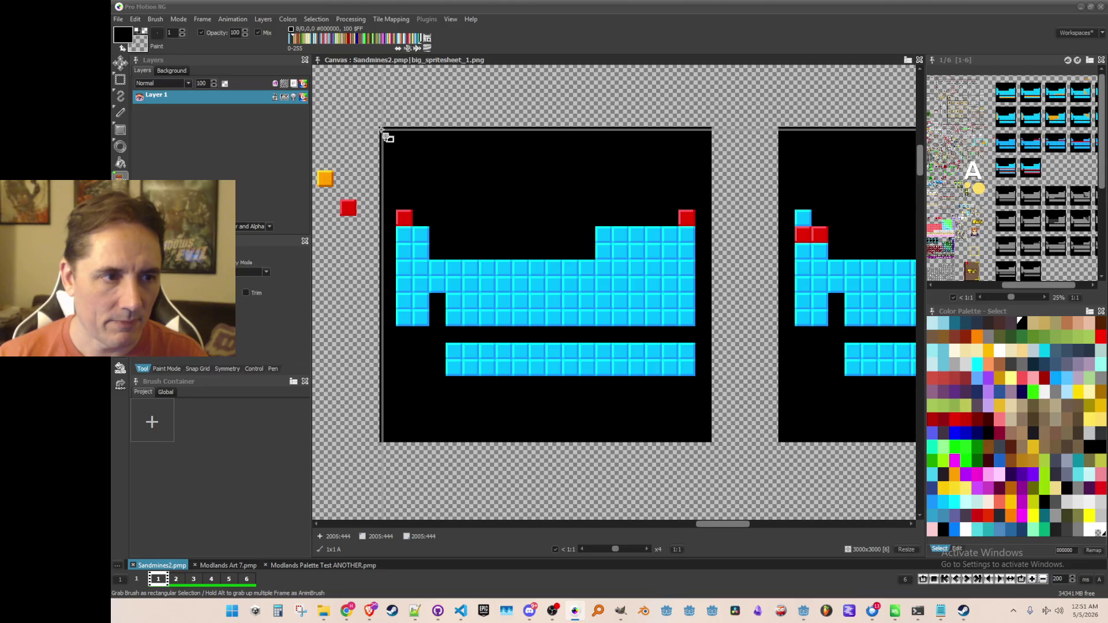
left_click_drag(380, 128, 717, 445)
scroll(718, 445, "down", 3)
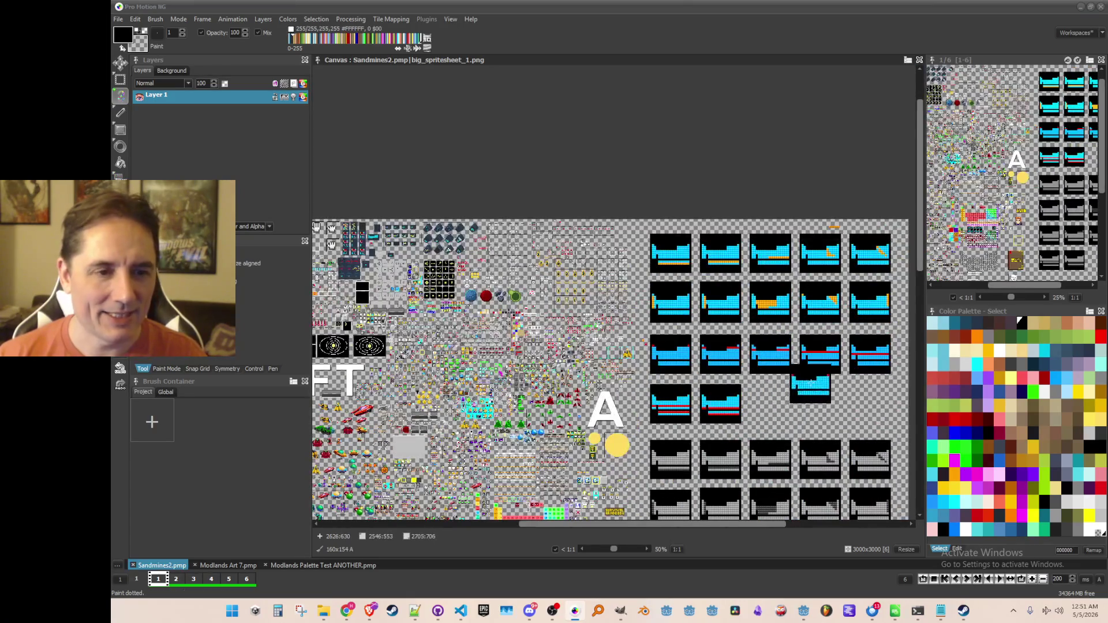
scroll(810, 387, "up", 1)
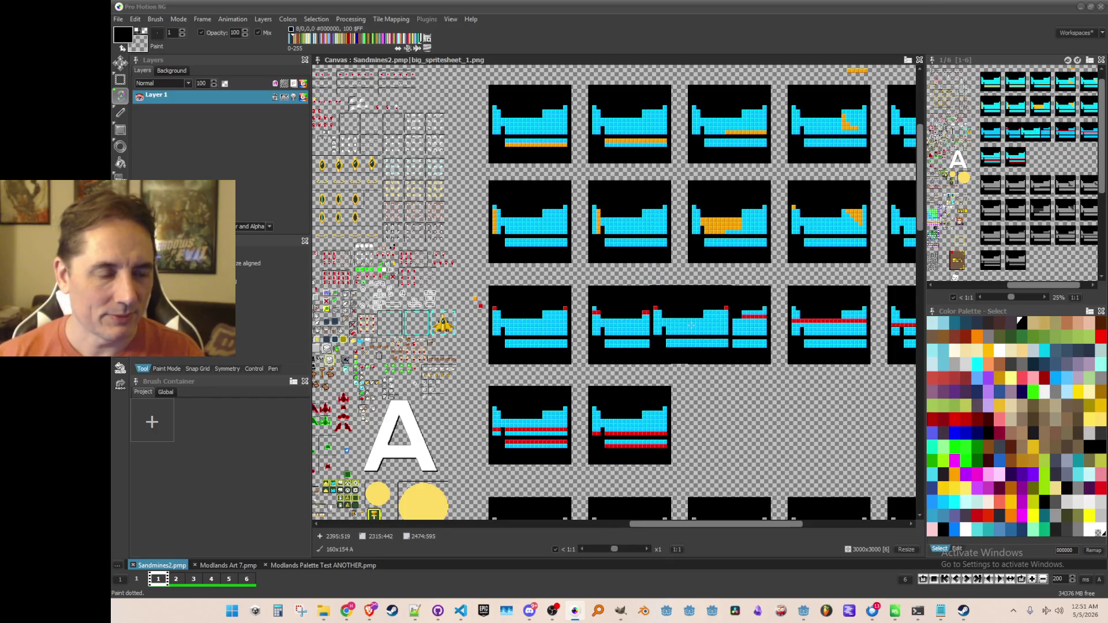
scroll(691, 325, "down", 2)
scroll(690, 325, "up", 2)
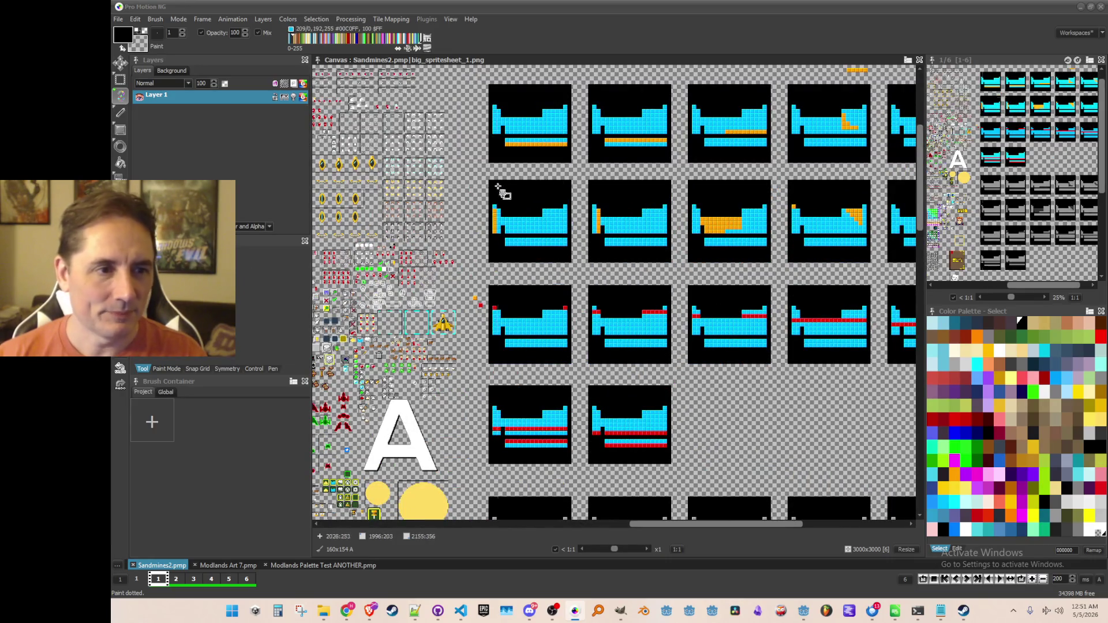
Step: Grab two tiles from the second row as a brush and save the sprite sheet
key("b")
left_click_drag(638, 263, 489, 179)
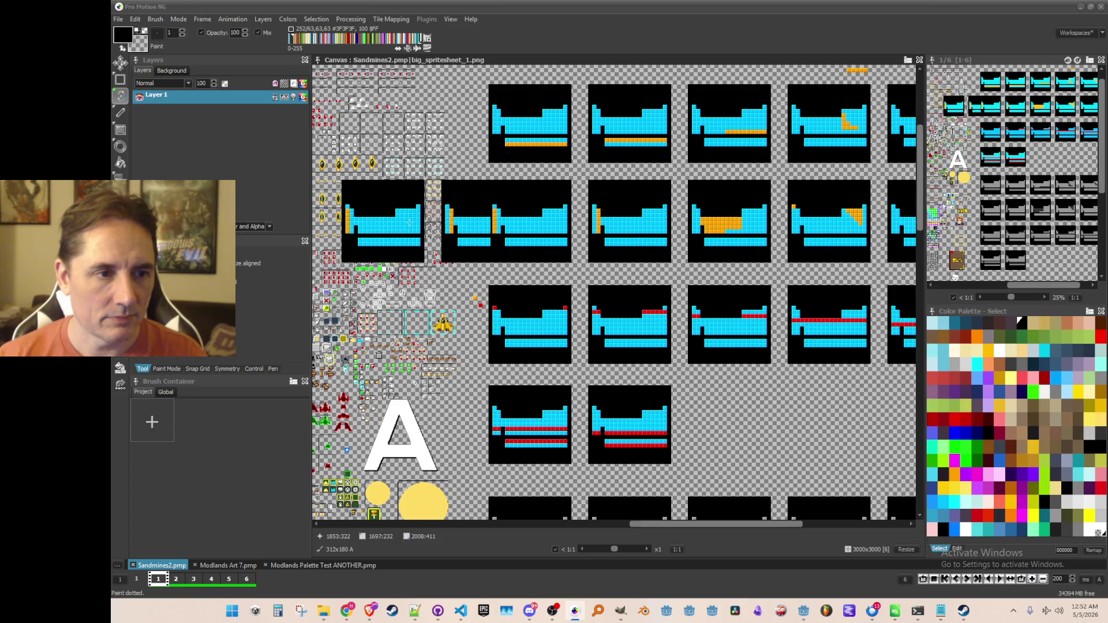
scroll(693, 248, "down", 2)
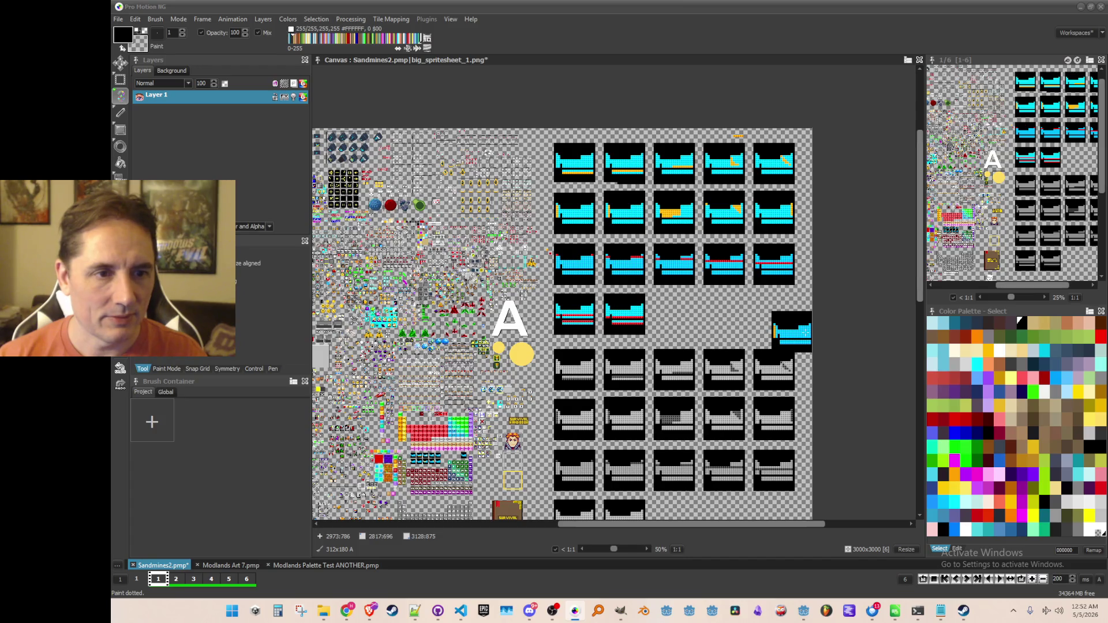
key("ctrl+s")
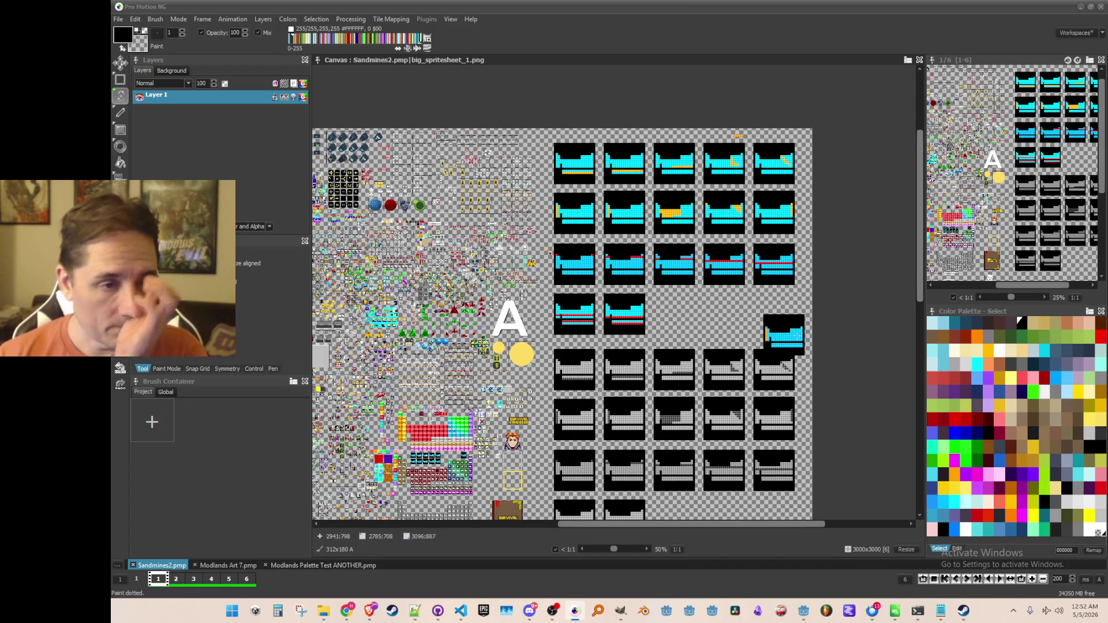
Step: Grab the cyan well frame with its orange left column as a 160x160 brush
scroll(682, 291, "up", 1)
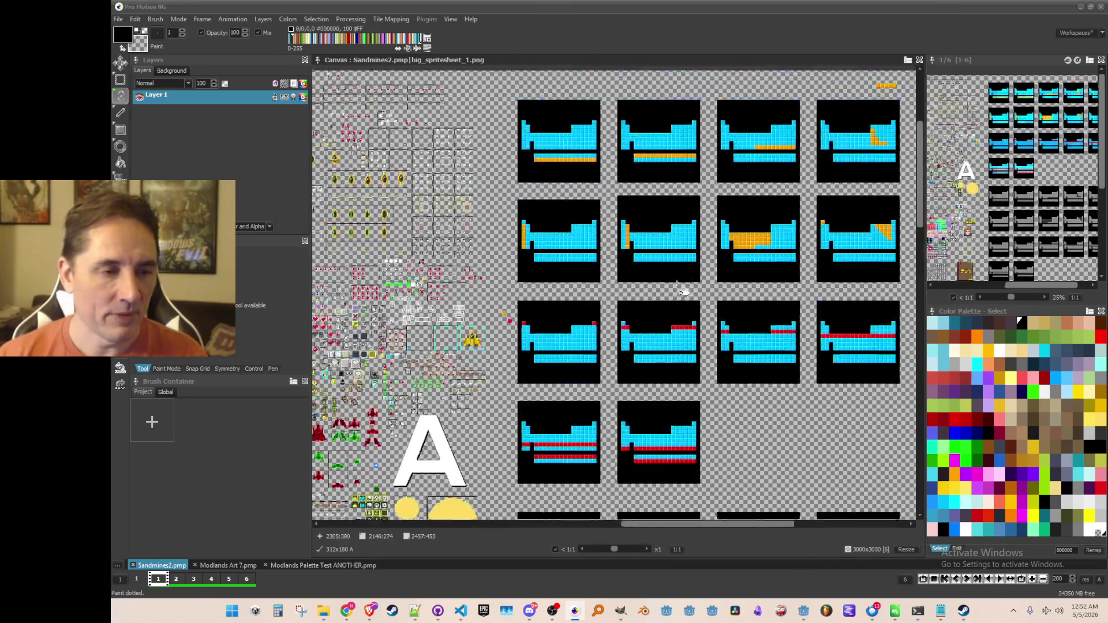
scroll(593, 221, "up", 1)
key("b")
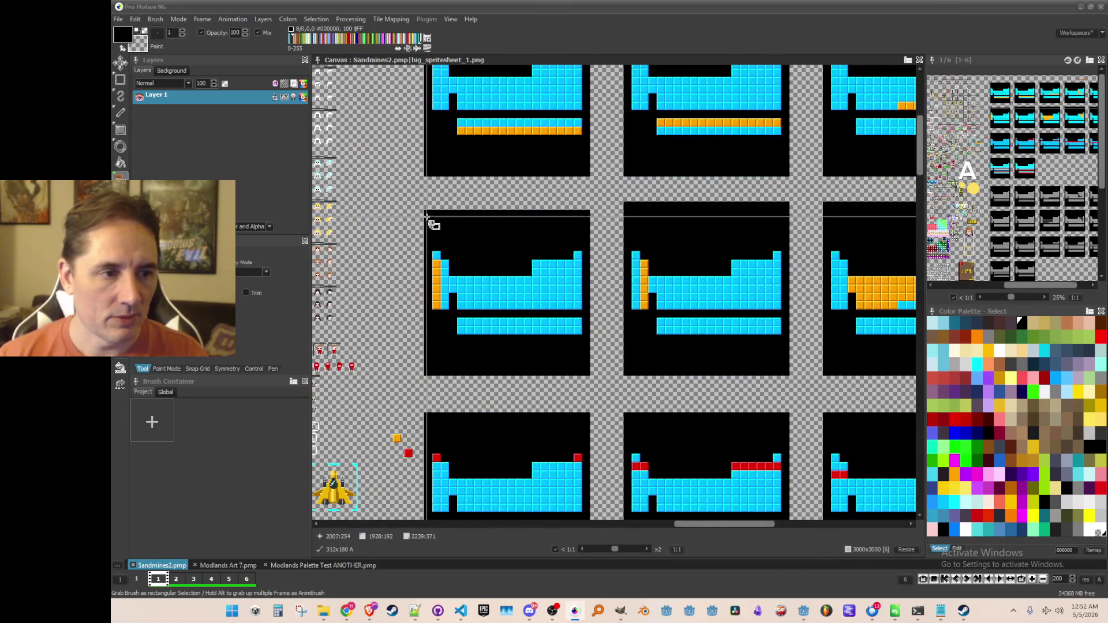
scroll(427, 217, "up", 1)
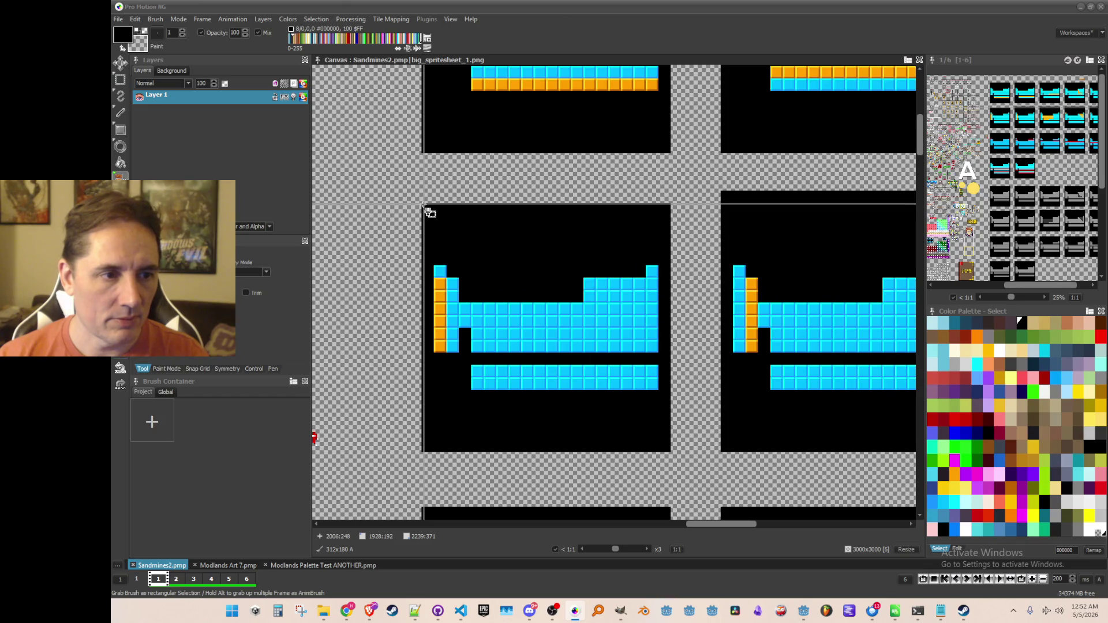
mouse_move(423, 204)
left_mouse_down()
mouse_move(651, 391)
mouse_move(670, 453)
left_mouse_up()
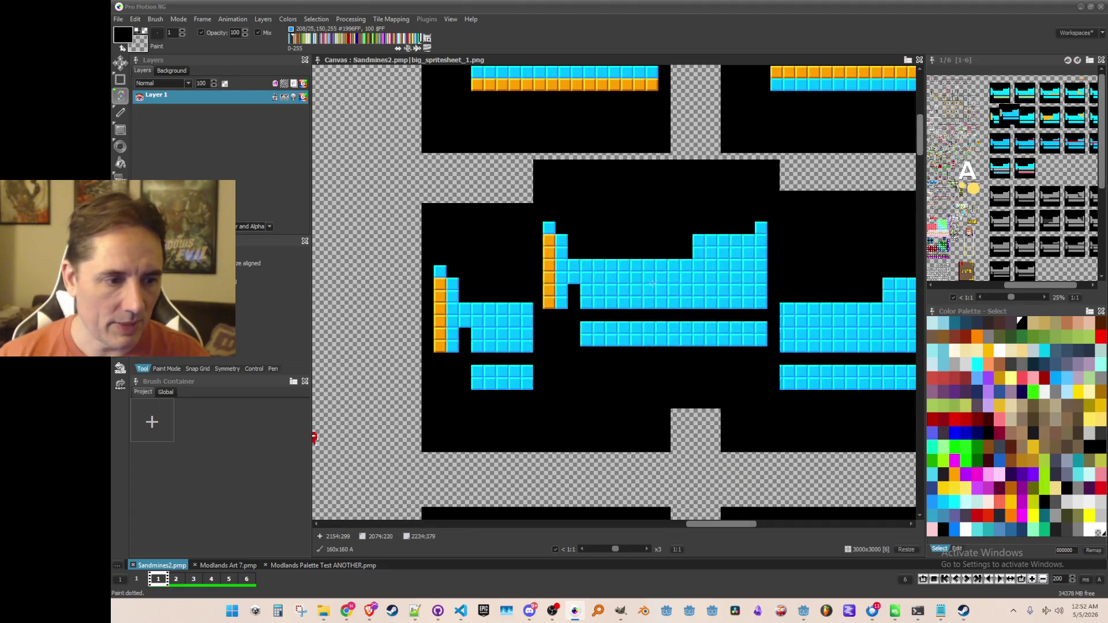
scroll(692, 458, "down", 1)
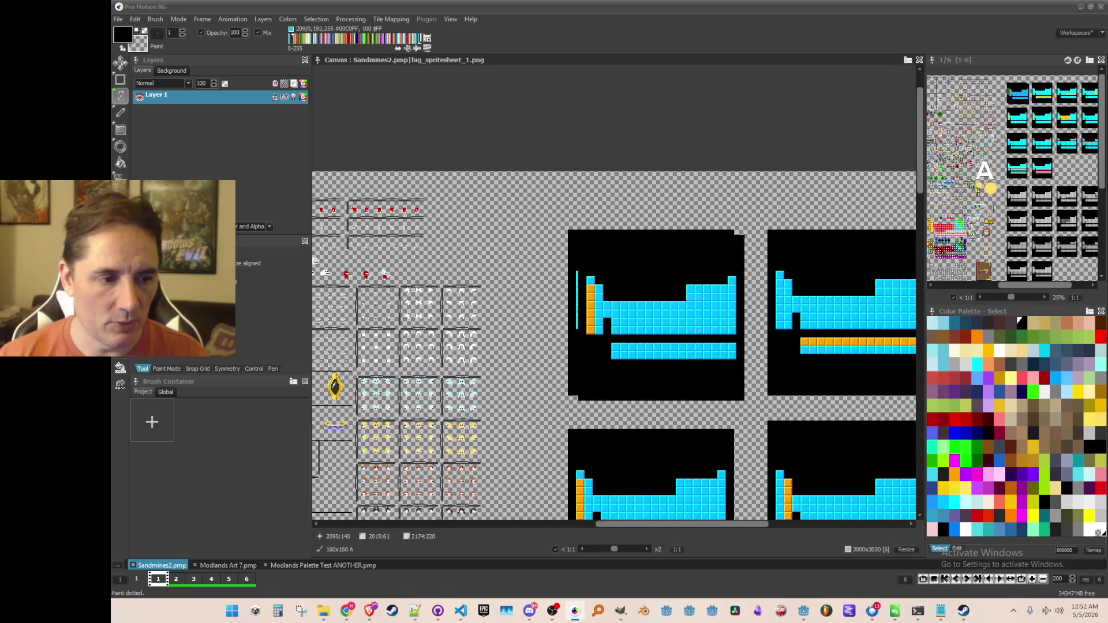
scroll(698, 329, "down", 5)
scroll(594, 323, "up", 5)
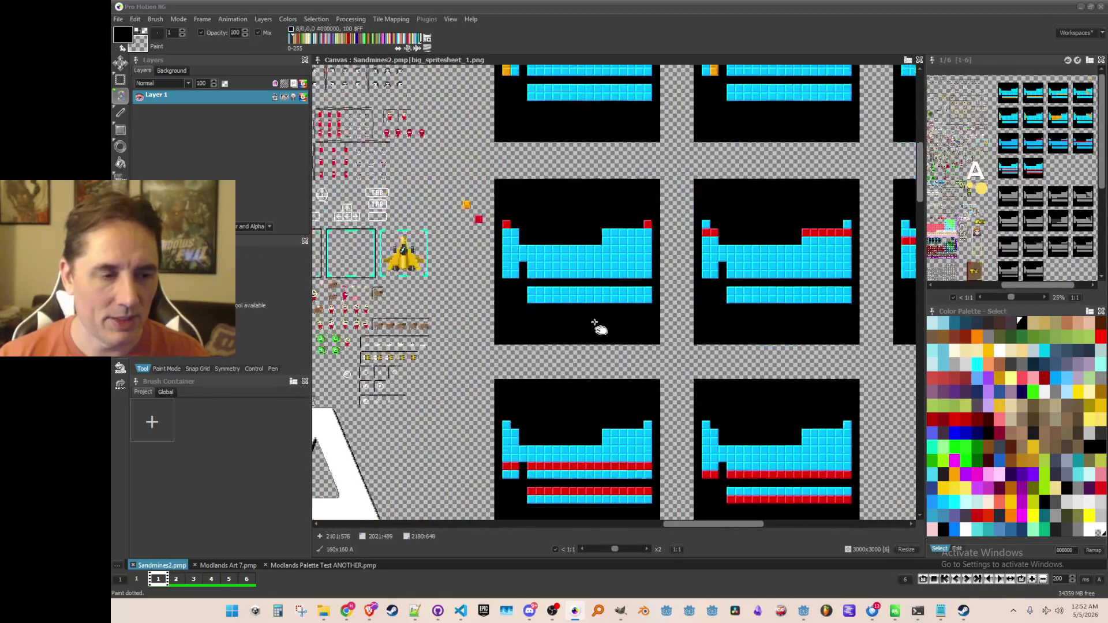
scroll(597, 326, "up", 2)
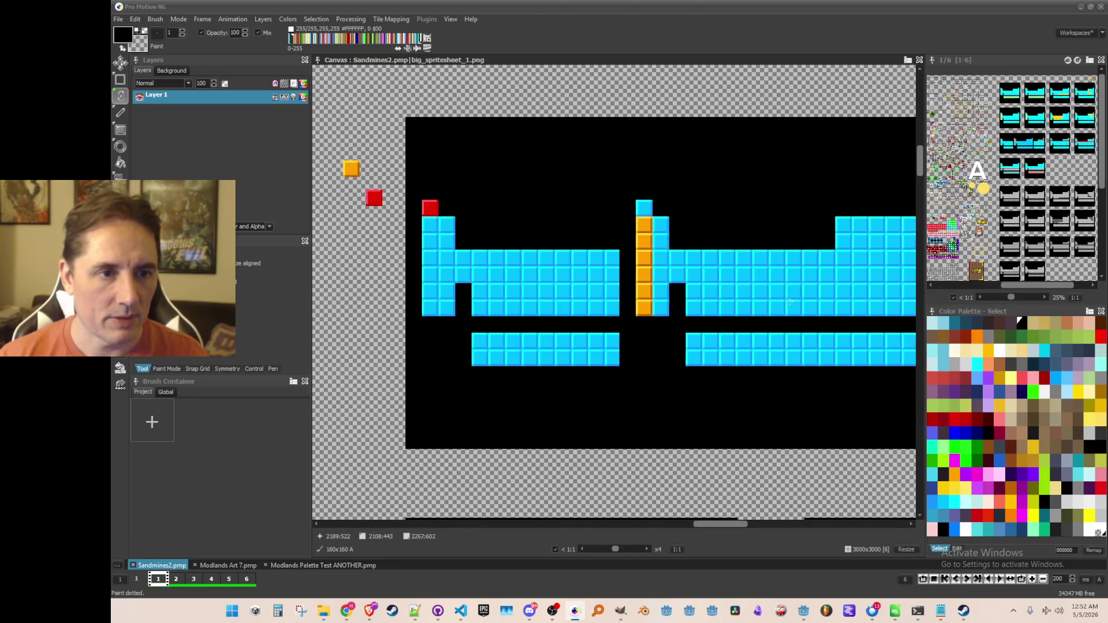
scroll(721, 287, "down", 3)
scroll(605, 247, "up", 3)
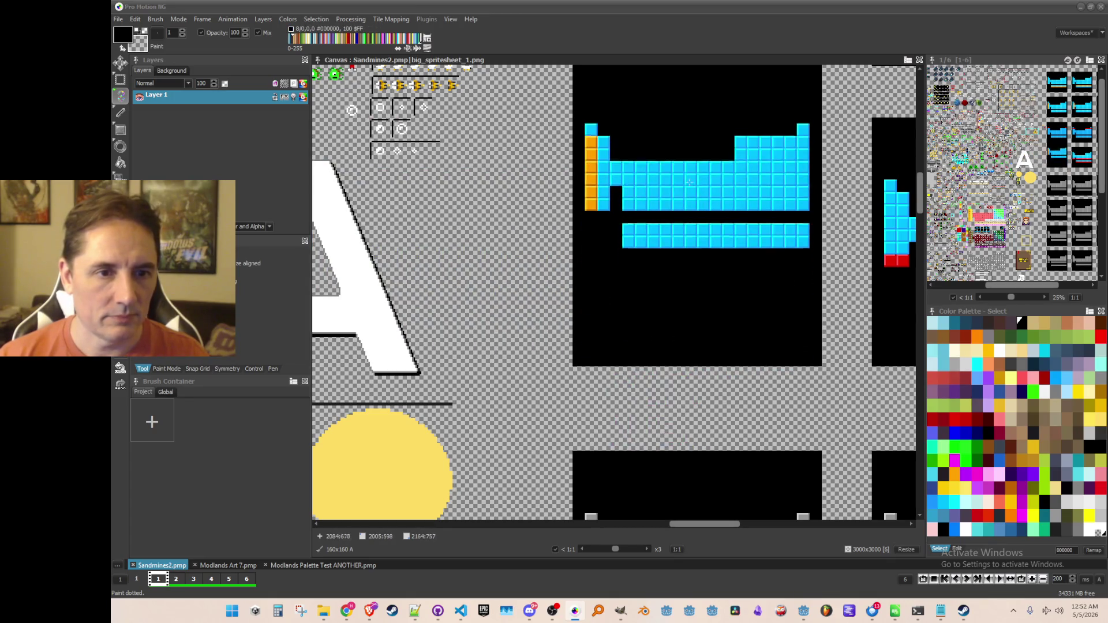
scroll(678, 350, "down", 3)
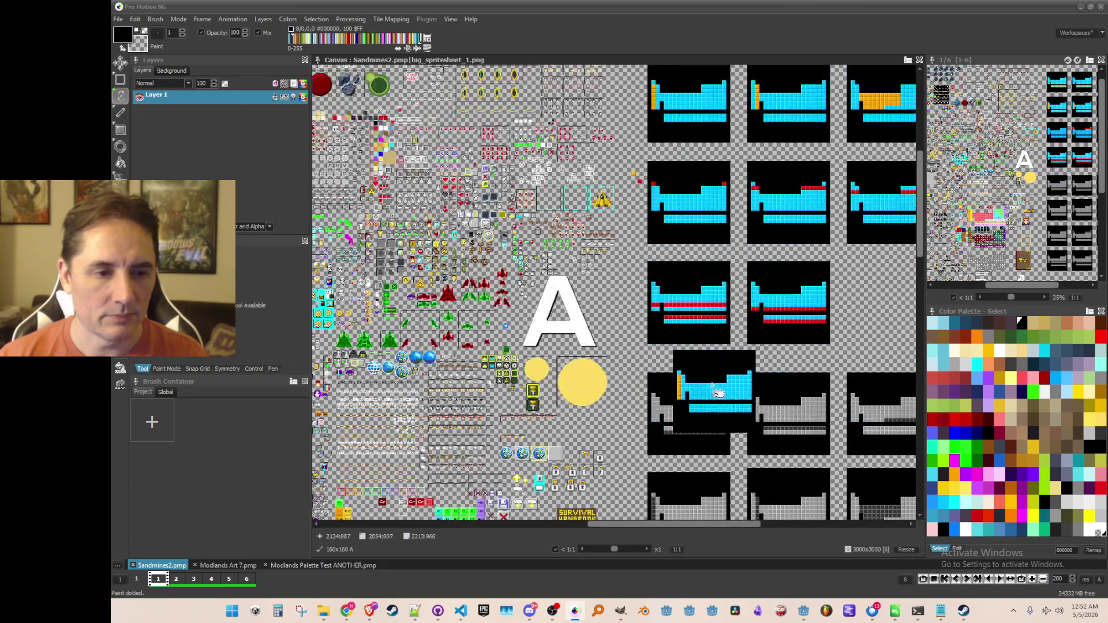
scroll(668, 329, "up", 2)
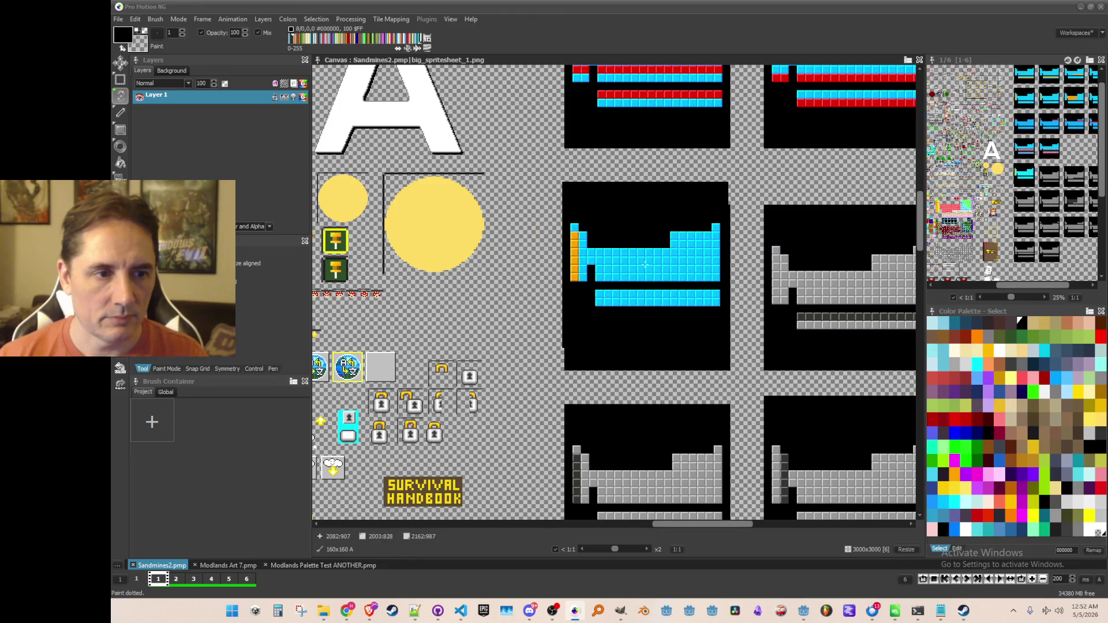
scroll(648, 266, "down", 3)
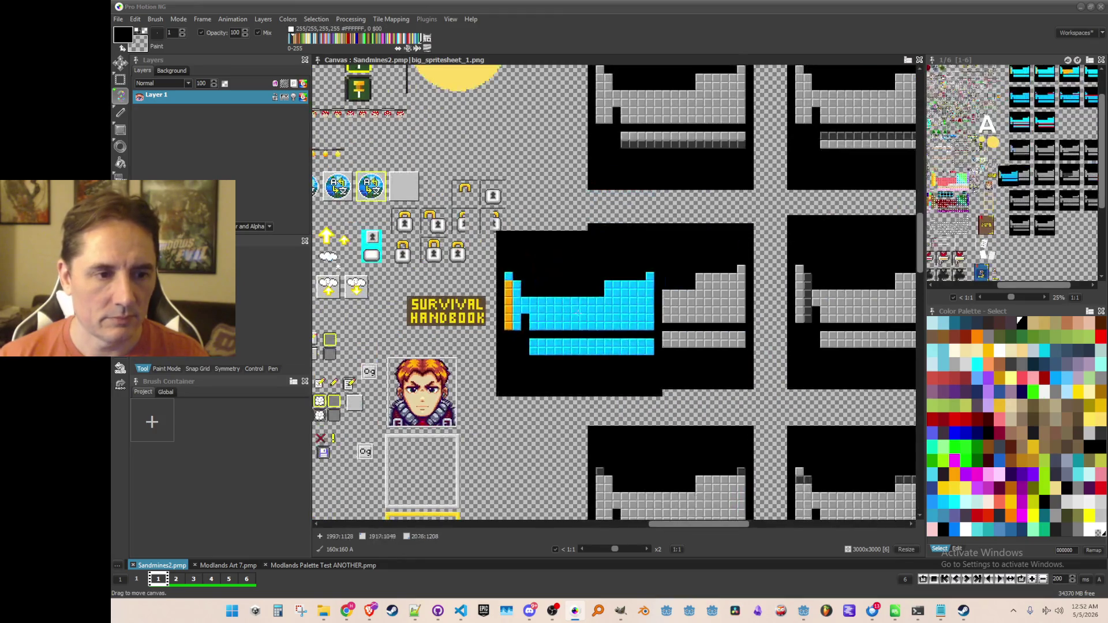
scroll(767, 375, "down", 1)
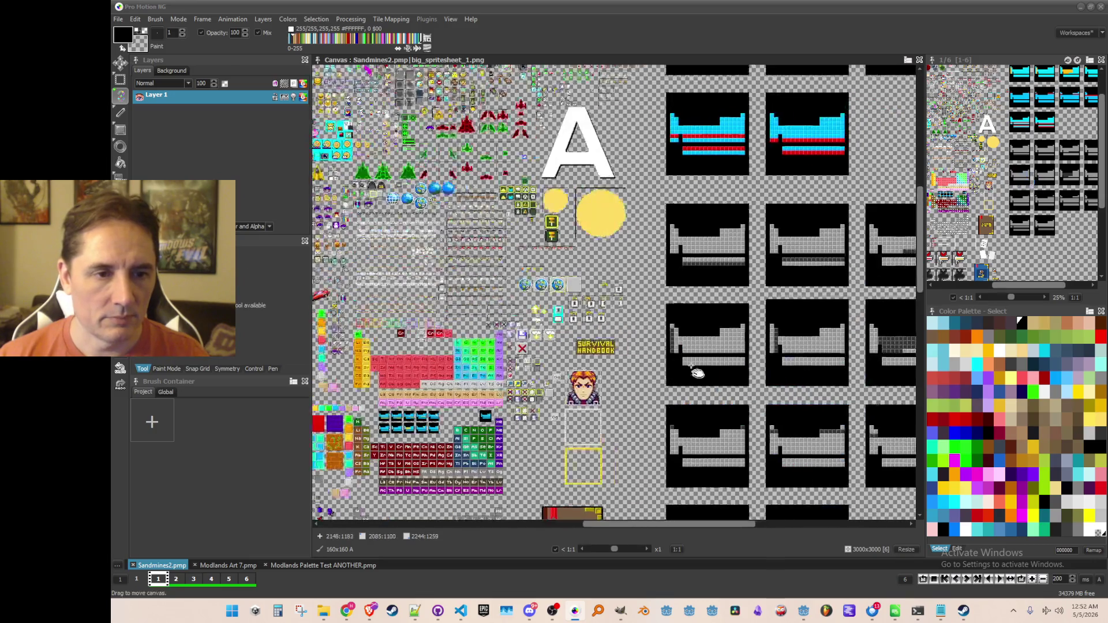
scroll(595, 358, "up", 1)
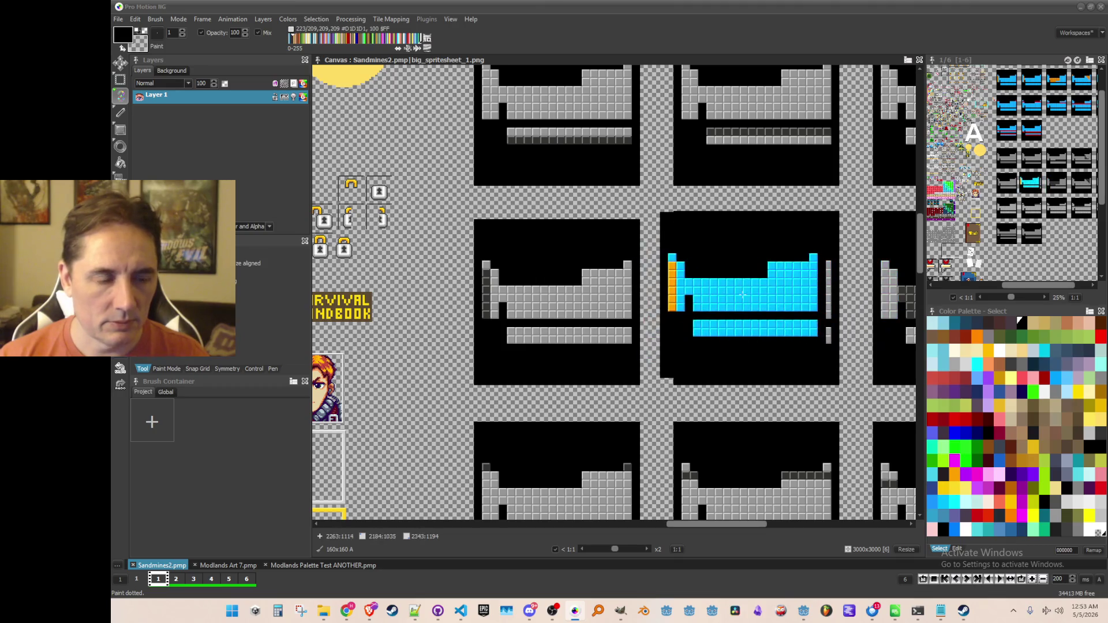
scroll(825, 250, "down", 2)
scroll(825, 249, "up", 3)
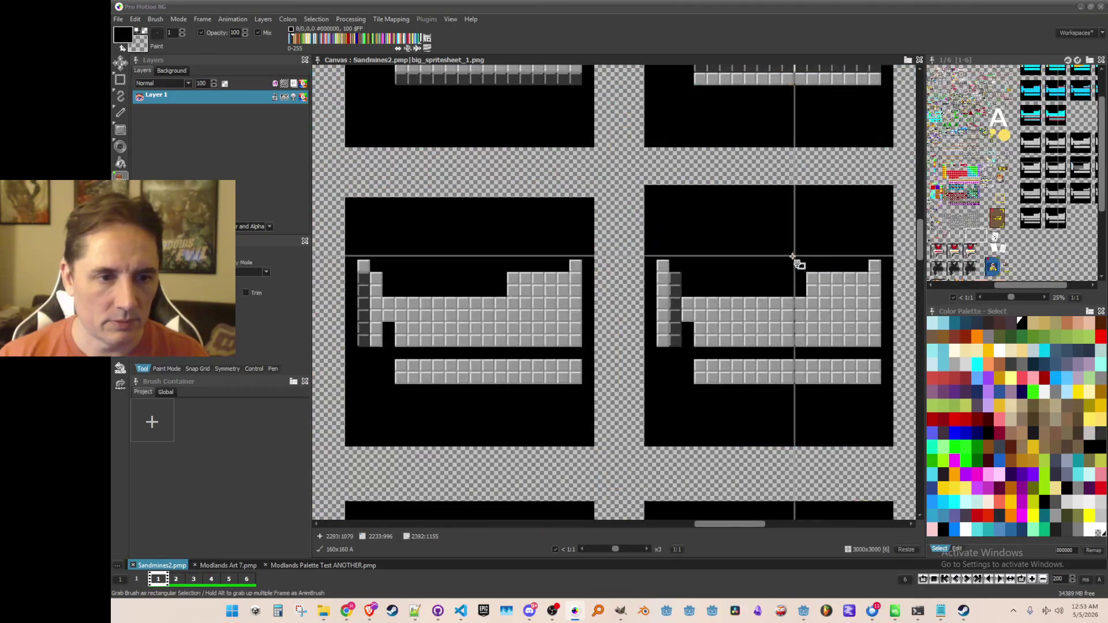
Step: Grab a thin strip from a frame's top edge, paint it over the right frame's top edge, and save
key("b")
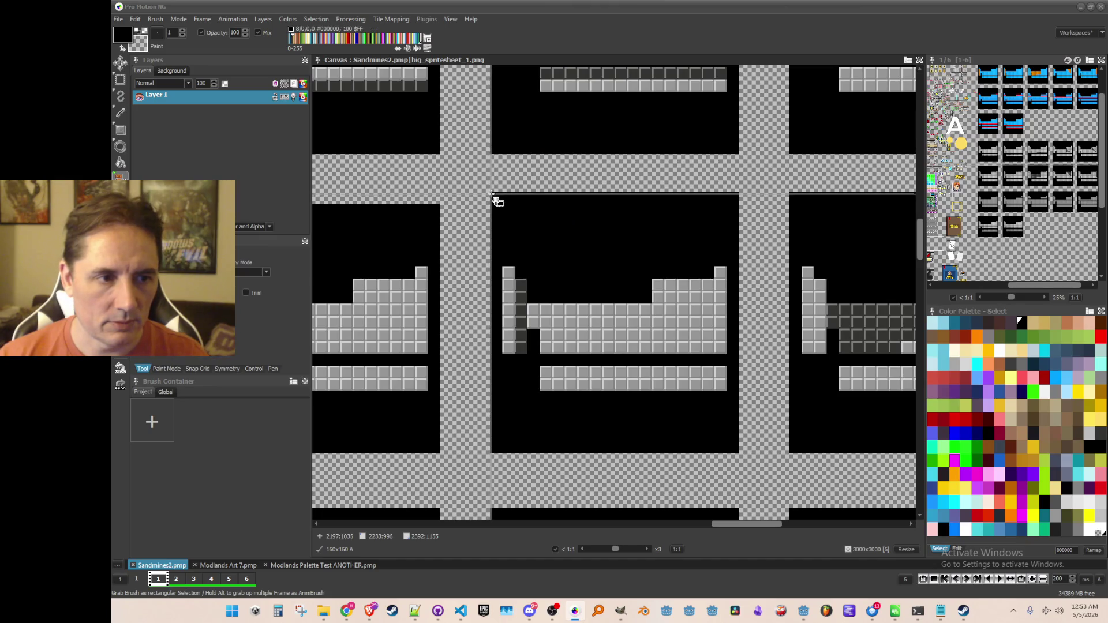
mouse_move(494, 193)
left_mouse_down()
mouse_move(732, 191)
mouse_move(748, 209)
left_mouse_up()
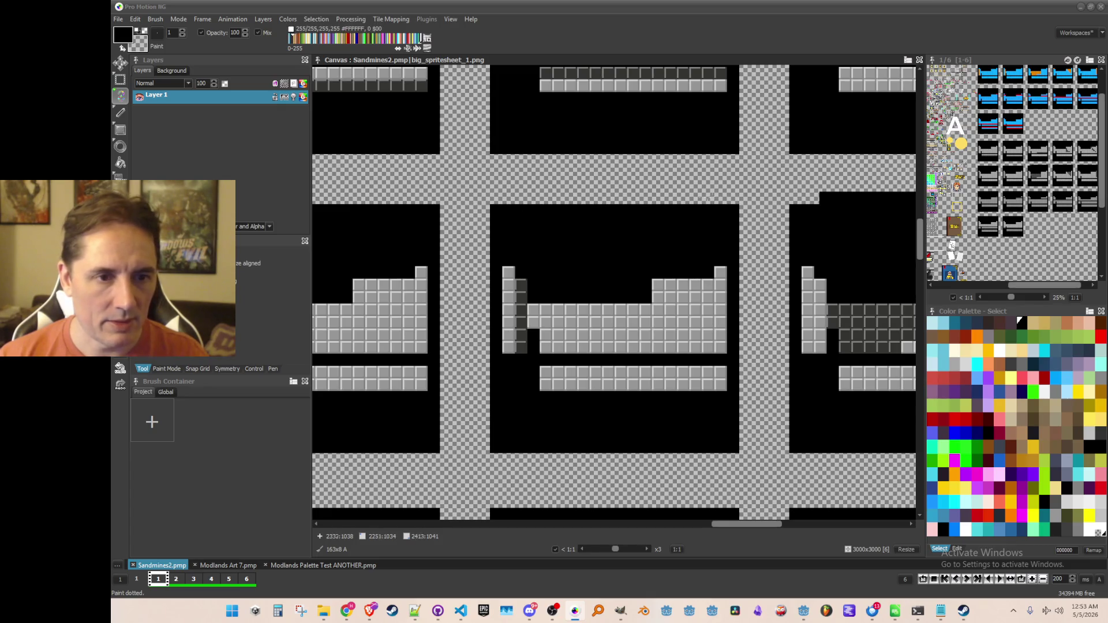
scroll(681, 226, "right", 5)
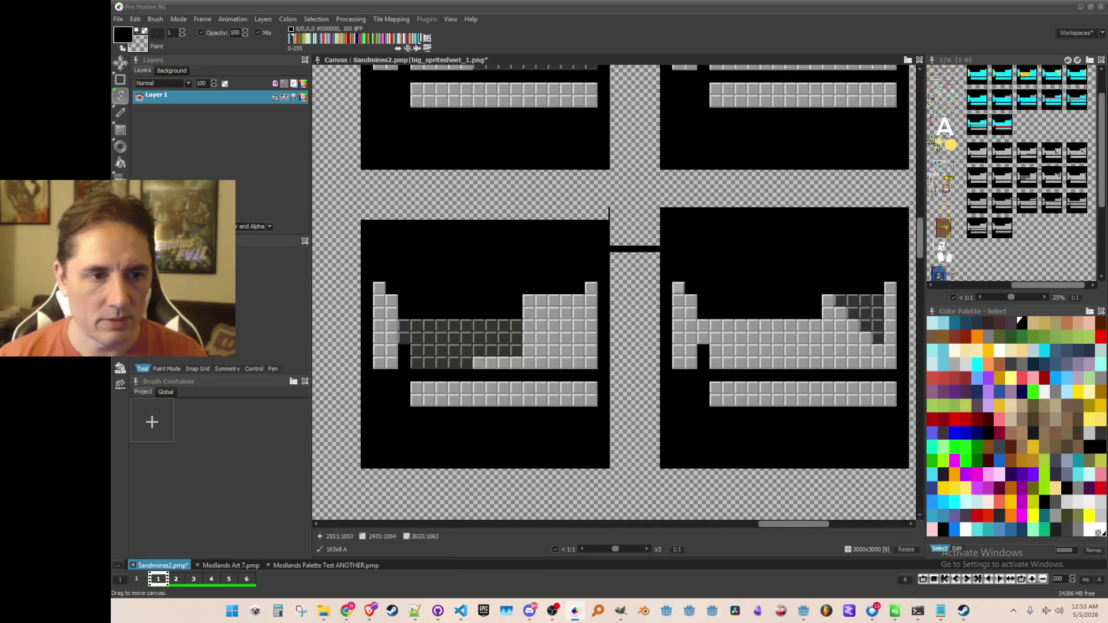
scroll(825, 242, "right", 1)
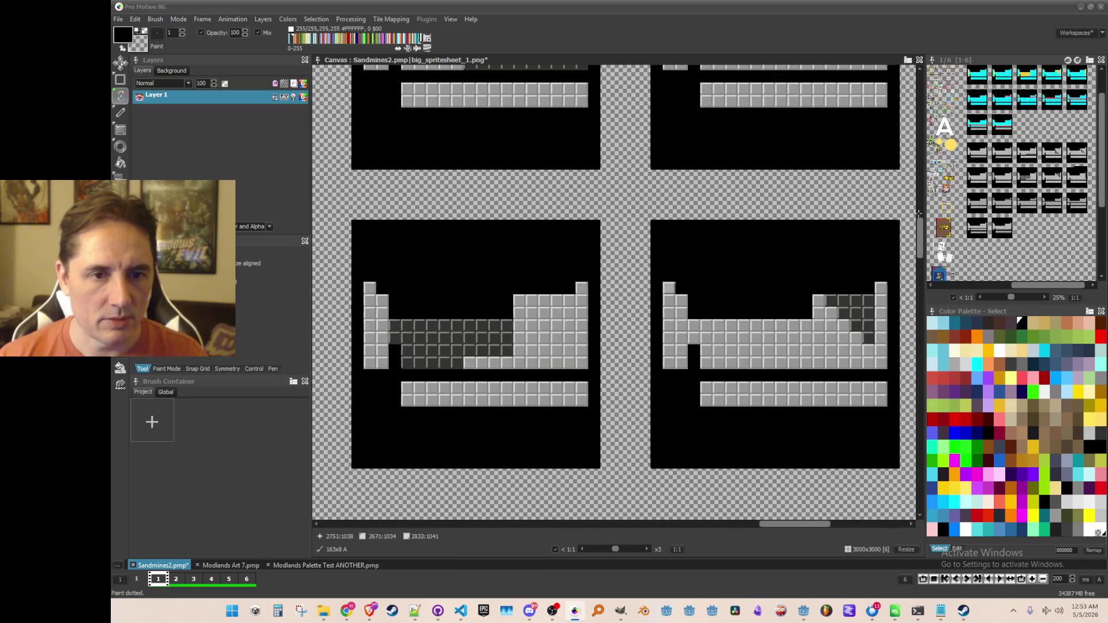
left_click_drag(735, 230, 735, 214)
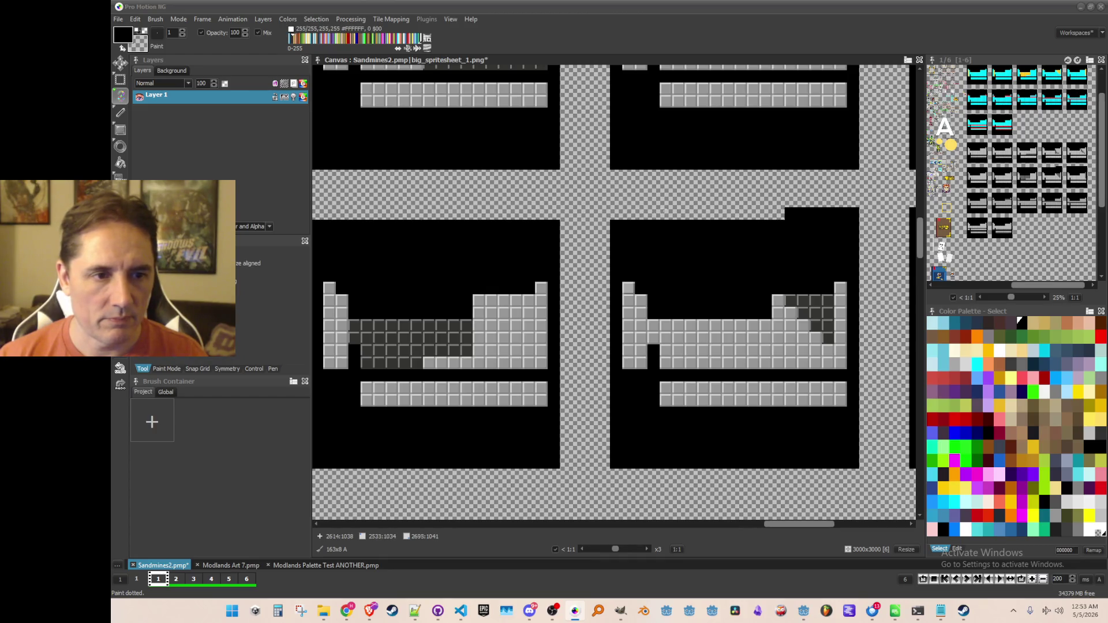
scroll(806, 218, "right", 6)
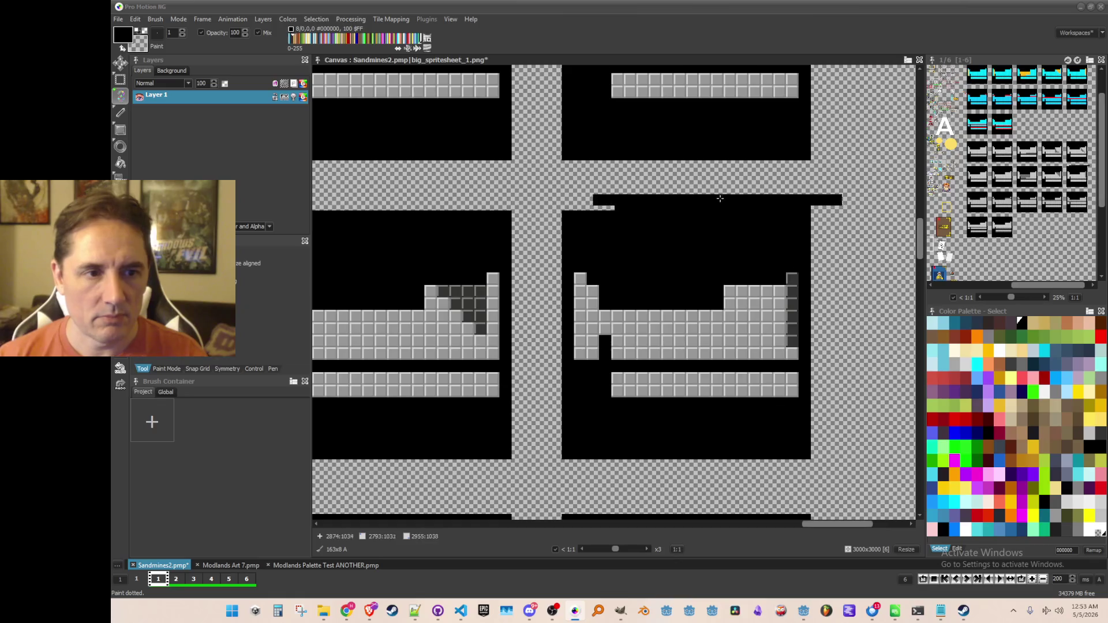
scroll(724, 204, "down", 2)
scroll(716, 293, "up", 1)
key("ctrl+s")
Step: Capture a grey well frame as a brush and move the view toward the grey frames
key("b")
scroll(481, 142, "up", 2)
scroll(414, 130, "up", 1)
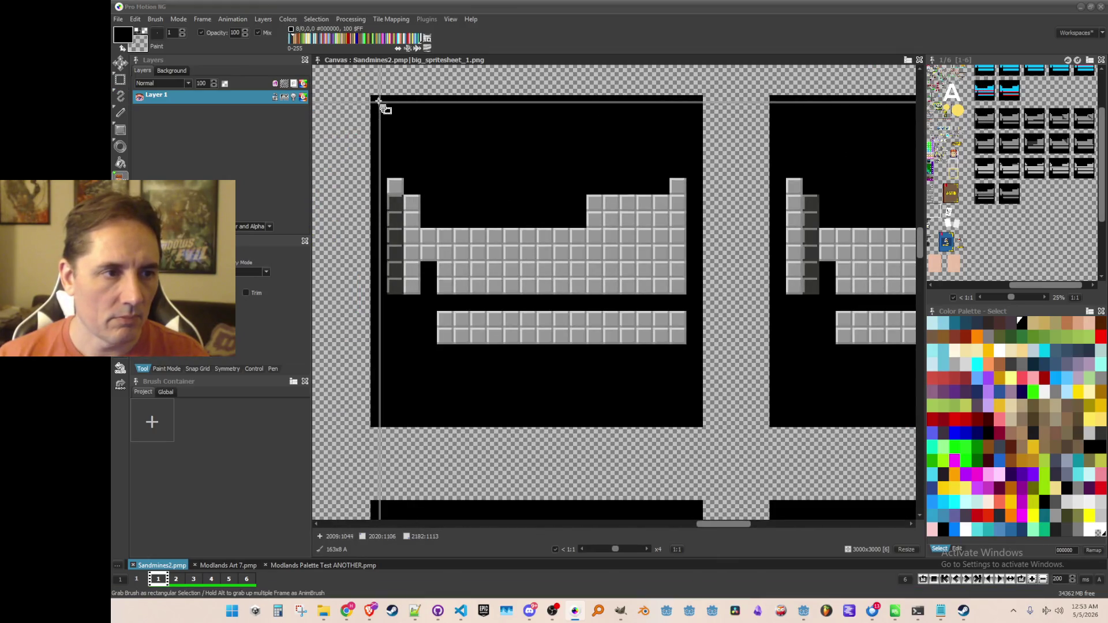
mouse_move(373, 98)
left_mouse_down()
mouse_move(514, 265)
mouse_move(700, 427)
left_mouse_up()
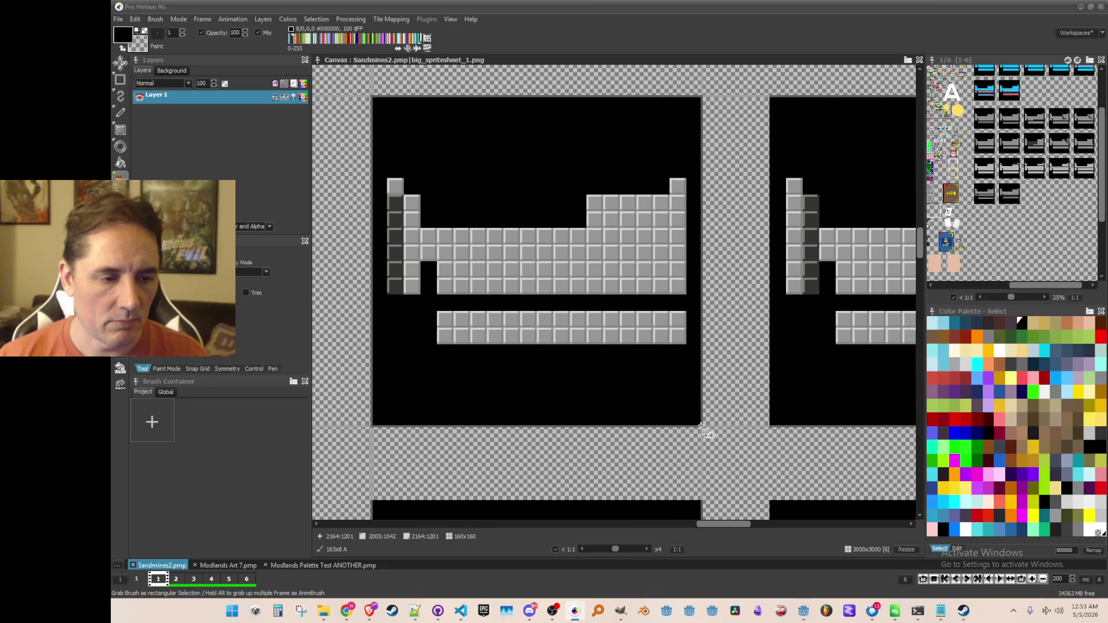
scroll(658, 375, "down", 3)
scroll(658, 375, "up", 1)
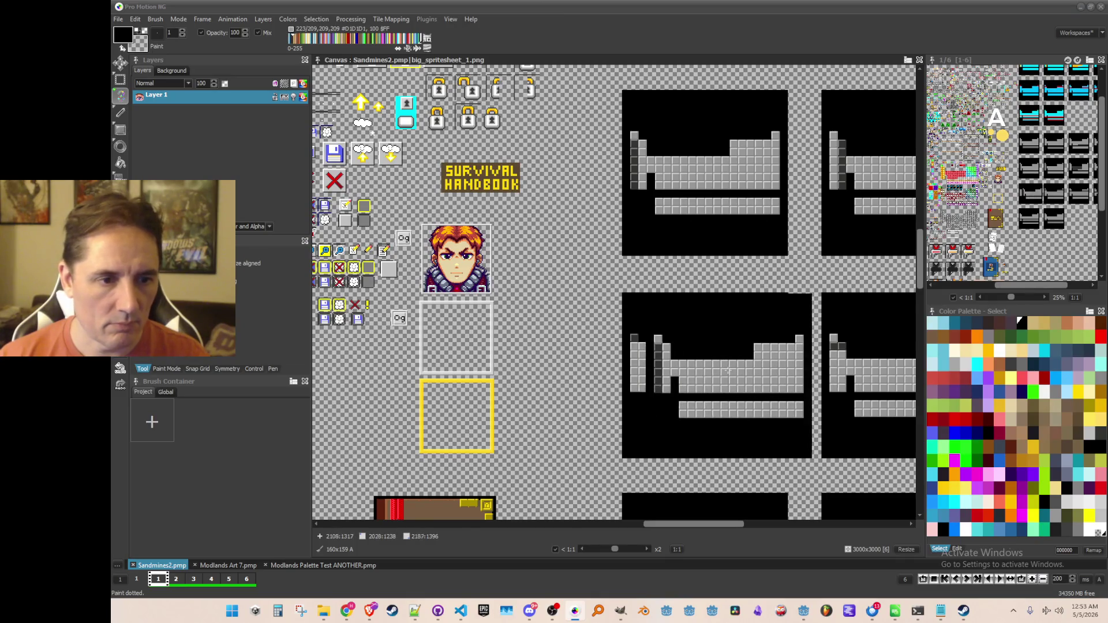
mouse_move(696, 378)
left_mouse_down()
mouse_move(660, 327)
mouse_move(624, 359)
left_mouse_up()
scroll(624, 359, "down", 3)
scroll(624, 359, "up", 1)
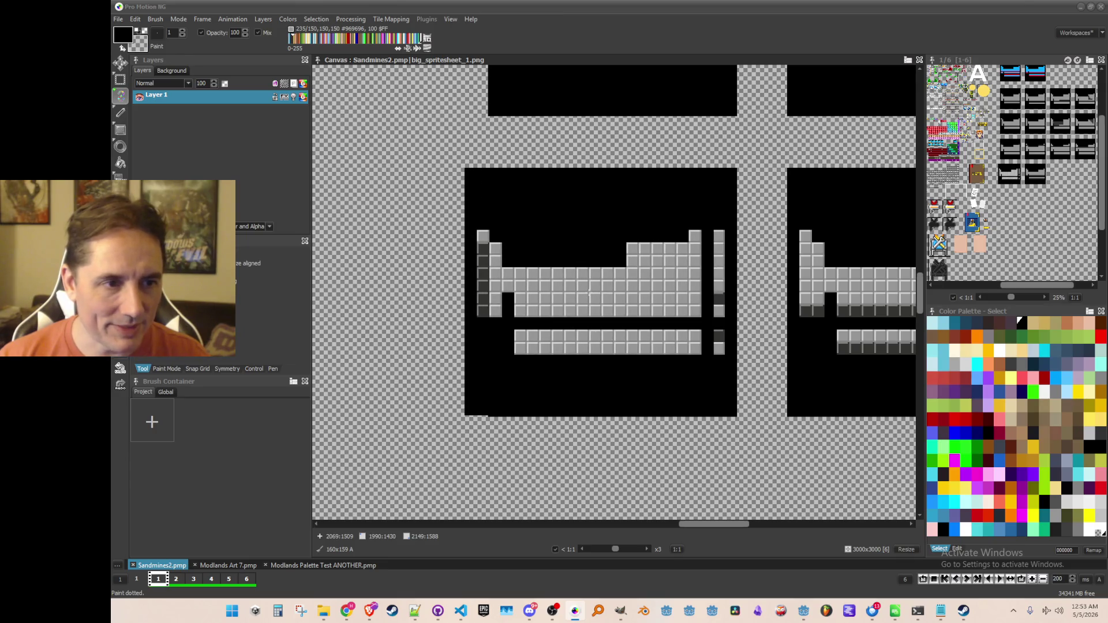
scroll(589, 292, "down", 3)
scroll(589, 292, "right", 2)
Step: Return to the single-pixel dotted brush and save the sprite sheet project
key("b")
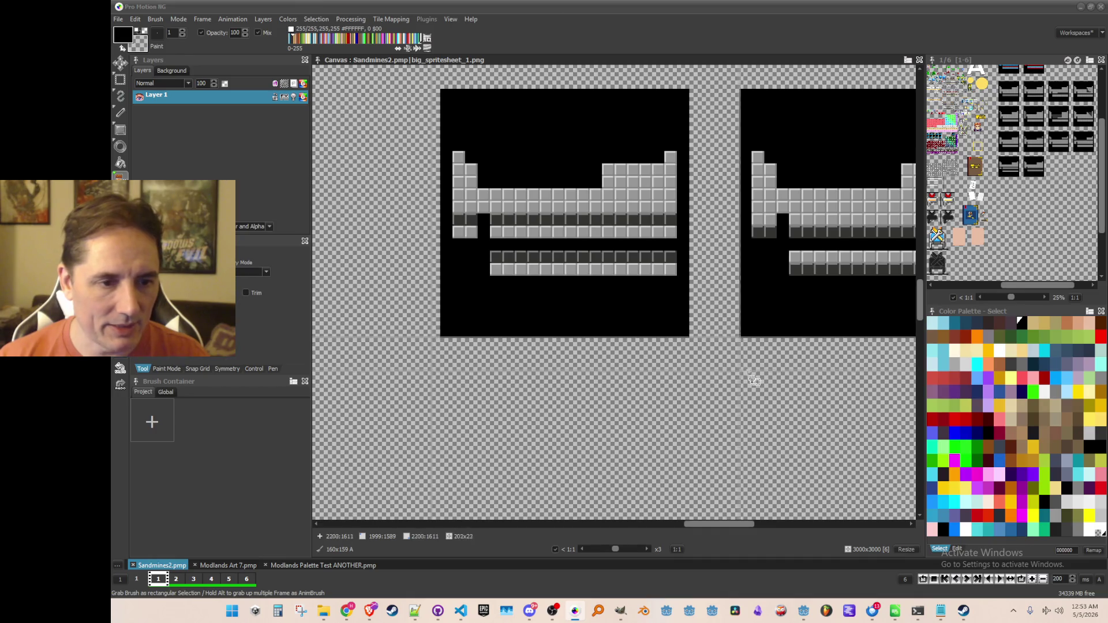
key("d")
scroll(640, 364, "up", 1)
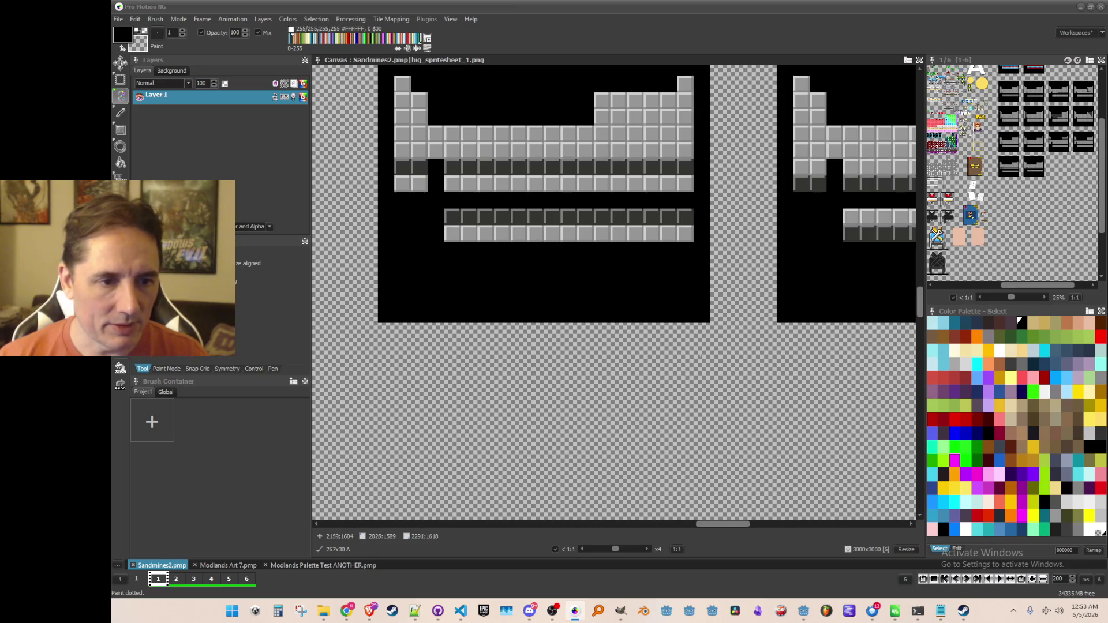
scroll(650, 373, "down", 3)
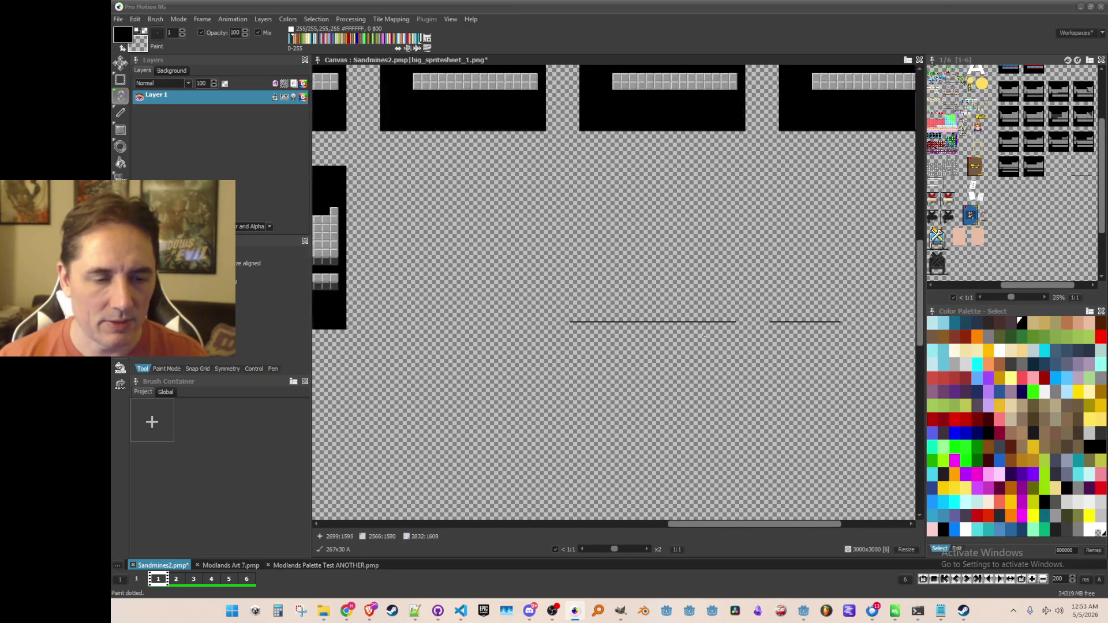
key("ctrl+s")
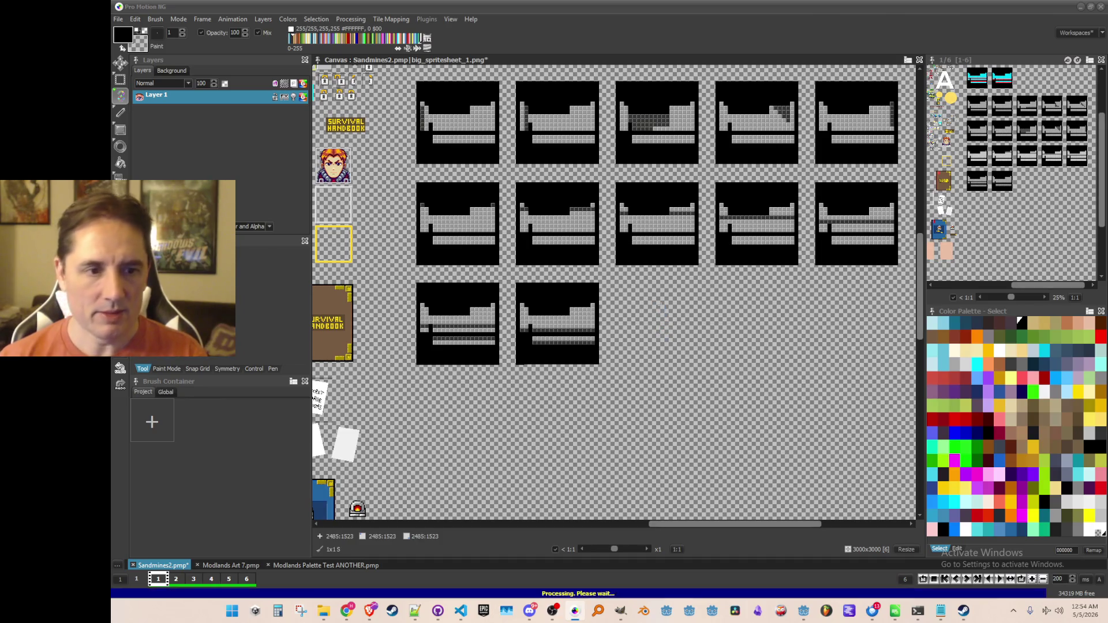
Step: Grab the cyan-and-red well frame as a 160x160 brush and choose Save current Brush as single Image File
scroll(665, 332, "down", 2)
scroll(683, 234, "up", 3)
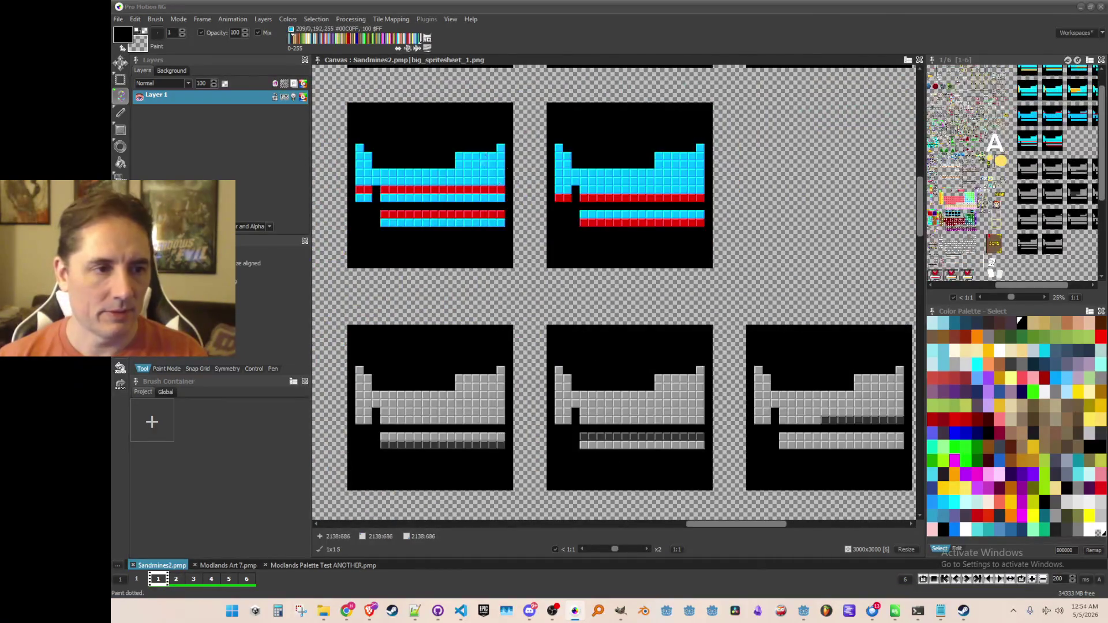
scroll(487, 154, "up", 1)
key("b")
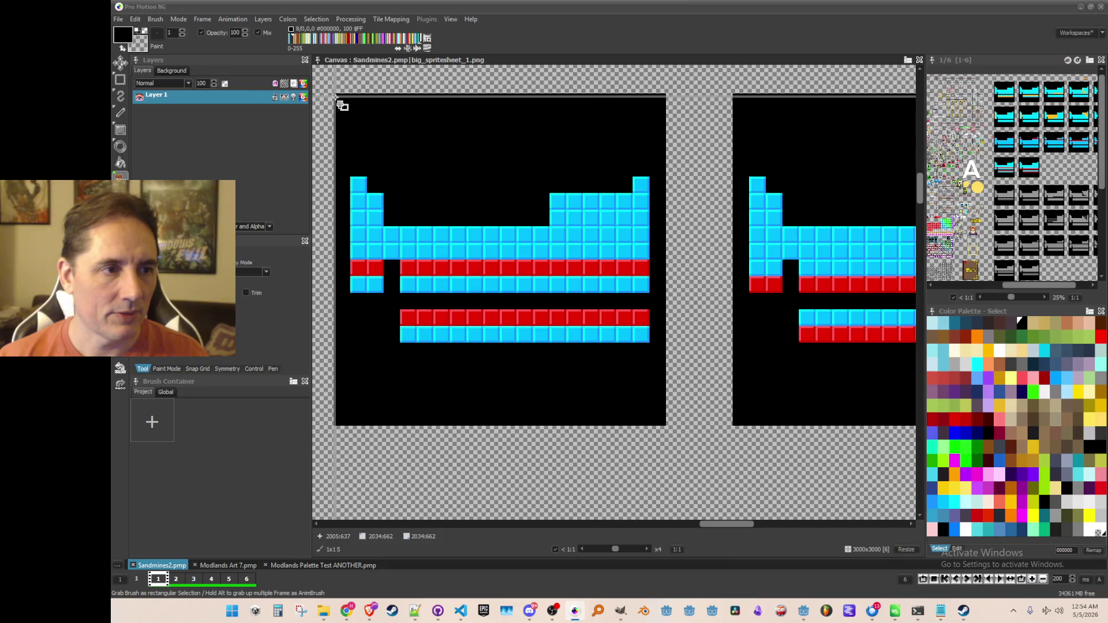
mouse_move(335, 95)
left_mouse_down()
mouse_move(663, 366)
mouse_move(665, 424)
left_mouse_up()
scroll(639, 355, "down", 2)
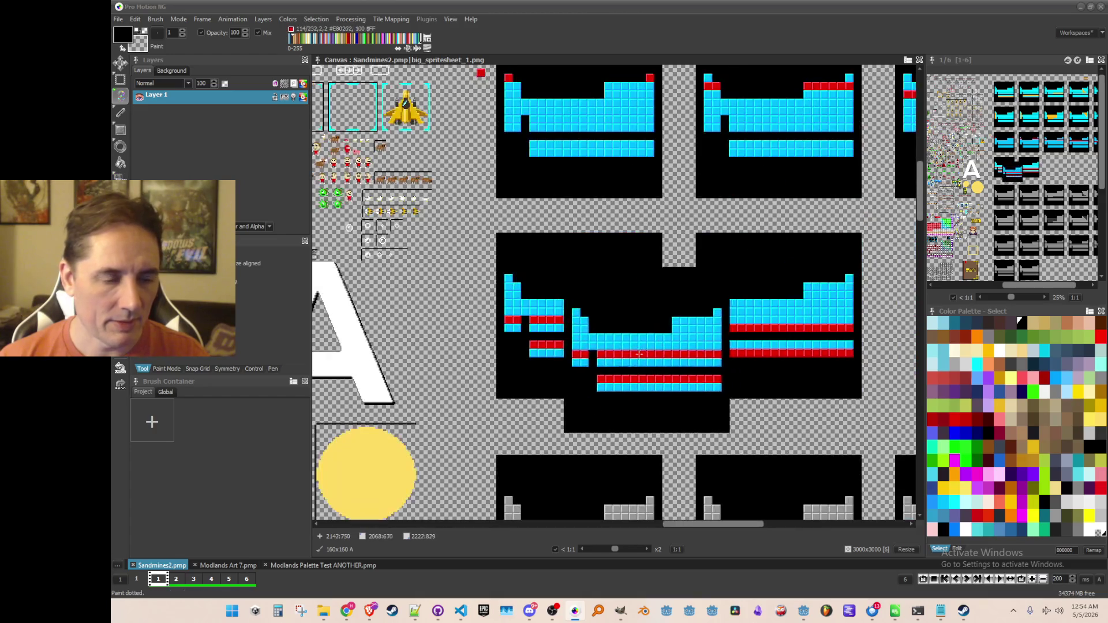
scroll(639, 355, "up", 1)
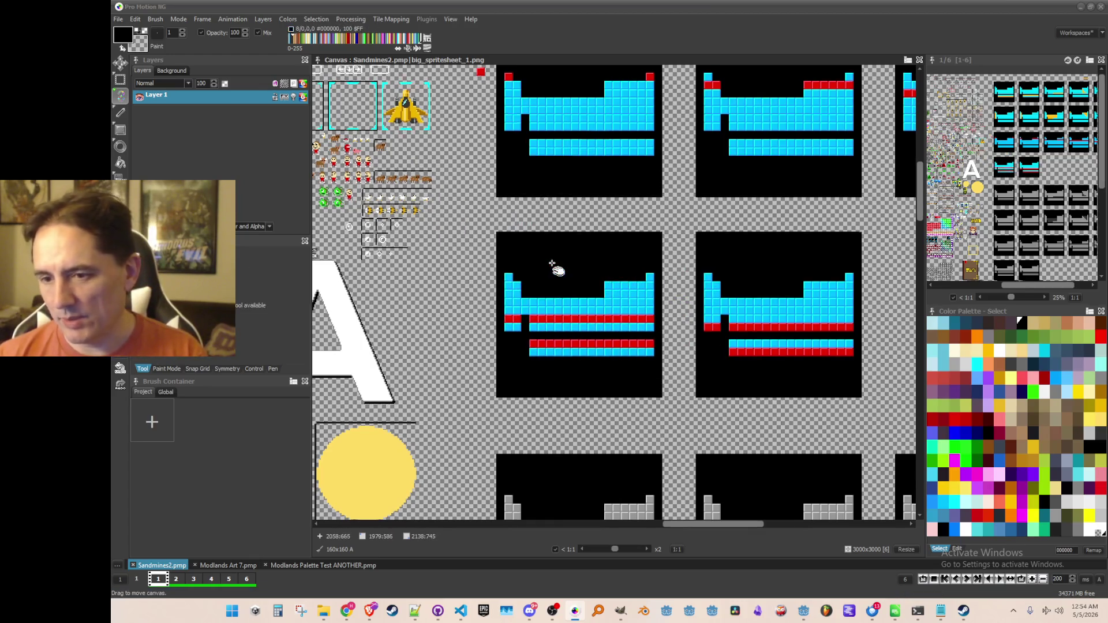
left_click(154, 19)
left_click(174, 295)
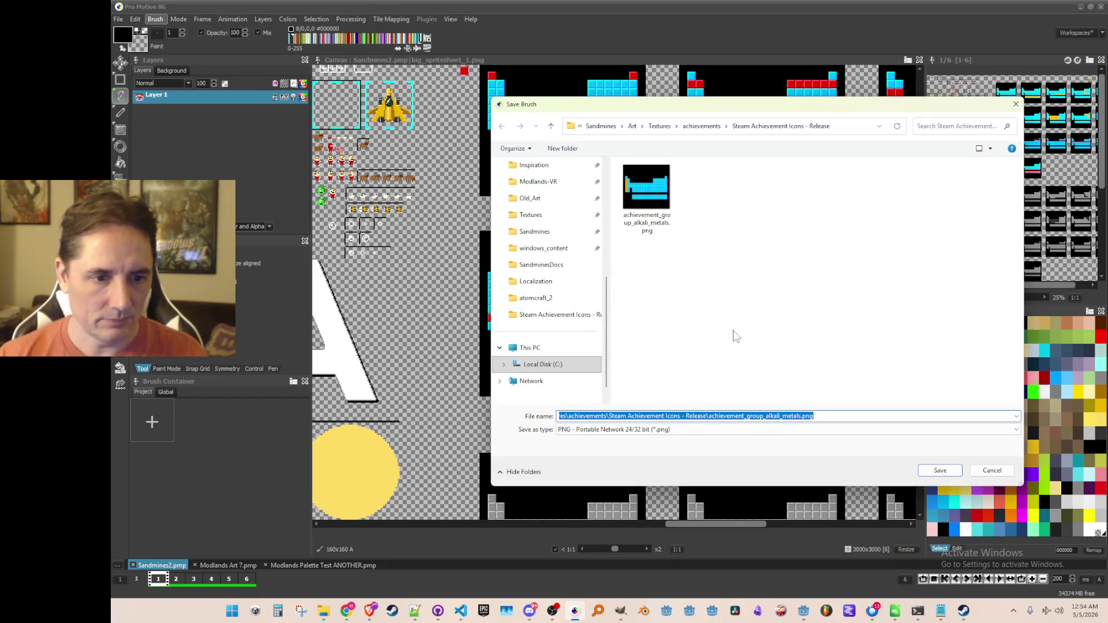
Step: Save the brush as achievement_row_6 in the Save Brush dialog
type("achievement_g")
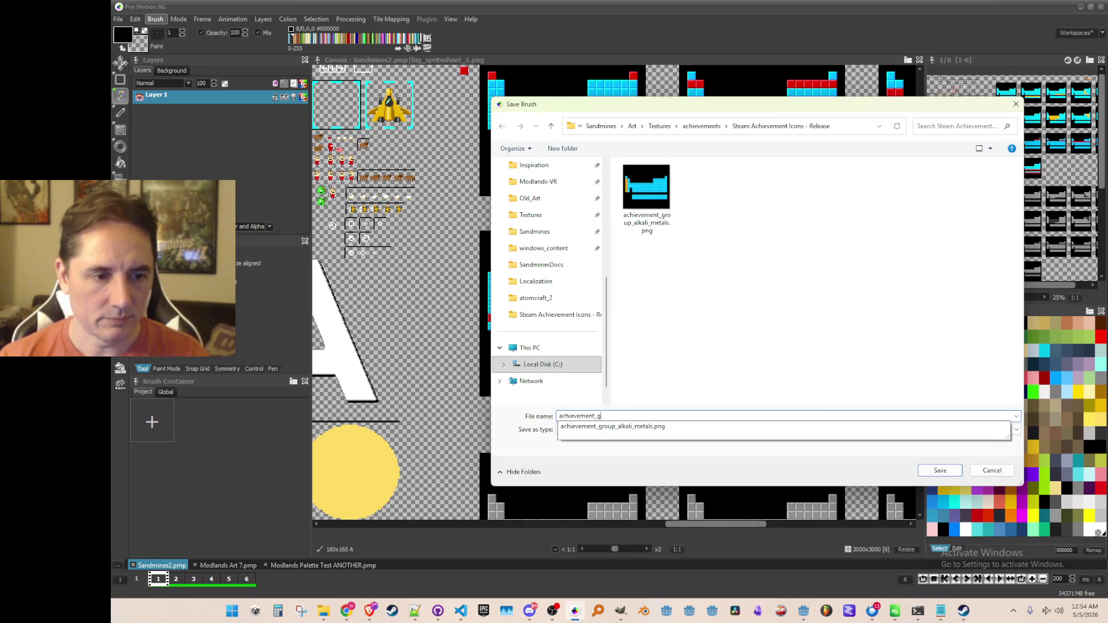
key("BackSpace")
type("row_6")
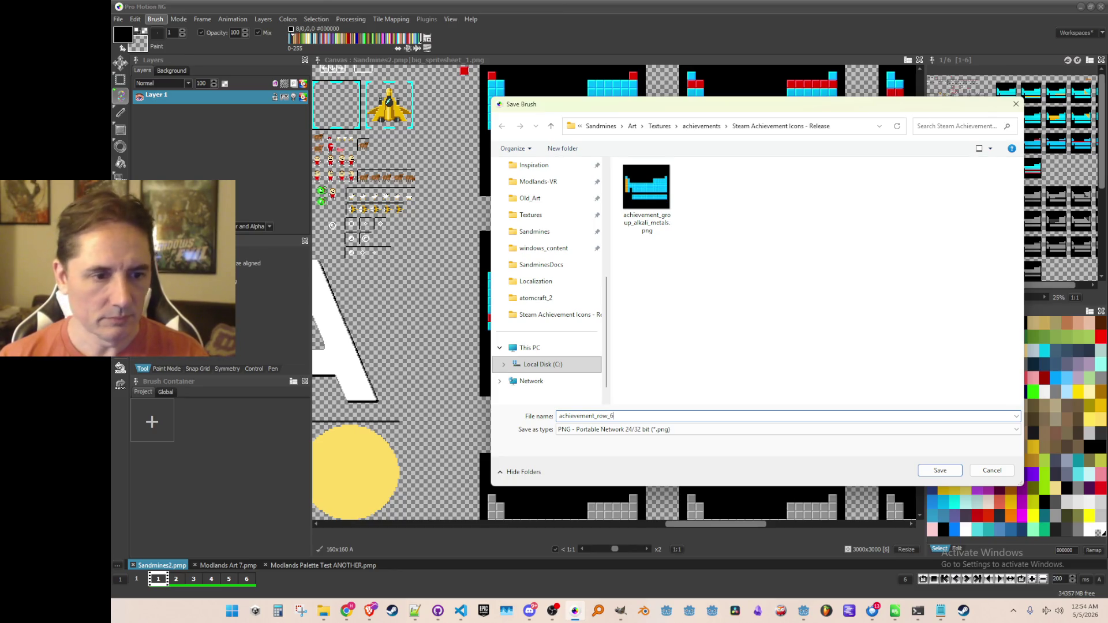
key("Return")
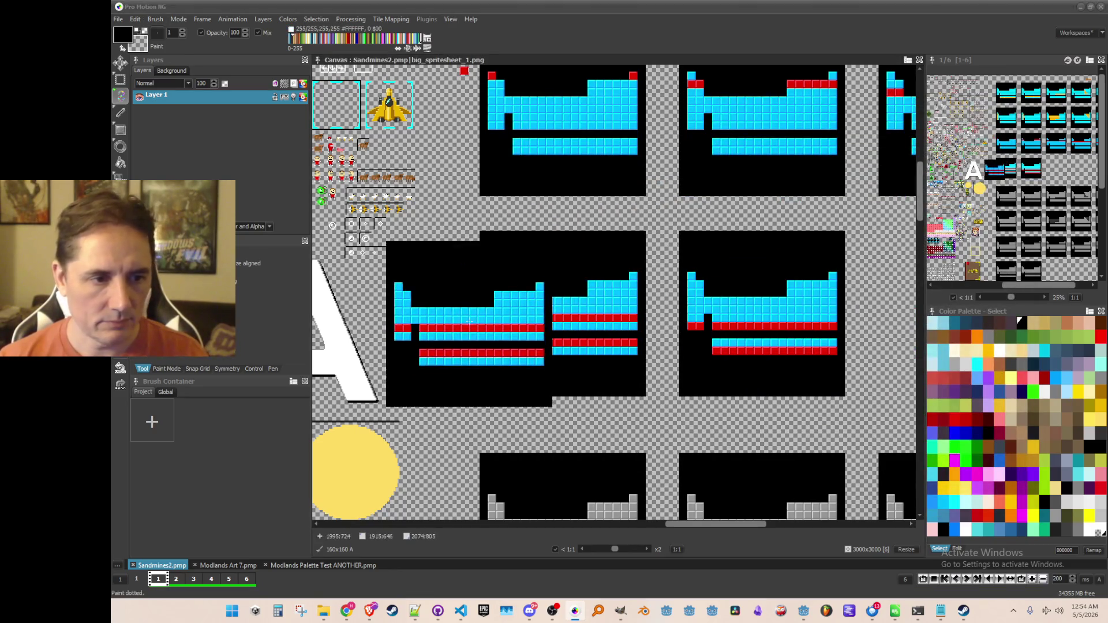
Step: Grab the next cyan-and-red well frame and save it as achievement_row_7.png
scroll(561, 168, "up", 2)
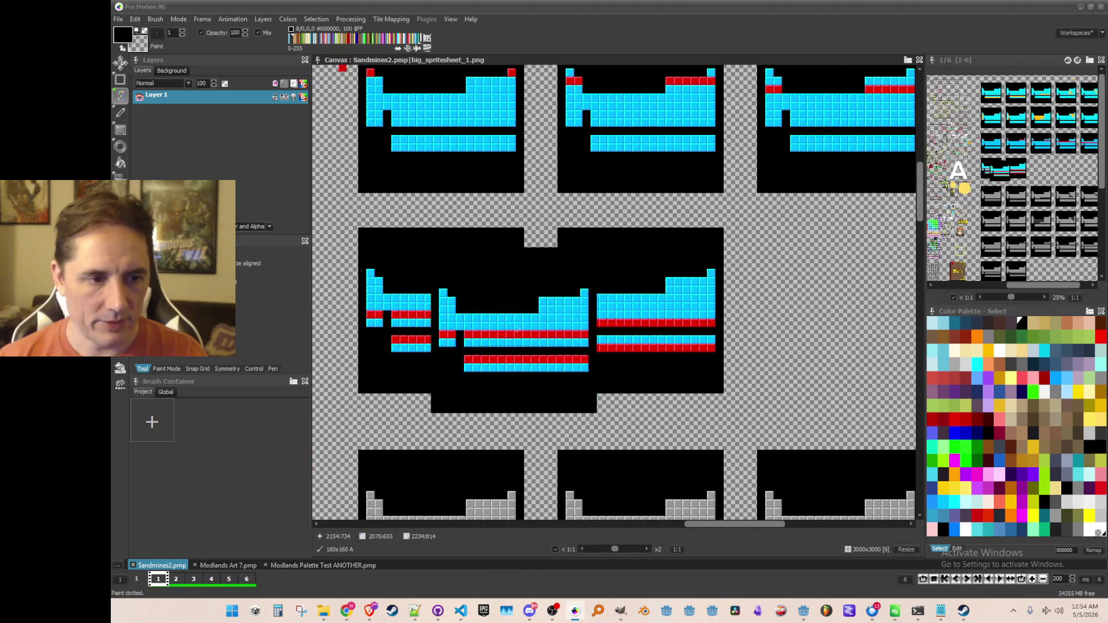
key("b")
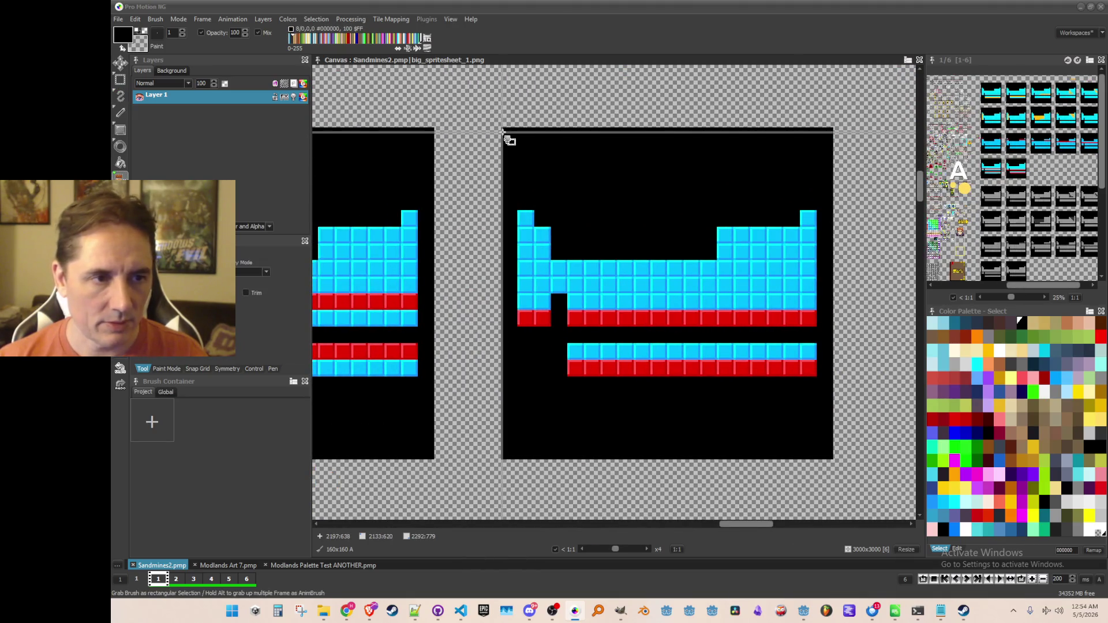
left_click_drag(612, 218, 837, 460)
scroll(685, 330, "down", 1)
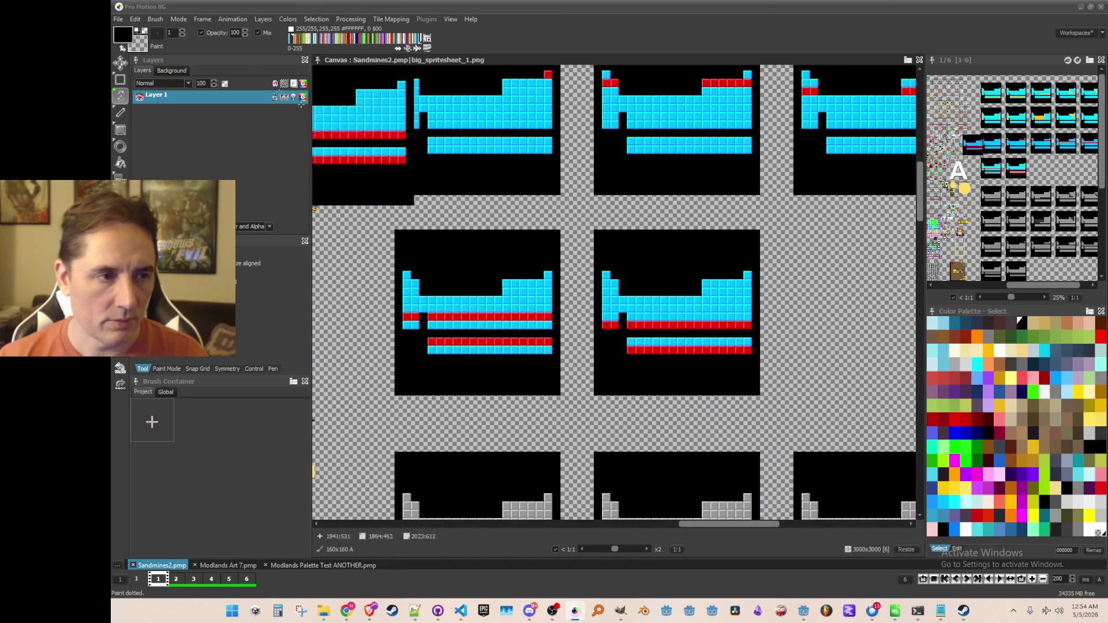
left_click(155, 19)
left_click(190, 295)
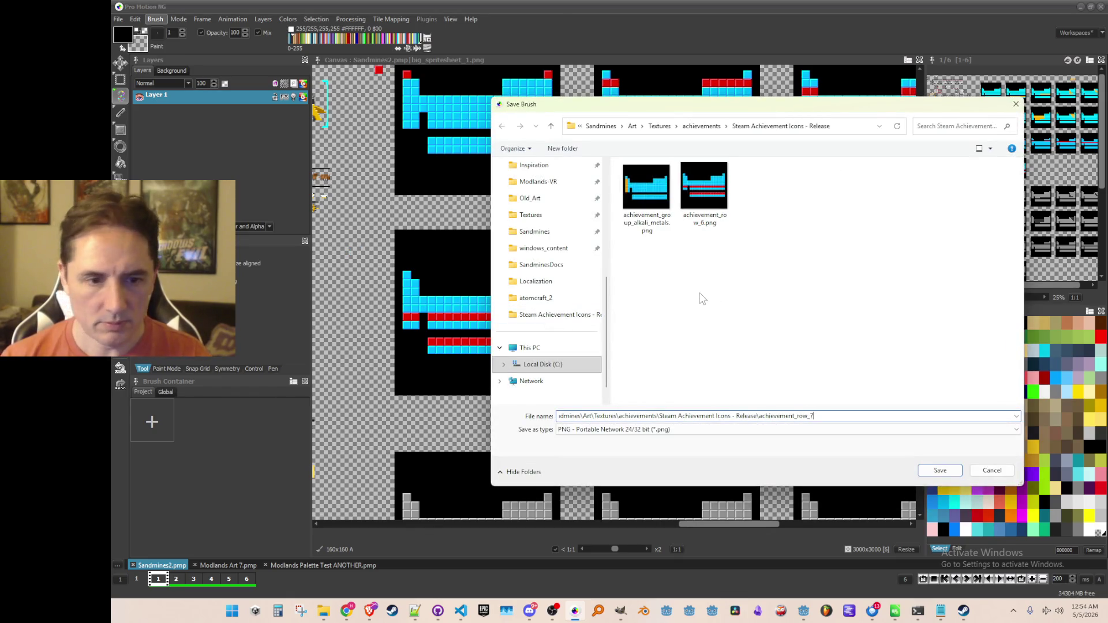
key("Return")
scroll(703, 291, "down", 2)
scroll(703, 292, "up", 2)
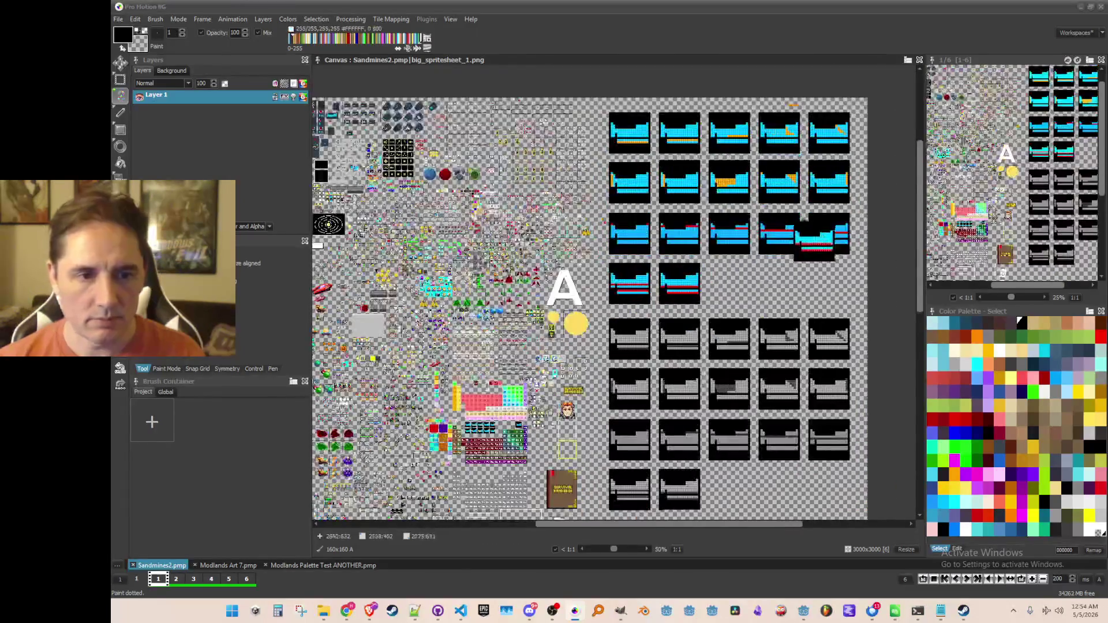
Step: Grab the well frame with a red upper row and save it as achievement_row_5.png
left_click_drag(603, 270, 629, 293)
key(".")
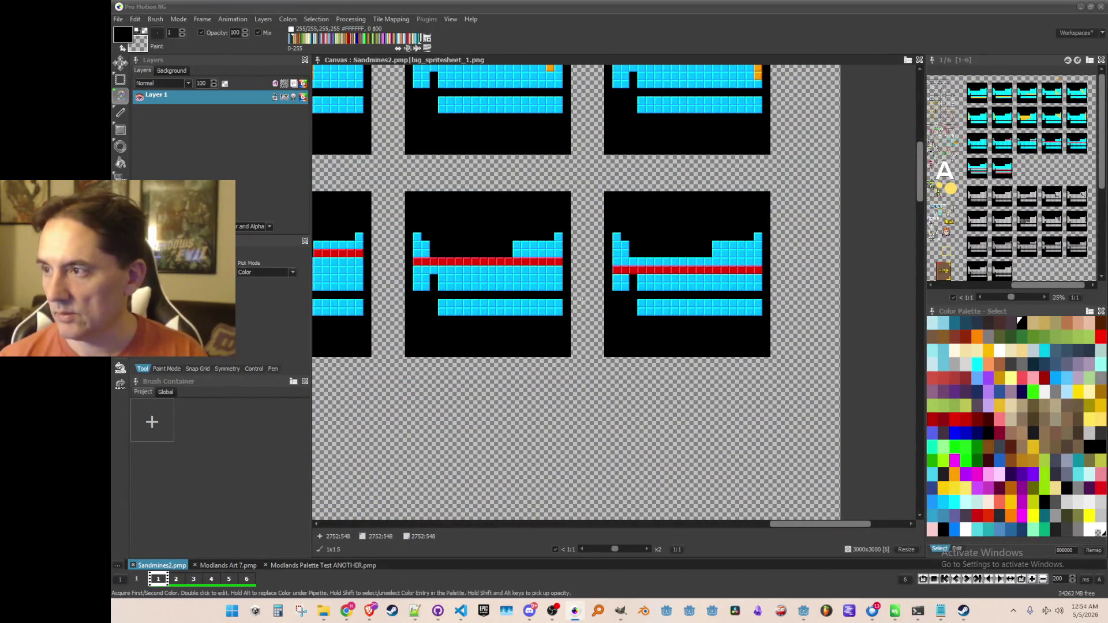
scroll(631, 262, "up", 1)
left_click_drag(722, 243, 594, 255)
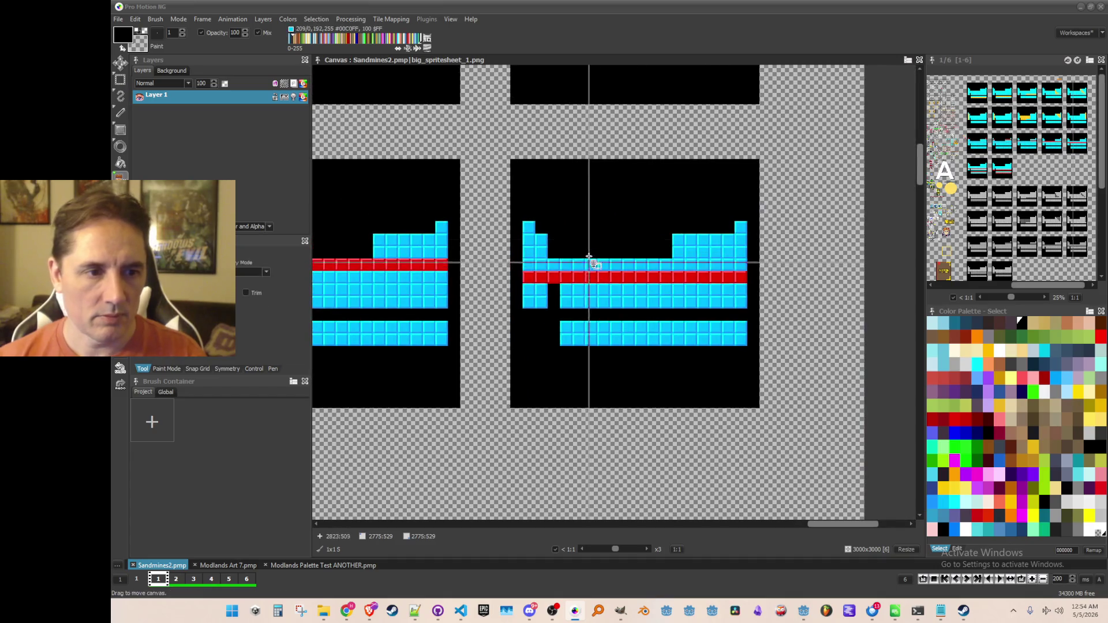
scroll(517, 185, "up", 1)
key("b")
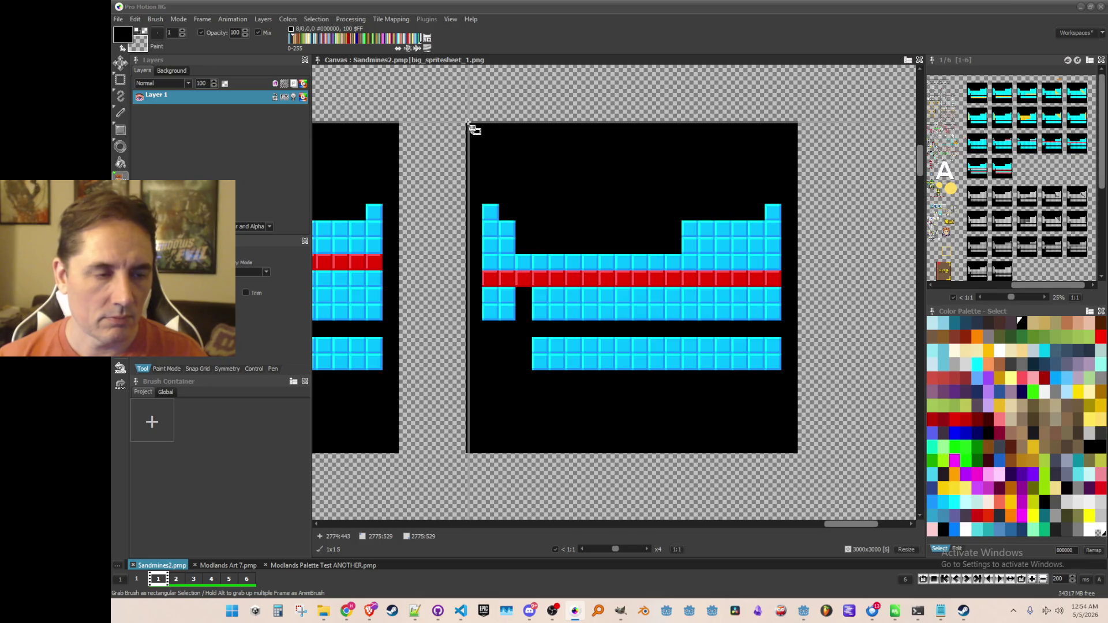
mouse_move(467, 122)
left_mouse_down()
mouse_move(771, 380)
mouse_move(795, 451)
left_mouse_up()
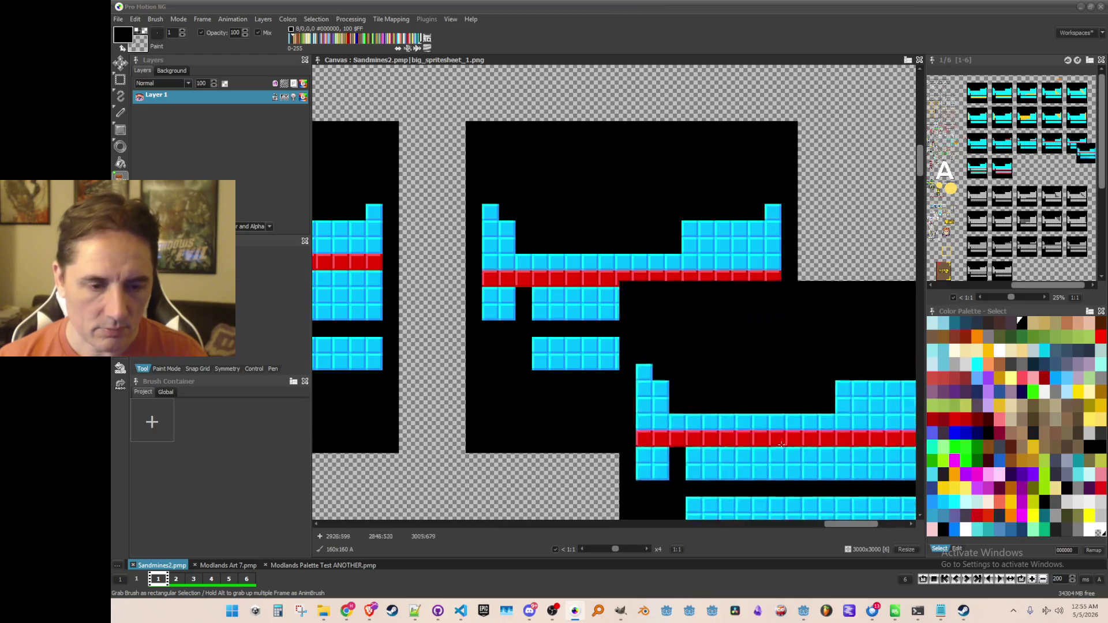
scroll(658, 356, "down", 2)
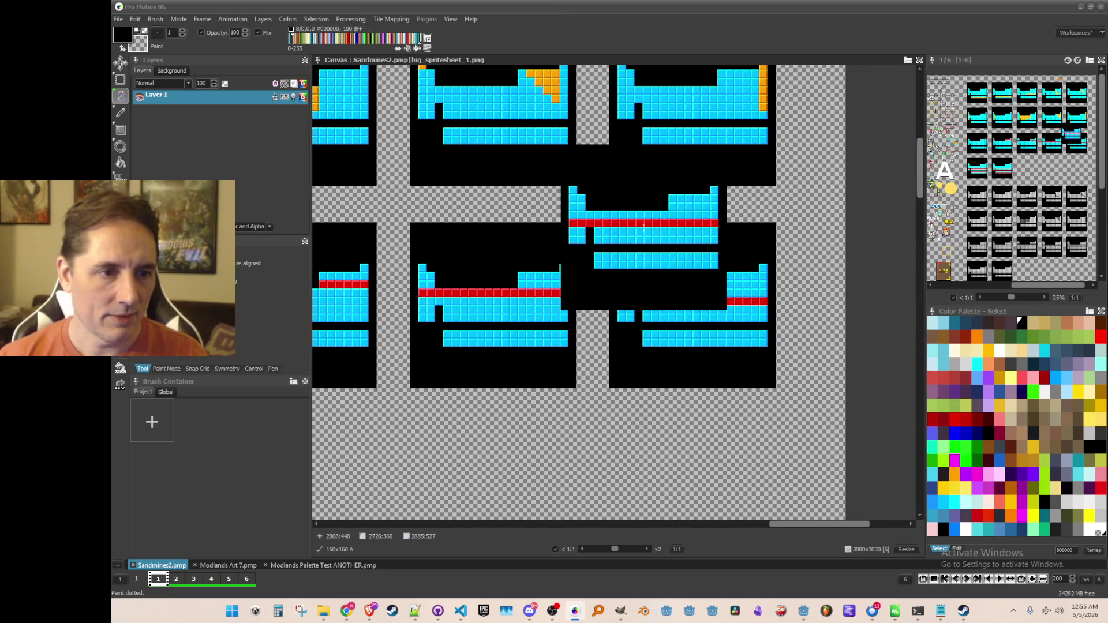
left_click(157, 21)
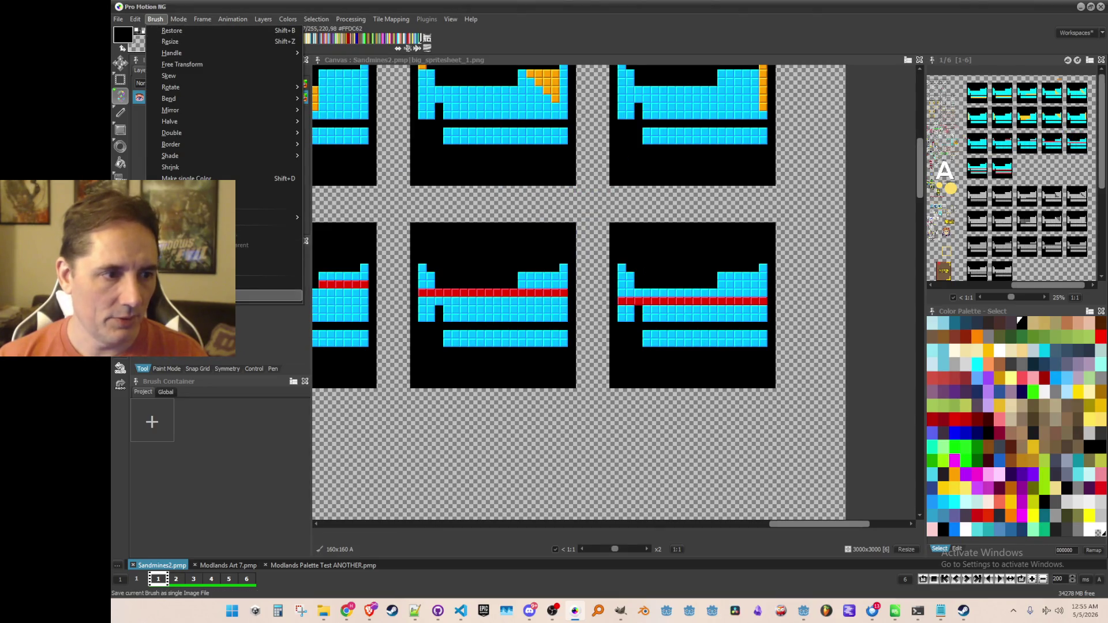
left_click(268, 296)
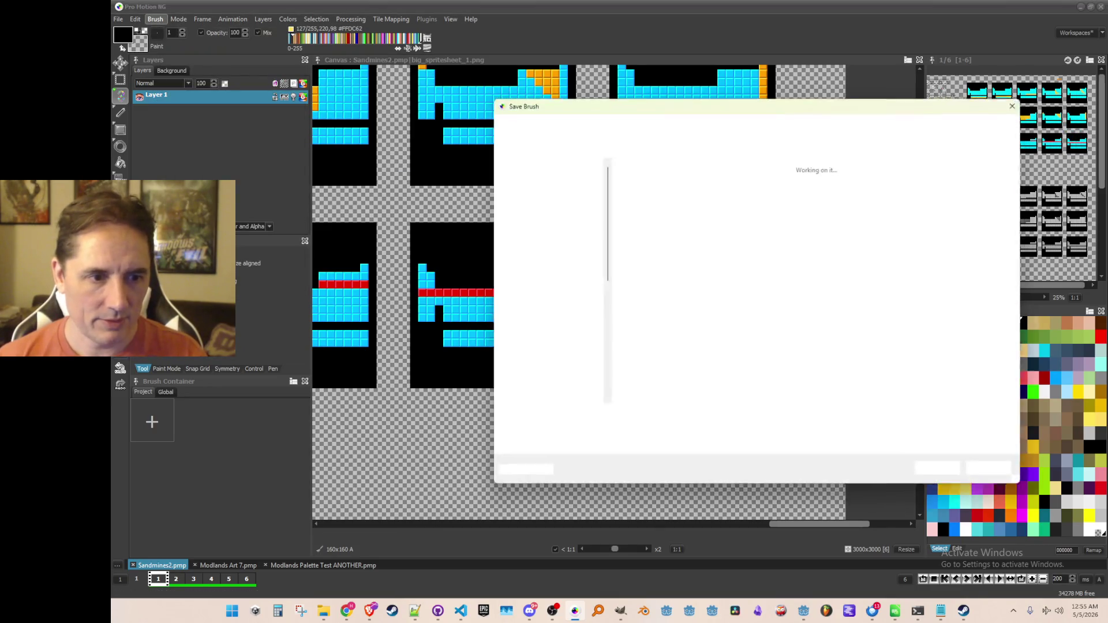
key("ctrl+v")
key("Return")
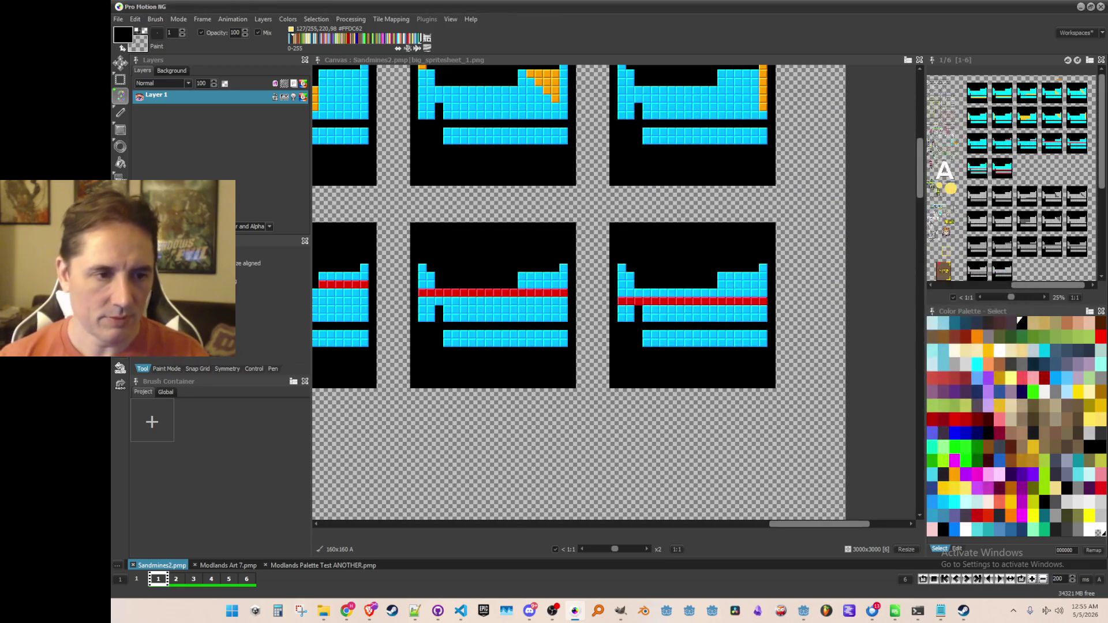
Step: Grab the next red-striped well frame and save it as a PNG with the pasted name
scroll(573, 293, "up", 2)
key("b")
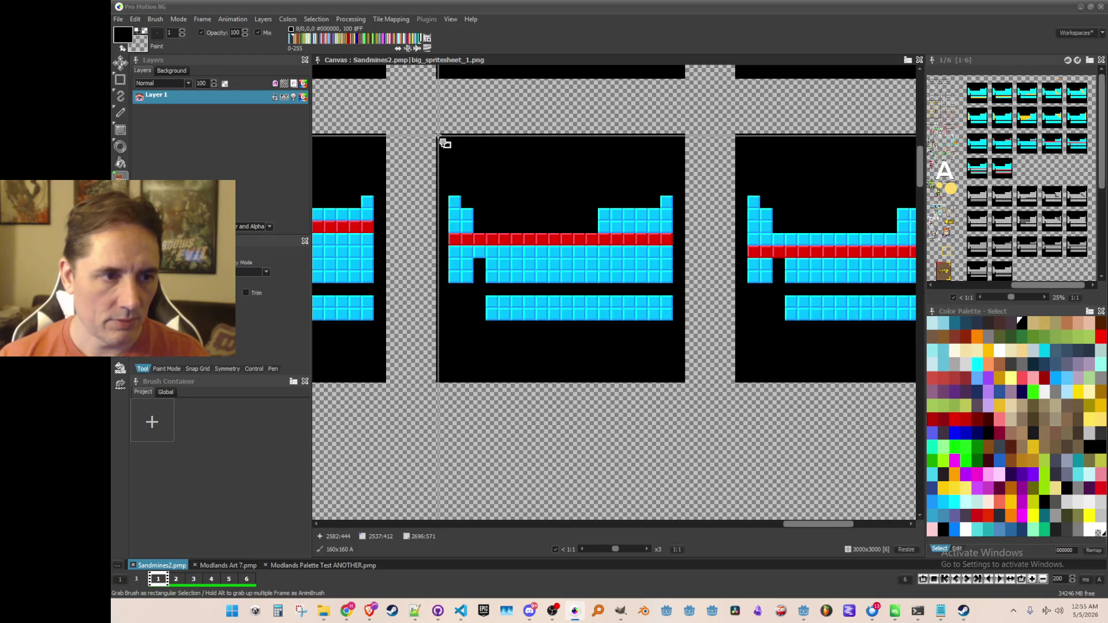
scroll(439, 136, "up", 1)
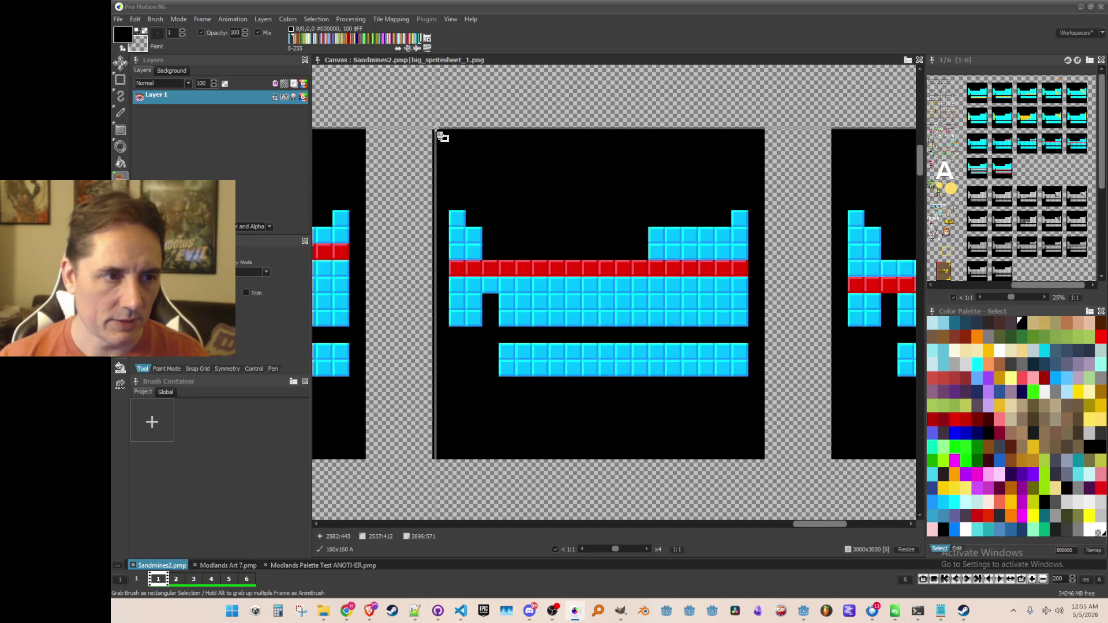
mouse_move(434, 128)
left_mouse_down()
mouse_move(732, 448)
mouse_move(763, 458)
left_mouse_up()
left_click_drag(763, 459, 764, 459)
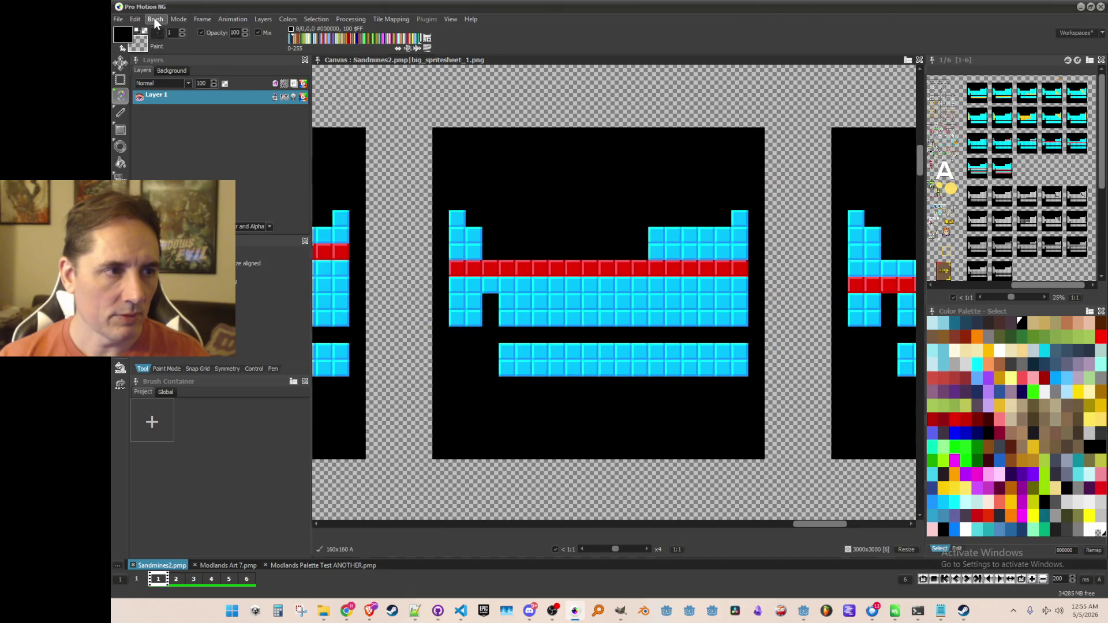
left_click(155, 19)
key("Escape")
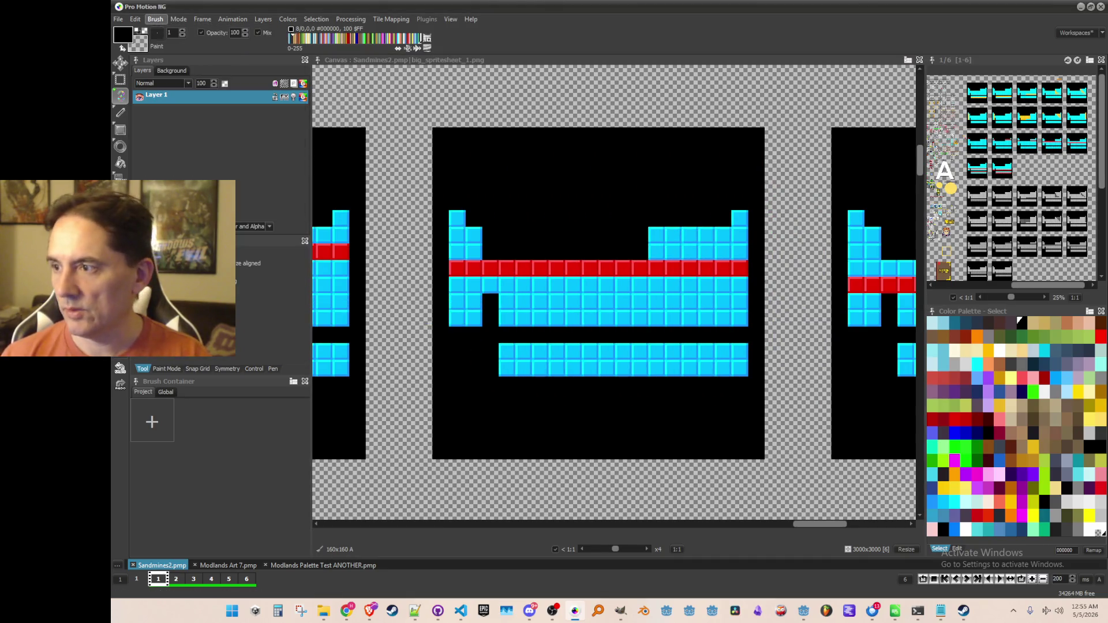
key("ctrl+v")
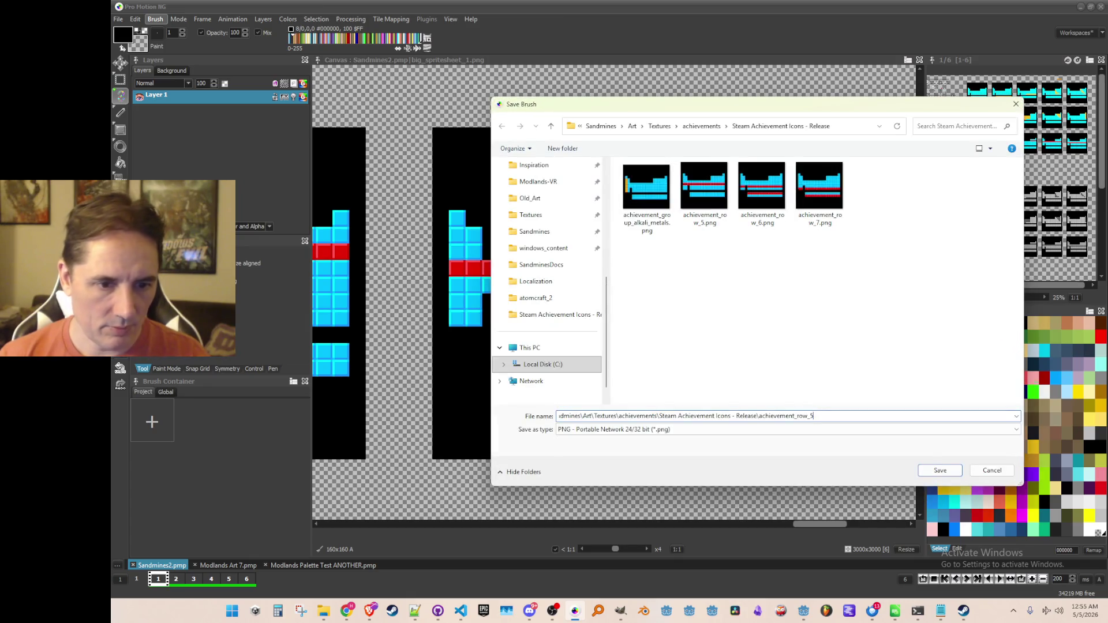
key("Return")
scroll(508, 296, "down", 1)
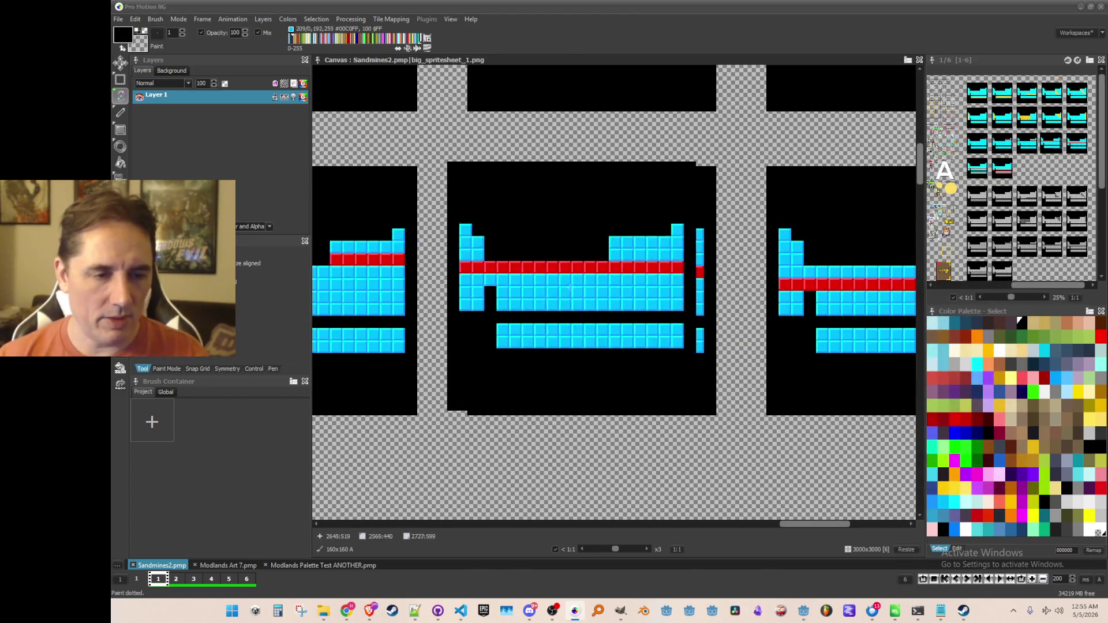
scroll(508, 295, "up", 1)
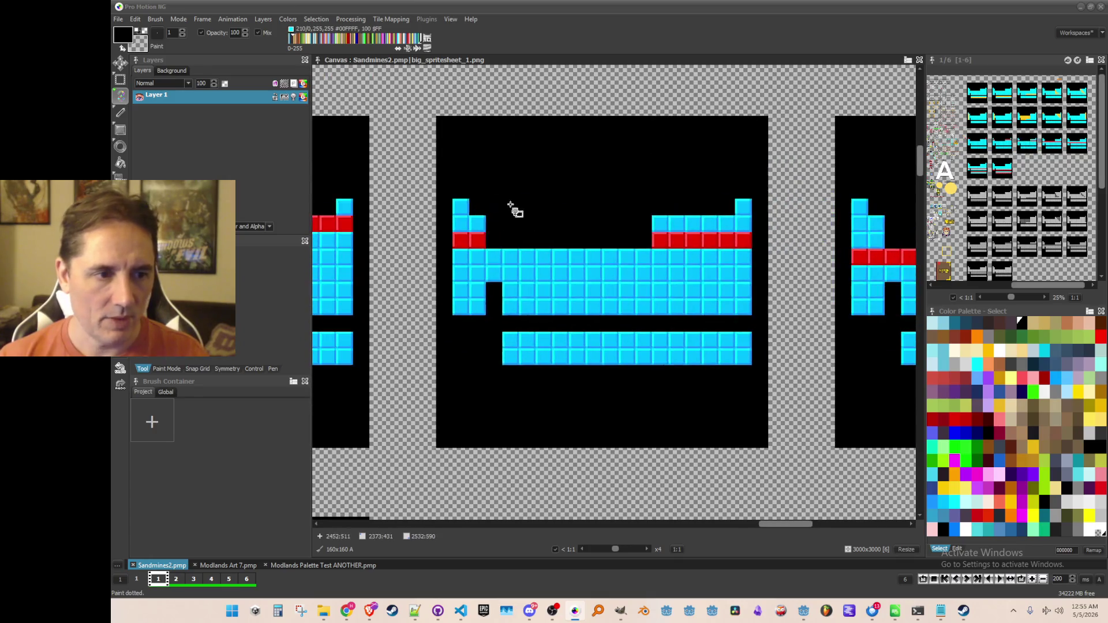
Step: Grab the cyan frame with red top-corner tiles as a 160x160 brush and save it as a PNG
key("b")
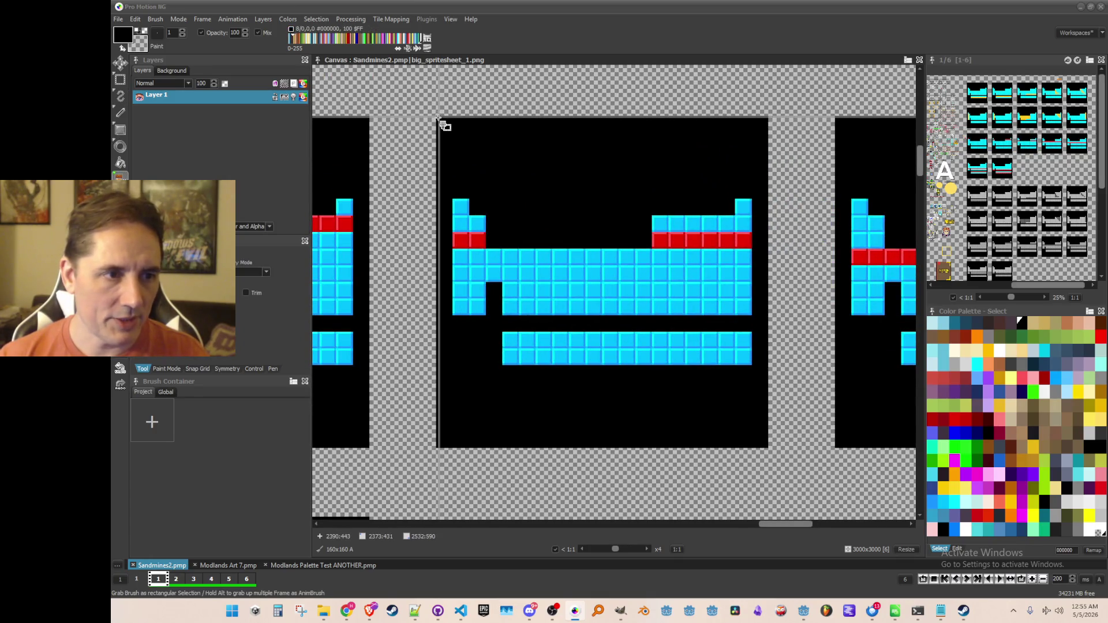
left_click_drag(440, 122, 768, 449)
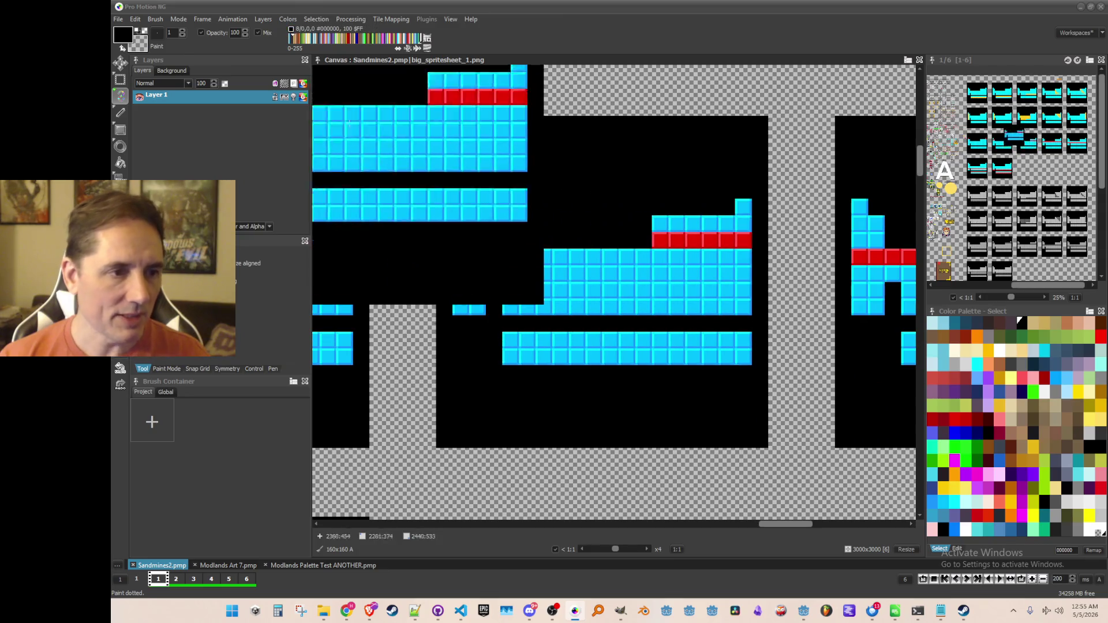
left_click(154, 20)
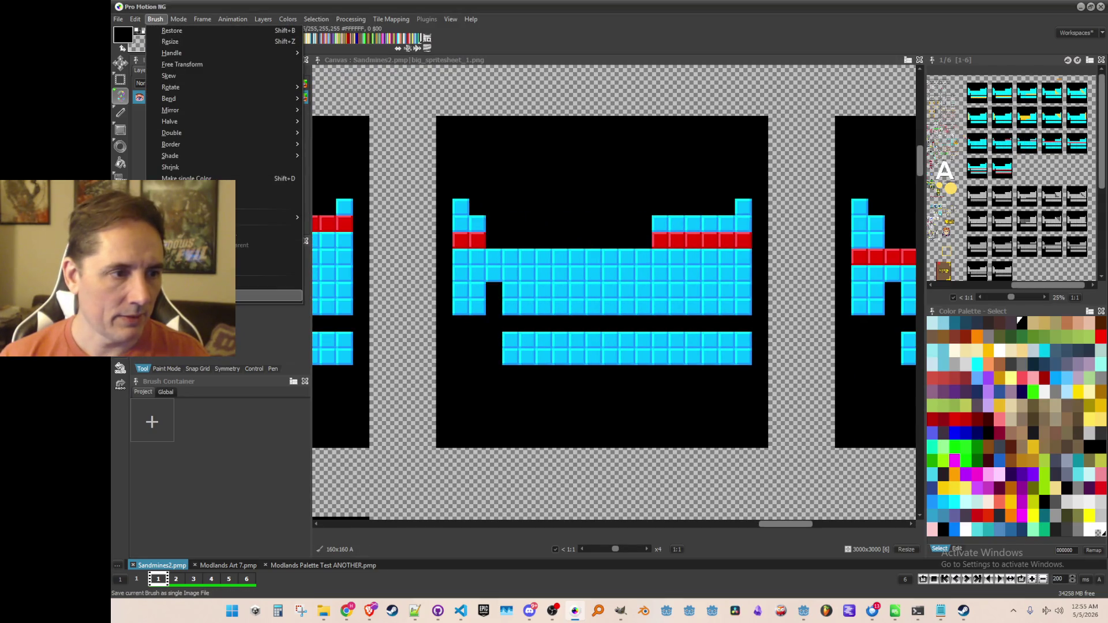
left_click(269, 295)
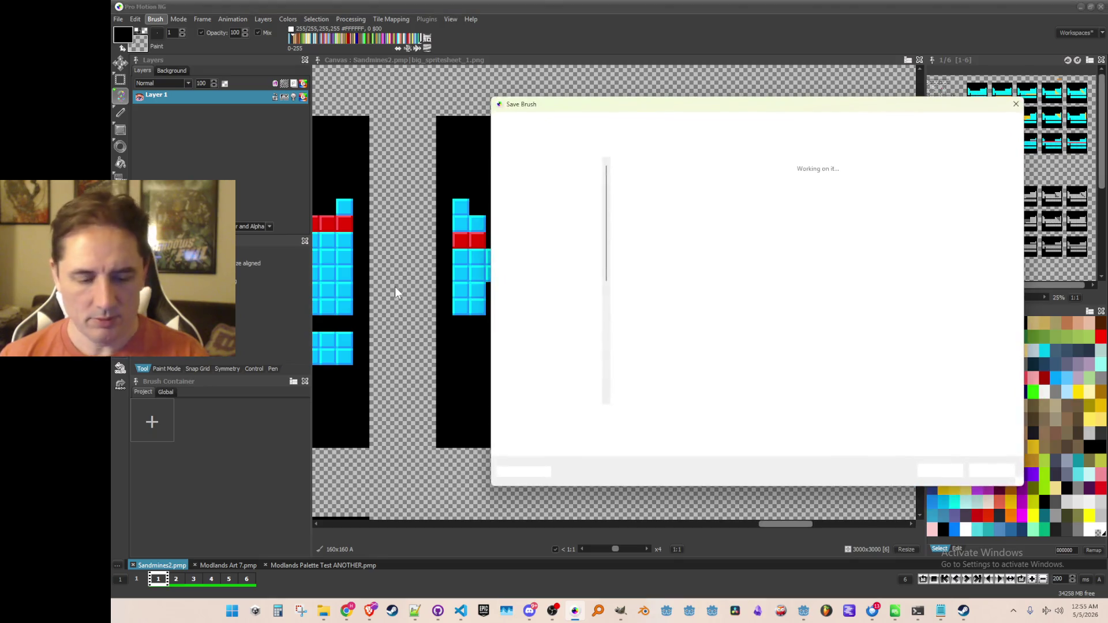
key("Return")
scroll(415, 244, "down", 1)
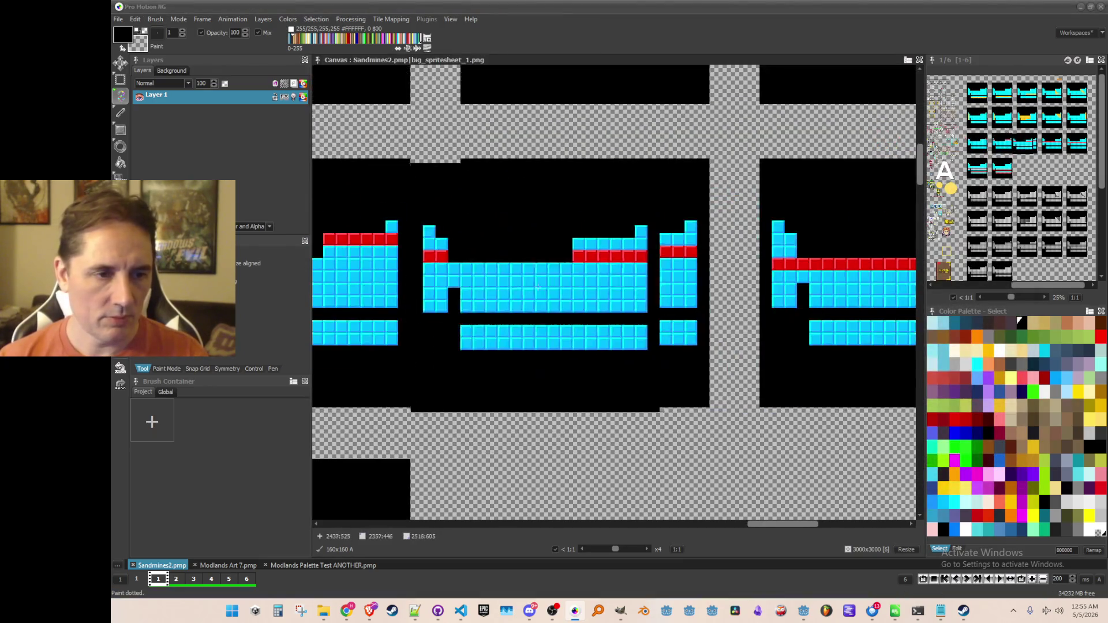
Step: Grab the middle well frame and save it as achievement_row_3.png
key("b")
scroll(470, 292, "down", 1)
scroll(575, 242, "up", 1)
scroll(535, 225, "up", 1)
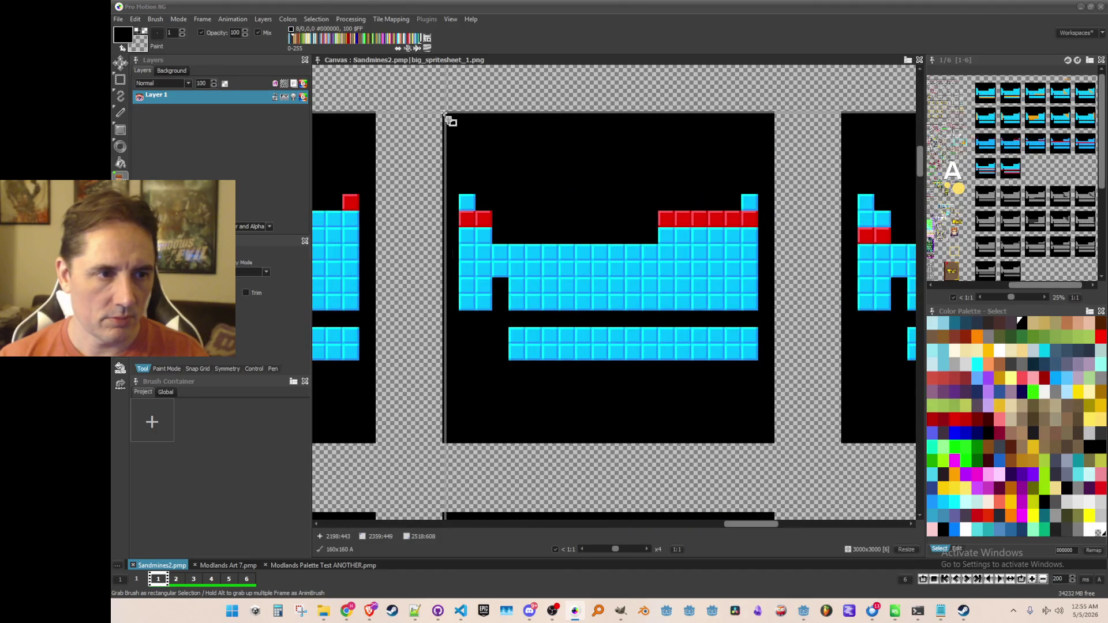
left_click_drag(444, 114, 773, 441)
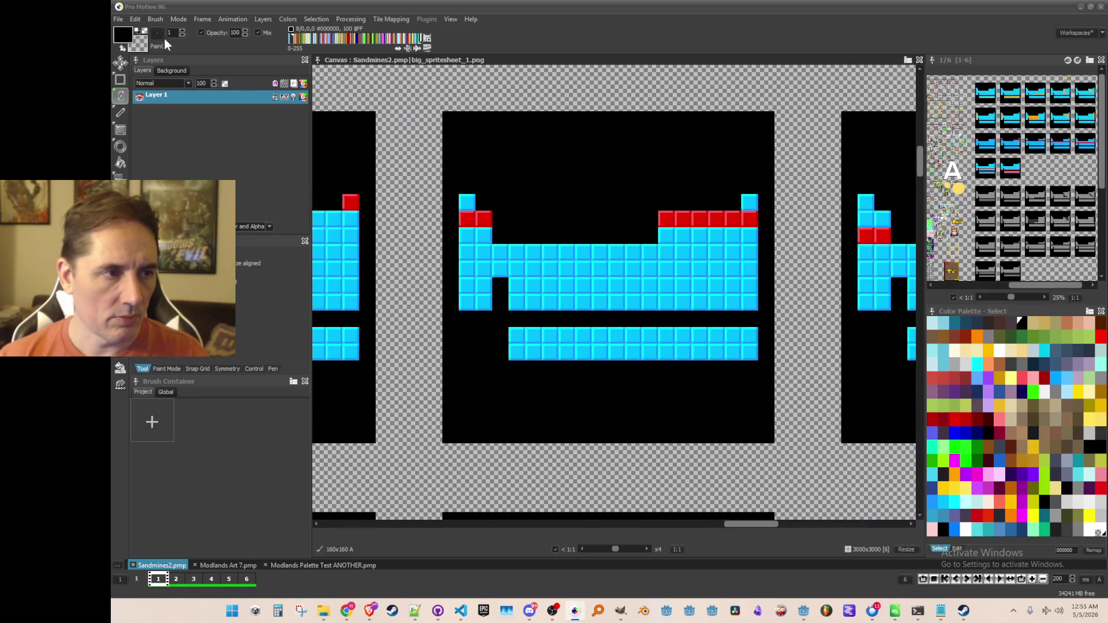
left_click(156, 19)
left_click(188, 98)
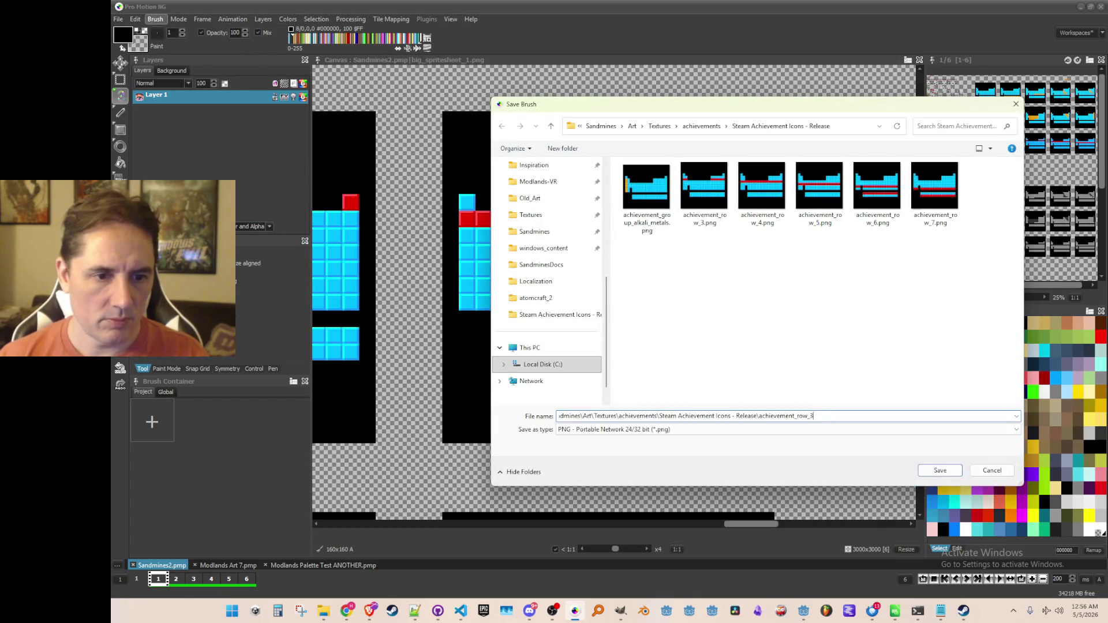
key("Return")
Step: Grab the next well frame as a brush and save it as a PNG icon
scroll(463, 302, "left", 3)
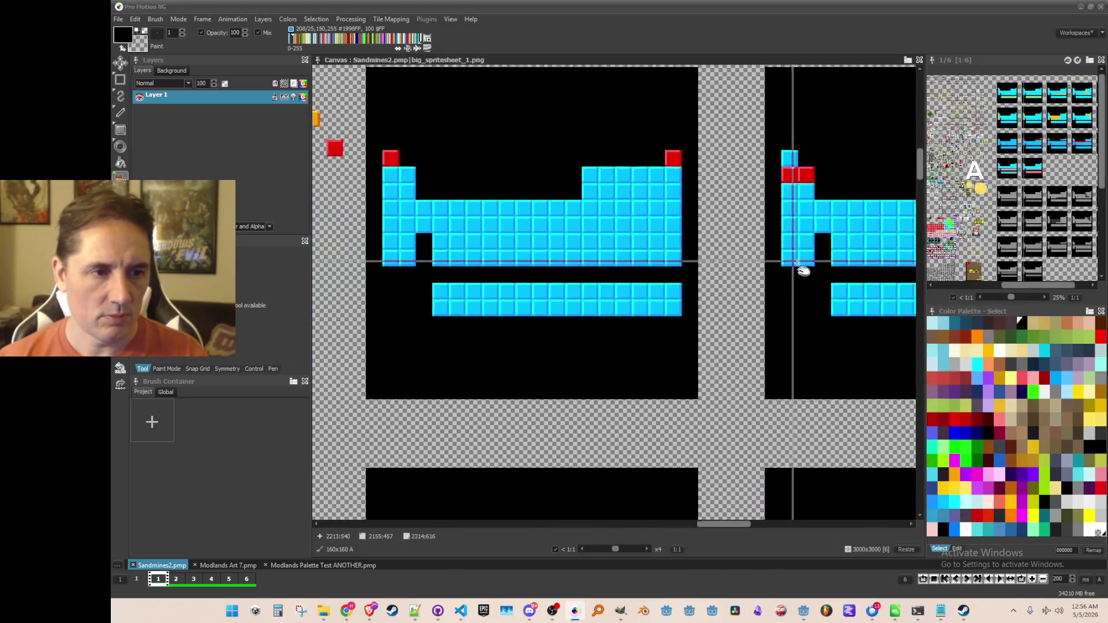
key("b")
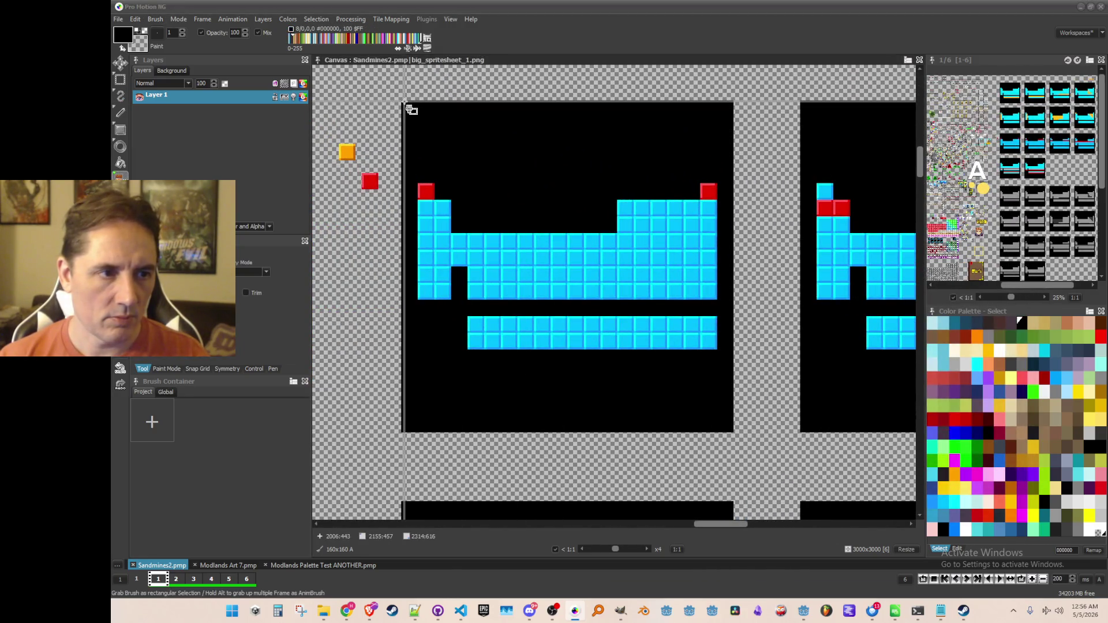
mouse_move(404, 103)
left_mouse_down()
mouse_move(710, 390)
mouse_move(733, 433)
left_mouse_up()
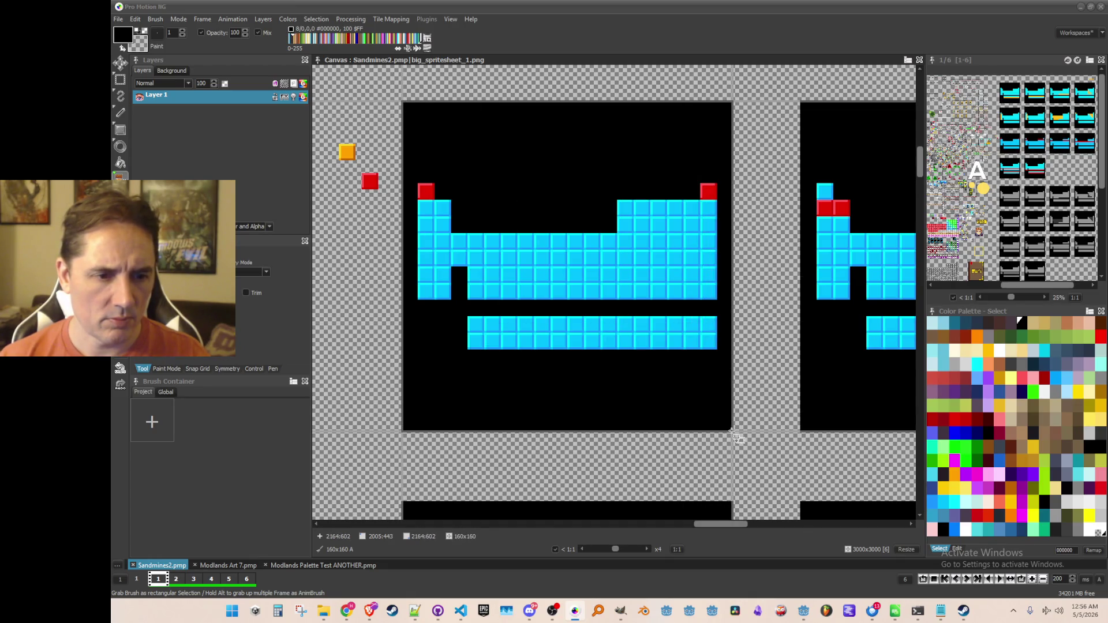
left_click(156, 20)
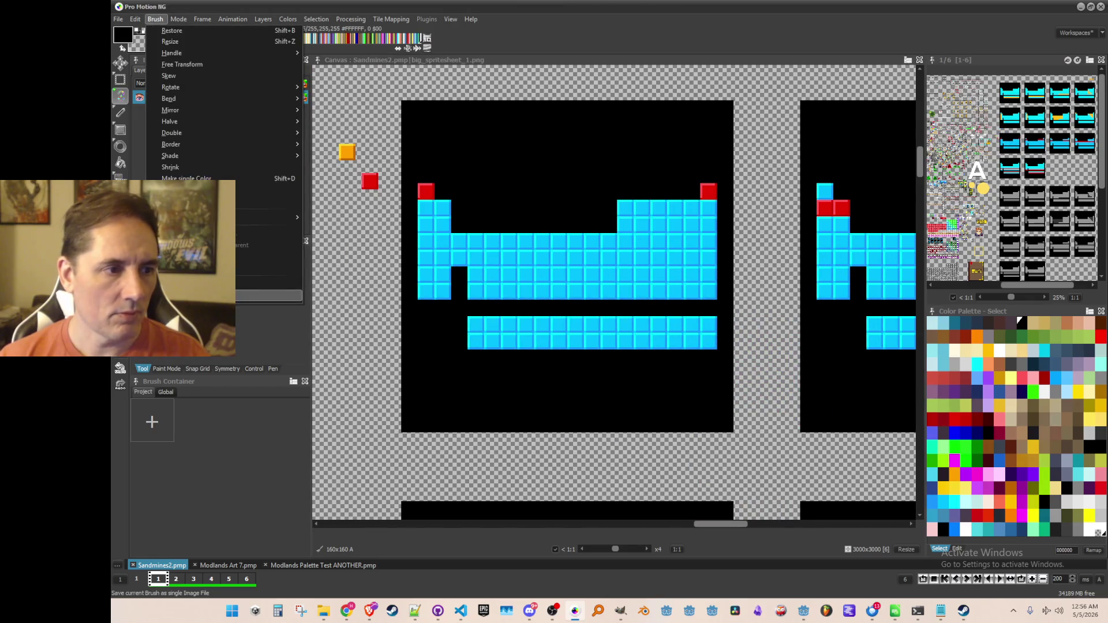
left_click(236, 296)
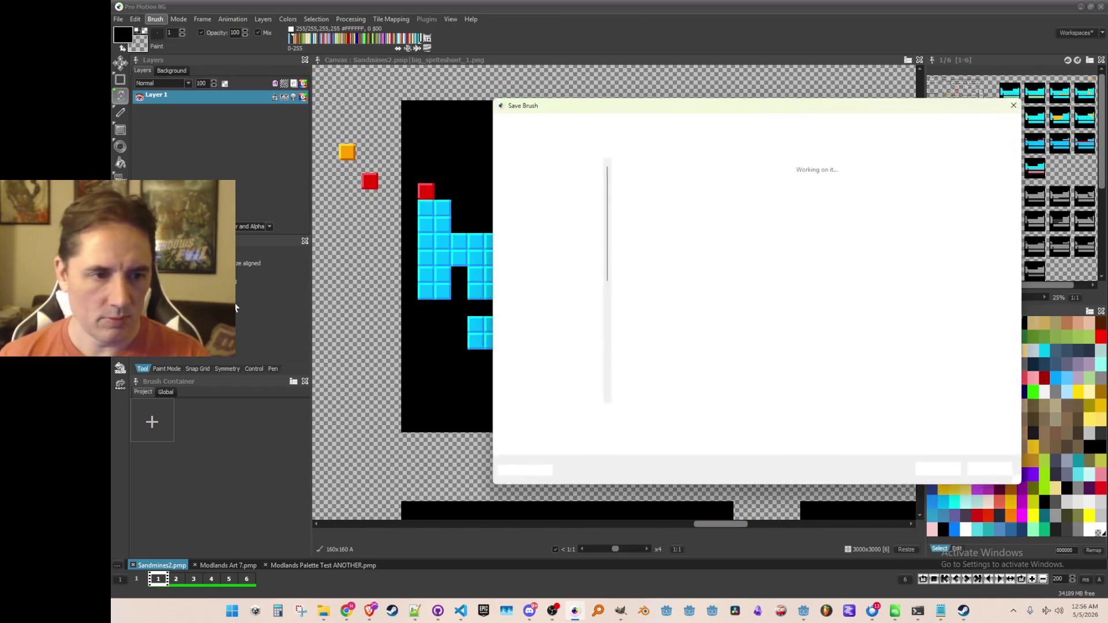
key("Return")
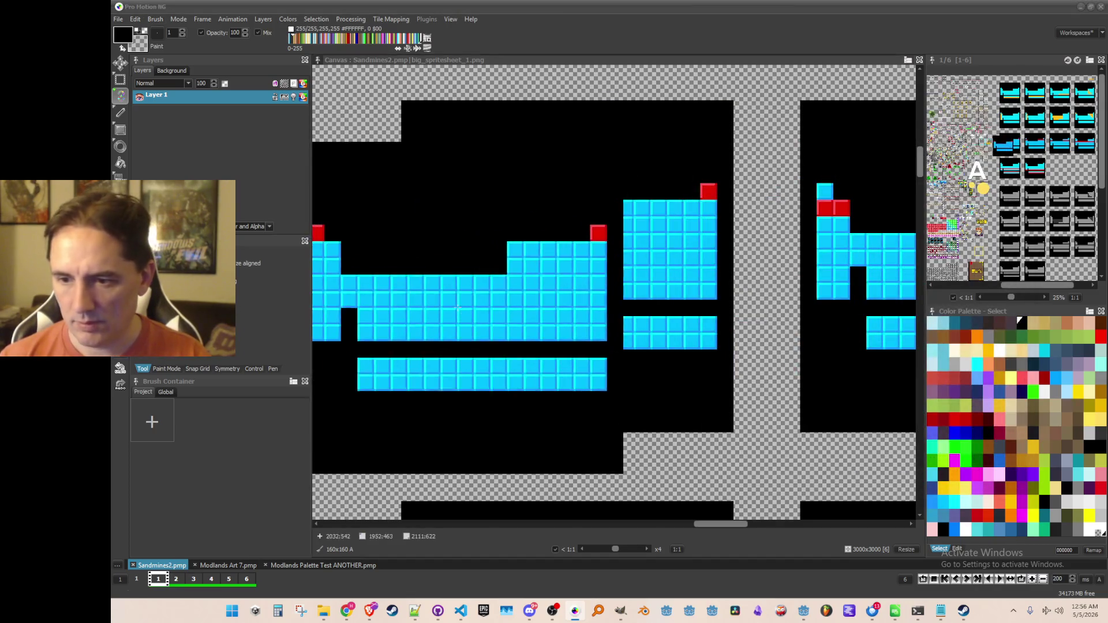
scroll(640, 304, "down", 3)
scroll(679, 301, "up", 1)
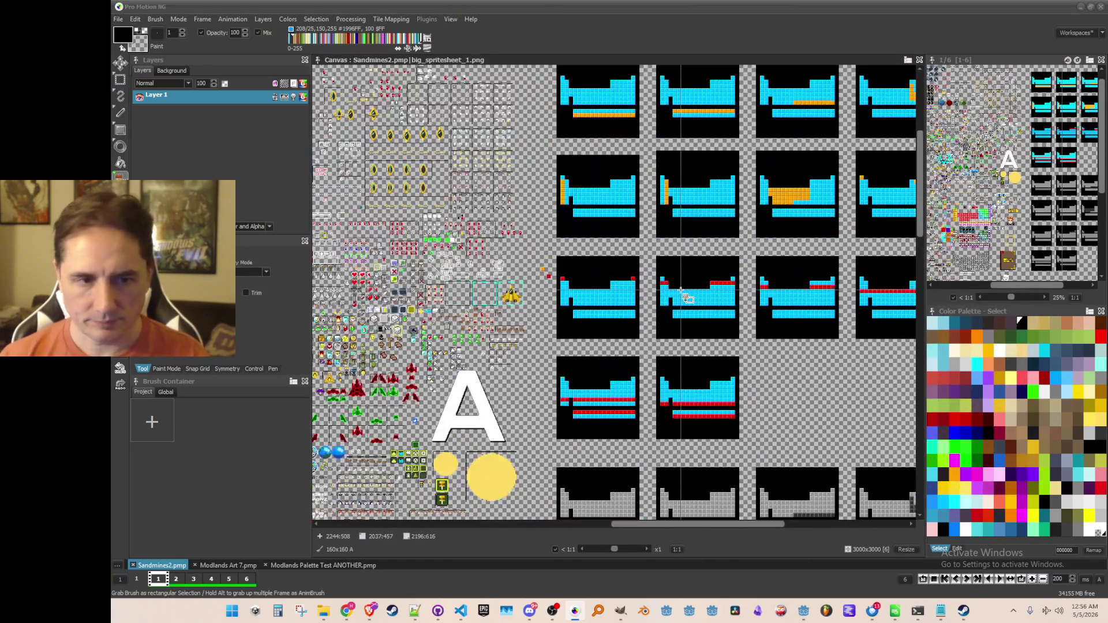
key("d")
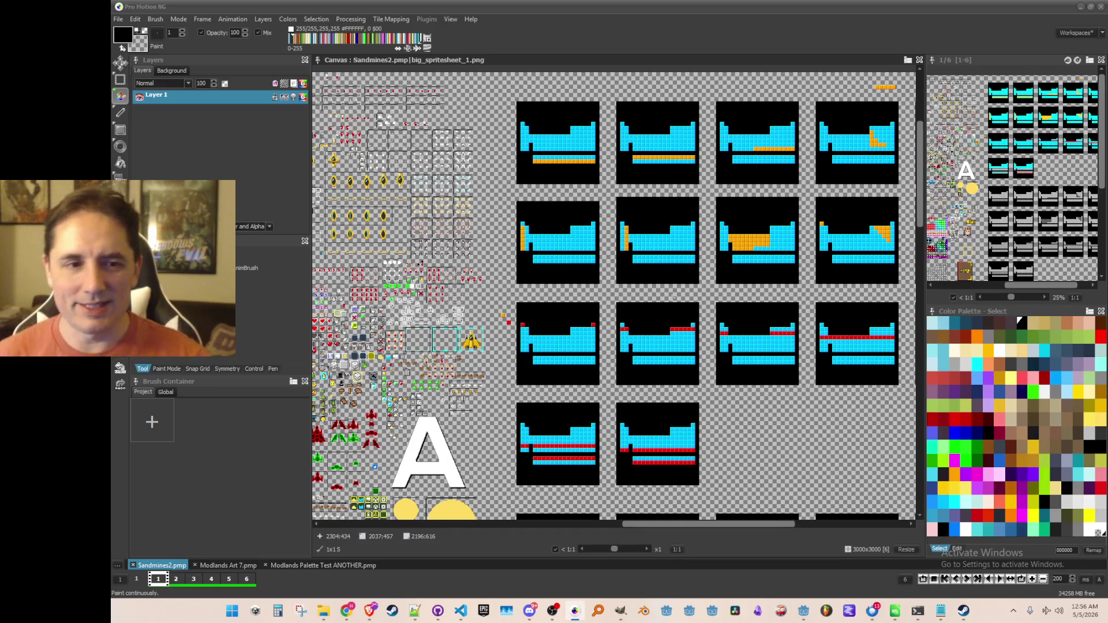
Step: Centre the frame grid and capture part of a tile frame as a brush
left_click_drag(631, 225, 590, 260)
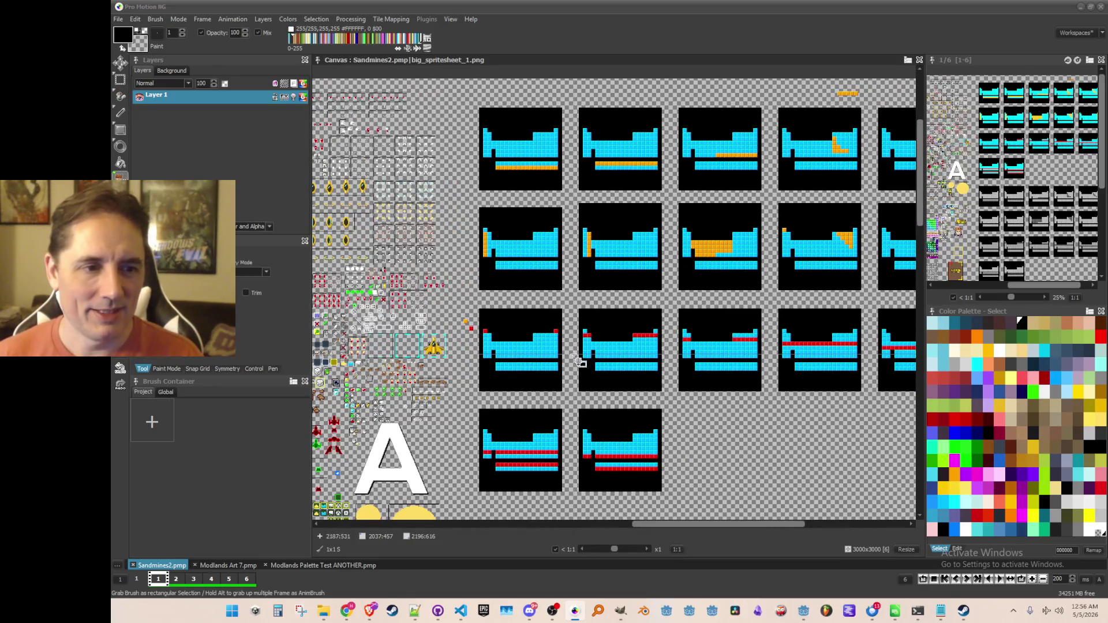
scroll(585, 229, "up", 2)
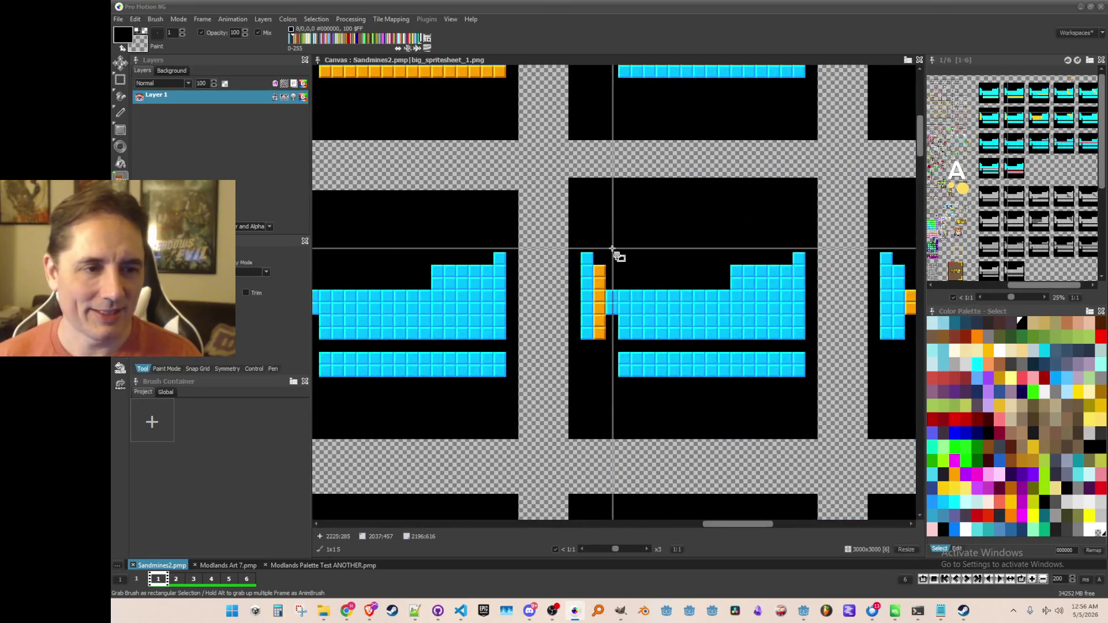
scroll(575, 252, "up", 1)
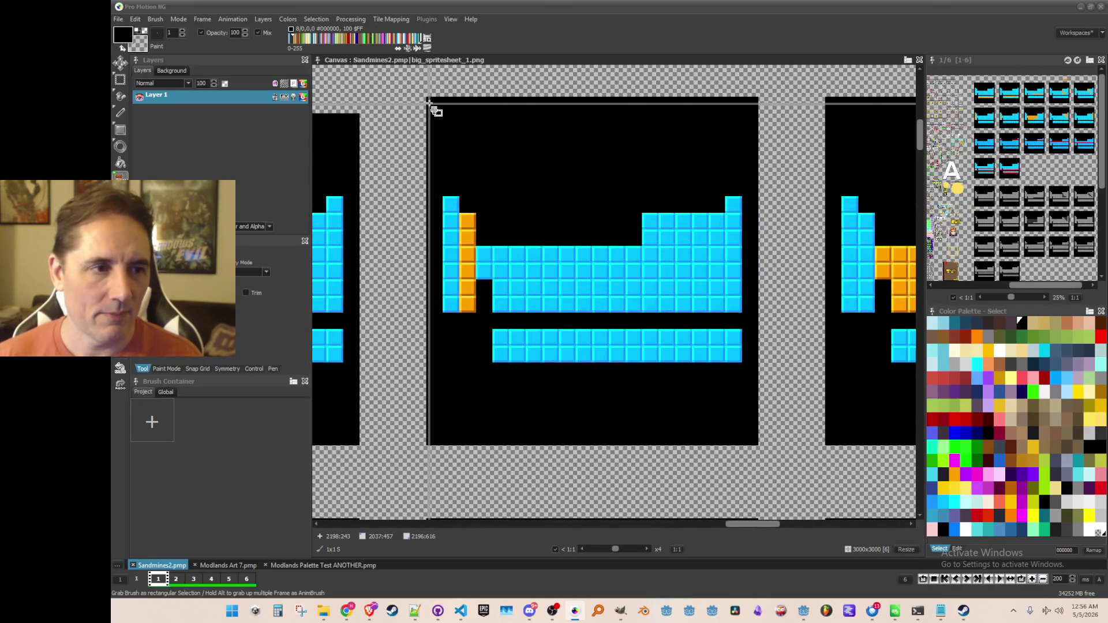
mouse_move(429, 103)
left_mouse_down()
mouse_move(598, 252)
mouse_move(757, 445)
left_mouse_up()
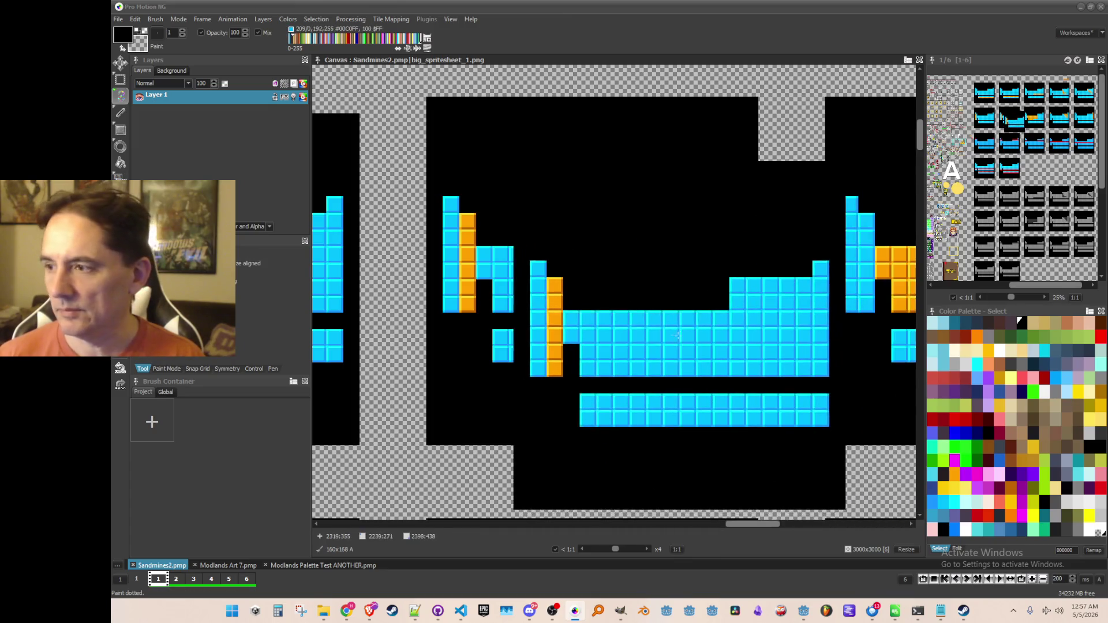
scroll(676, 335, "down", 2)
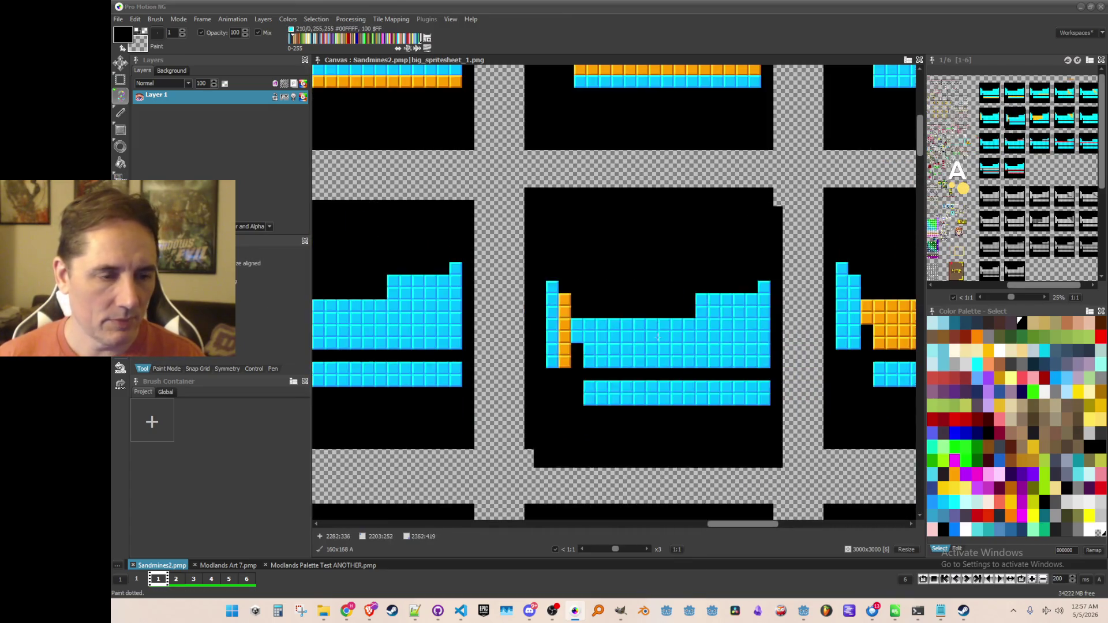
scroll(658, 337, "down", 1)
scroll(646, 345, "down", 2)
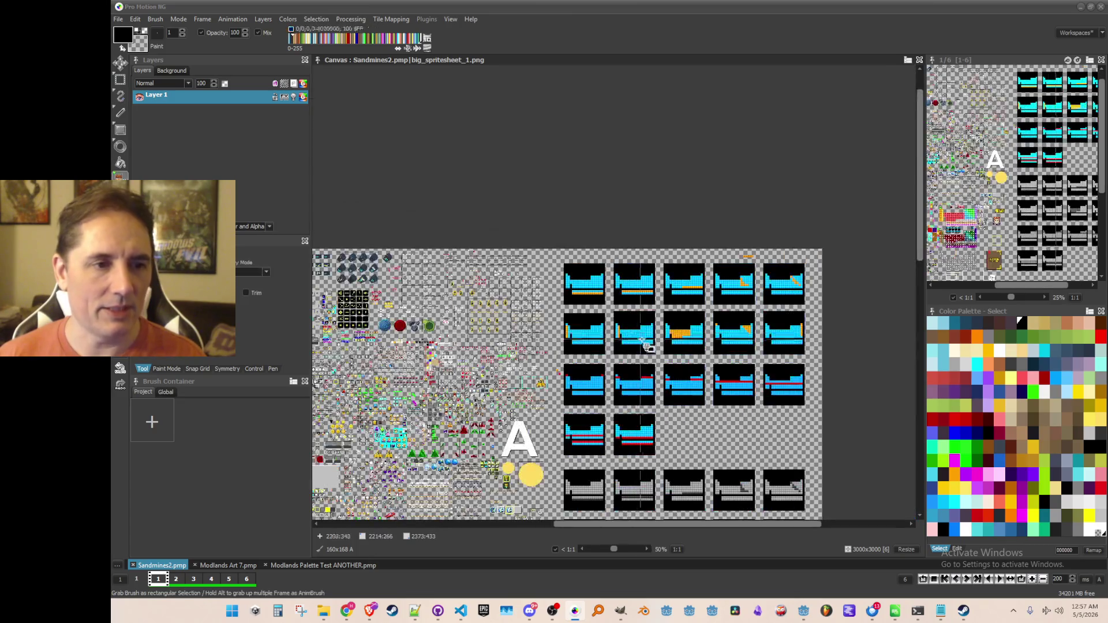
scroll(646, 346, "up", 4)
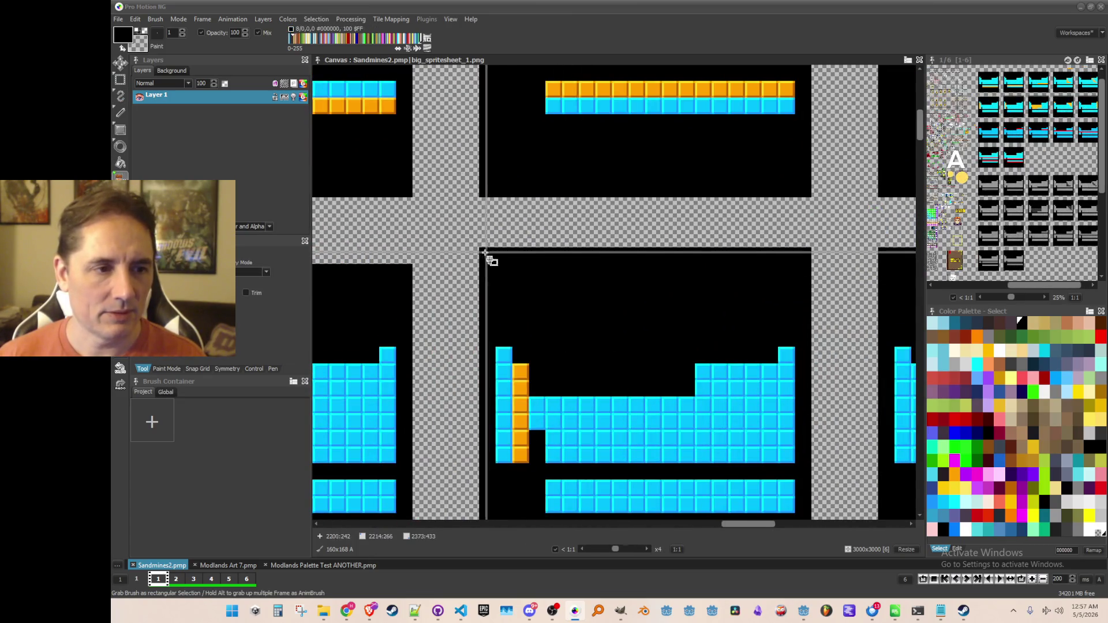
Step: Grab a 169x8 black strip, stamp it along a frame's top edge, and save the sheet
left_click_drag(474, 249, 831, 265)
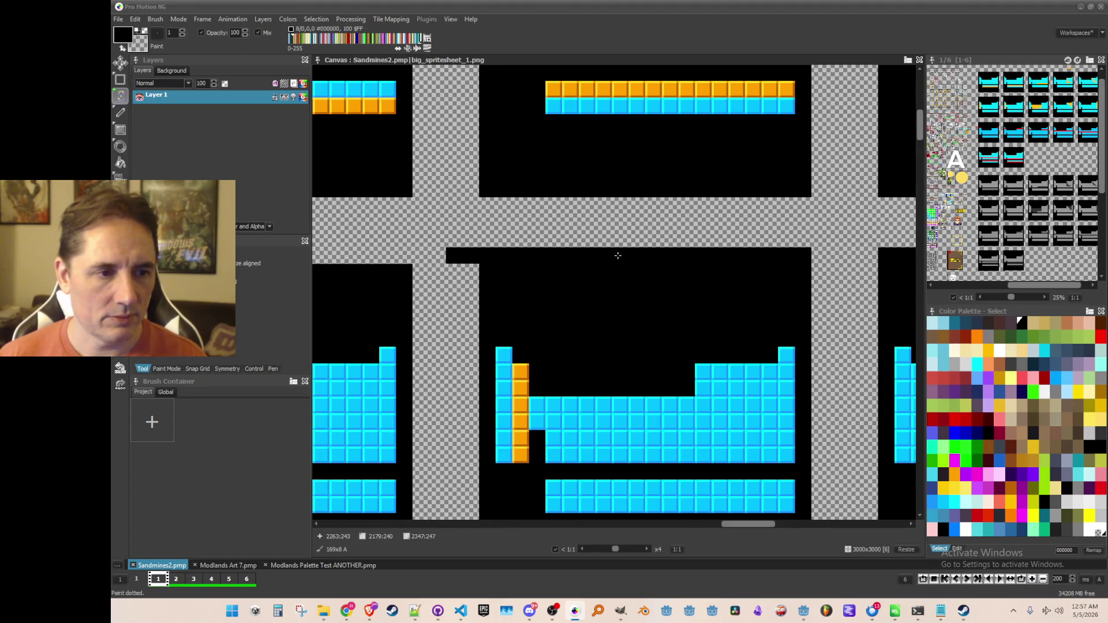
left_click(619, 256)
scroll(618, 242, "right", 5)
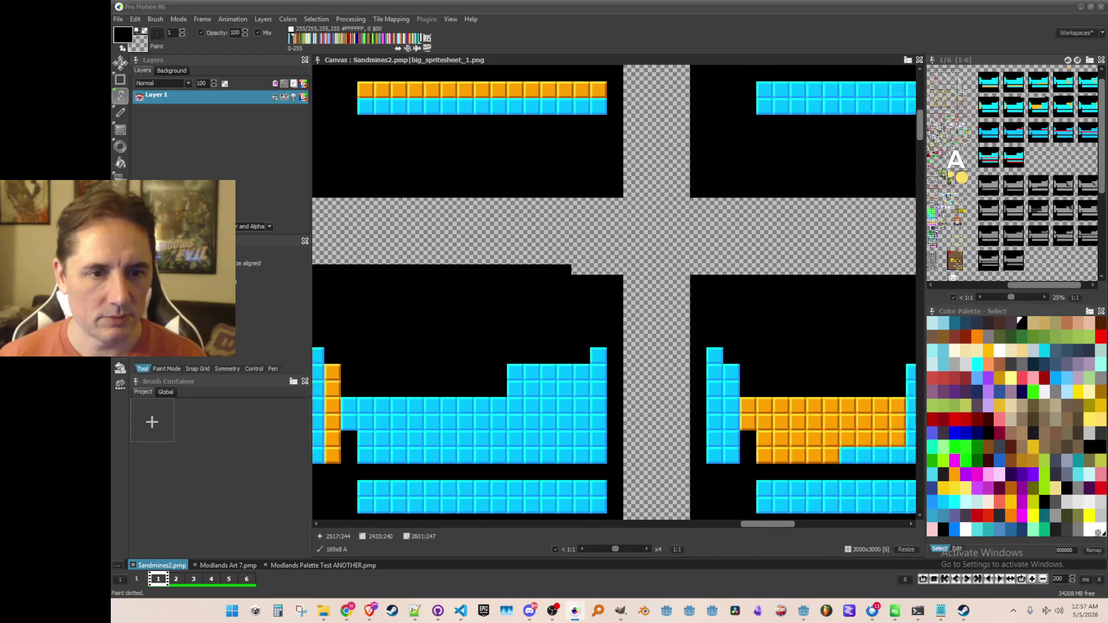
scroll(539, 253, "left", 4)
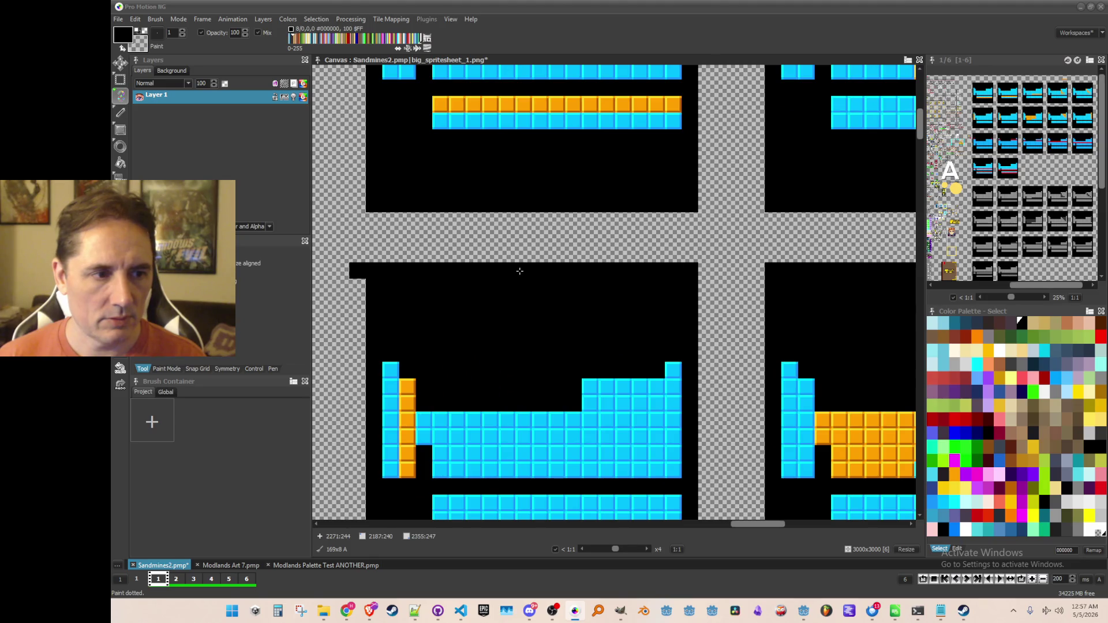
scroll(571, 260, "right", 5)
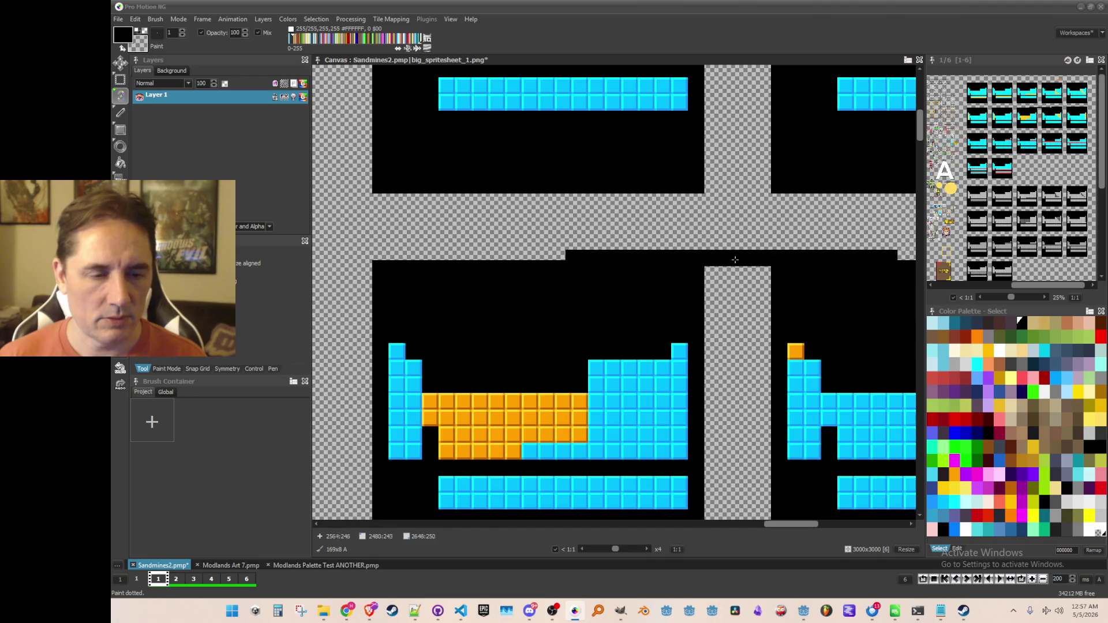
scroll(618, 247, "right", 5)
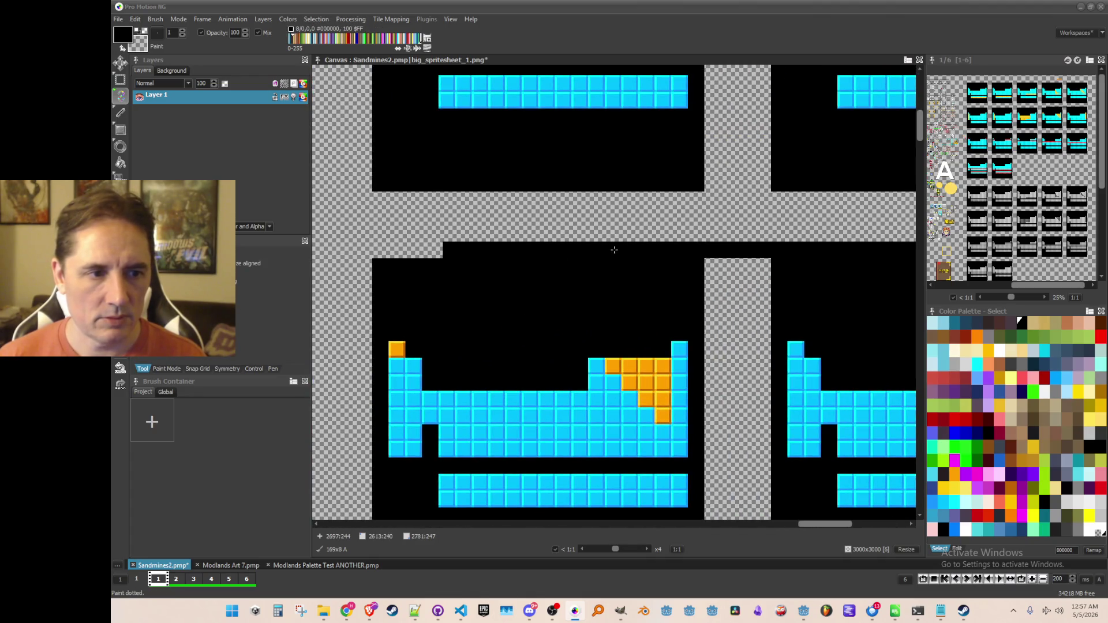
scroll(717, 297, "right", 4)
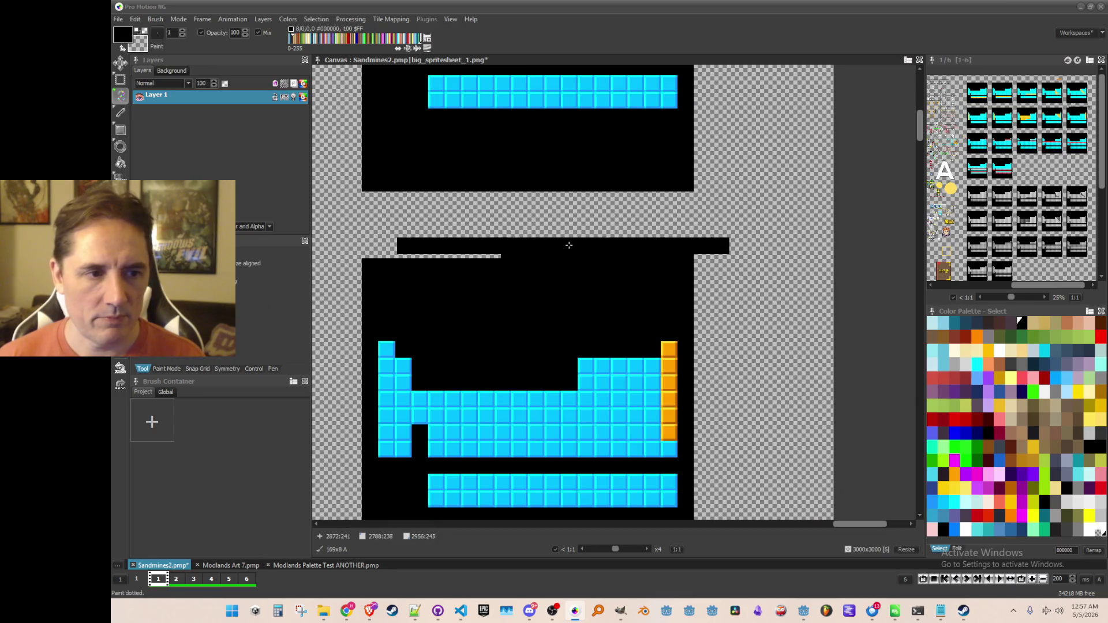
scroll(571, 250, "down", 2)
key("ctrl+s")
key("b")
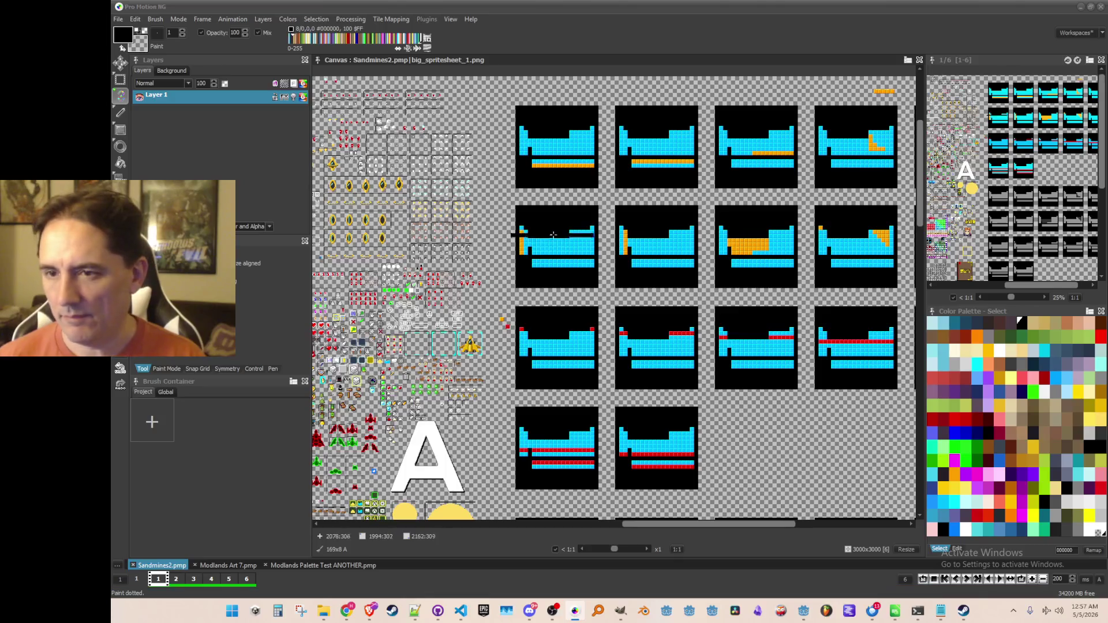
scroll(537, 234, "up", 2)
scroll(520, 236, "up", 1)
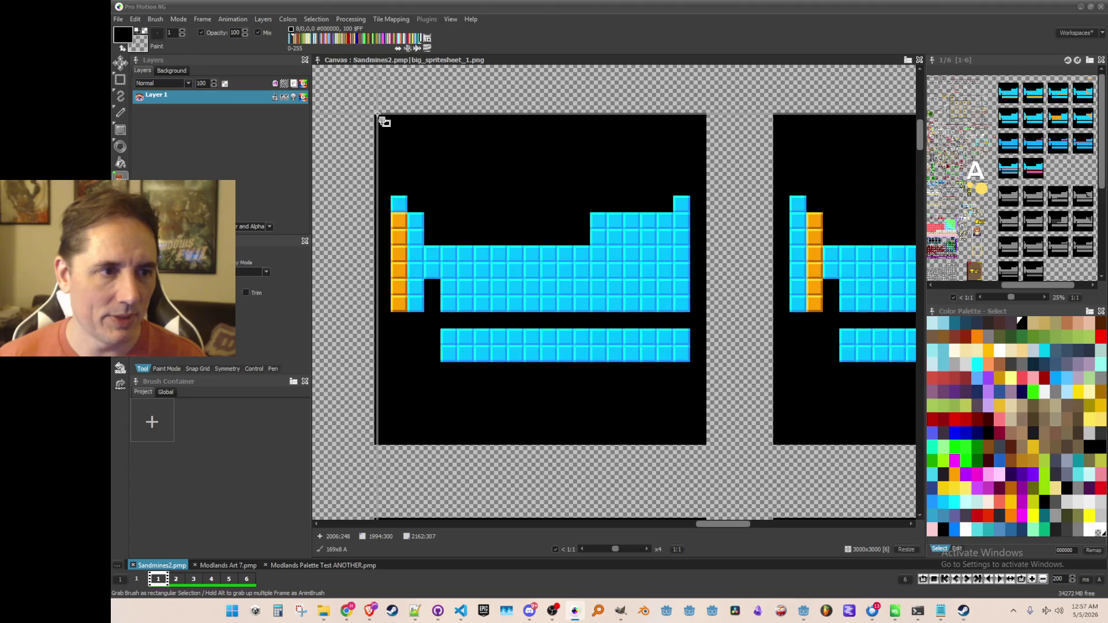
mouse_move(376, 114)
left_mouse_down()
mouse_move(407, 160)
mouse_move(705, 443)
left_mouse_up()
scroll(705, 443, "down", 1)
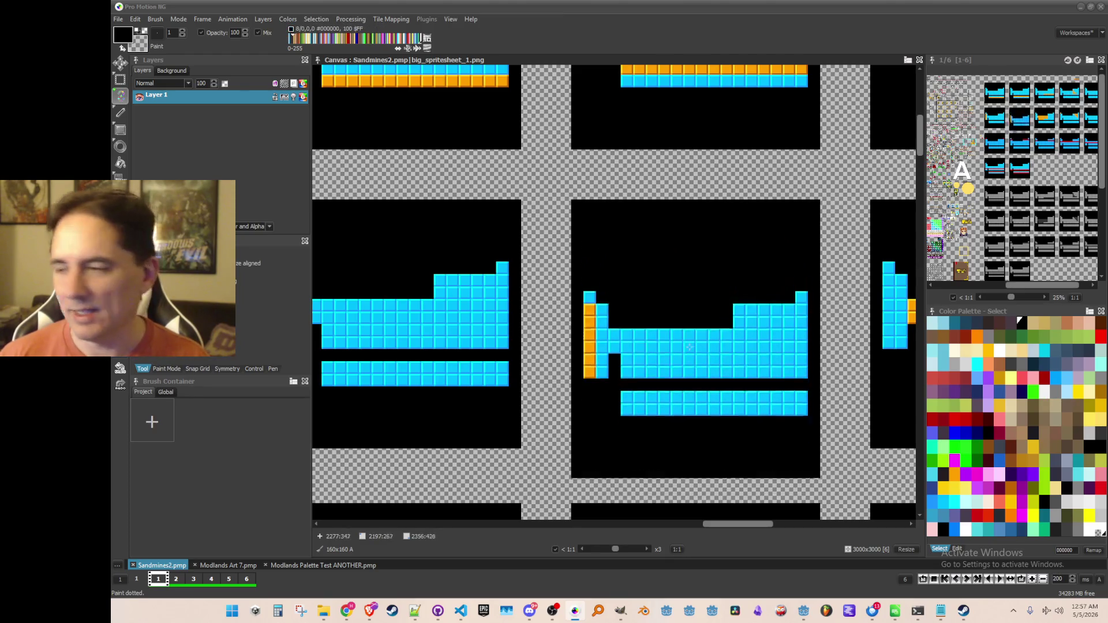
scroll(686, 344, "down", 2)
scroll(655, 381, "down", 1)
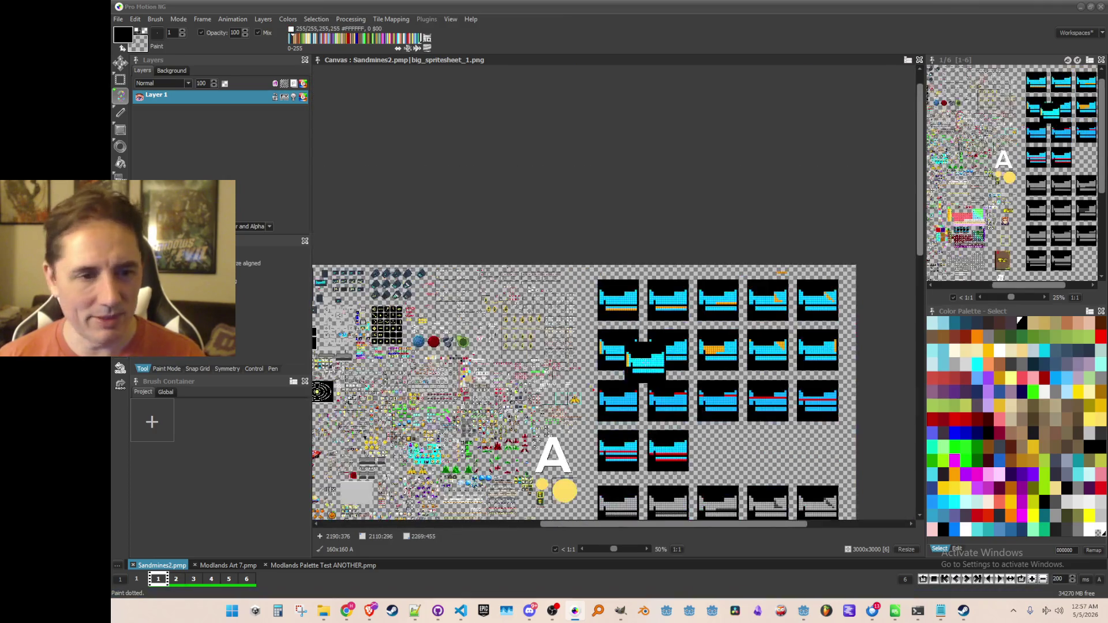
scroll(655, 393, "up", 1)
key("period")
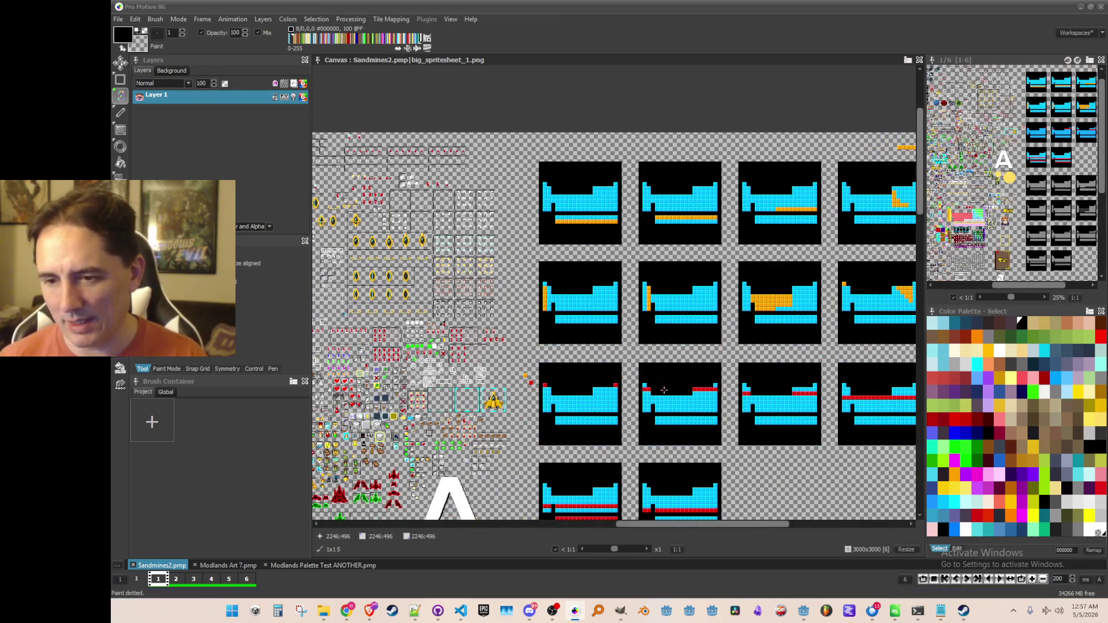
scroll(642, 389, "down", 1)
scroll(614, 418, "up", 1)
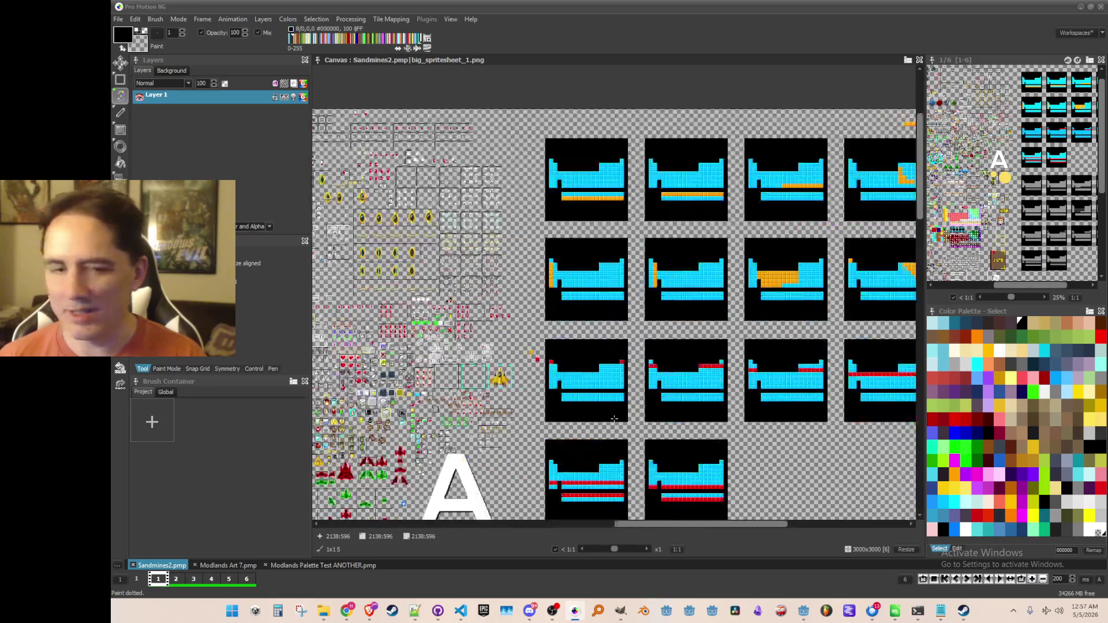
left_click_drag(641, 302, 607, 265)
scroll(592, 305, "down", 1)
scroll(592, 306, "up", 1)
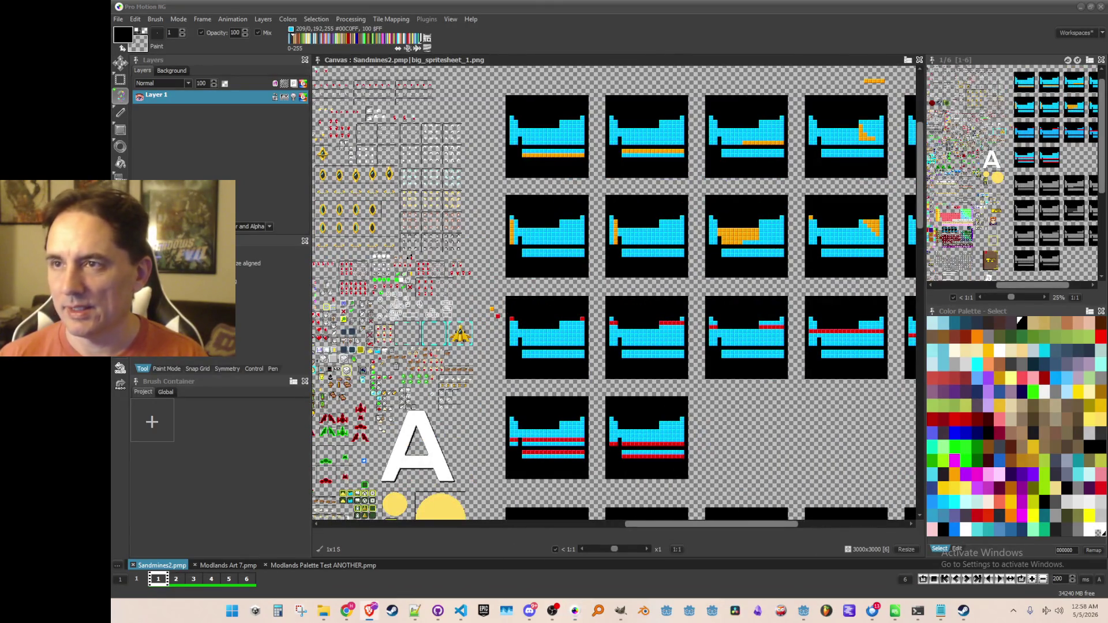
mouse_move(1107, 334)
left_mouse_down()
mouse_move(871, 64)
mouse_move(915, 50)
mouse_move(922, 74)
left_mouse_up()
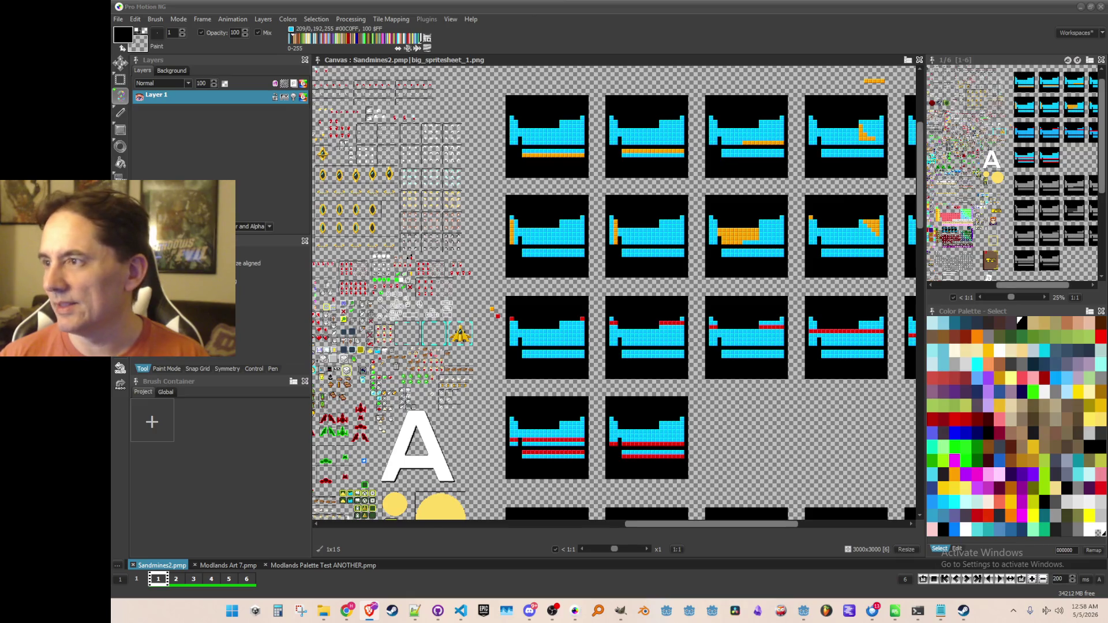
scroll(593, 222, "down", 2)
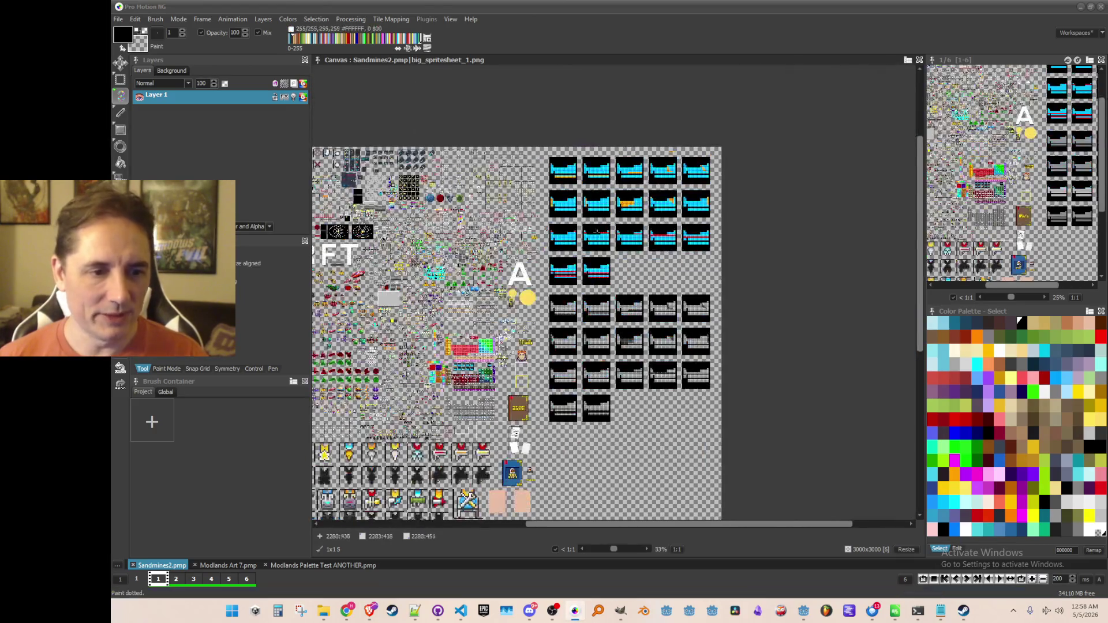
Step: Zoom in and grab the orange-second-column well frame as a 160x160 brush
scroll(579, 139, "up", 2)
scroll(543, 179, "up", 1)
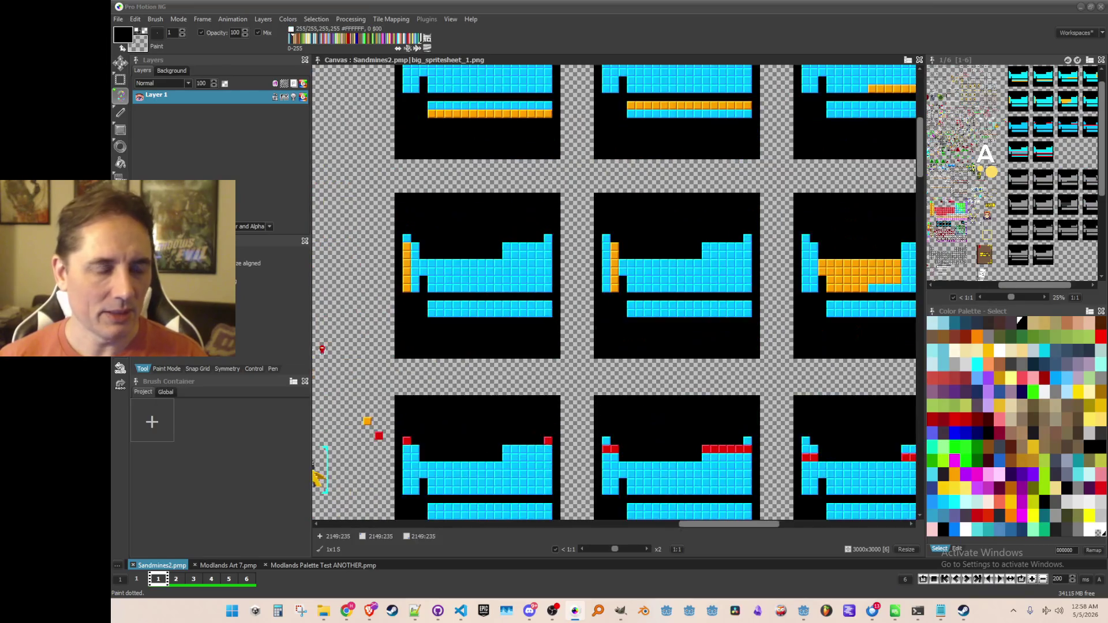
scroll(616, 231, "up", 2)
key("b")
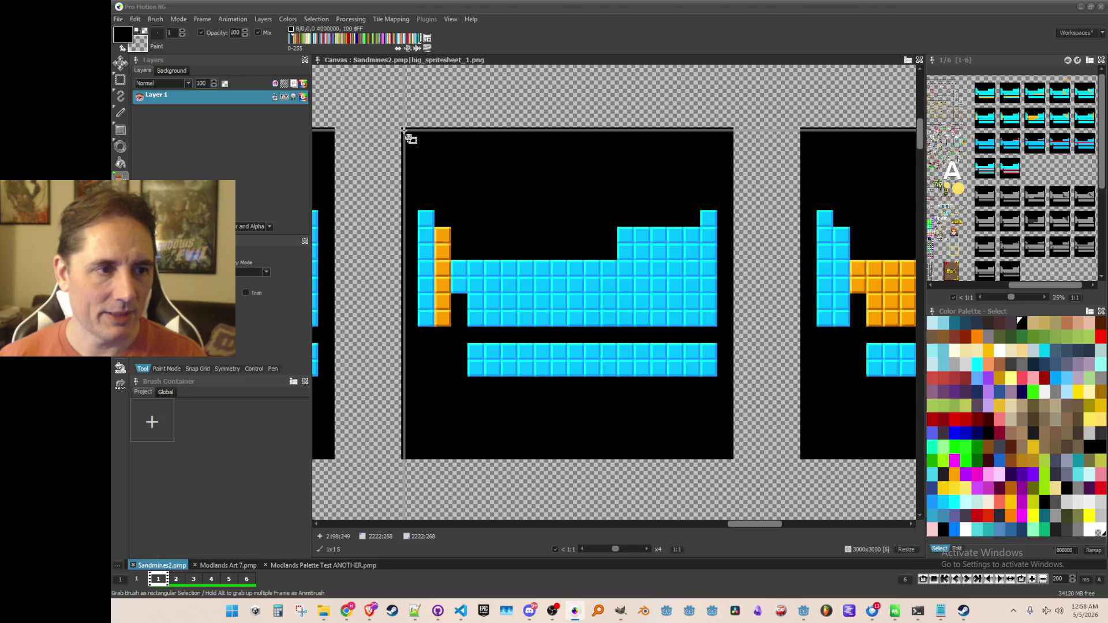
mouse_move(404, 130)
left_mouse_down()
mouse_move(685, 383)
mouse_move(732, 457)
left_mouse_up()
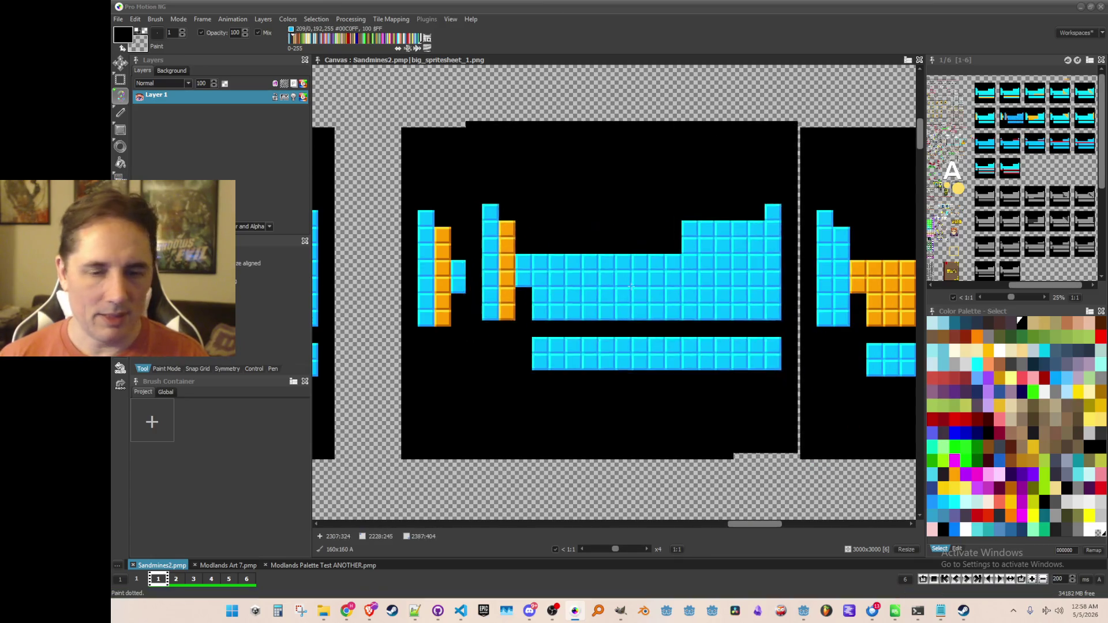
scroll(631, 285, "down", 1)
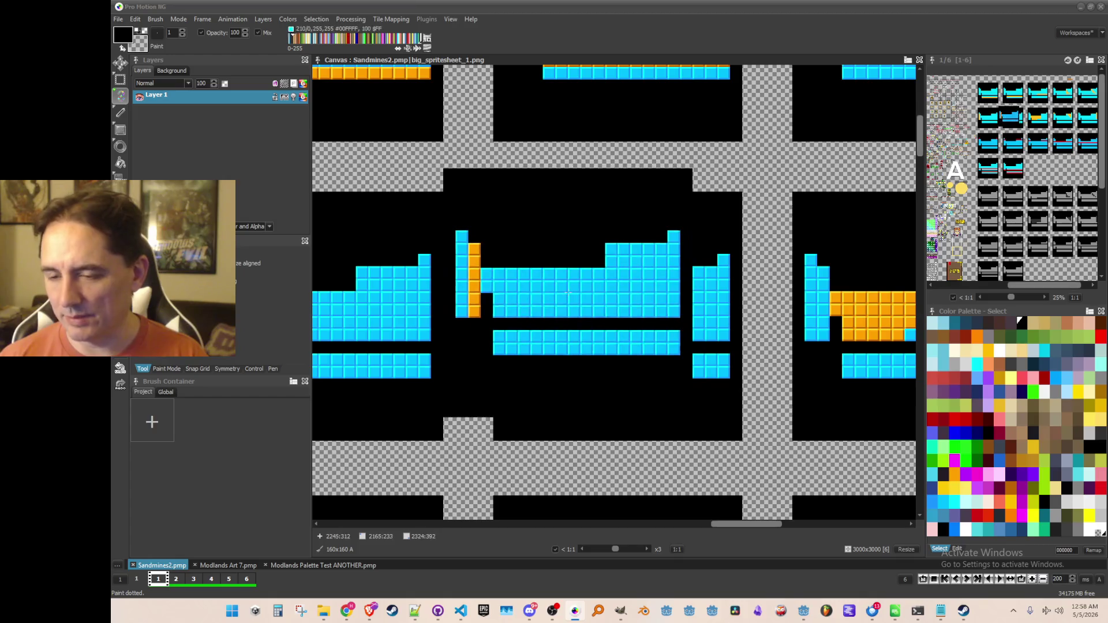
left_click(155, 20)
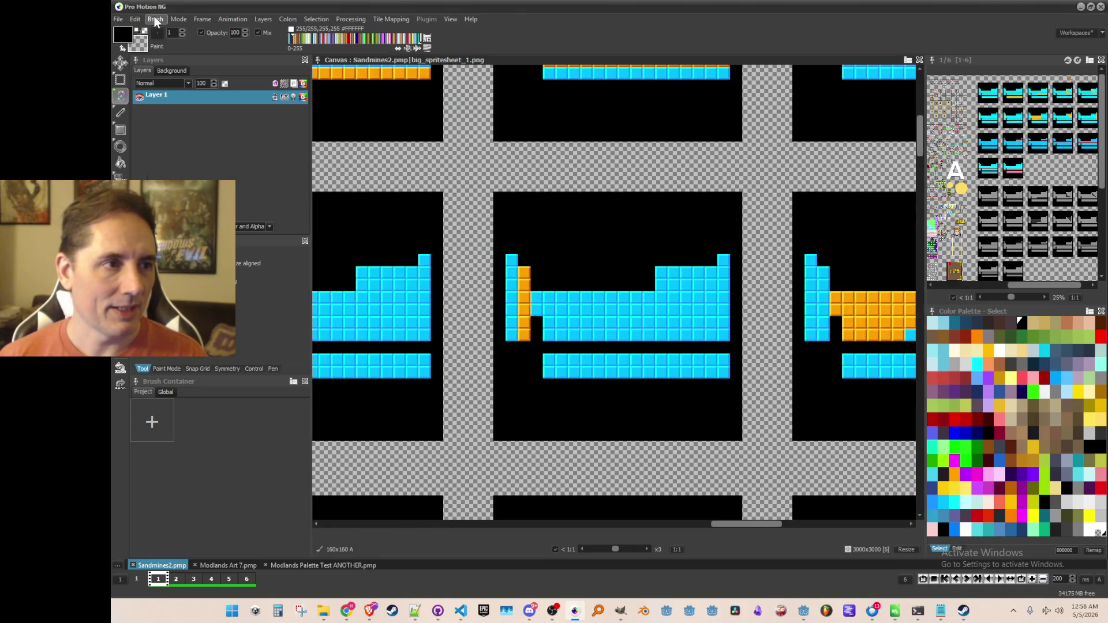
key("Escape")
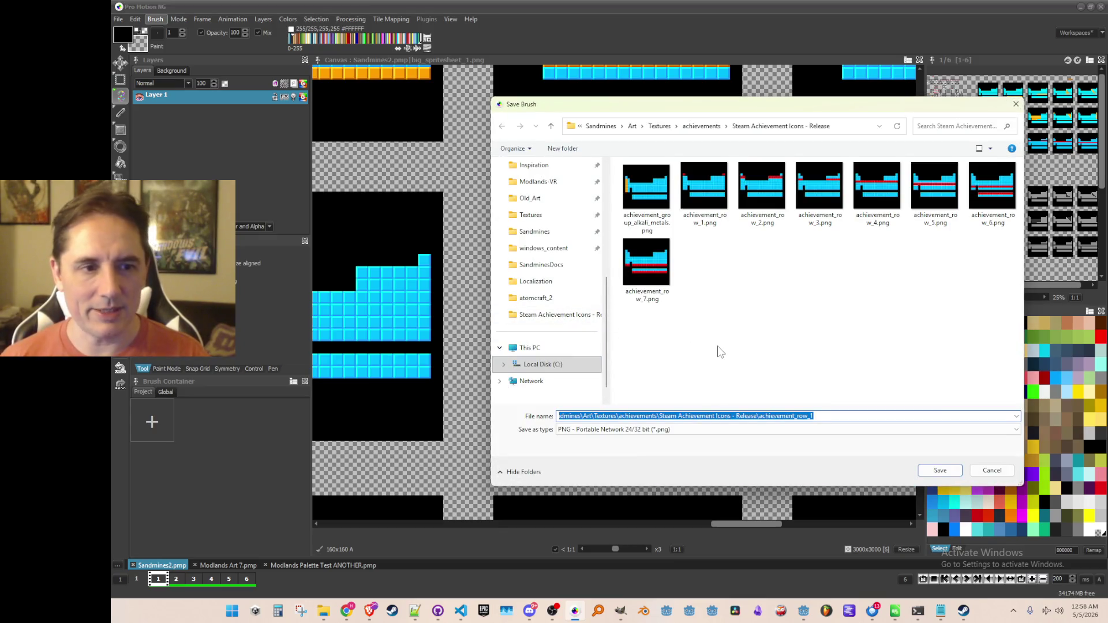
Step: Name the brush file achievement_group_alkaline_earth_metals and save it as PNG
type("achievement_")
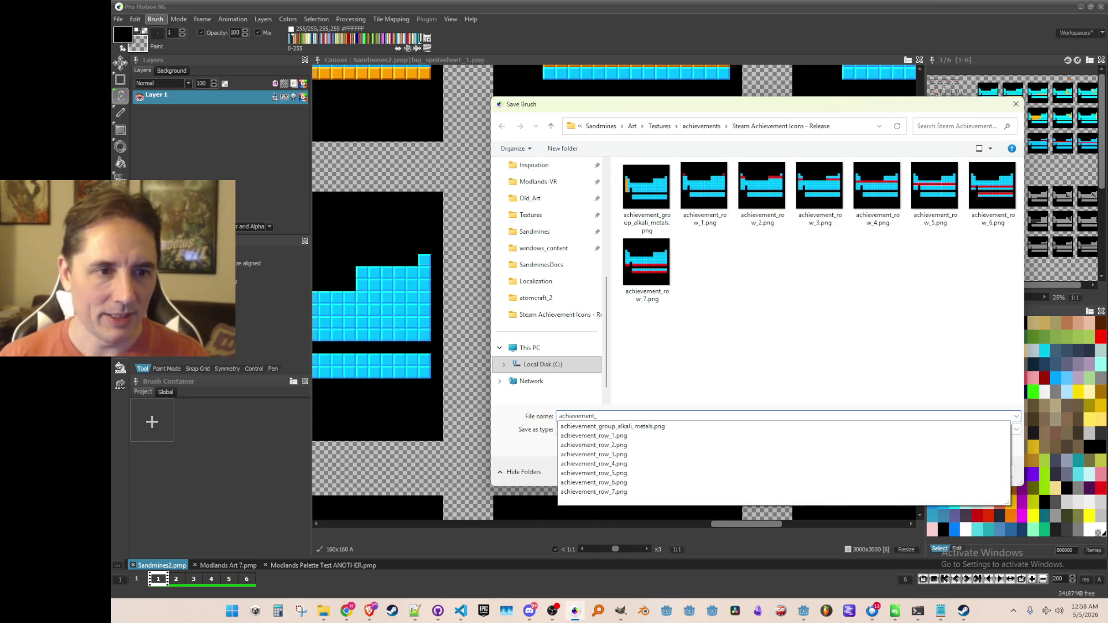
type("group_")
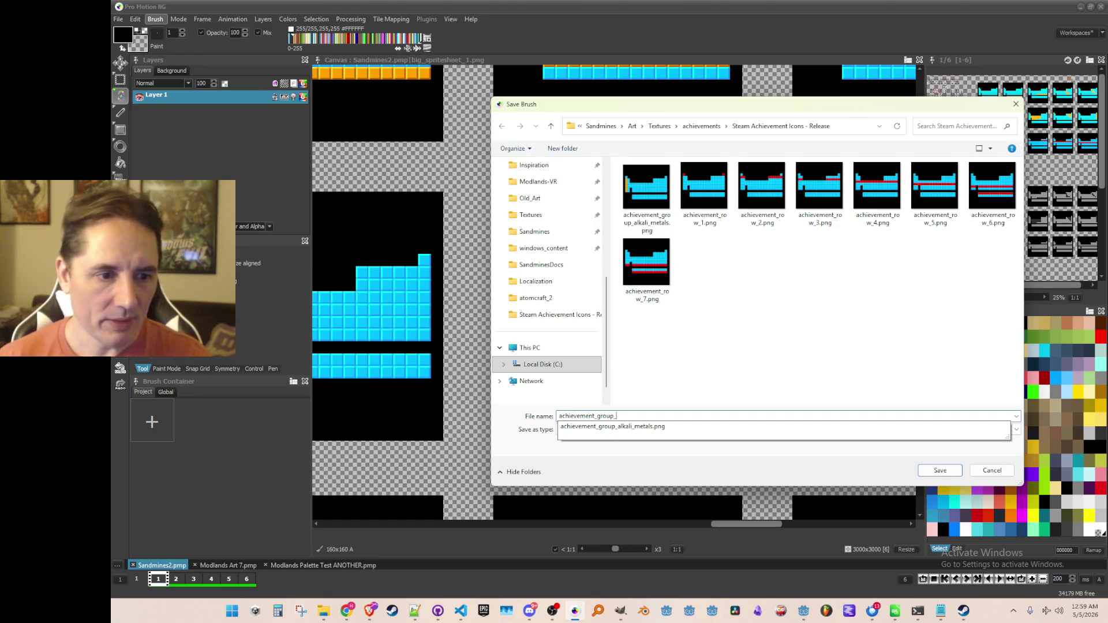
type("alkaline")
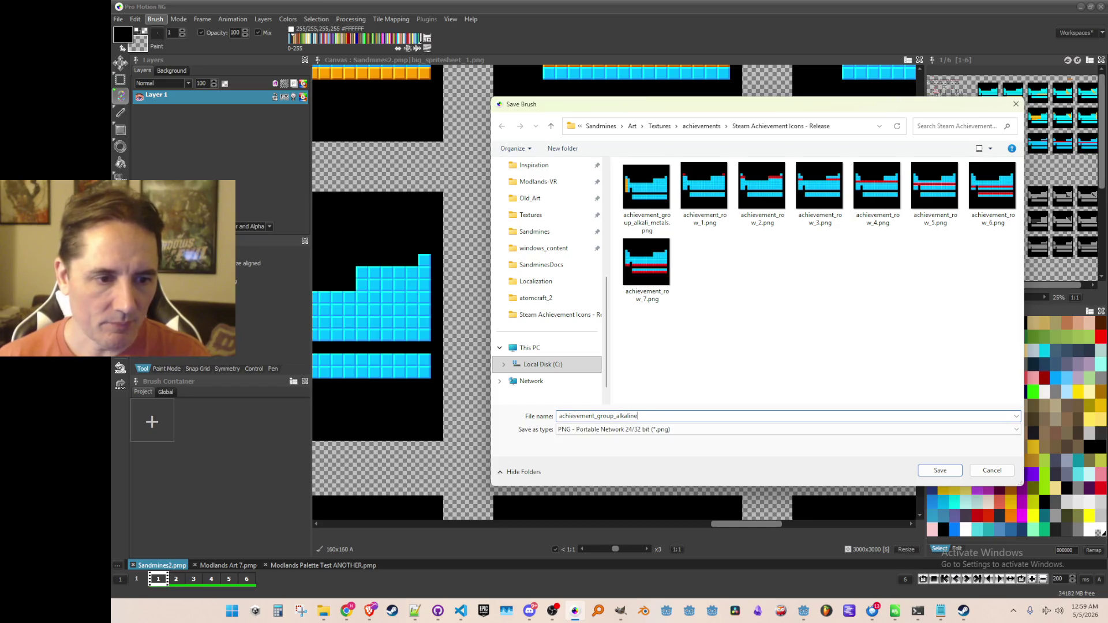
type("_earth_metals")
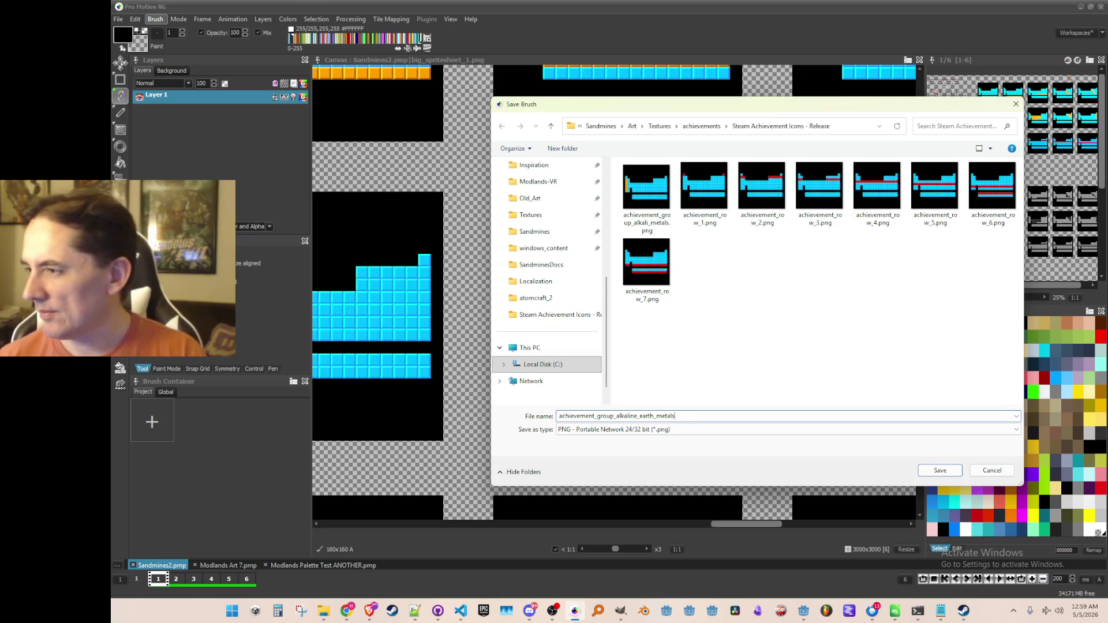
key("Return")
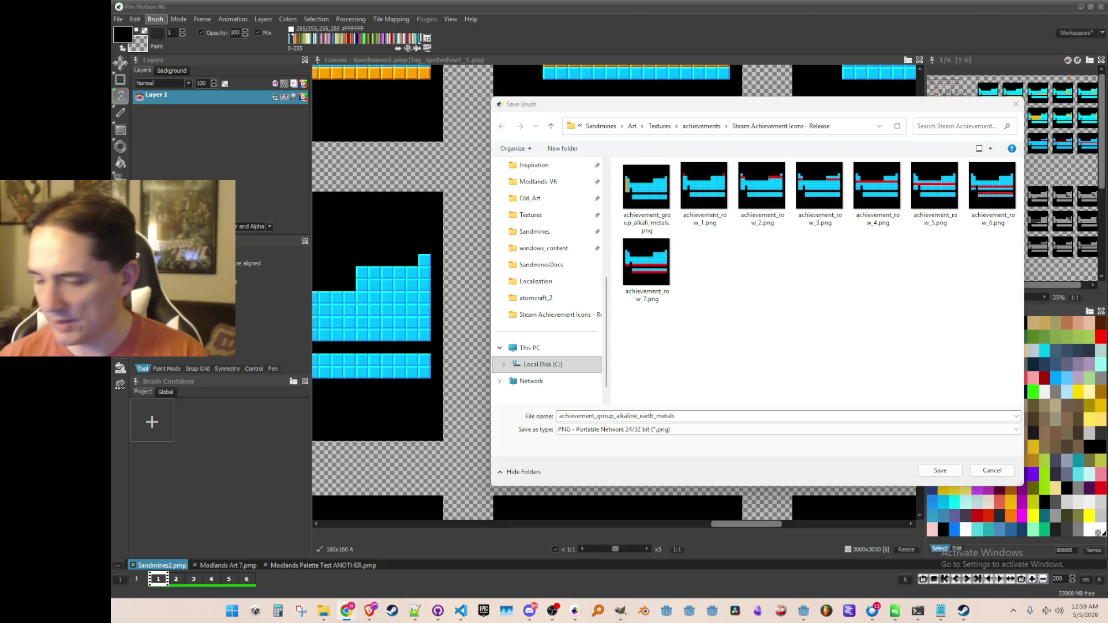
left_click(699, 416)
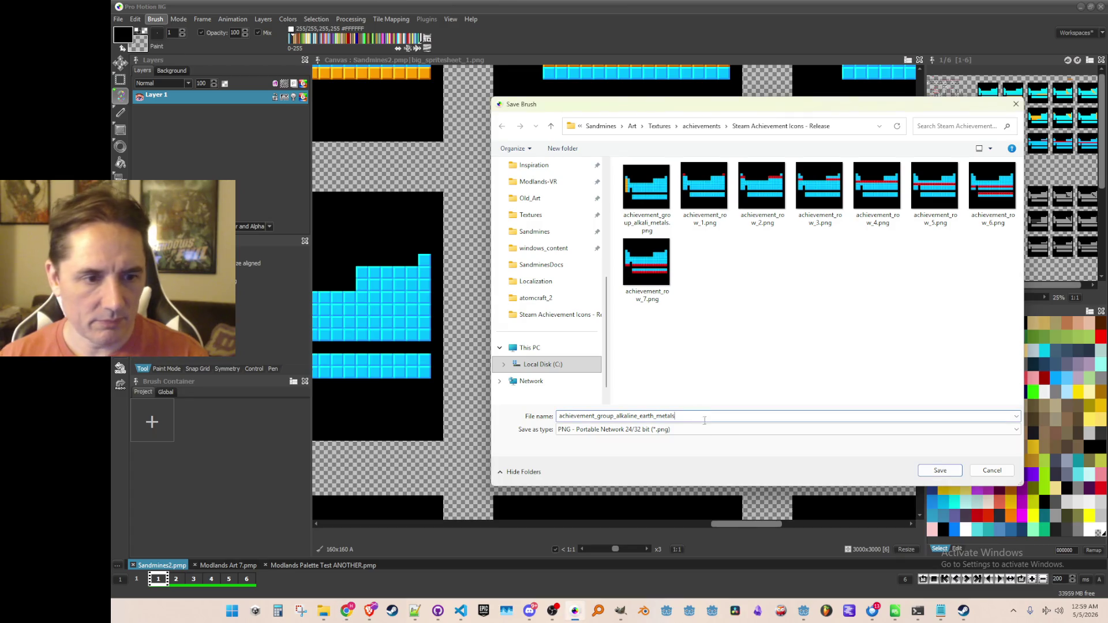
left_click(950, 471)
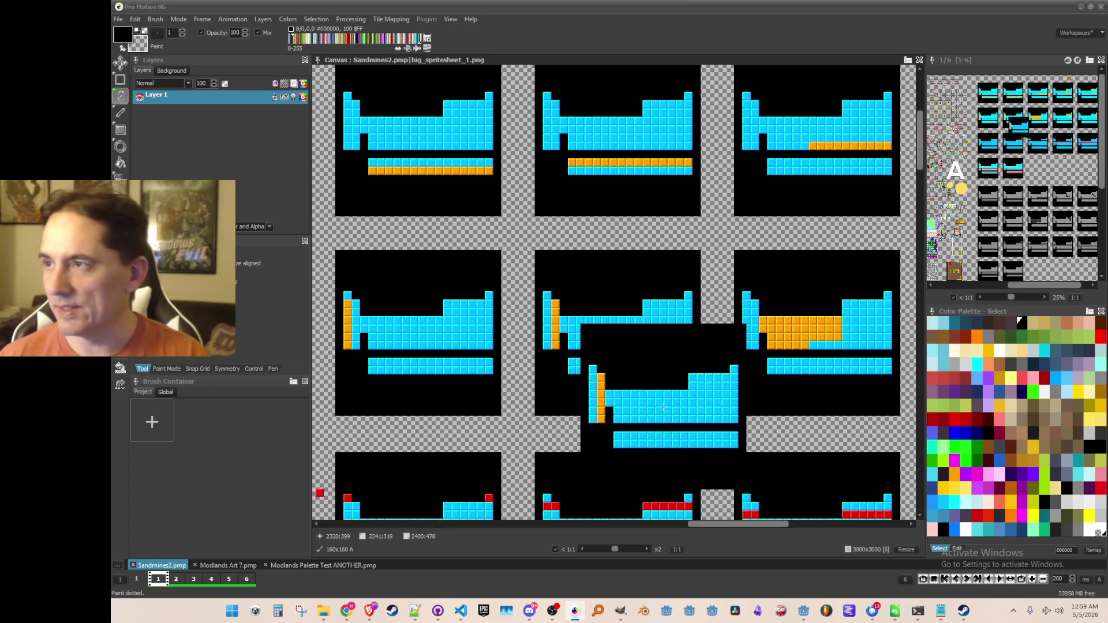
Step: Stamp the frame copy onto the middle frame, then grab the frame with the orange block
left_click(680, 362)
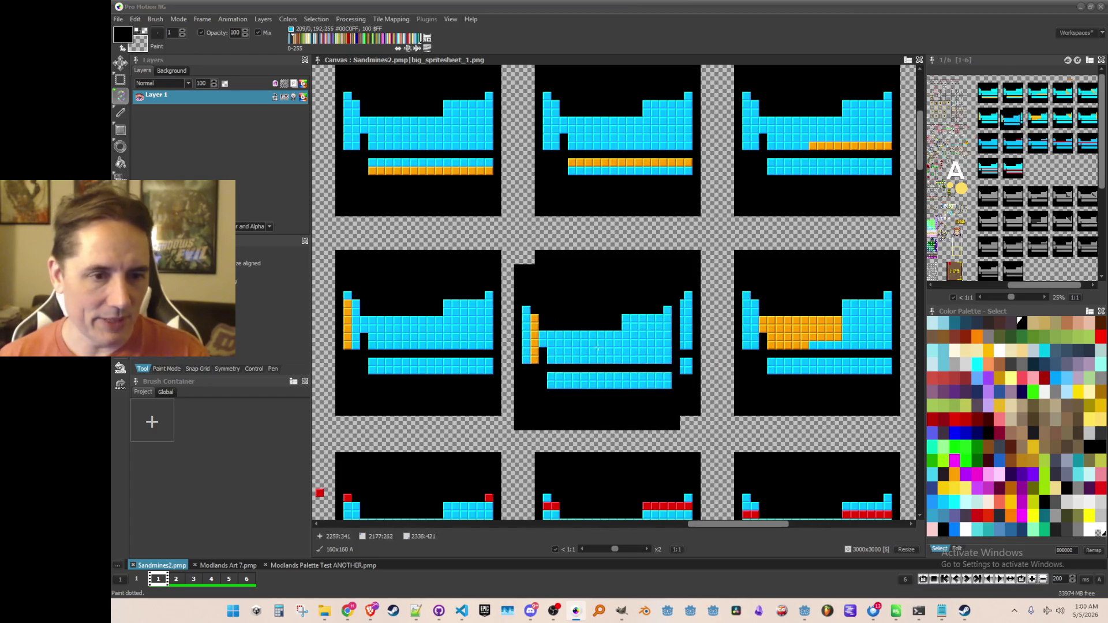
left_click(668, 363)
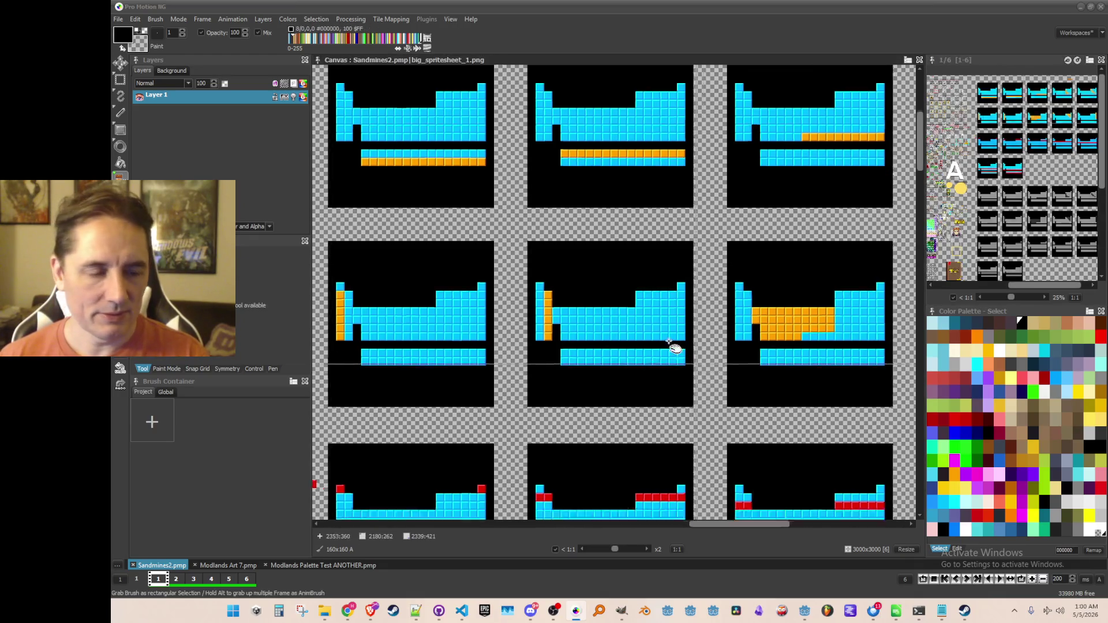
scroll(606, 263, "up", 1)
scroll(582, 263, "right", 2)
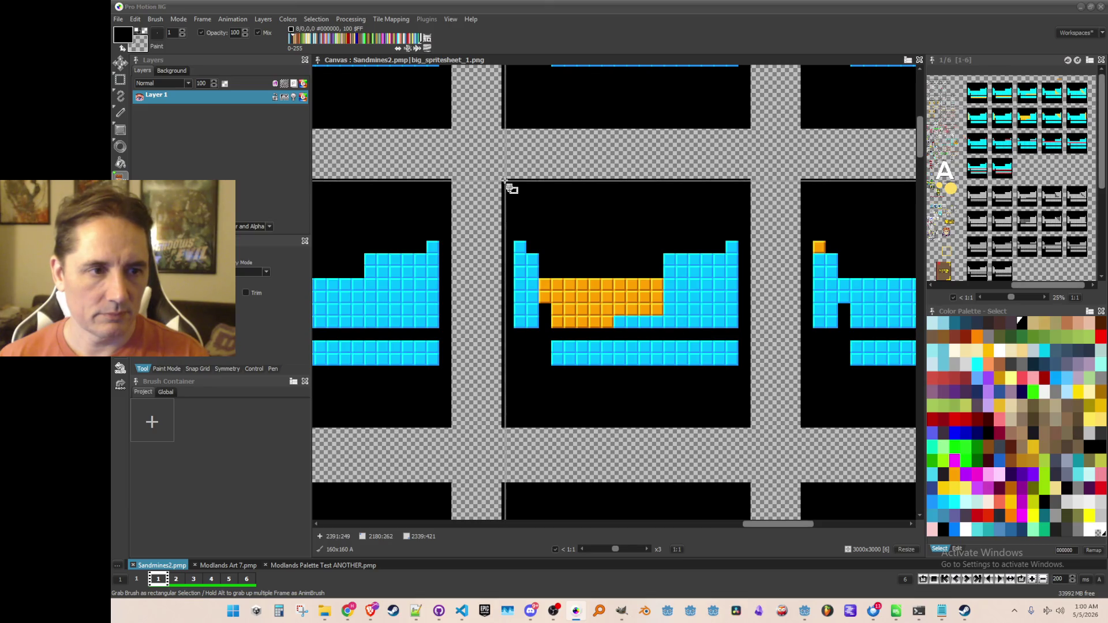
left_click_drag(504, 183, 750, 426)
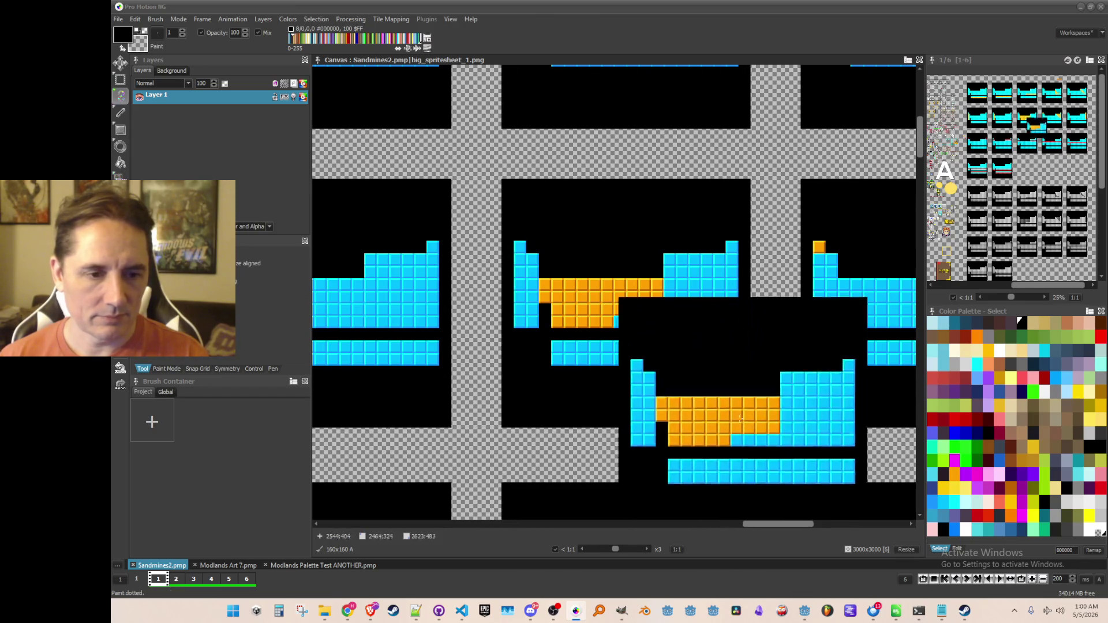
Step: Save the brush as a single image file renamed achievement_group_transition_metals
left_click(155, 19)
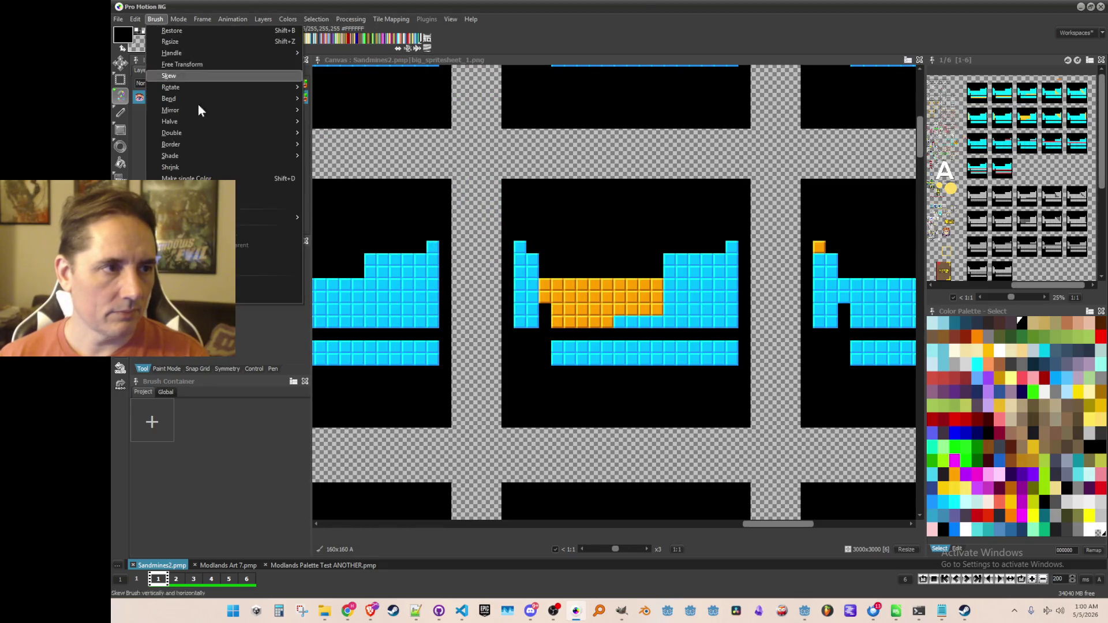
left_click(254, 293)
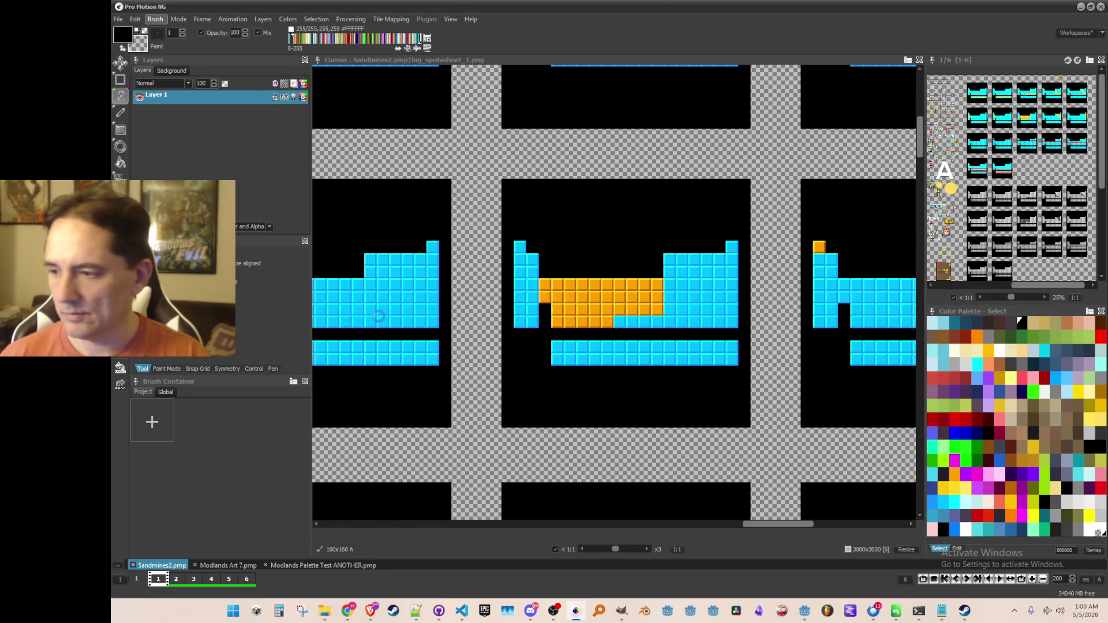
key("End")
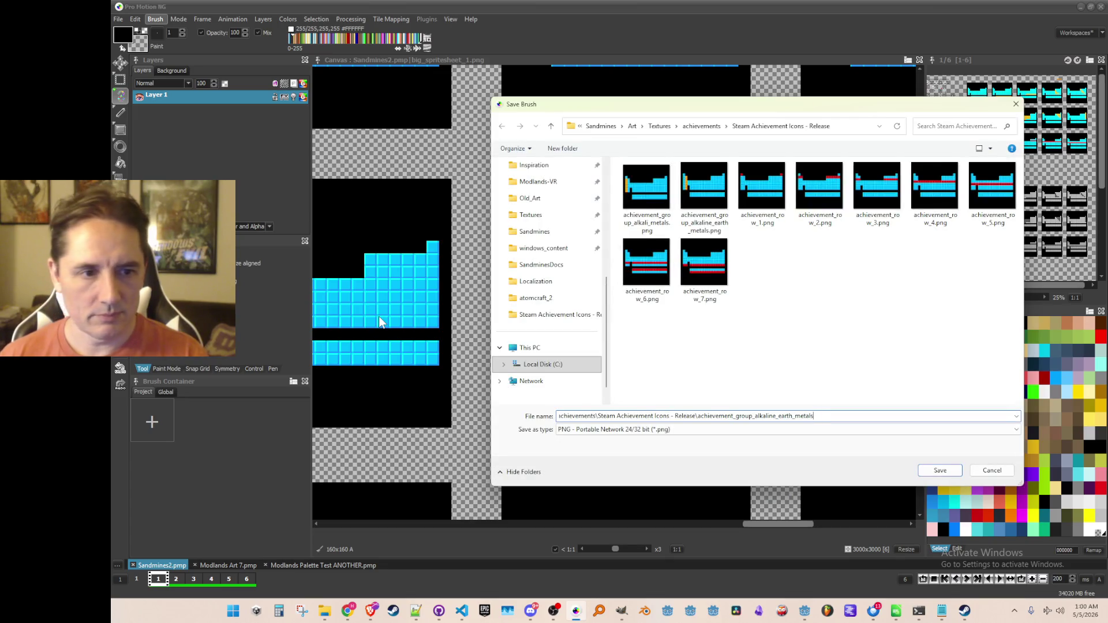
key("BackSpace")
key("BackSpace")
key("BackSpace")
key("BackSpace")
key("BackSpace")
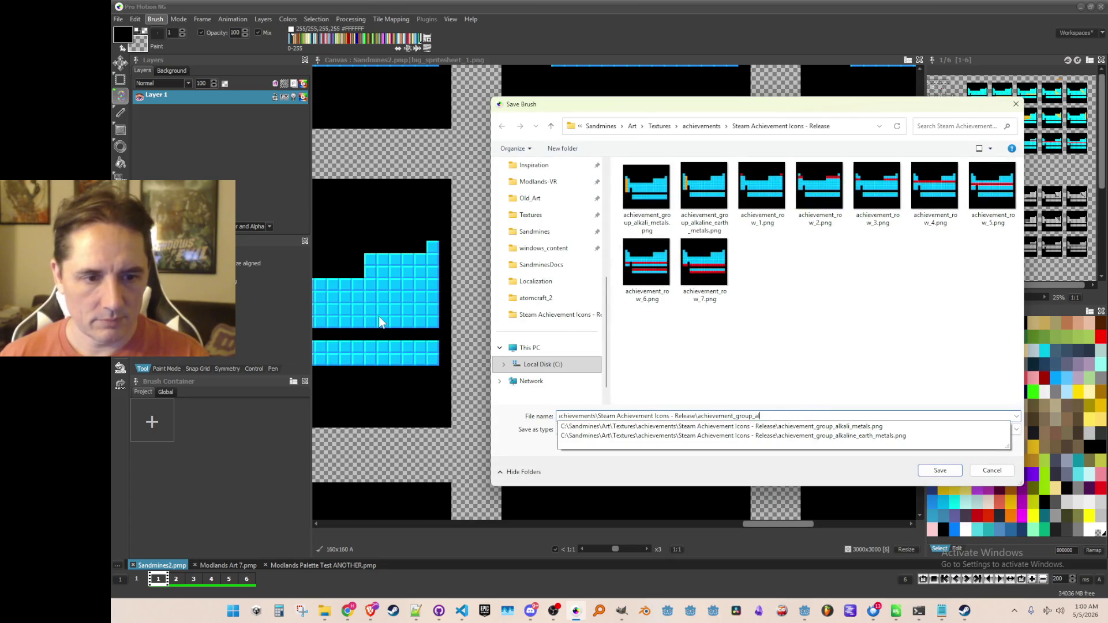
key("BackSpace")
key("BackSpace")
type("transition_met")
key("Return")
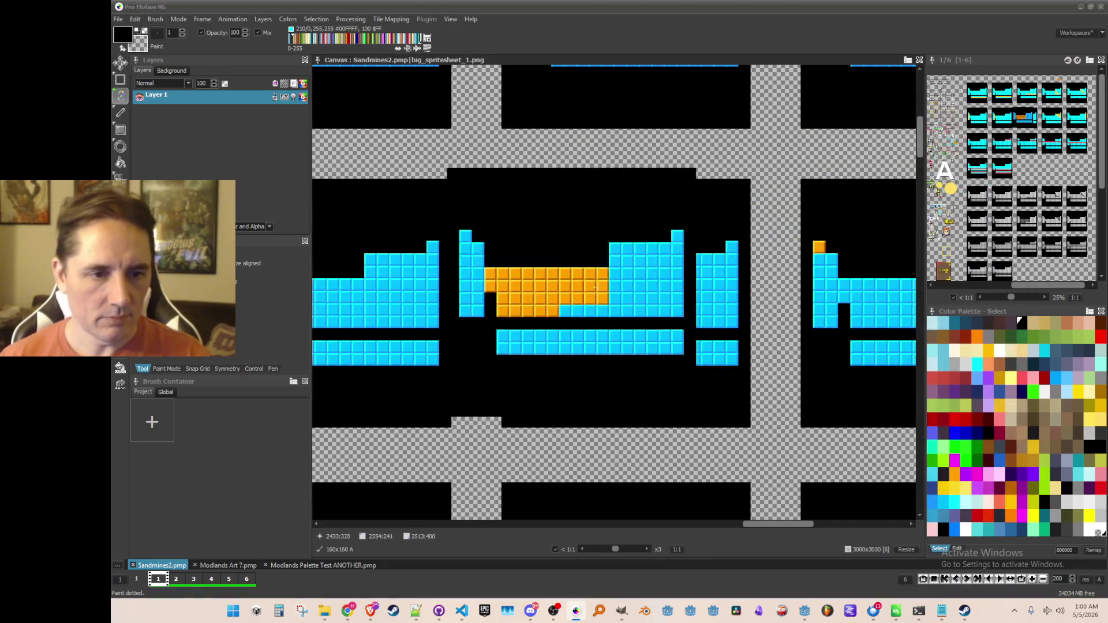
Step: Pan to the middle well frame with orange stepped tiles and grab it as a 159x159 brush
scroll(792, 267, "down", 1)
scroll(554, 262, "up", 2)
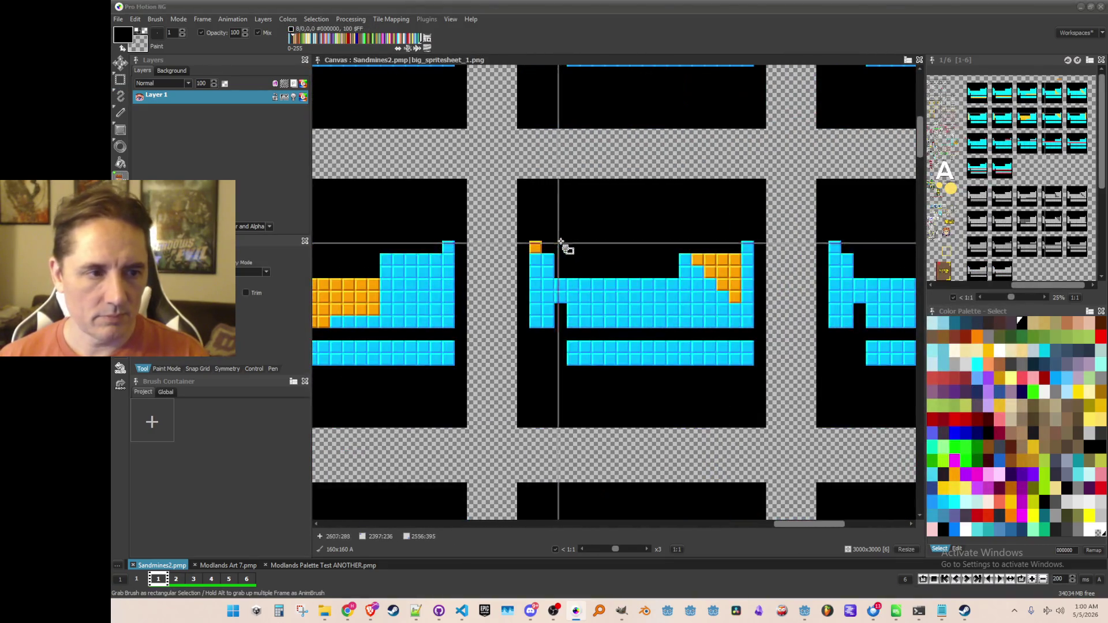
left_click_drag(560, 270, 545, 240)
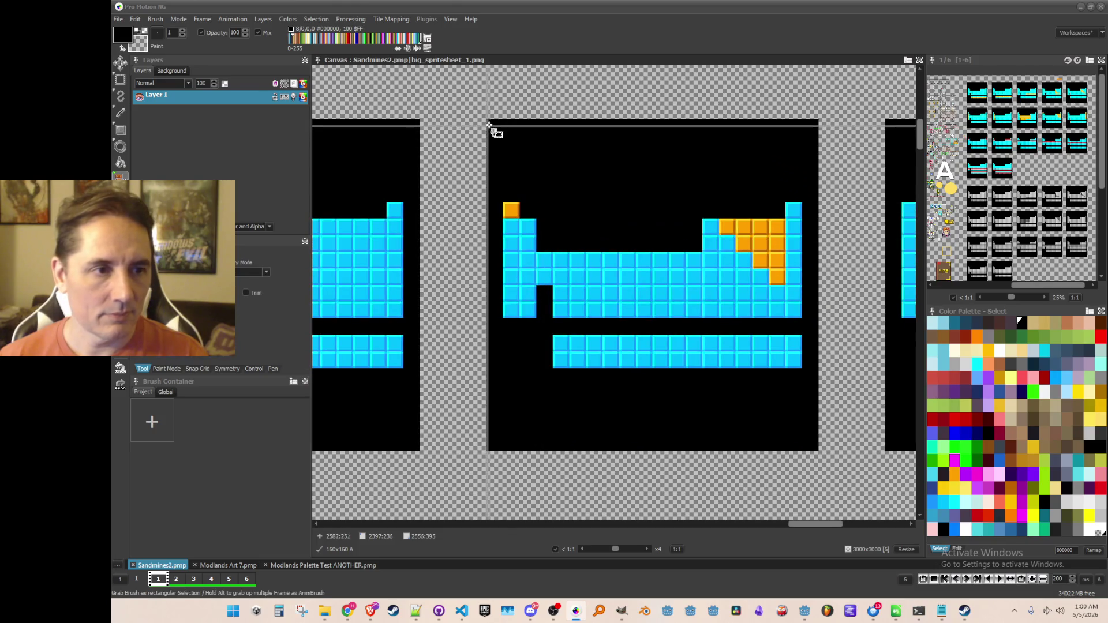
mouse_move(489, 122)
left_mouse_down()
mouse_move(772, 421)
mouse_move(817, 450)
left_mouse_up()
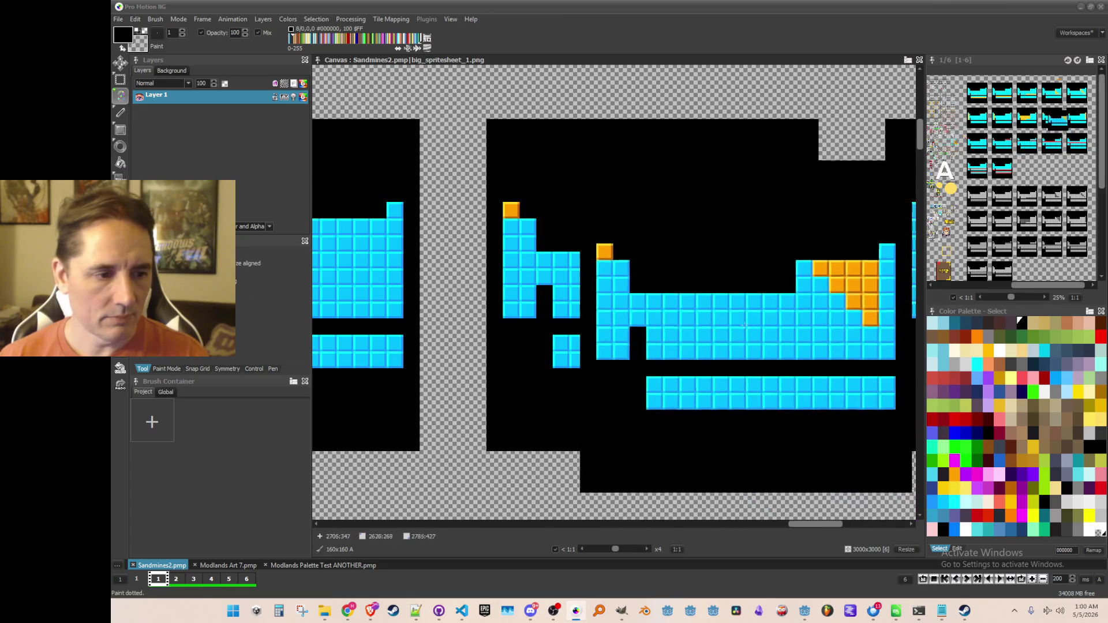
Step: Save the brush as a single image file named achievement_group_reactive_non_metals
scroll(632, 308, "down", 1)
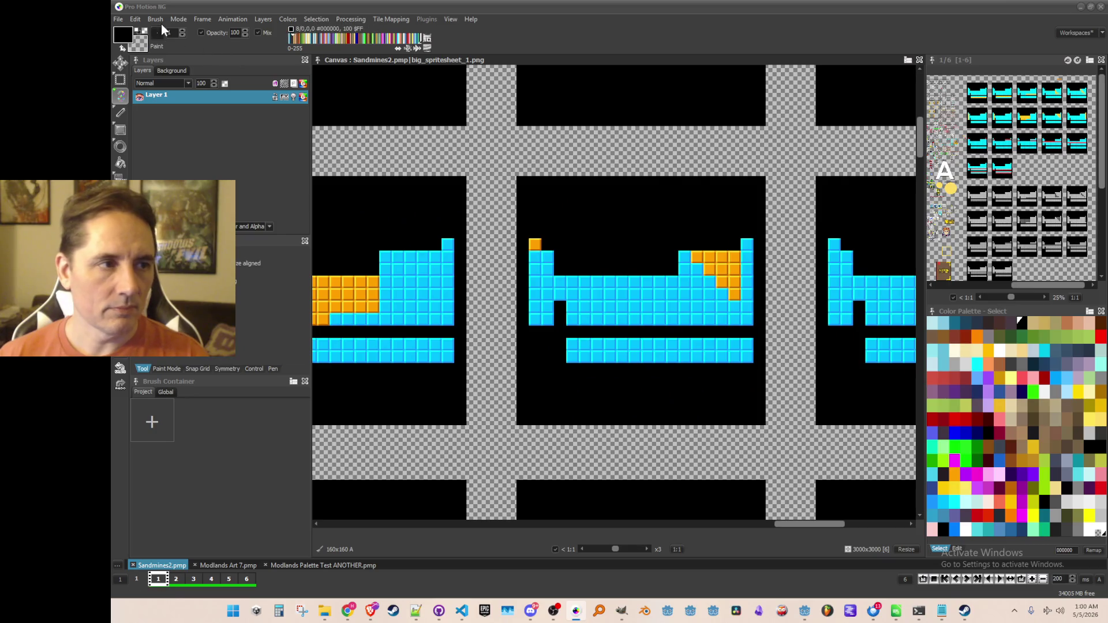
left_click(155, 19)
left_click(202, 295)
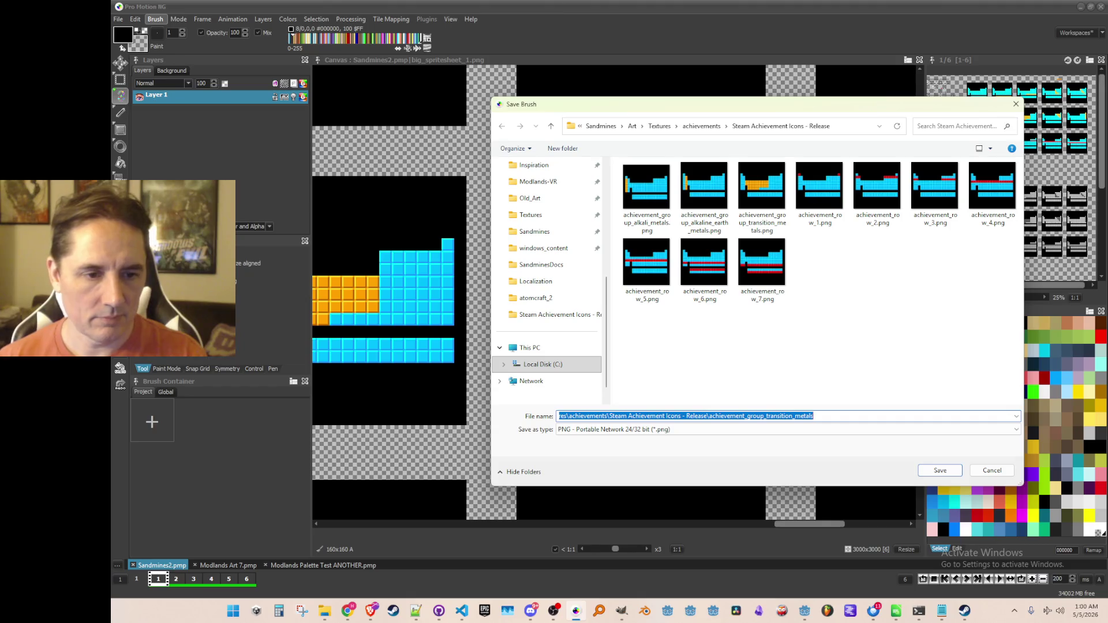
key("End")
key("BackSpace")
key("BackSpace")
key("BackSpace")
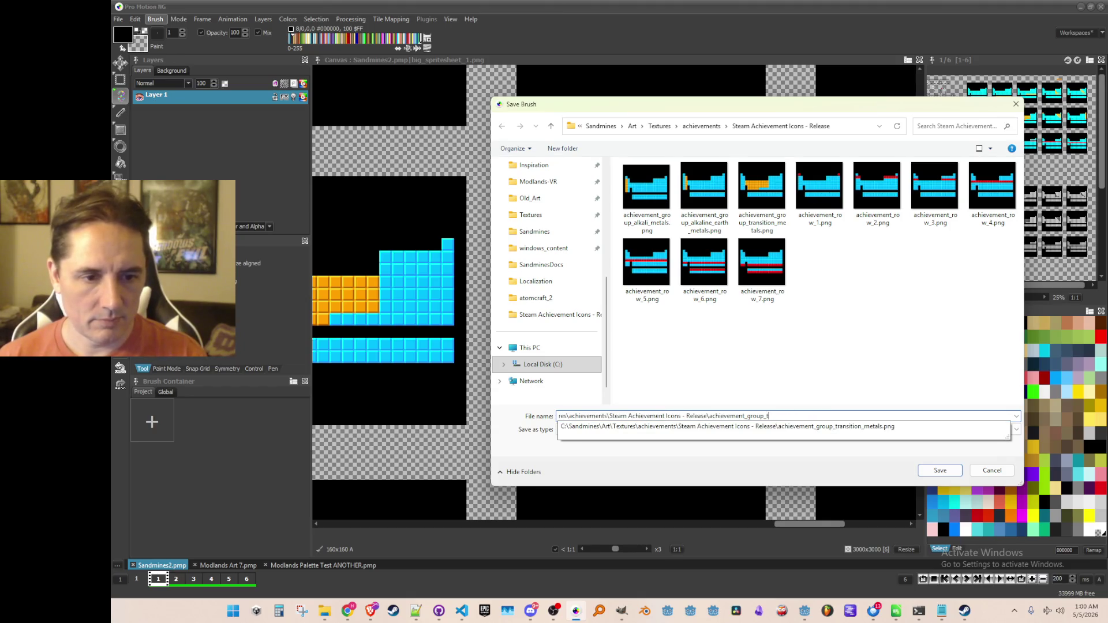
key("BackSpace")
type("reactive_non_metals")
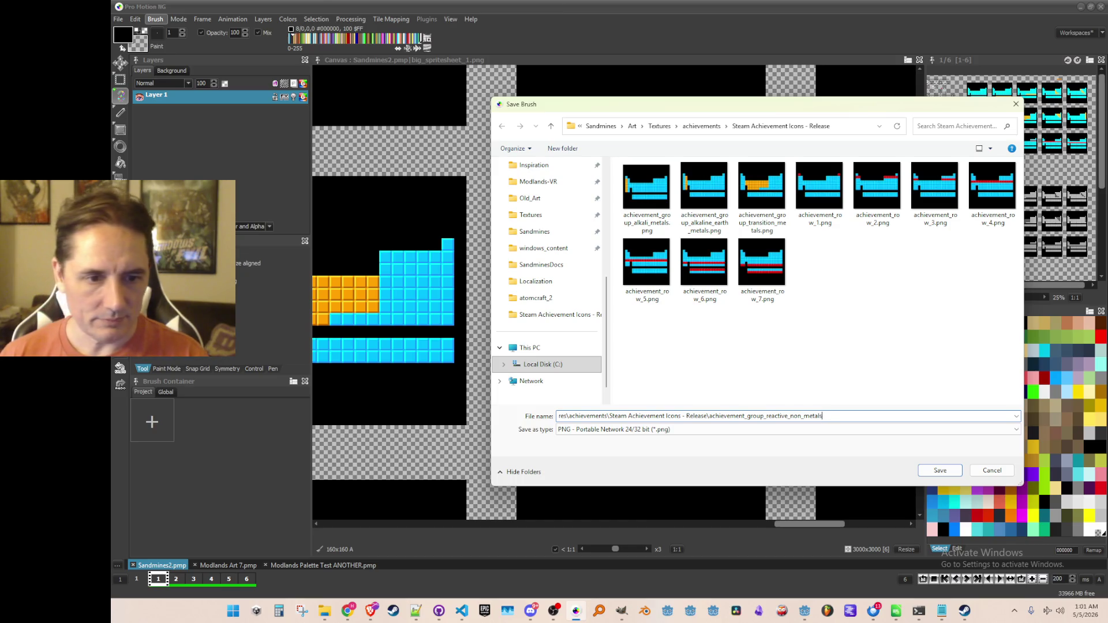
key("Return")
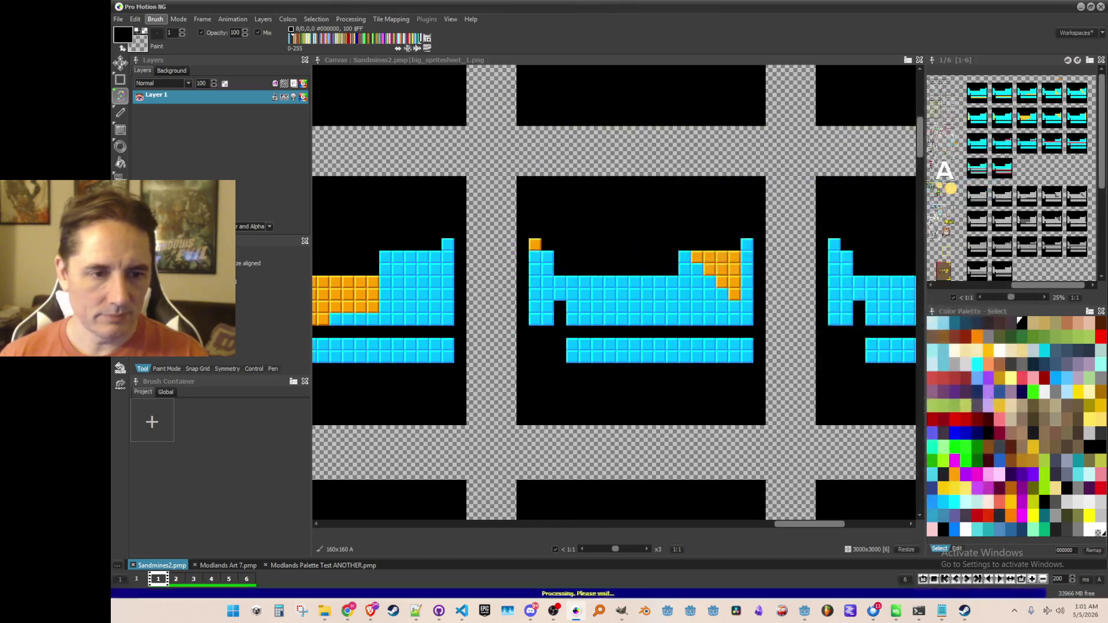
Step: Grab the well frame with the orange right-hand column as a brush
scroll(543, 329, "right", 3)
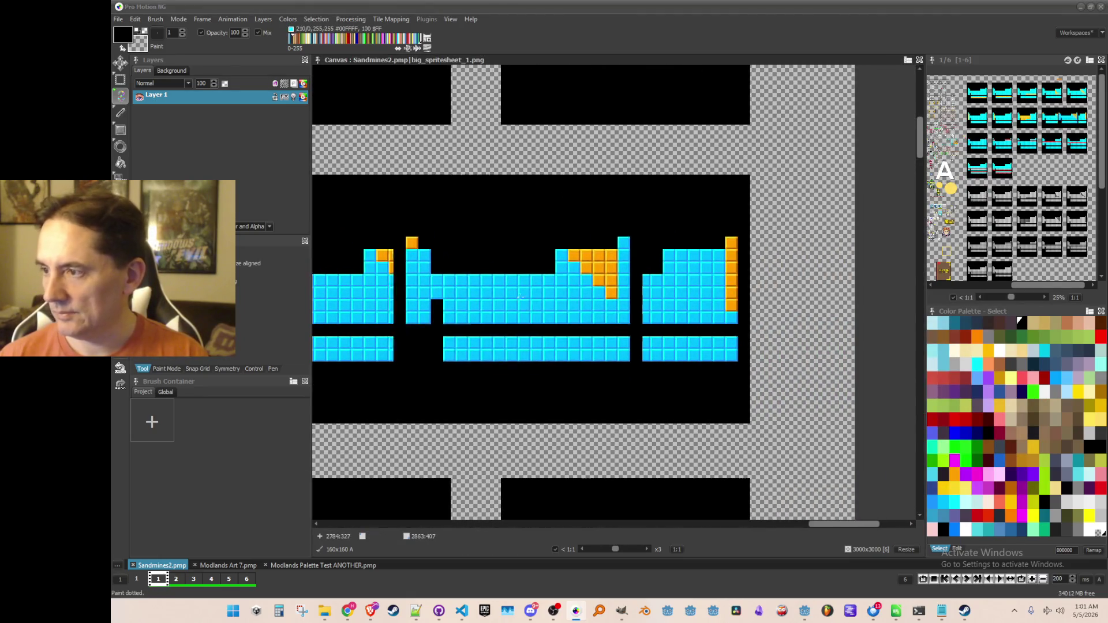
key("b")
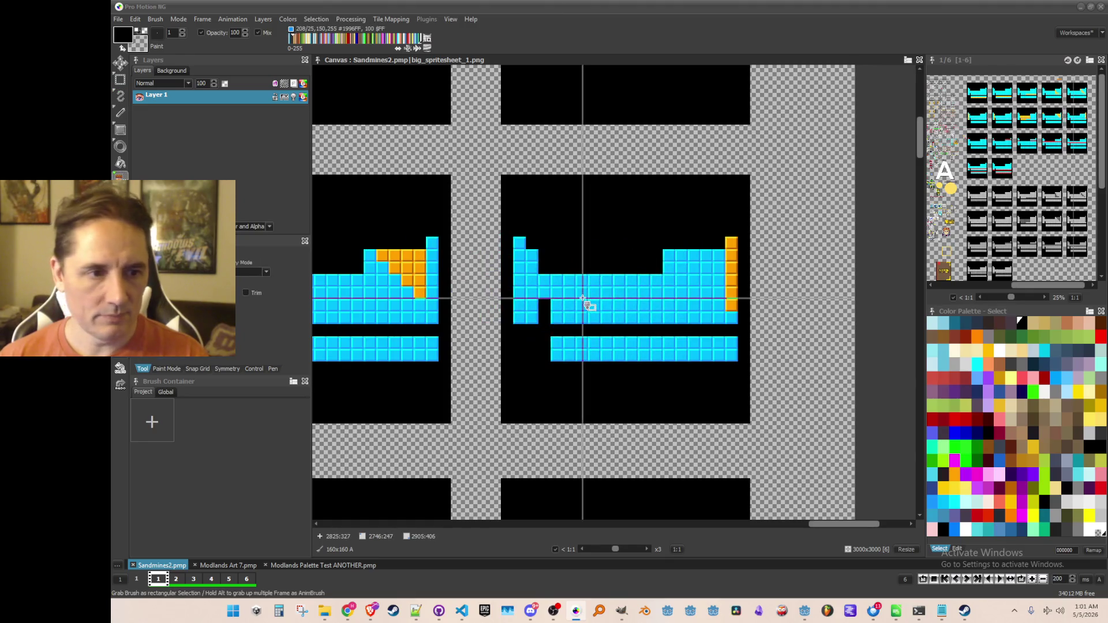
scroll(560, 267, "up", 1)
mouse_move(486, 144)
left_mouse_down()
mouse_move(719, 413)
mouse_move(815, 476)
left_mouse_up()
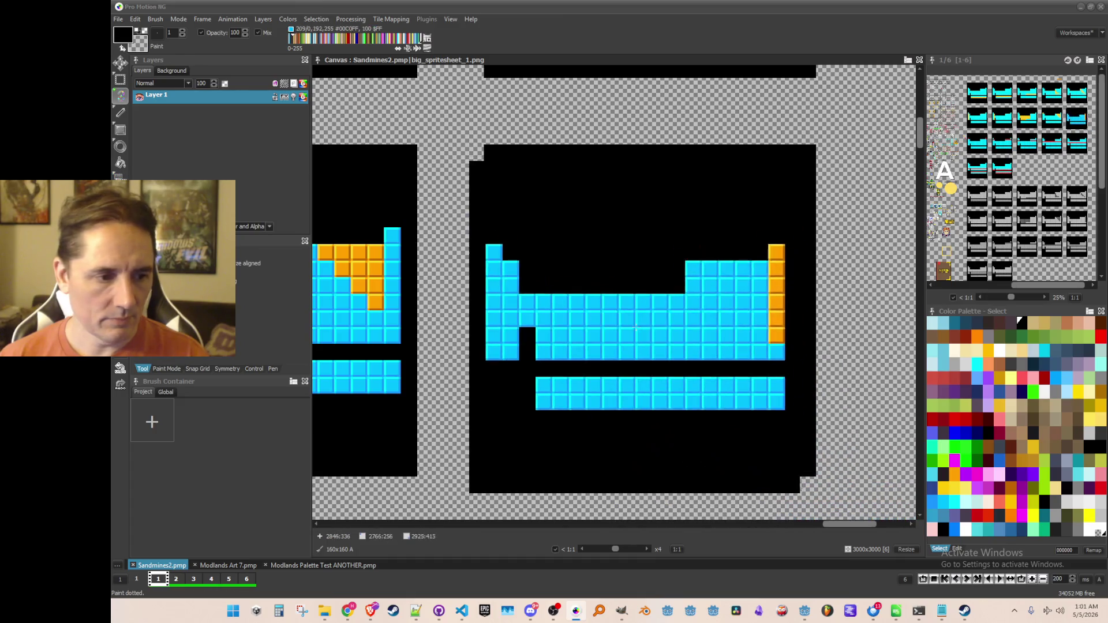
Step: Save the brush as the noble gases achievement_group PNG icon
scroll(572, 266, "down", 1)
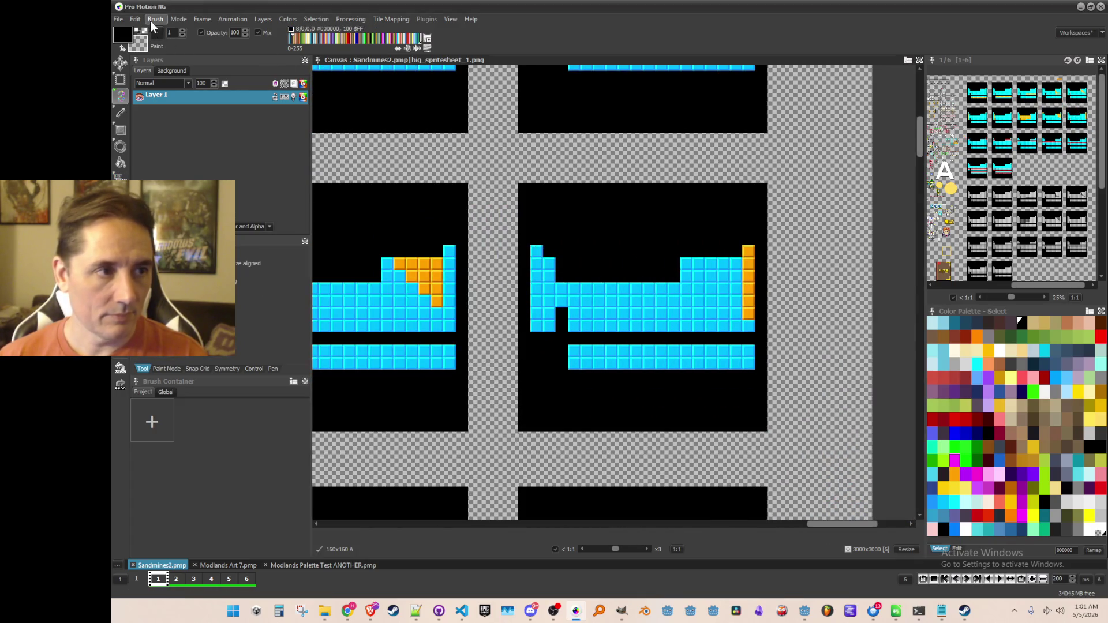
left_click(155, 19)
left_click(260, 296)
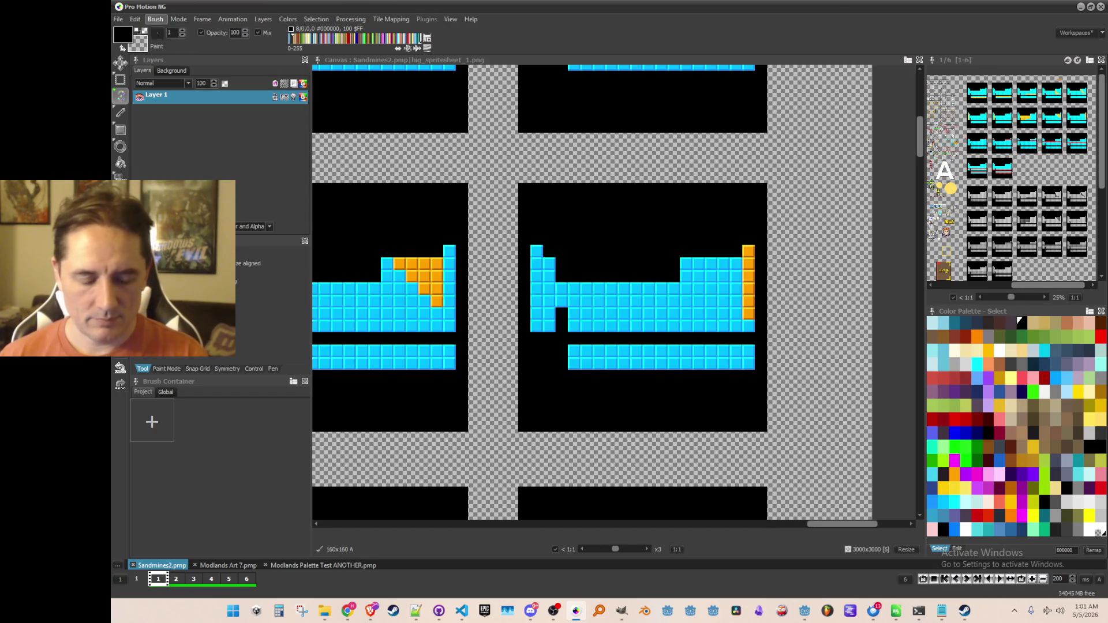
key("BackSpace")
key("BackSpace")
key("BackSpace")
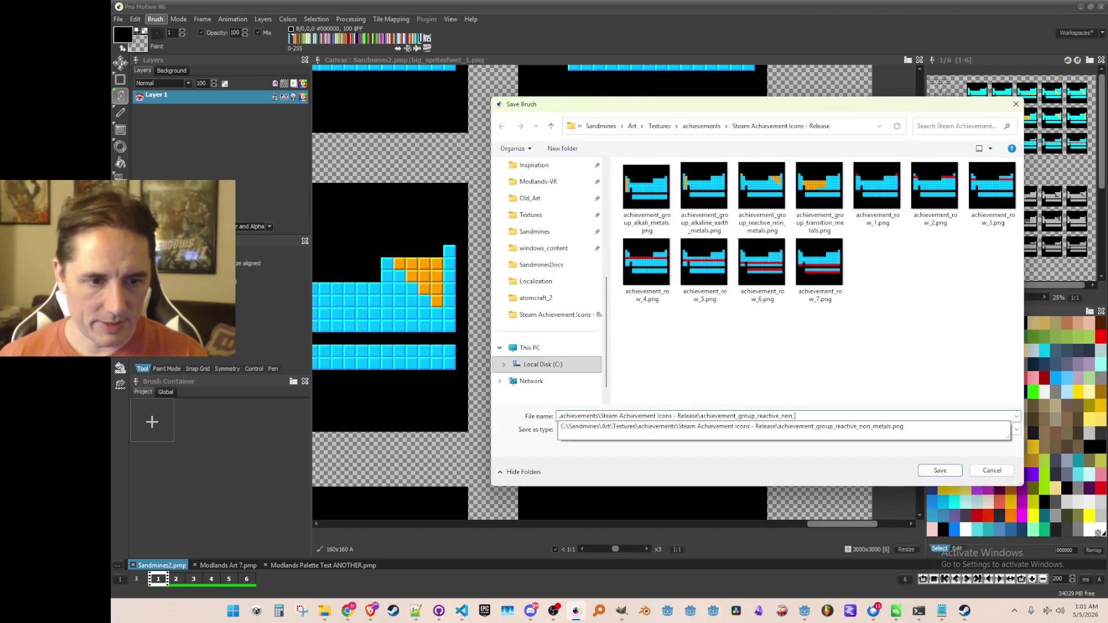
key("BackSpace")
key("BackSpace")
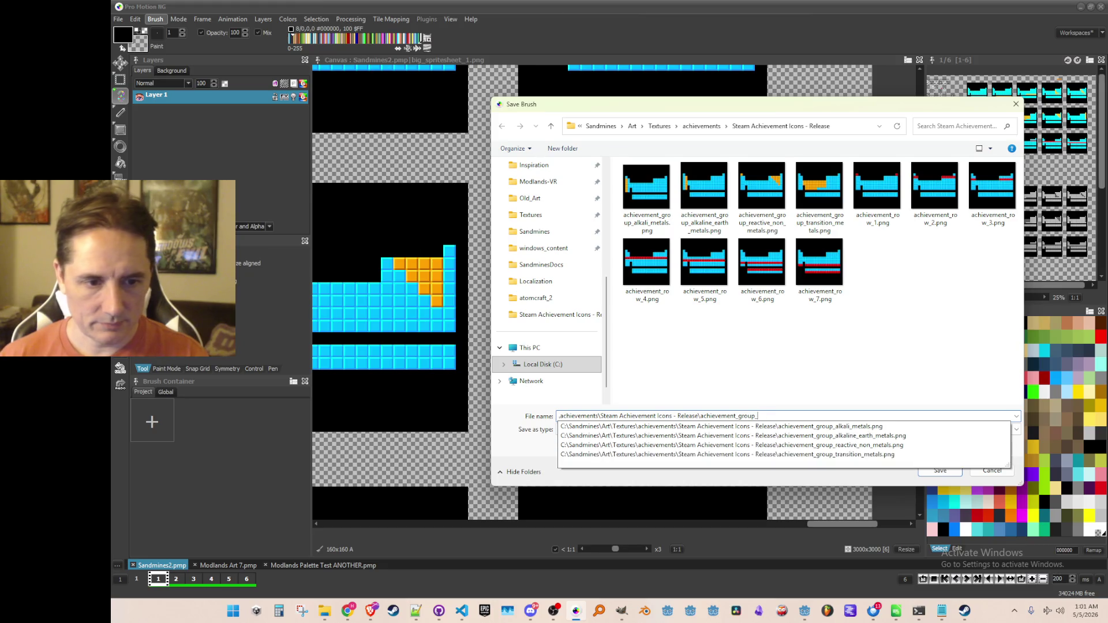
type("noblr")
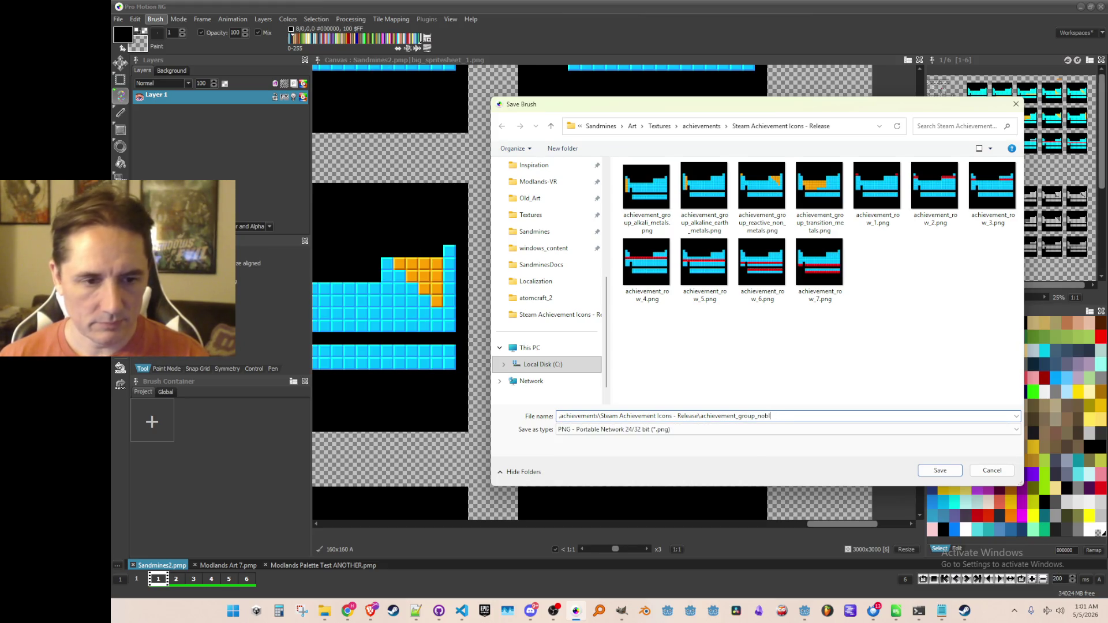
key("Return")
scroll(519, 312, "down", 4)
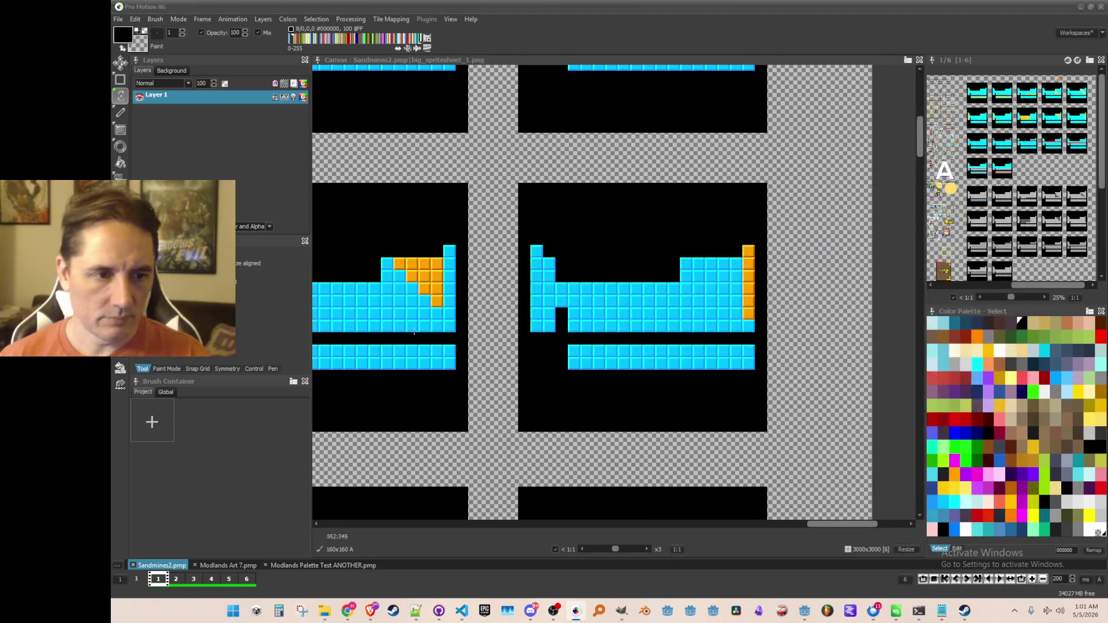
key("b")
scroll(406, 205, "up", 3)
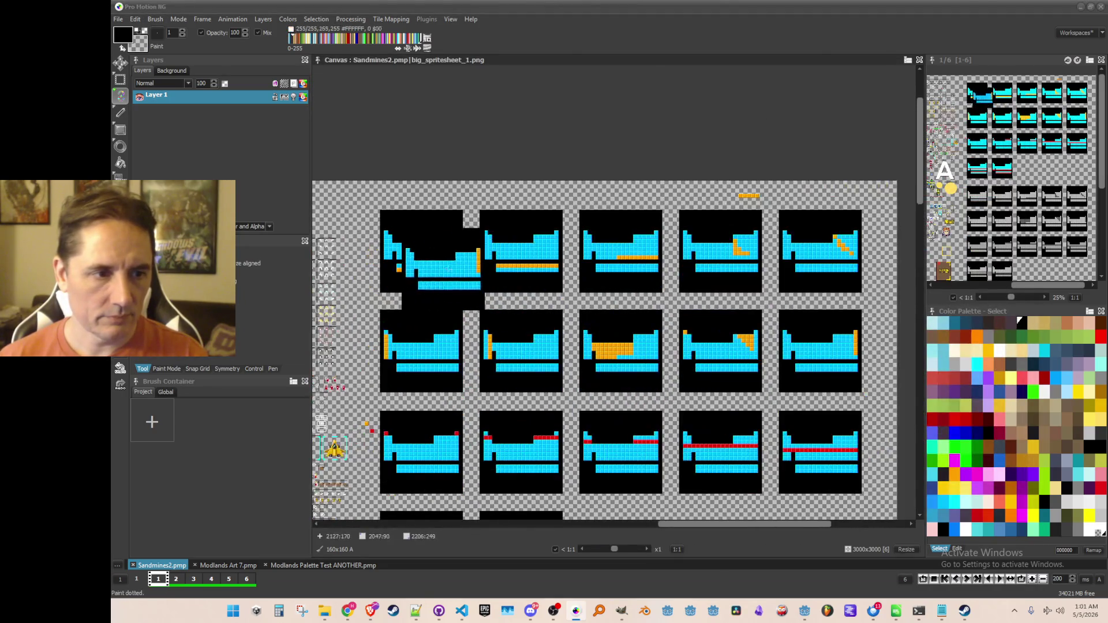
Step: Bring the left well frame into view and grab the frame with the orange lower row
left_click_drag(414, 215, 514, 231)
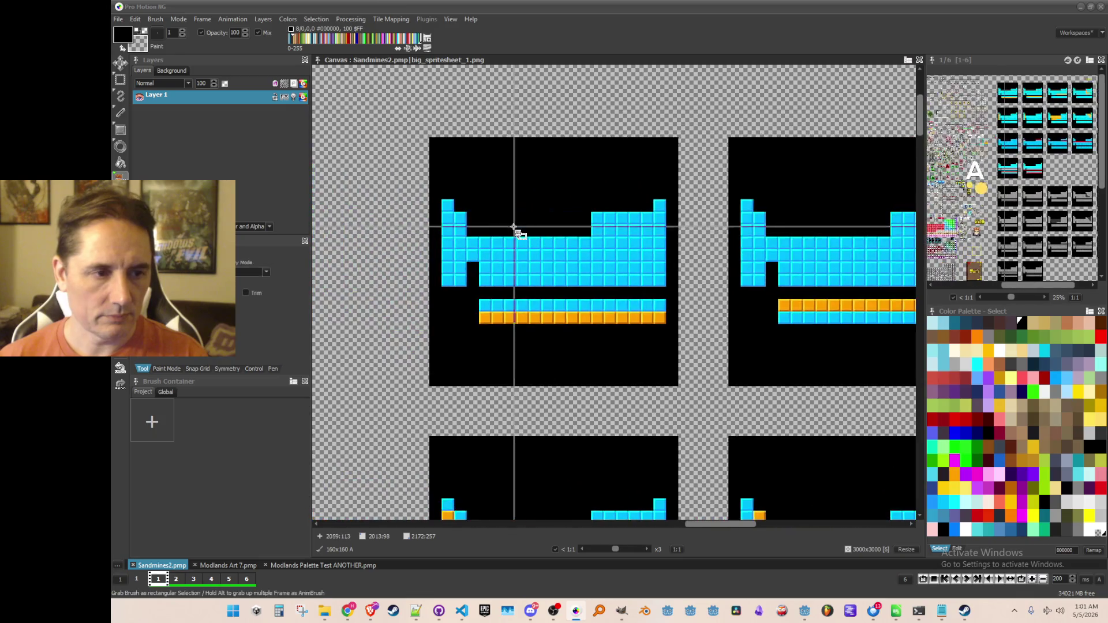
scroll(514, 231, "up", 1)
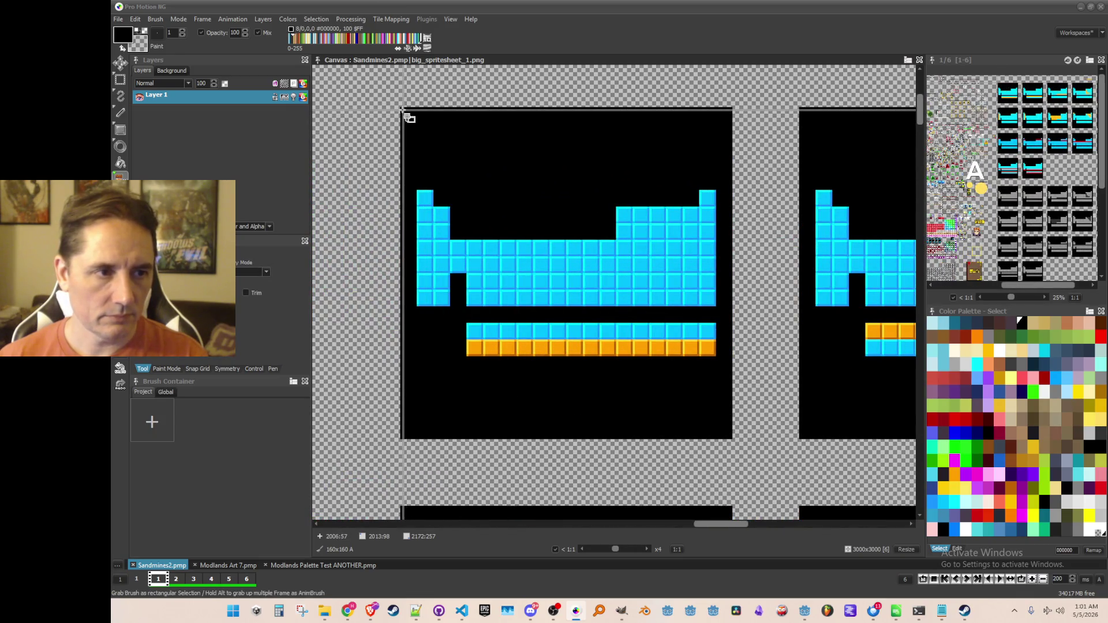
mouse_move(403, 110)
left_mouse_down()
mouse_move(704, 424)
mouse_move(733, 439)
left_mouse_up()
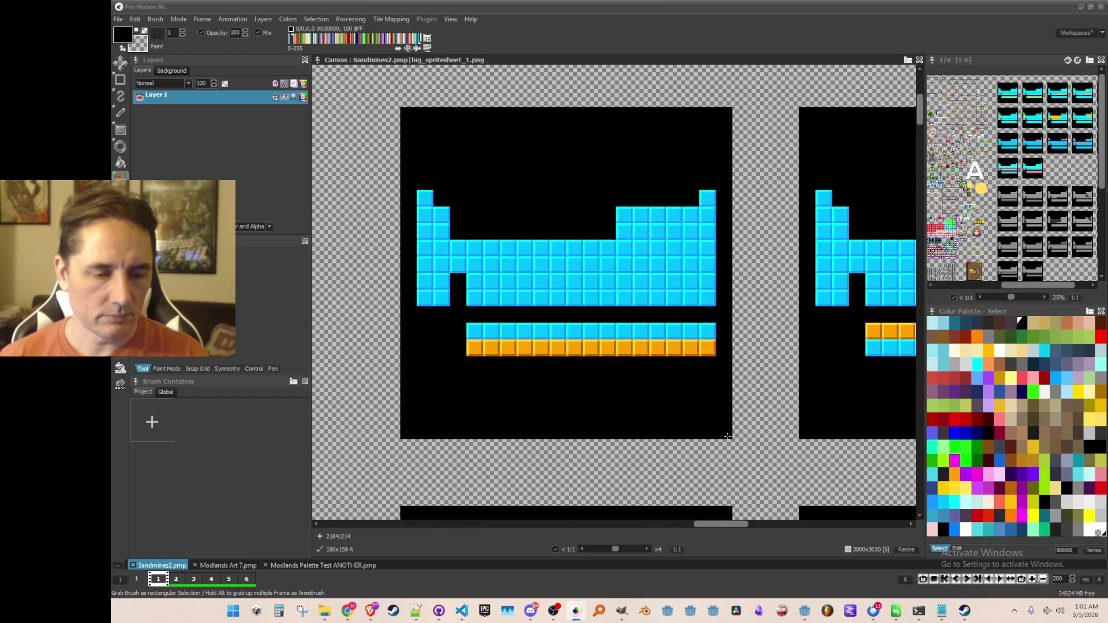
scroll(734, 438, "down", 3)
scroll(620, 346, "up", 2)
scroll(603, 334, "up", 2)
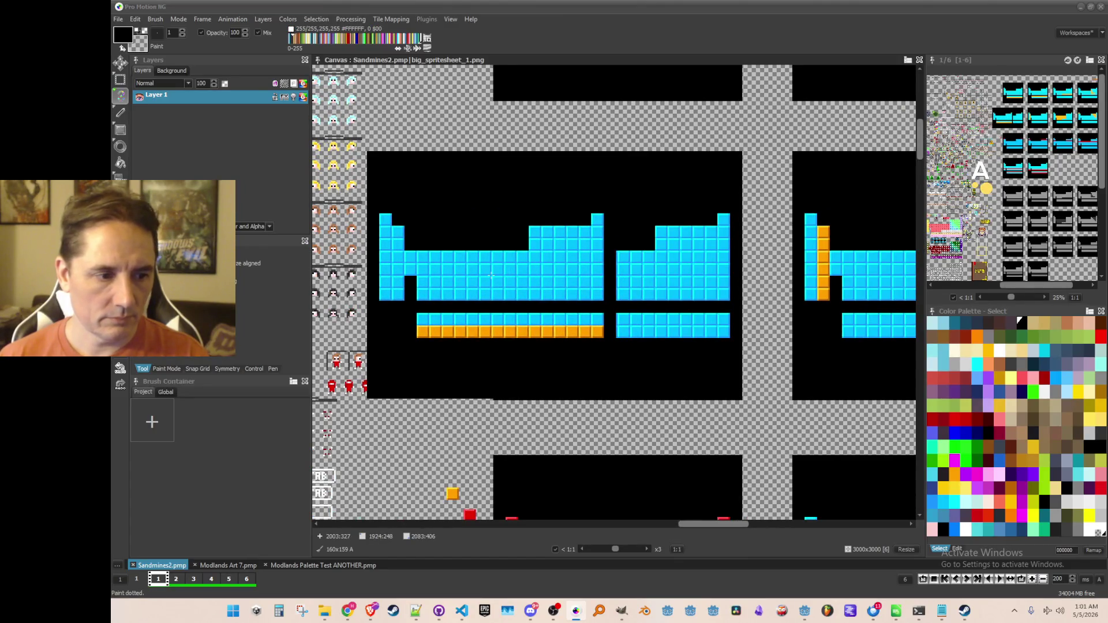
scroll(490, 276, "down", 2)
scroll(573, 271, "up", 1)
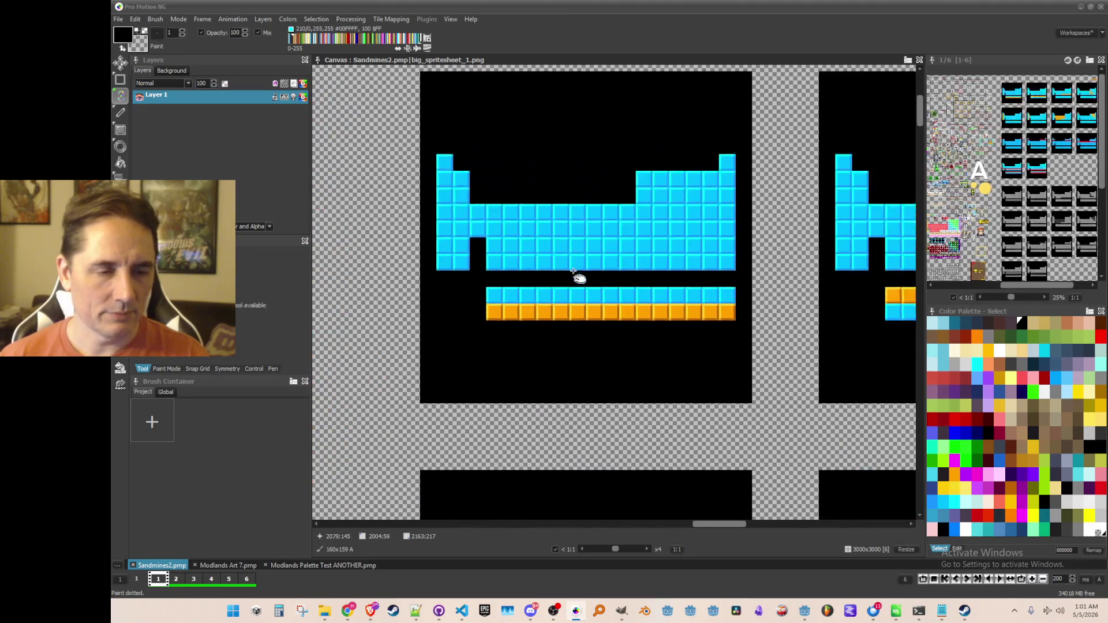
key("b")
mouse_move(411, 109)
left_mouse_down()
mouse_move(694, 425)
mouse_move(741, 438)
left_mouse_up()
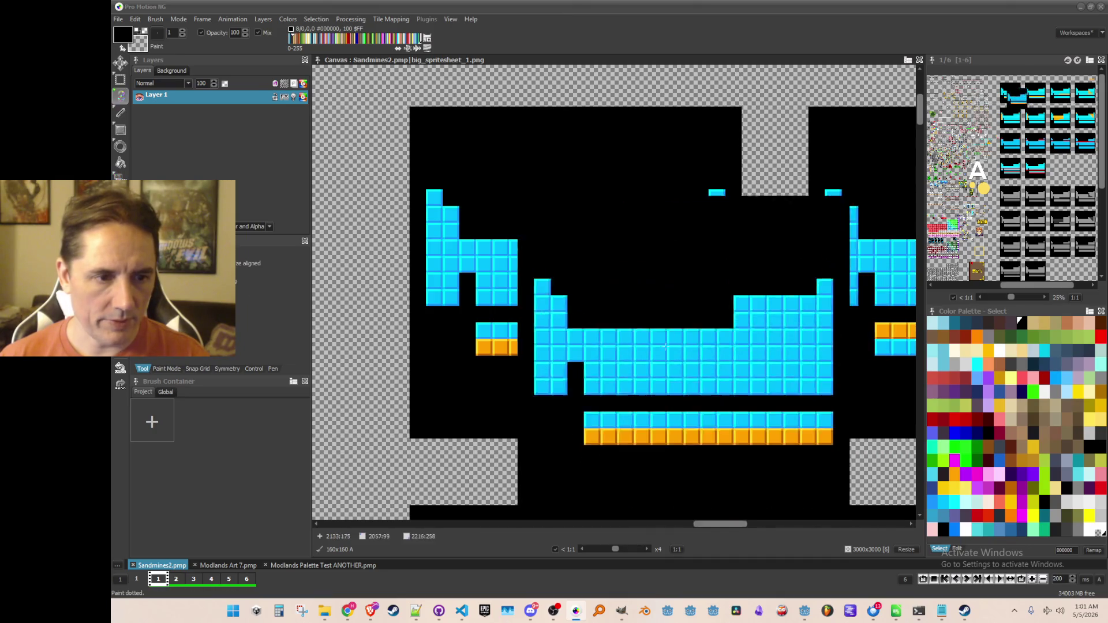
Step: Save the grabbed frame as a new achievement_group PNG icon
scroll(519, 289, "down", 1)
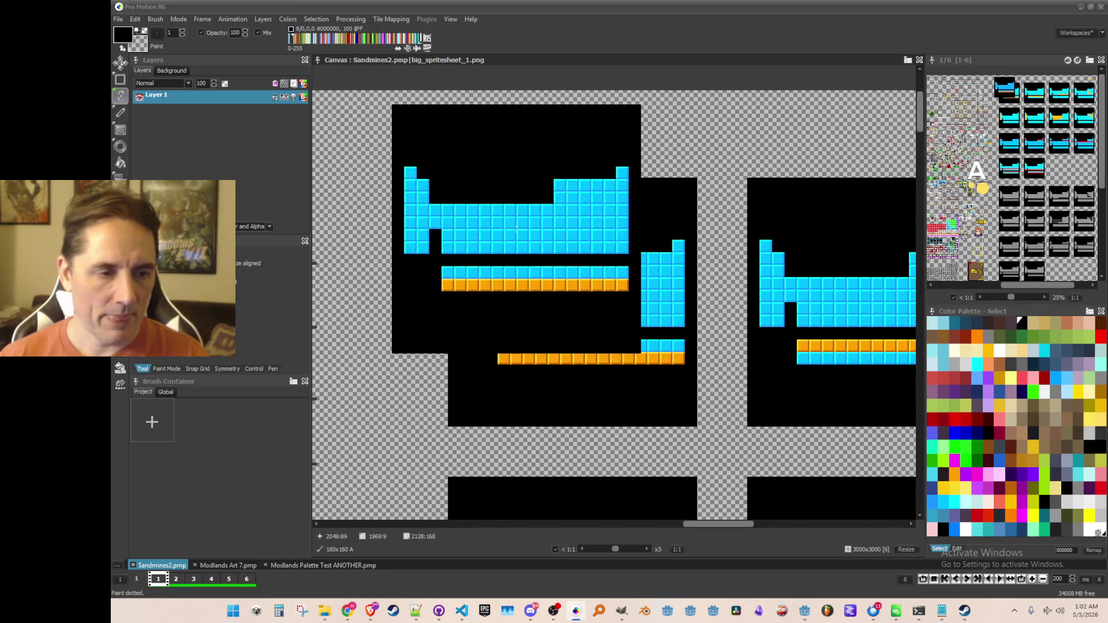
left_click(231, 295)
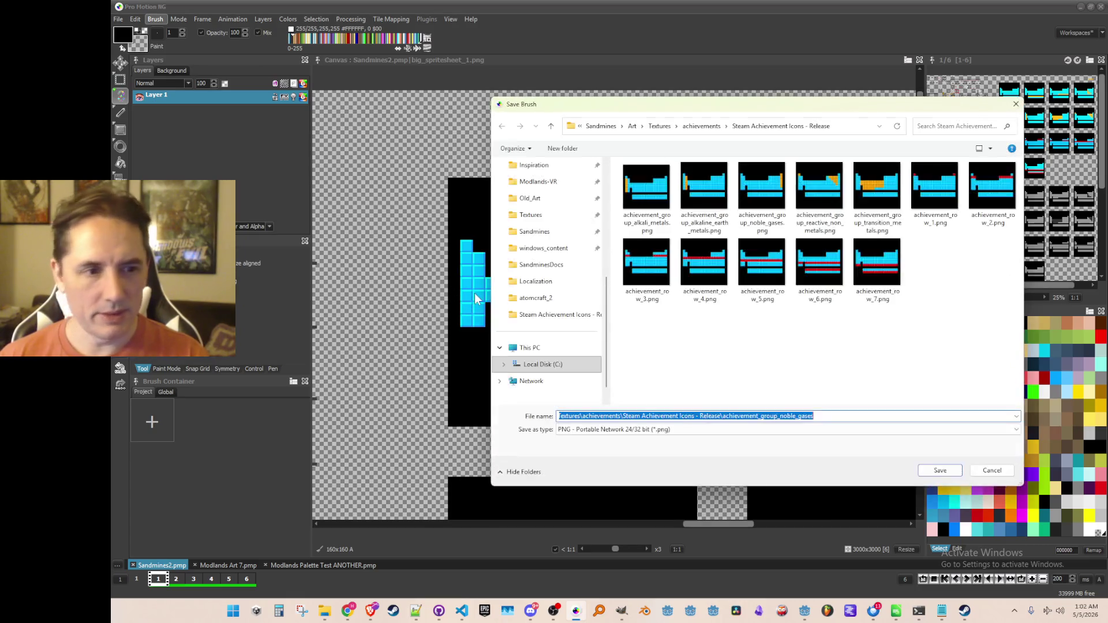
key("End")
key("BackSpace")
key("BackSpace")
key("BackSpace")
key("BackSpace")
key("BackSpace")
key("BackSpace")
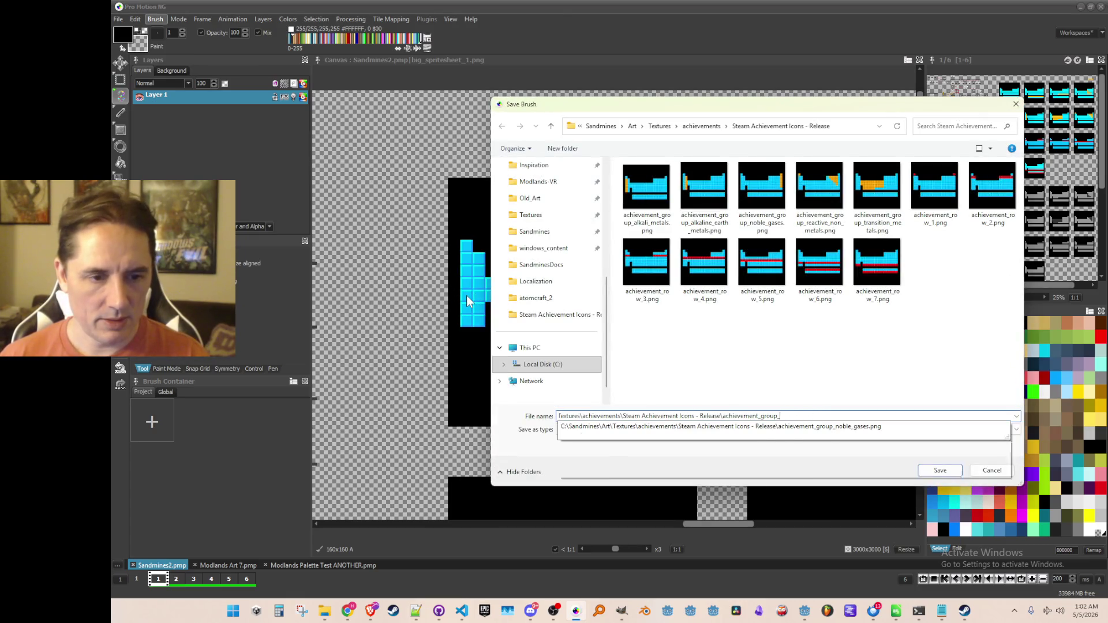
type("actinides")
key("Return")
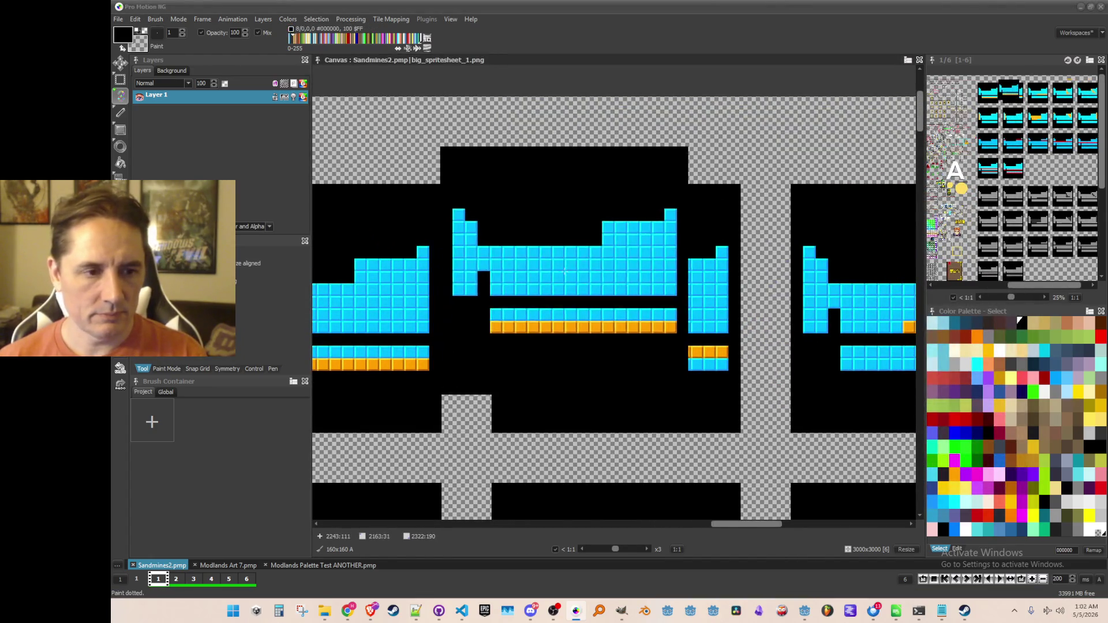
scroll(537, 257, "up", 1)
key("b")
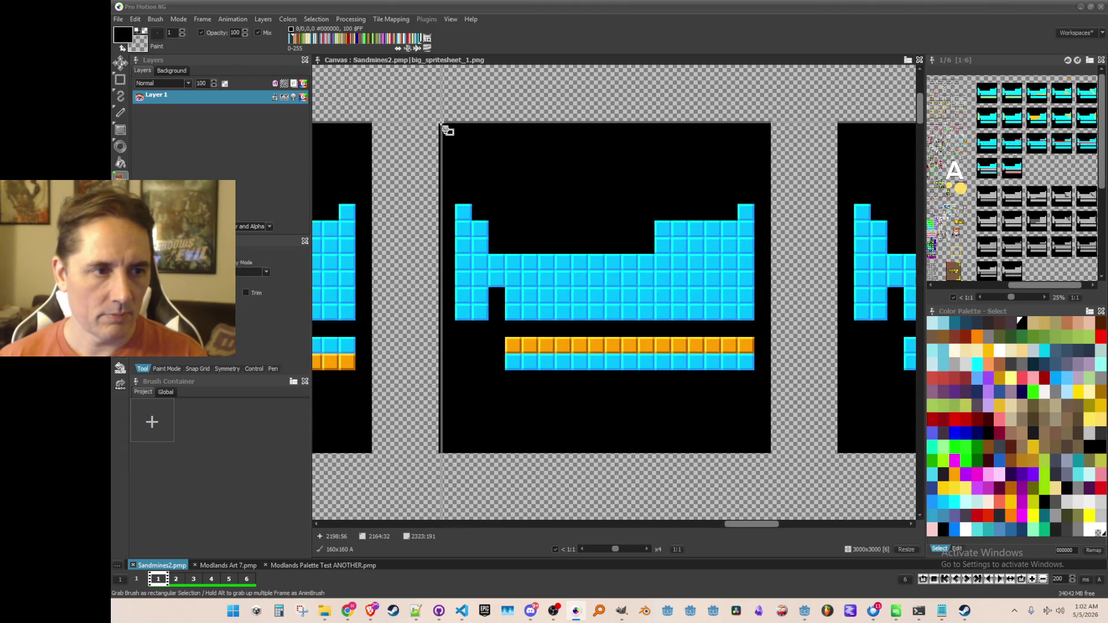
Step: Grab the lanthanides frame and save it as achievement_group_lanthanides
mouse_move(440, 123)
left_mouse_down()
mouse_move(626, 378)
mouse_move(771, 451)
left_mouse_up()
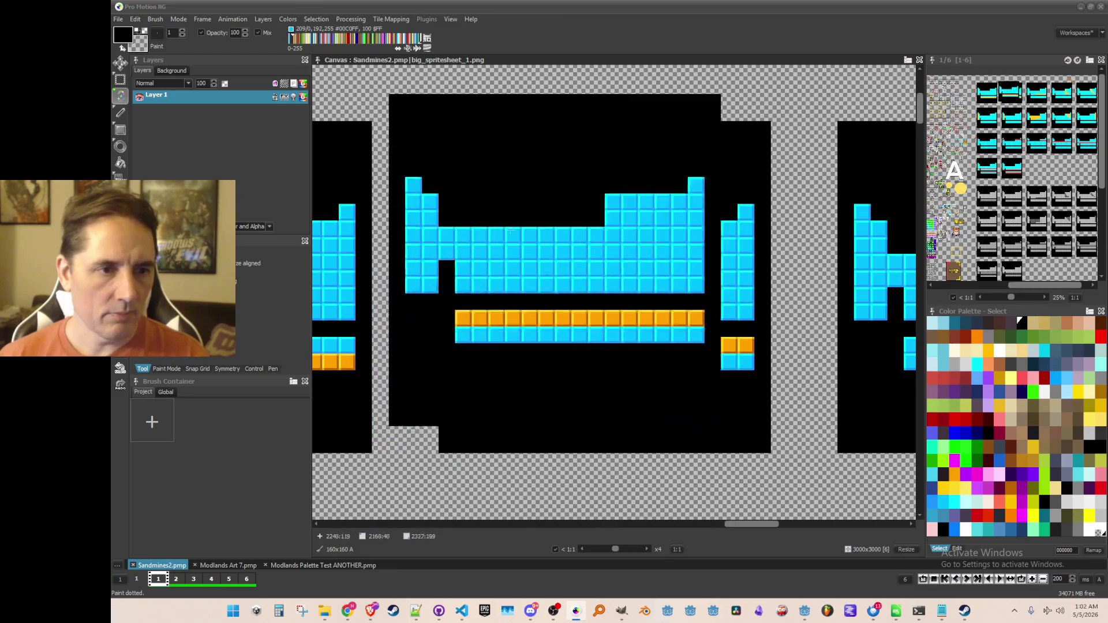
left_click(157, 21)
key("Escape")
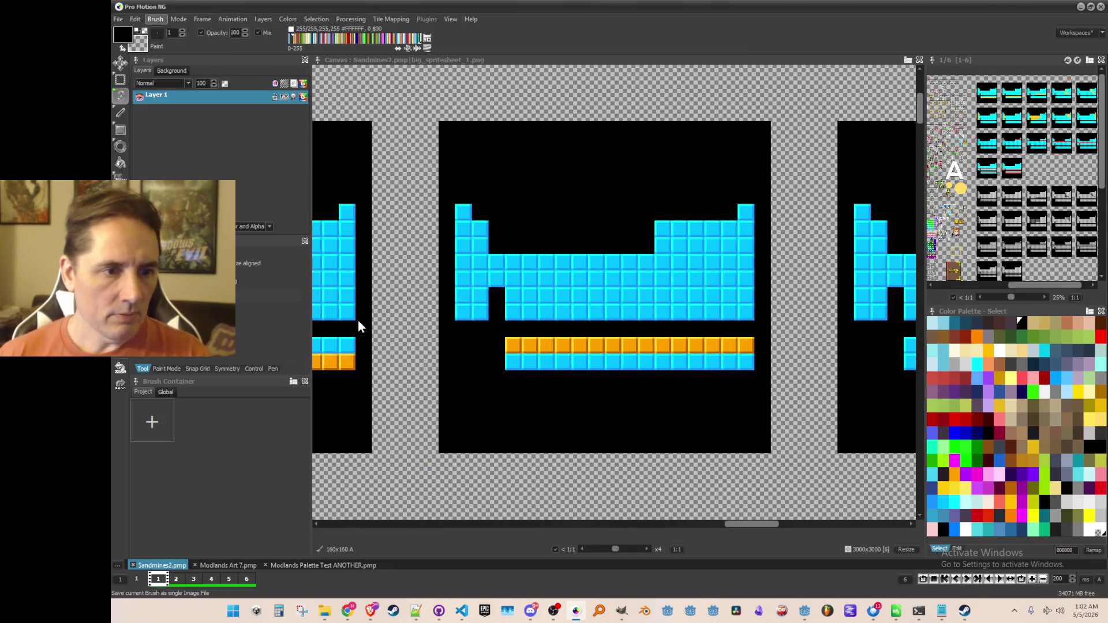
type("actini")
key("BackSpace")
key("BackSpace")
type("lan")
key("Return")
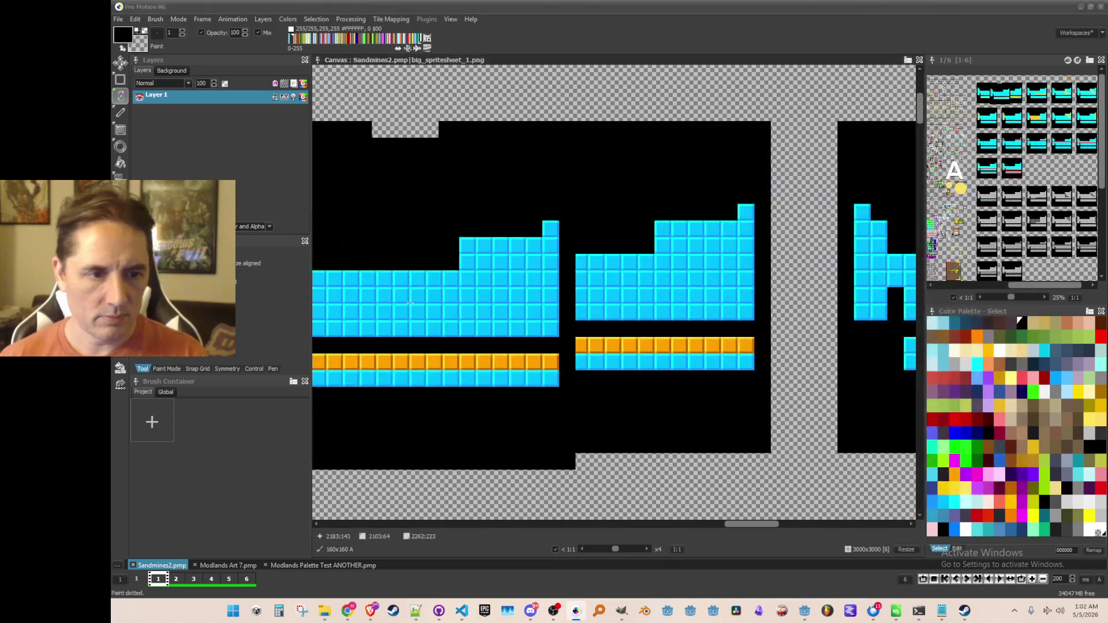
Step: Grab the synthetic-elements frame and save it as achievement_group_synthetic
scroll(522, 270, "down", 1)
scroll(583, 272, "up", 2)
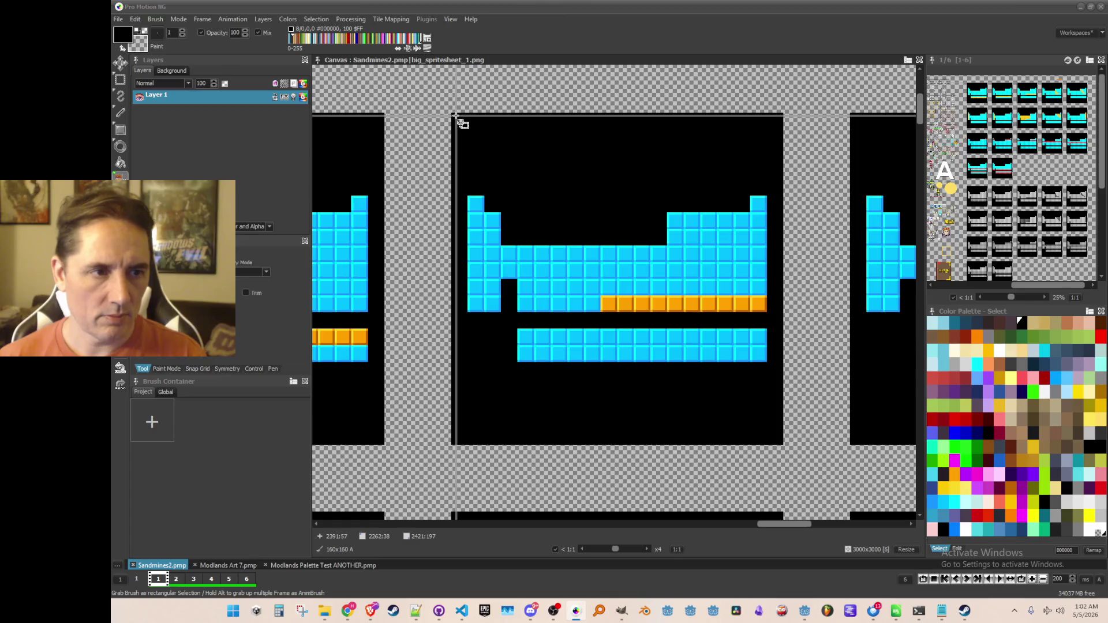
mouse_move(453, 115)
left_mouse_down()
mouse_move(741, 384)
mouse_move(783, 444)
left_mouse_up()
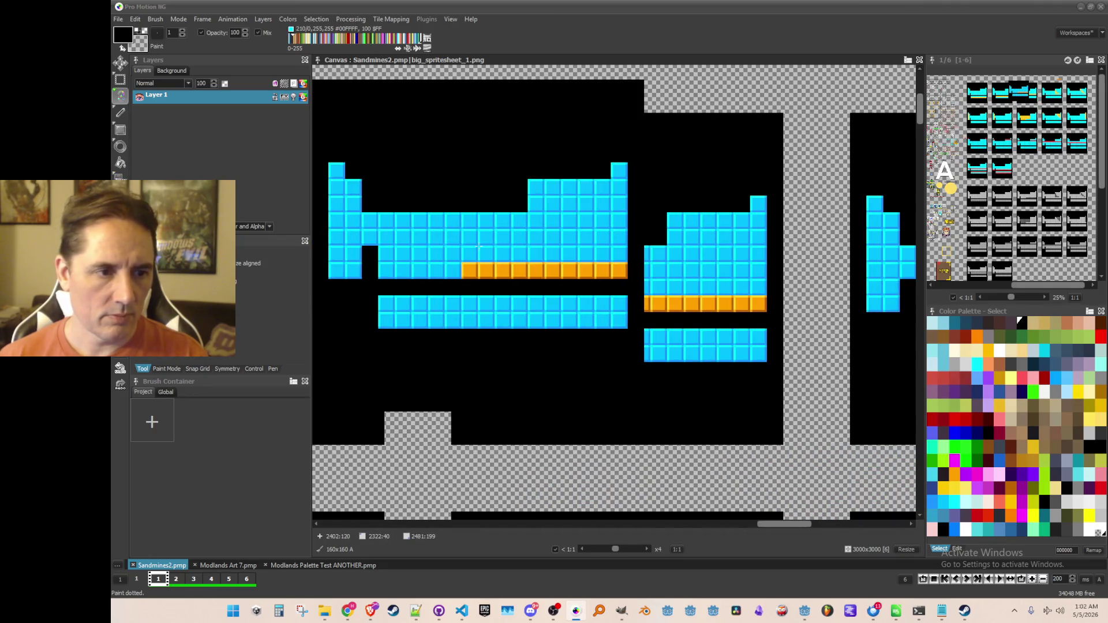
left_click(156, 20)
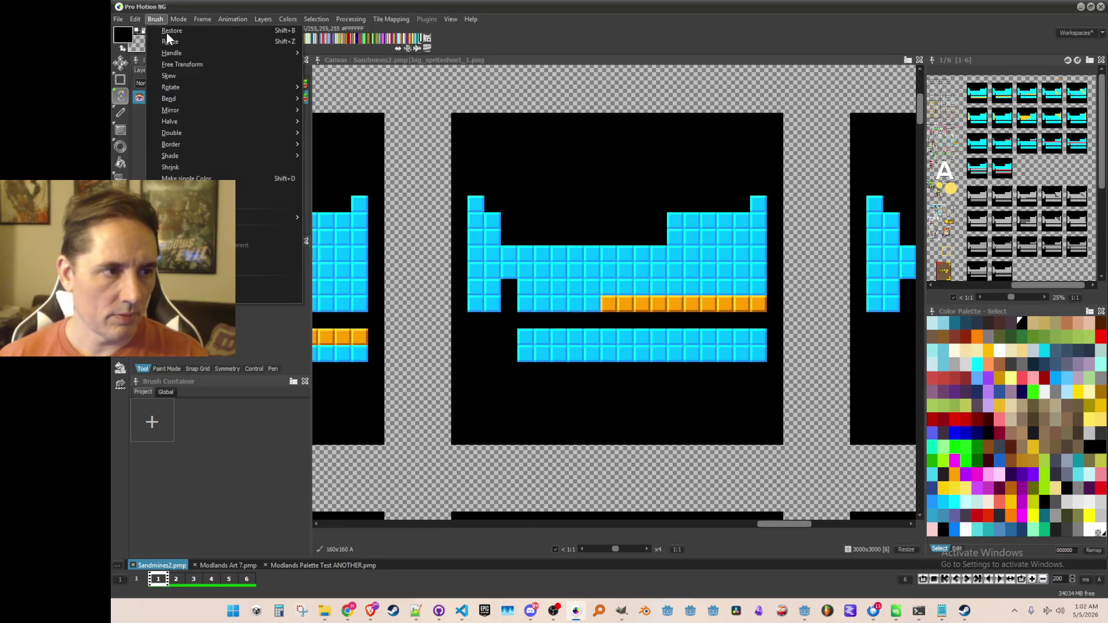
left_click(219, 295)
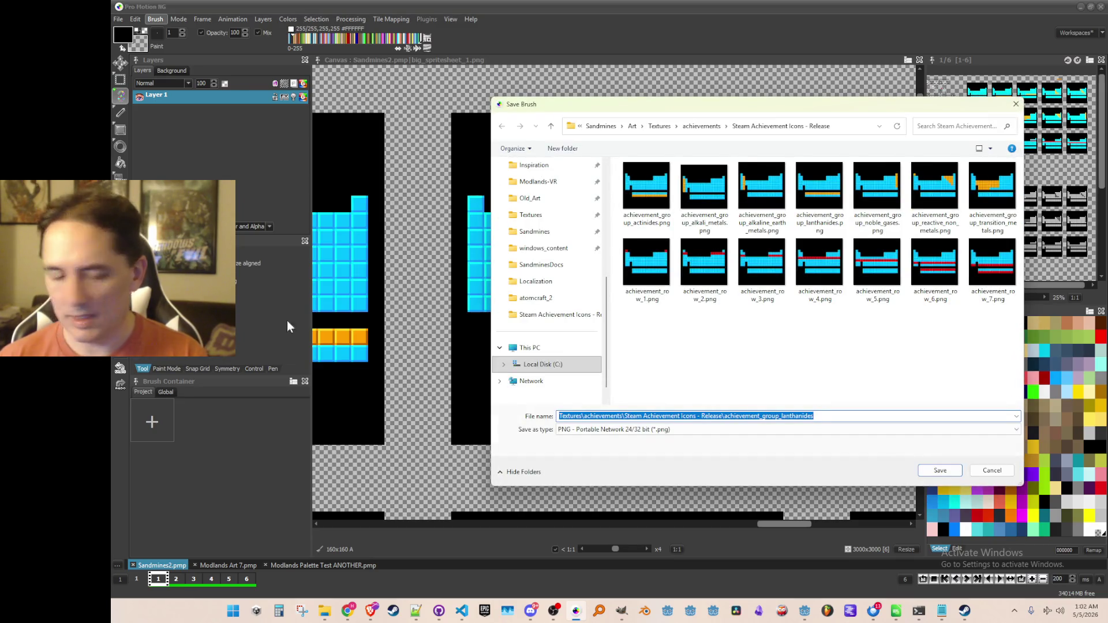
key("End")
key("BackSpace")
key("BackSpace")
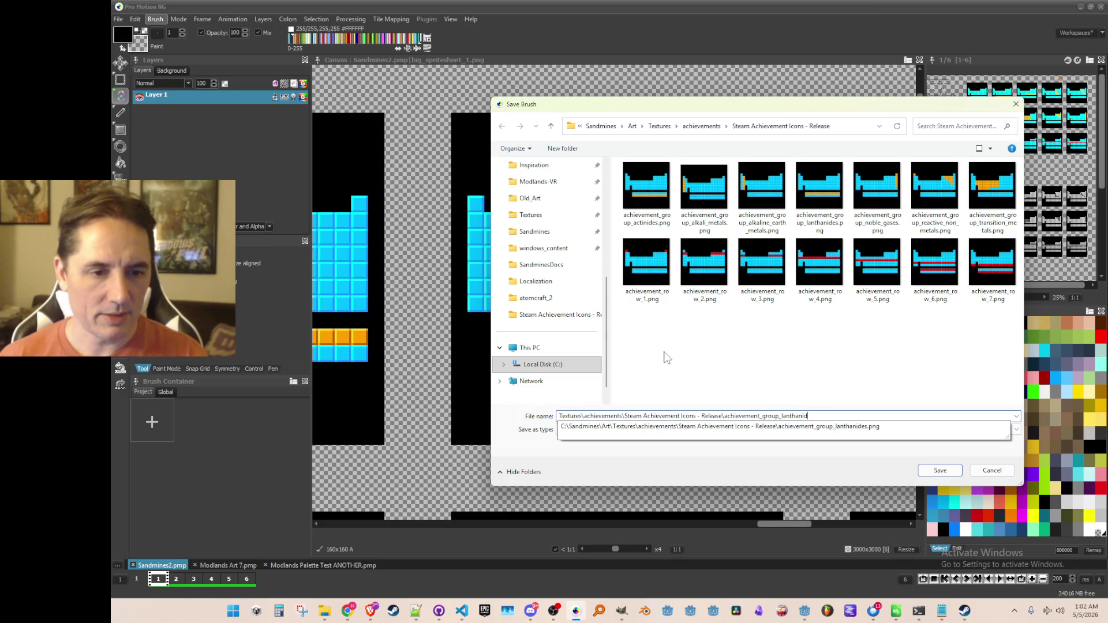
key("BackSpace")
key("BackSpace")
key("BackSpace")
type("synt")
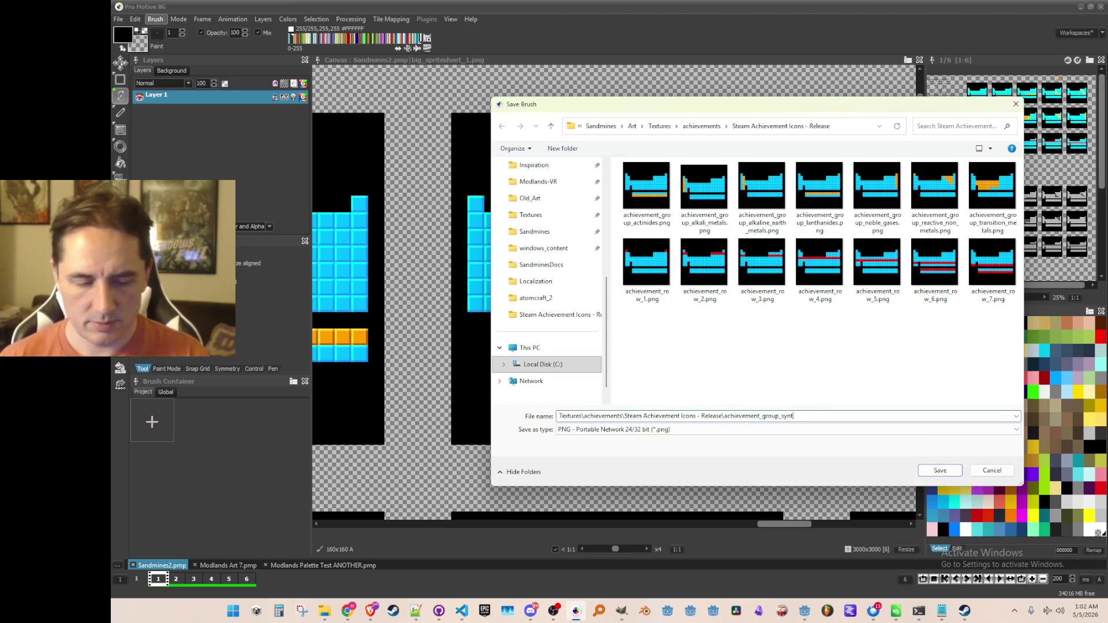
key("Return")
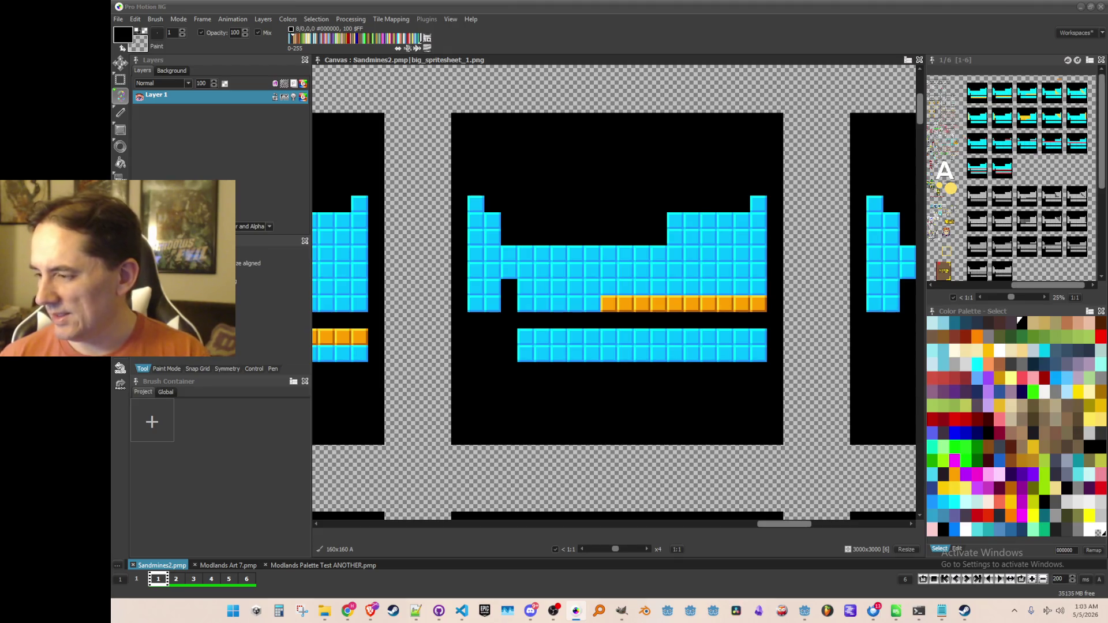
Step: Switch to Grab Brush and zoom to x3 on the synthetic frame's orange tile row
scroll(710, 375, "down", 1)
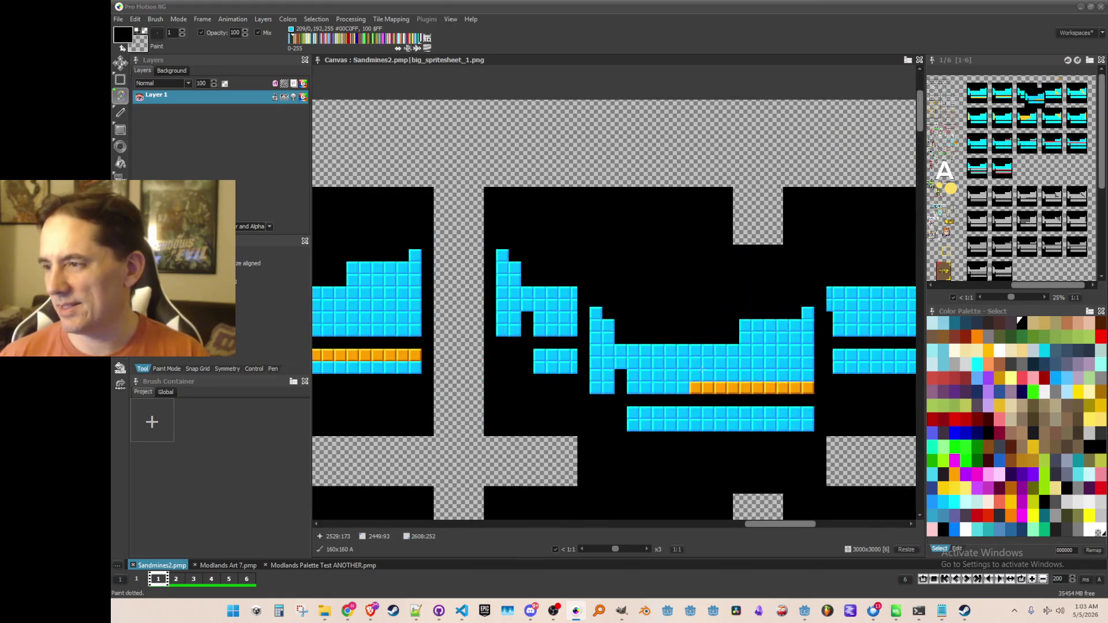
key("b")
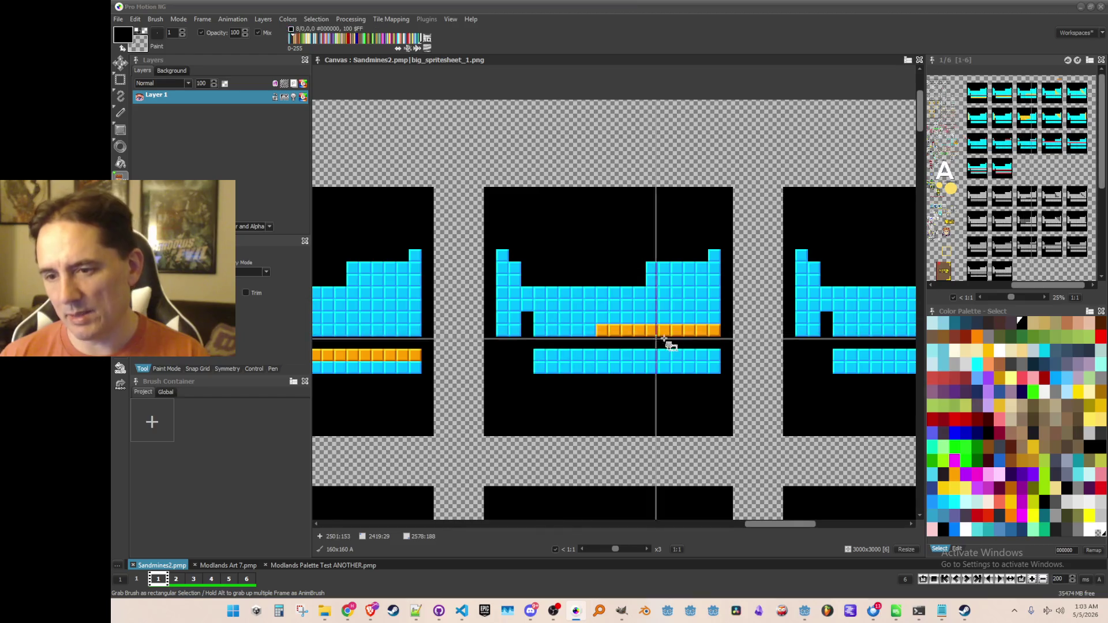
scroll(674, 335, "down", 2)
scroll(620, 347, "up", 1)
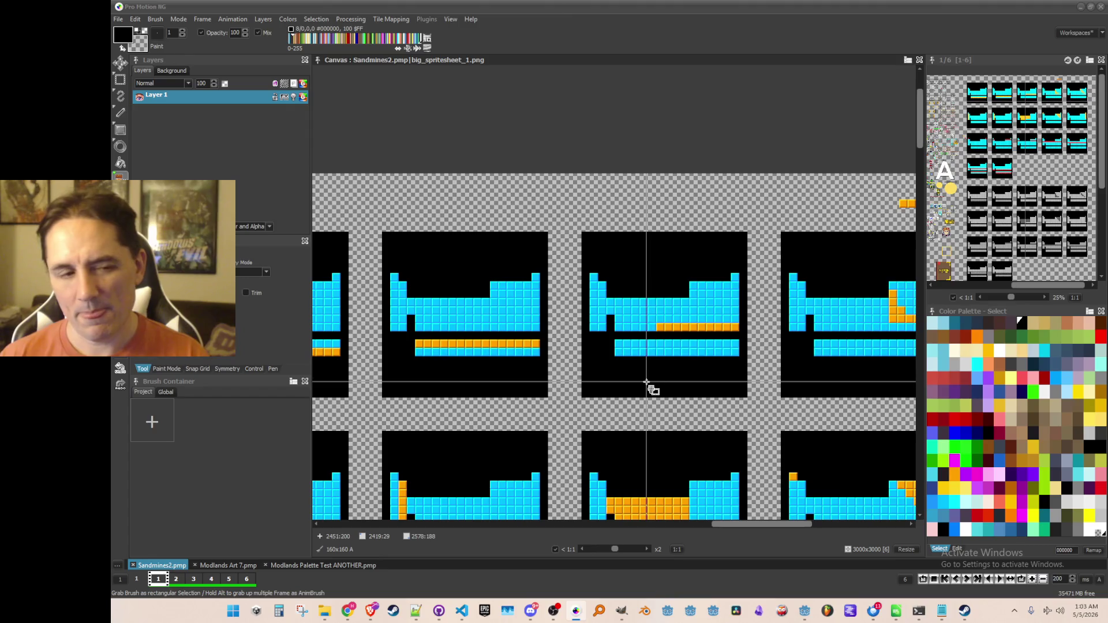
scroll(652, 378, "down", 1)
scroll(662, 372, "up", 2)
scroll(669, 323, "up", 4)
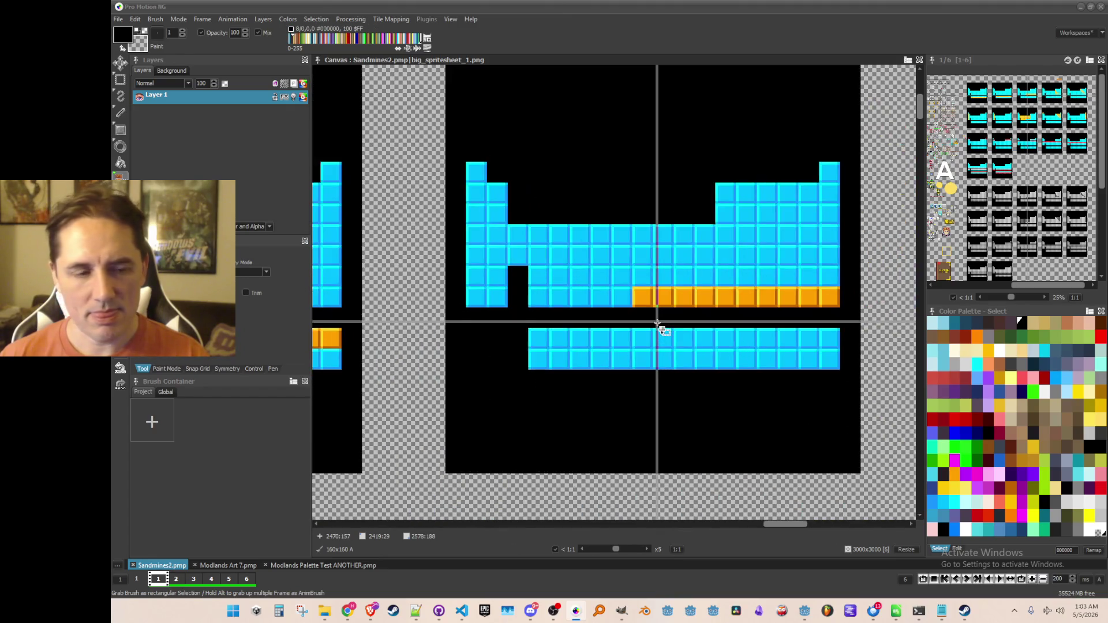
Step: Grab the orange 40x8 tile row and paint it onto the lower cyan row
left_click_drag(620, 268, 783, 297)
left_click(540, 283)
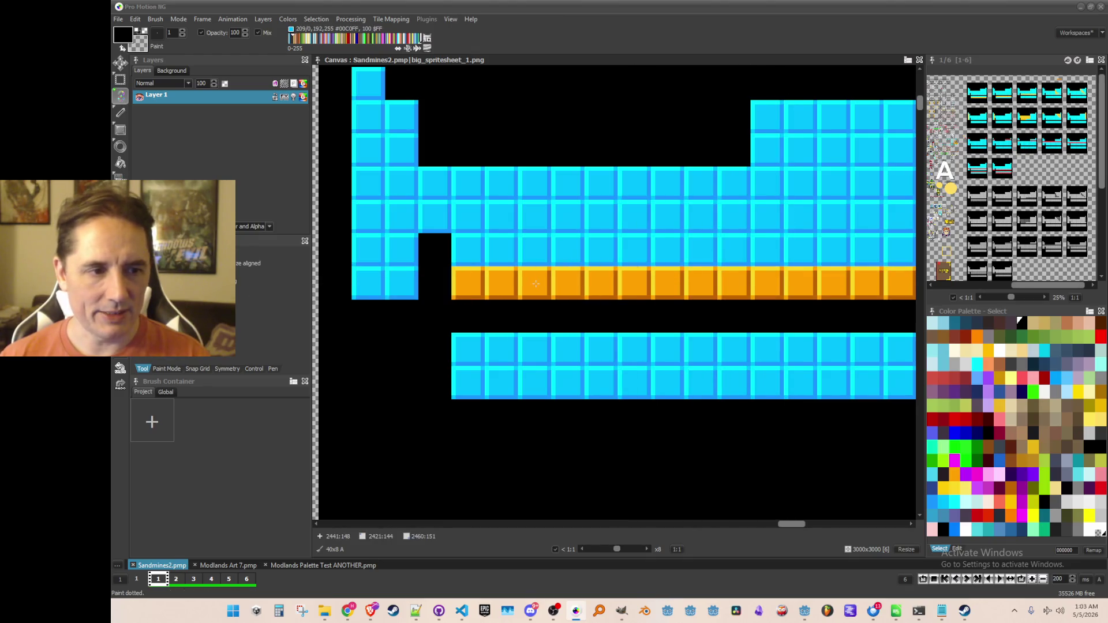
scroll(612, 393, "down", 5)
scroll(674, 328, "up", 4)
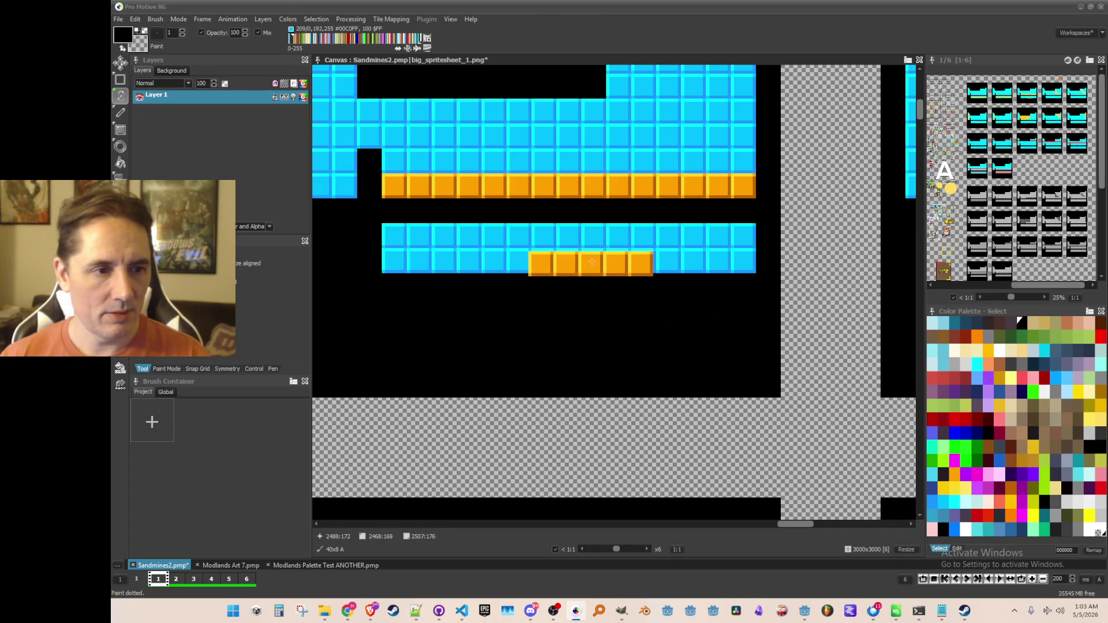
left_click(600, 261)
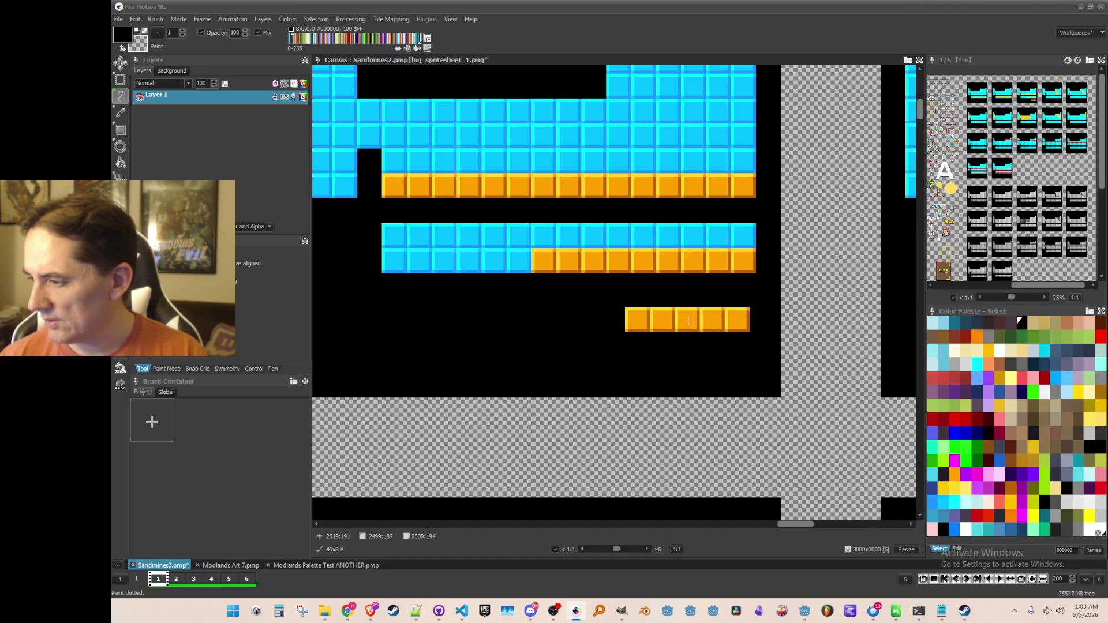
Step: Grab a strip of grey tiles and darken the bottom rows of the grey frame
scroll(689, 321, "down", 5)
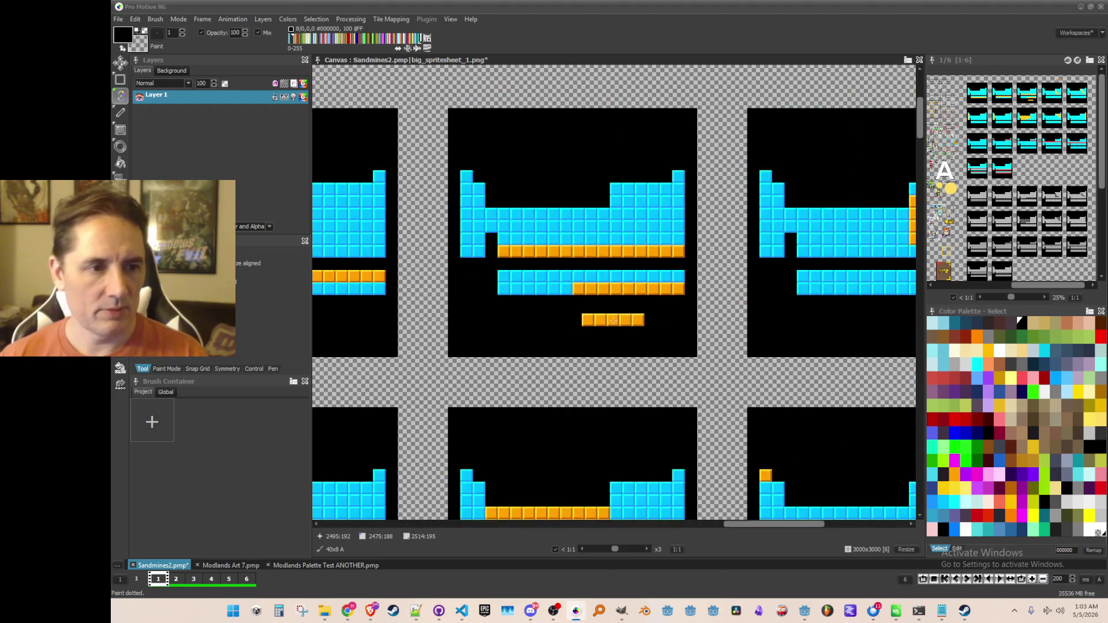
scroll(669, 259, "down", 5)
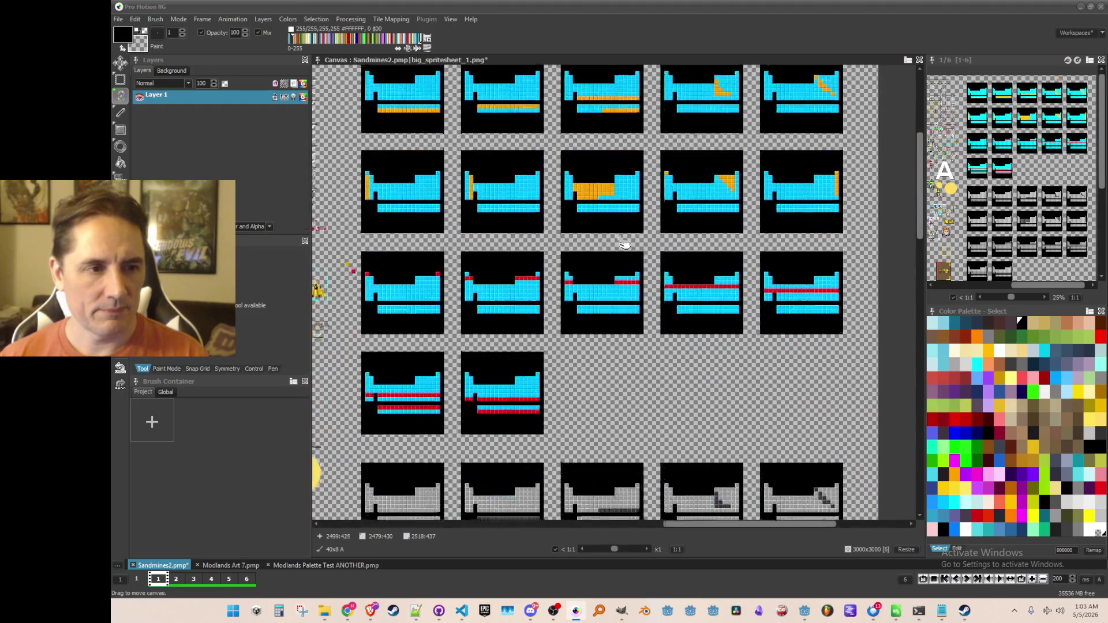
scroll(617, 308, "up", 5)
key("b")
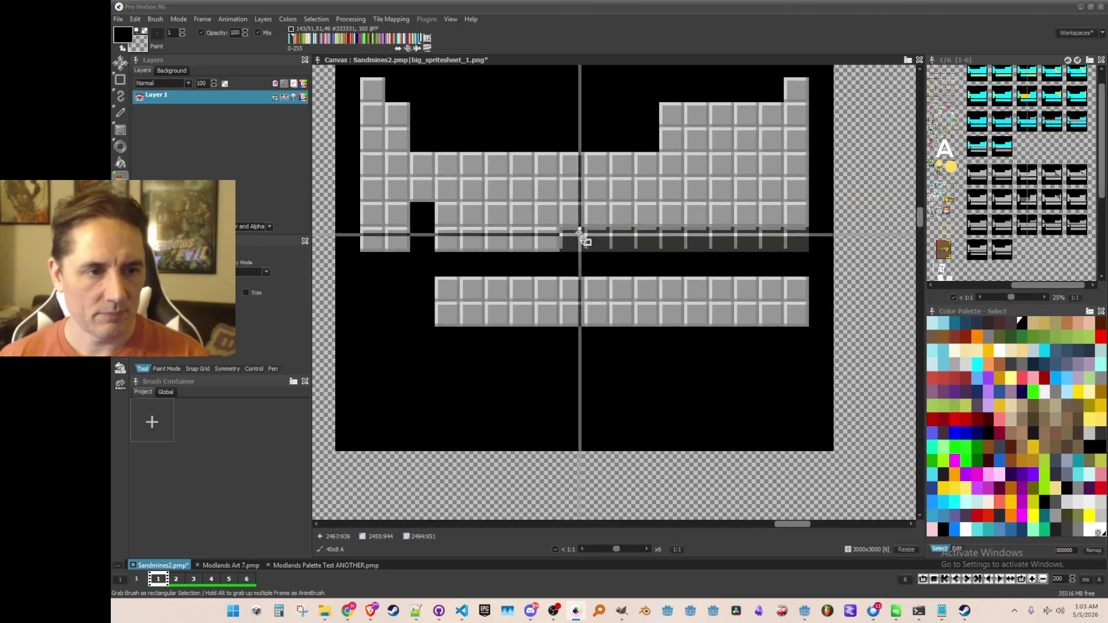
mouse_move(561, 229)
left_mouse_down()
mouse_move(615, 247)
mouse_move(683, 248)
left_mouse_up()
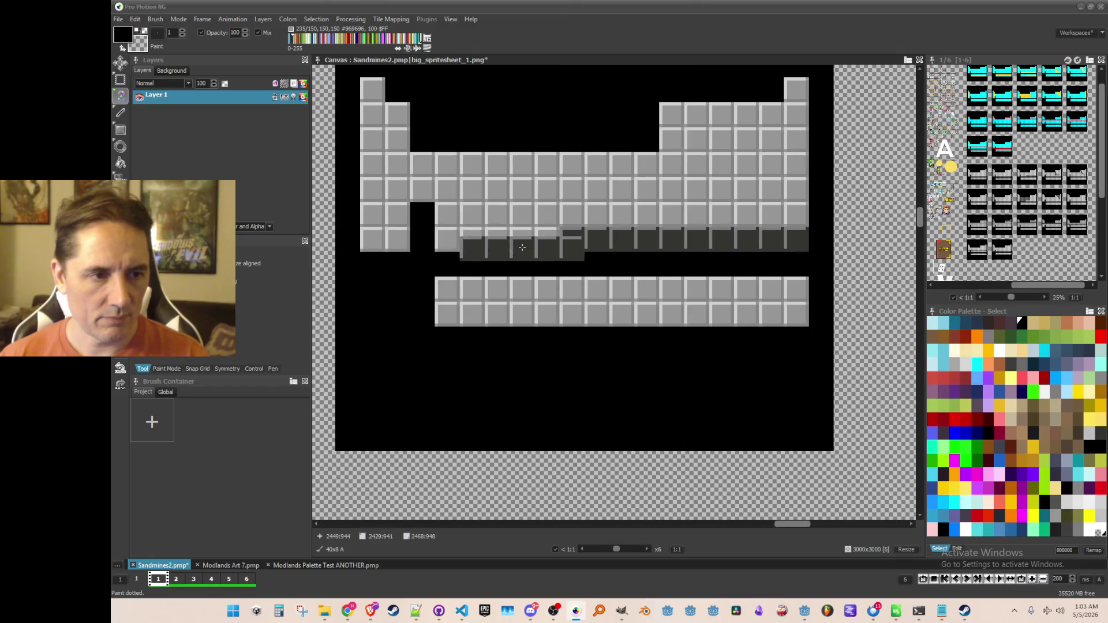
left_click(502, 241)
left_click(751, 316)
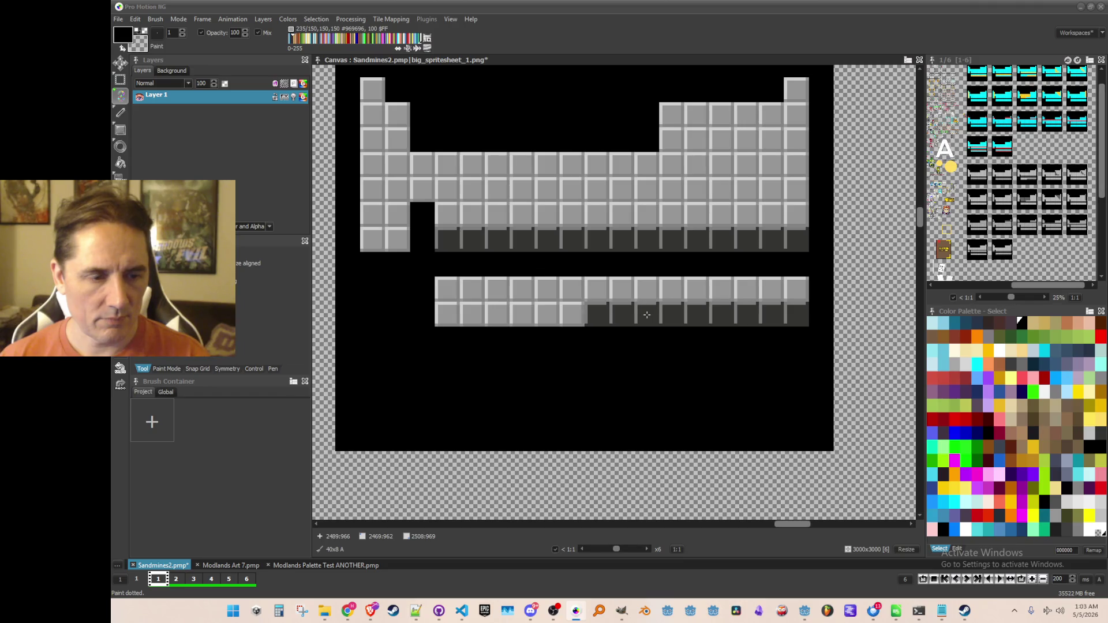
Step: Save the sprite sheet
scroll(647, 315, "down", 4)
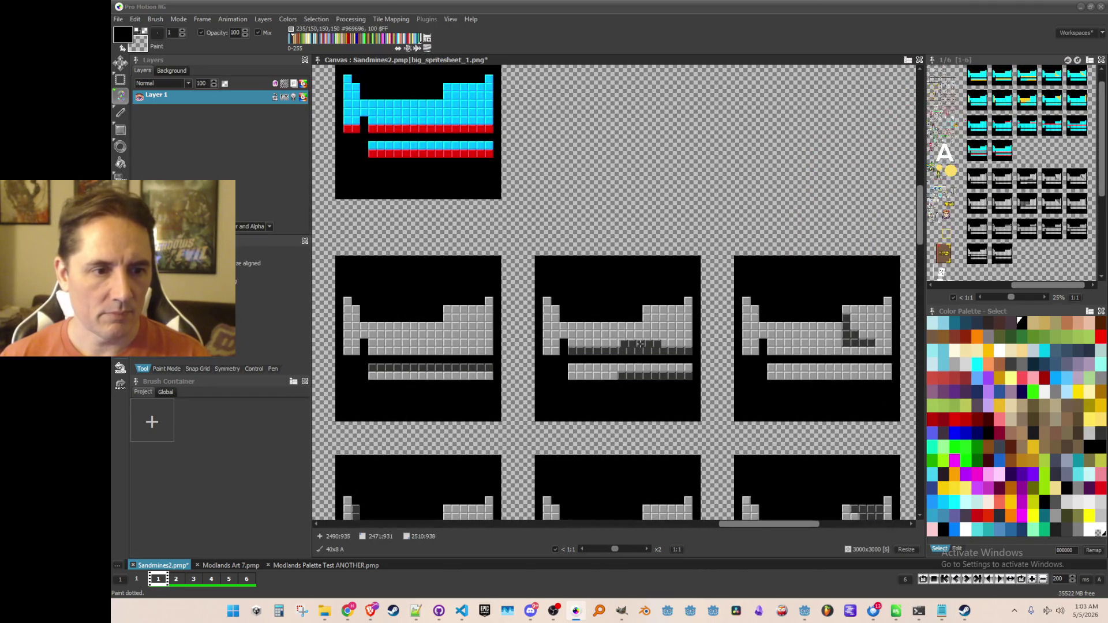
scroll(640, 343, "down", 3)
scroll(637, 329, "up", 1)
scroll(635, 202, "up", 3)
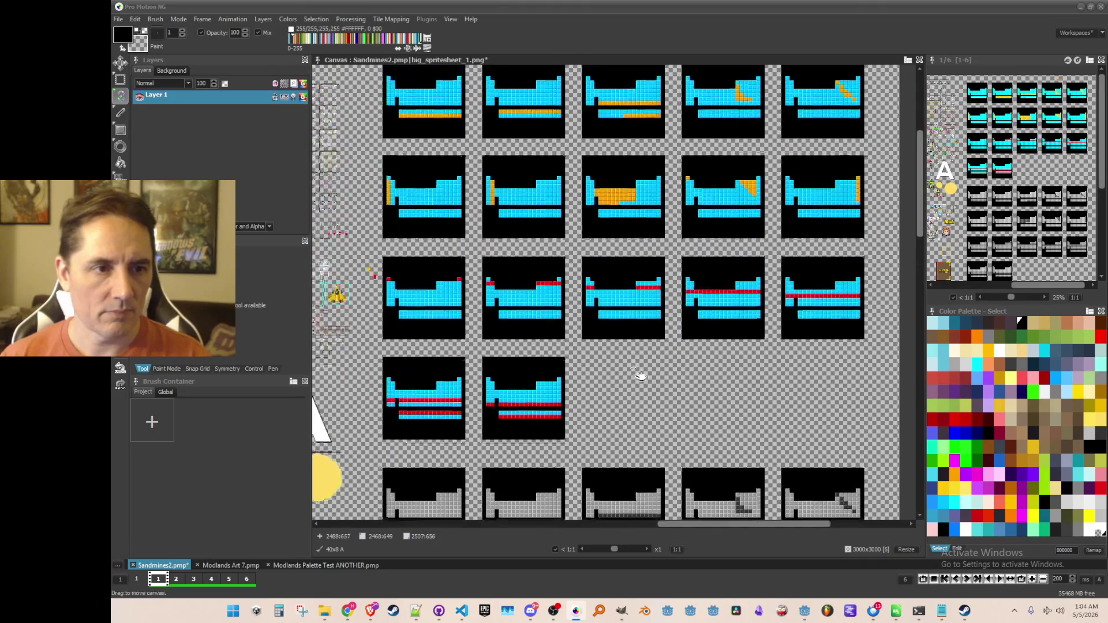
key("ctrl+s")
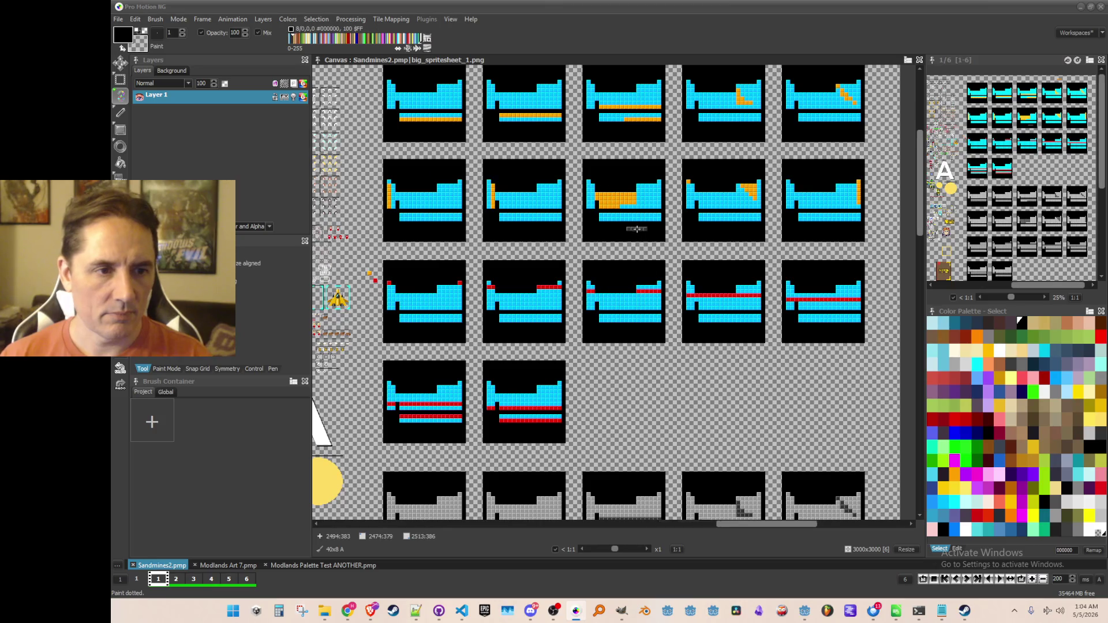
Step: Zoom out and pan to show the cyan and grey well frame grid
scroll(636, 229, "up", 2)
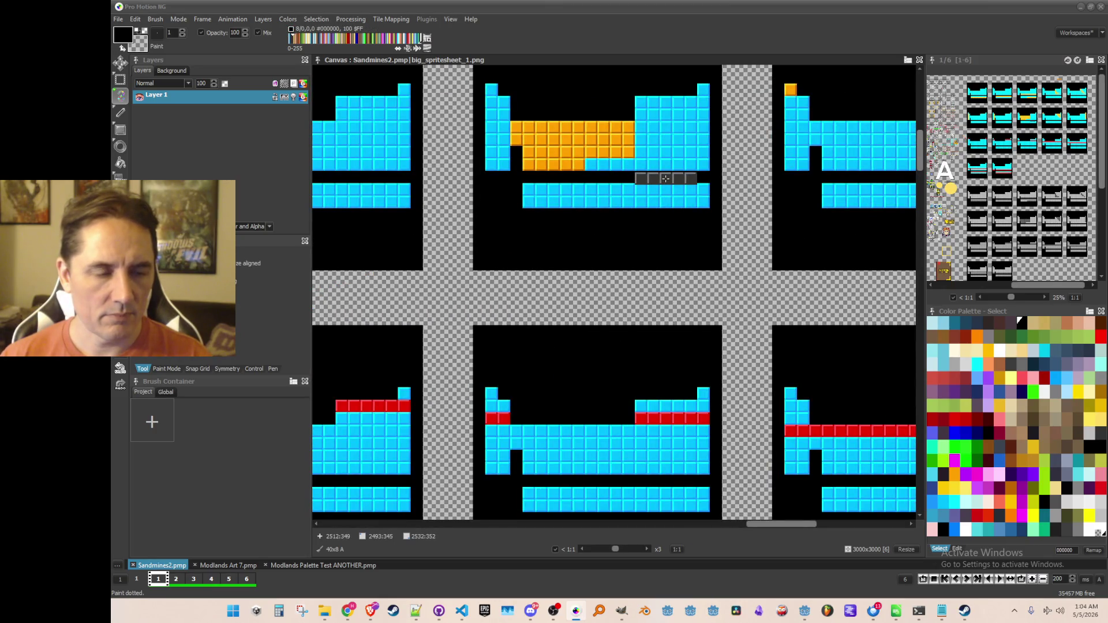
scroll(621, 210, "down", 3)
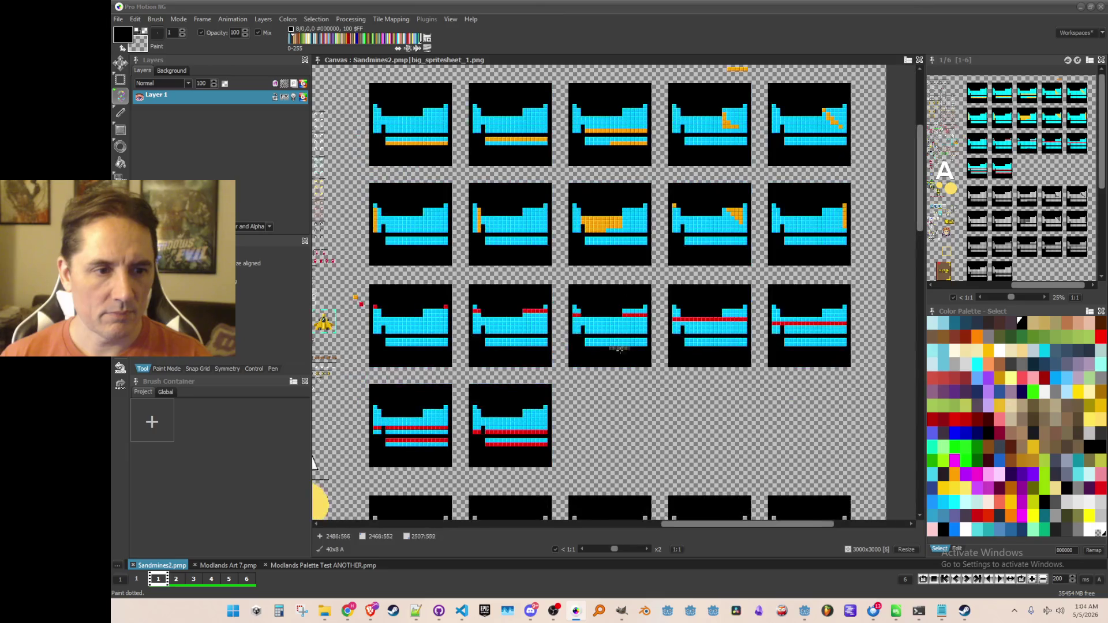
scroll(625, 168, "up", 4)
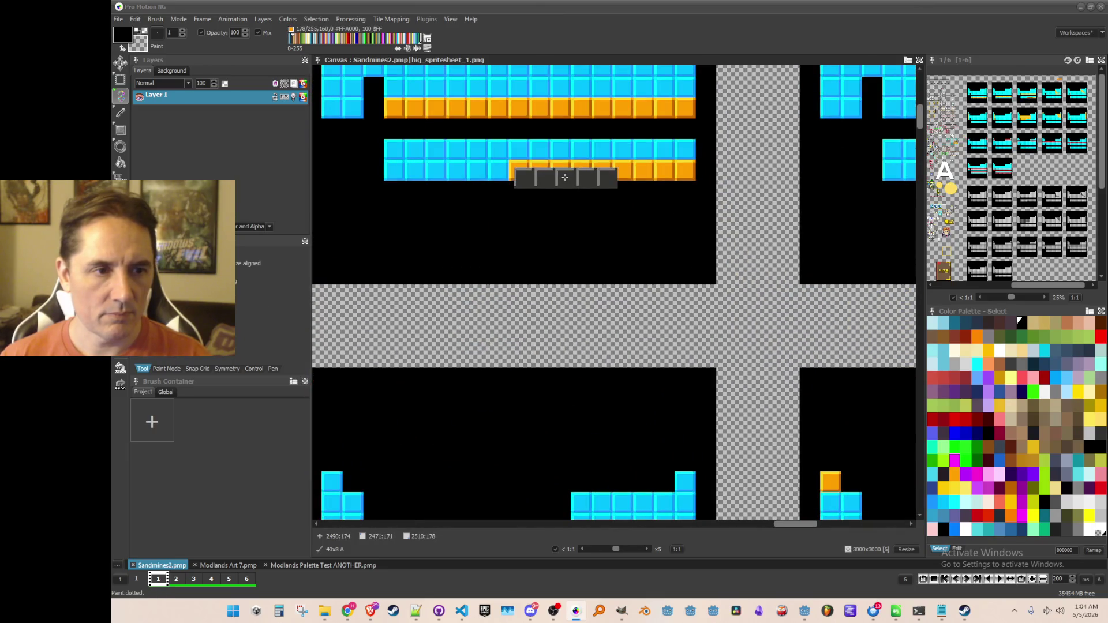
scroll(566, 180, "down", 3)
left_click_drag(664, 508, 671, 283)
scroll(664, 235, "up", 5)
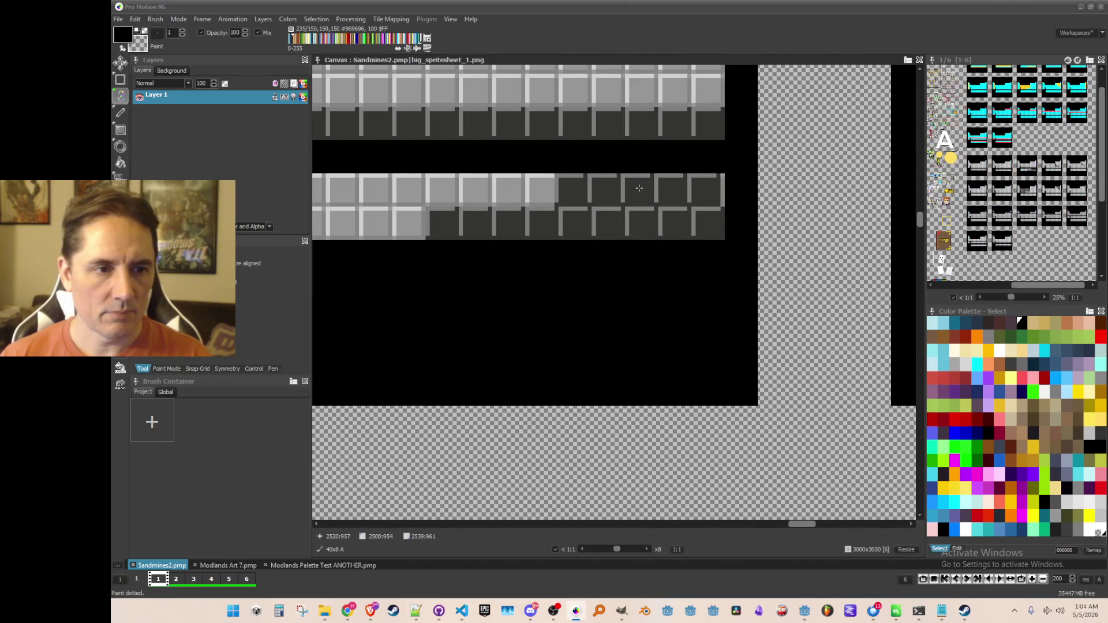
scroll(640, 191, "down", 5)
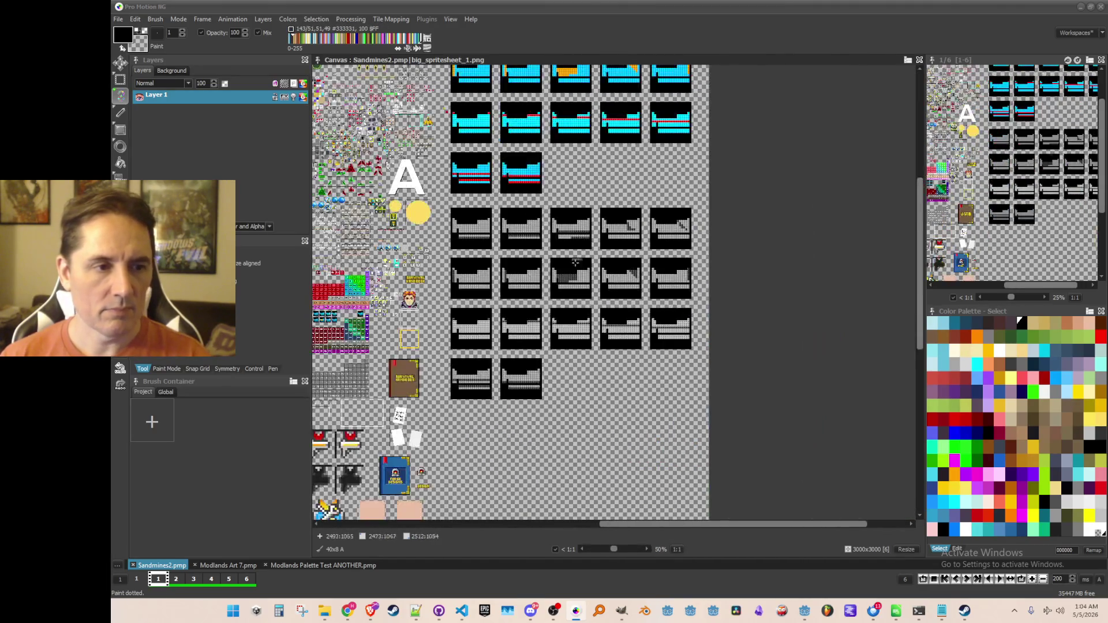
left_click_drag(587, 190, 648, 247)
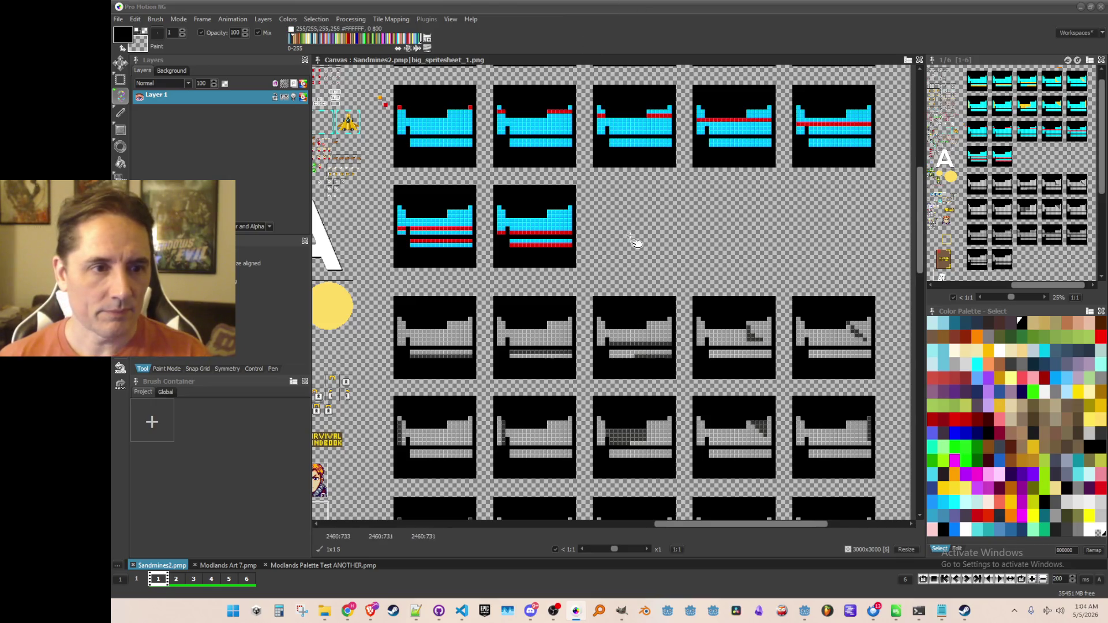
Step: Grab the 160×160 orange-and-cyan well frame as a brush
scroll(635, 242, "up", 2)
left_click_drag(653, 199, 722, 358)
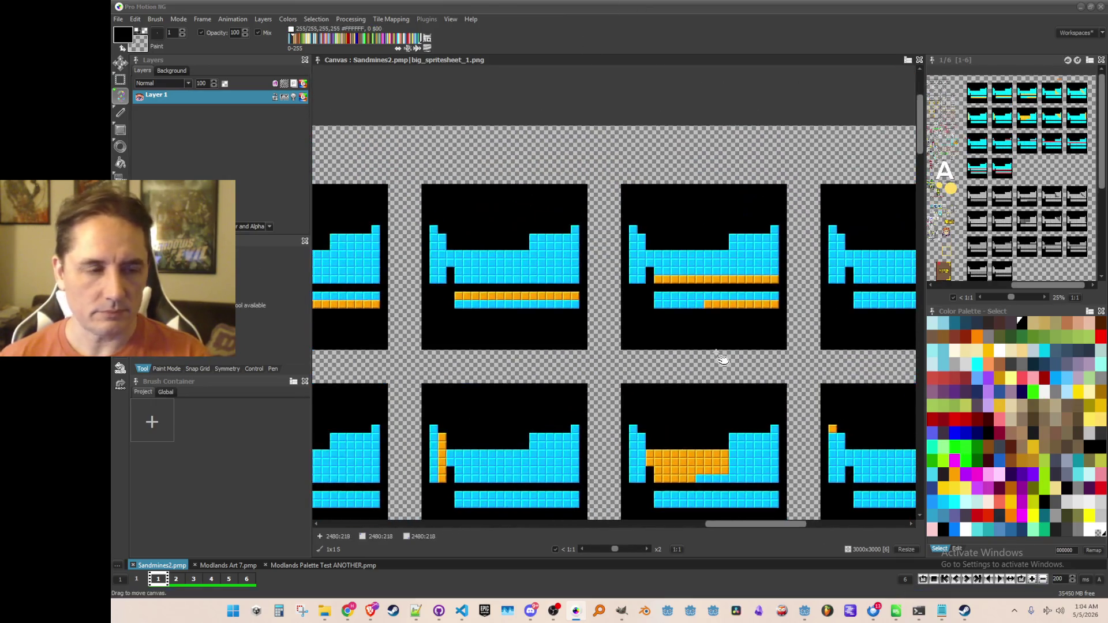
scroll(706, 349, "down", 1)
scroll(623, 256, "up", 2)
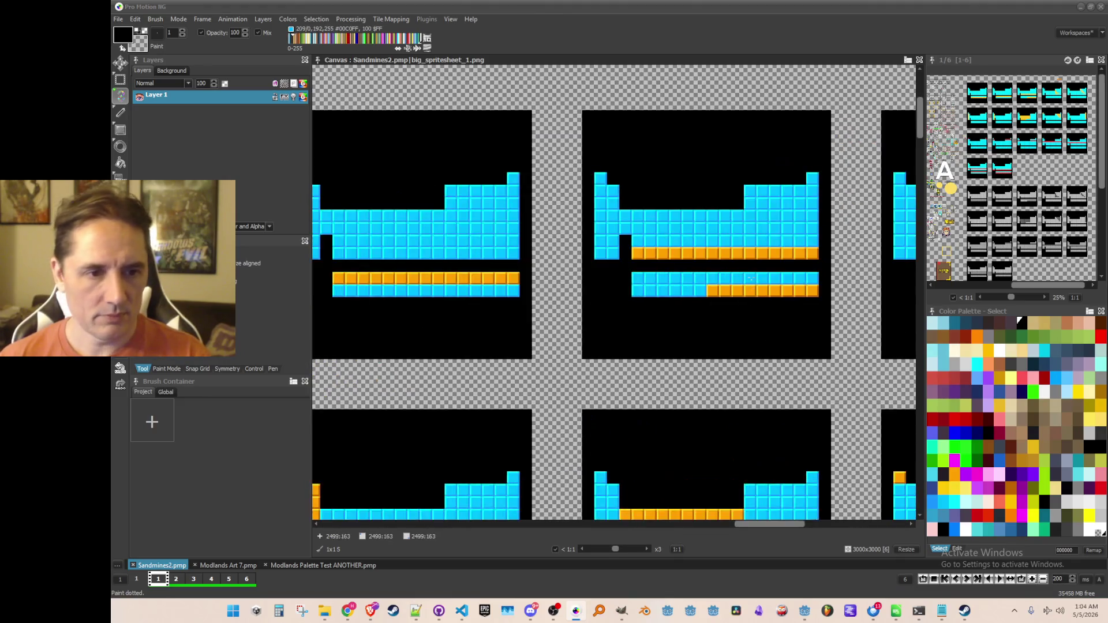
key("b")
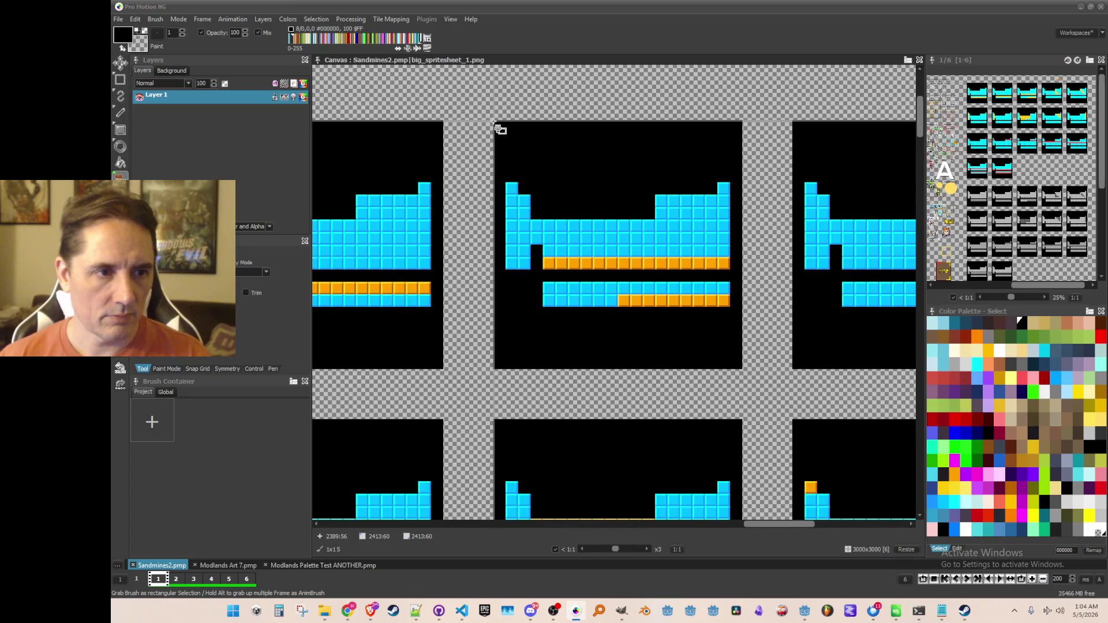
scroll(494, 123, "up", 1)
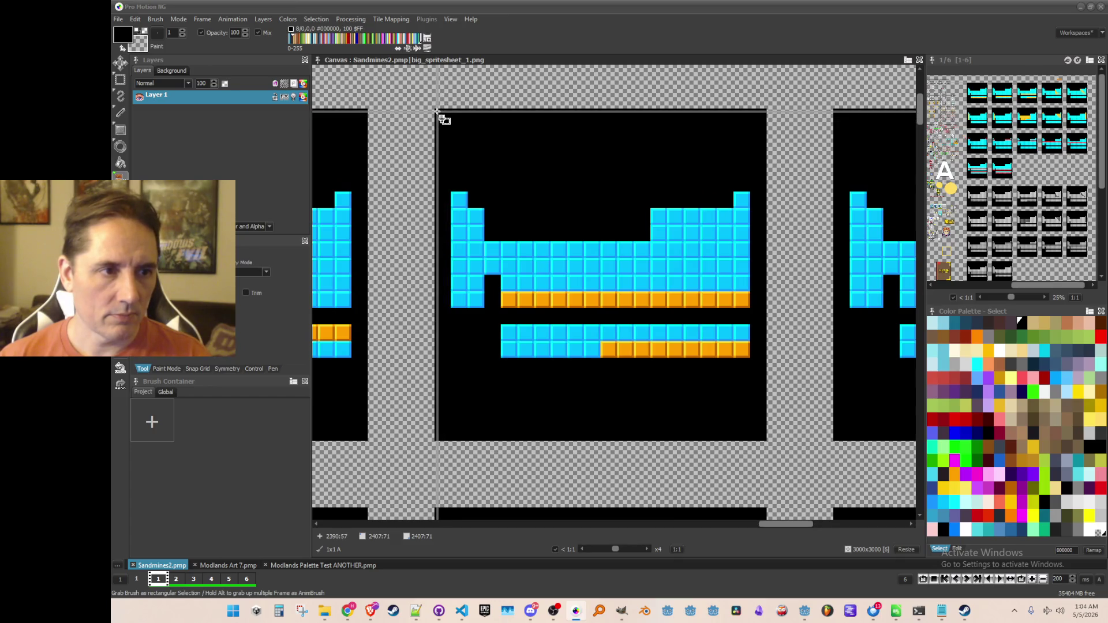
mouse_move(436, 110)
left_mouse_down()
mouse_move(744, 434)
mouse_move(767, 439)
left_mouse_up()
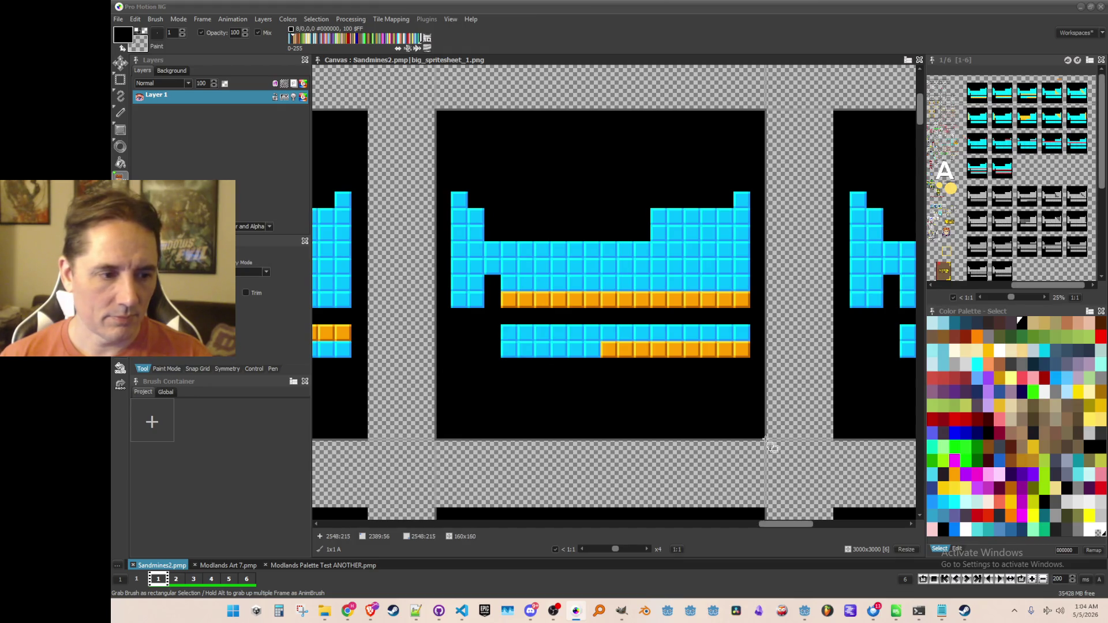
left_click_drag(766, 440, 766, 440)
scroll(750, 427, "down", 1)
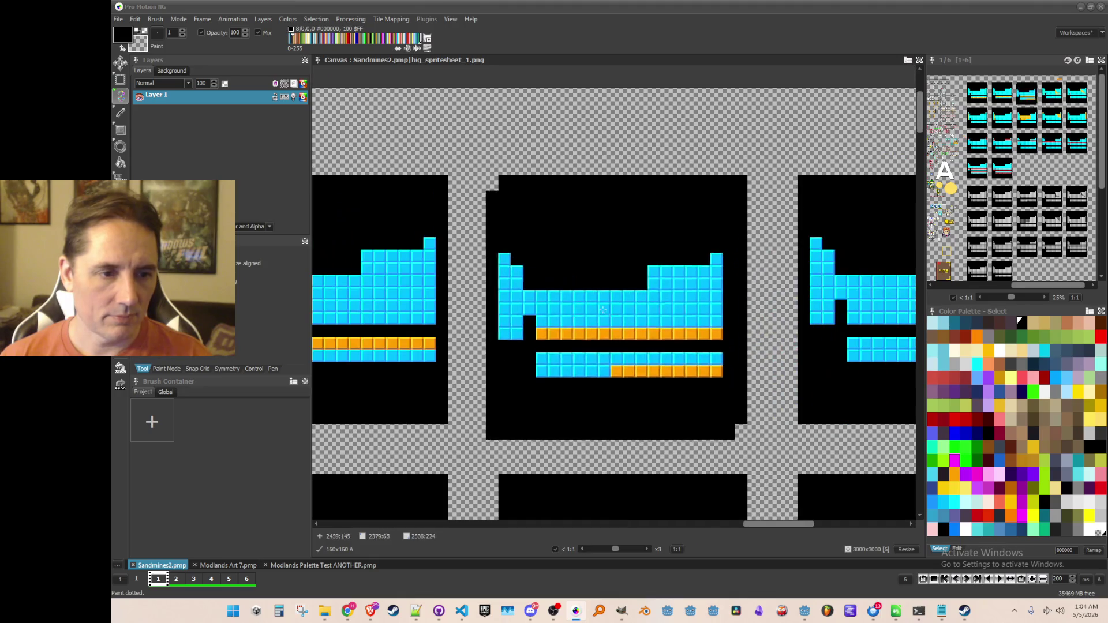
Step: Save the brush over achievement_group_synthetic.png, confirming the overwrite
left_click(157, 19)
left_click(538, 336)
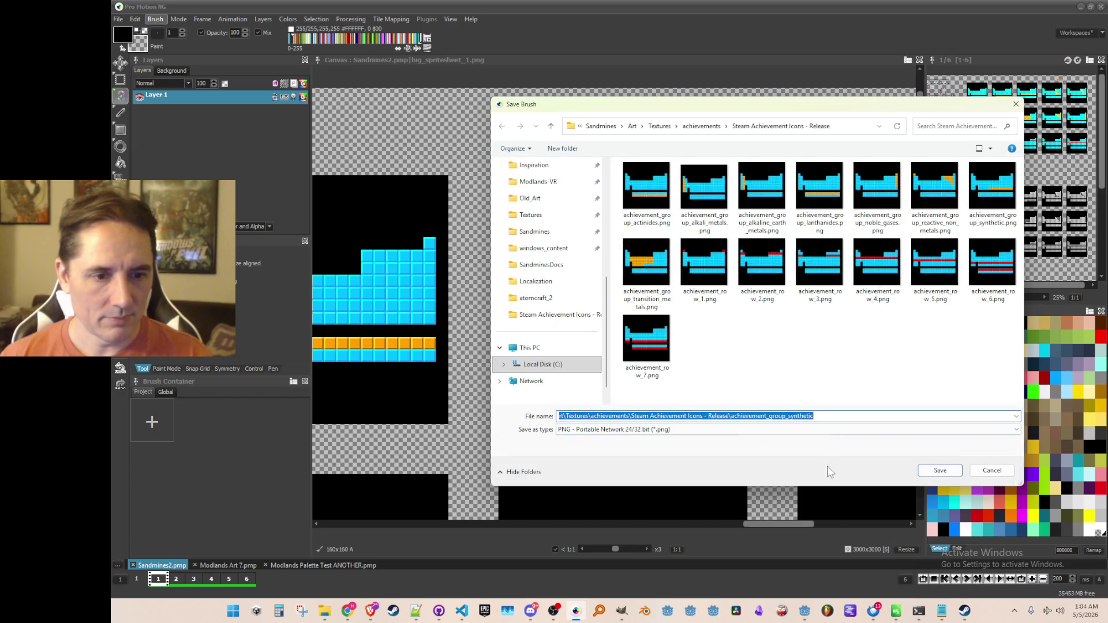
left_click(928, 472)
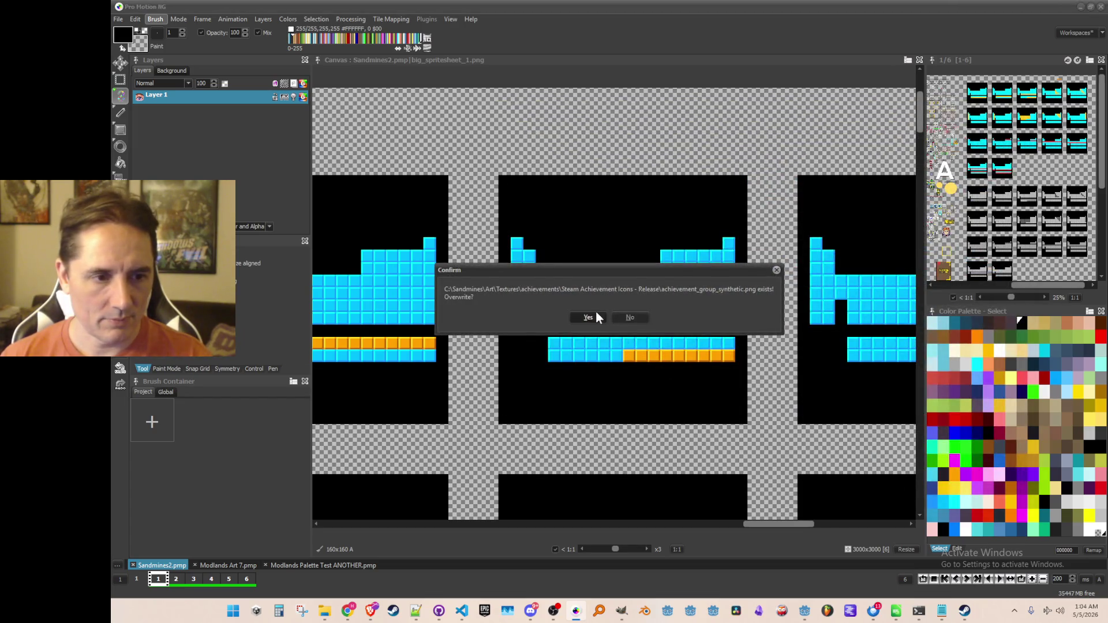
left_click(588, 318)
scroll(560, 290, "down", 1)
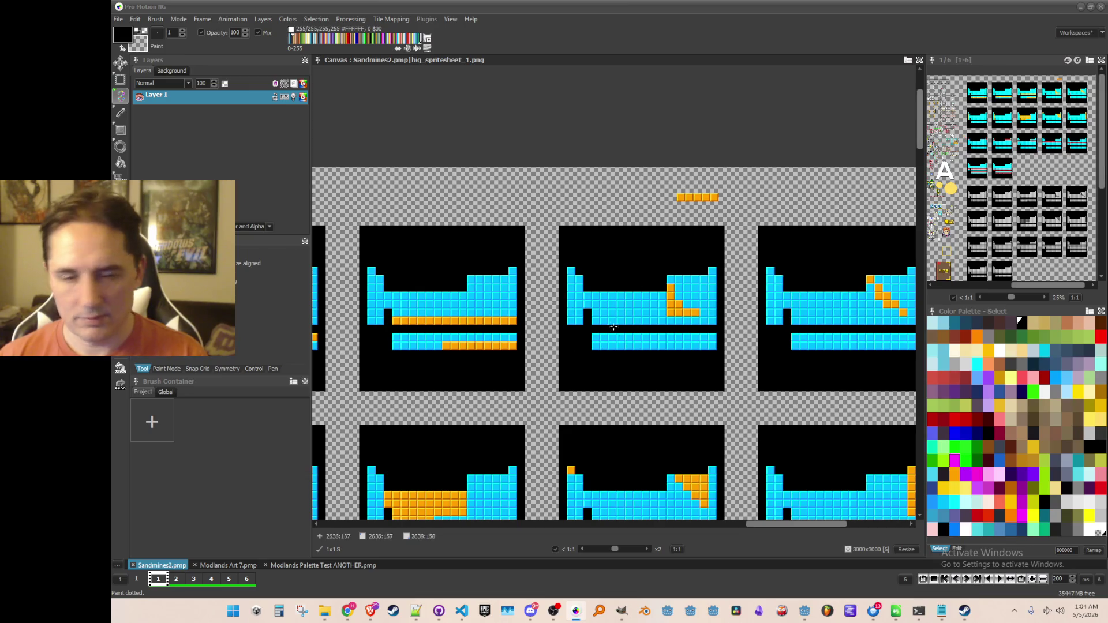
Step: Grab the well frame with the orange diagonal block as a 160×160 brush
scroll(597, 318, "up", 1)
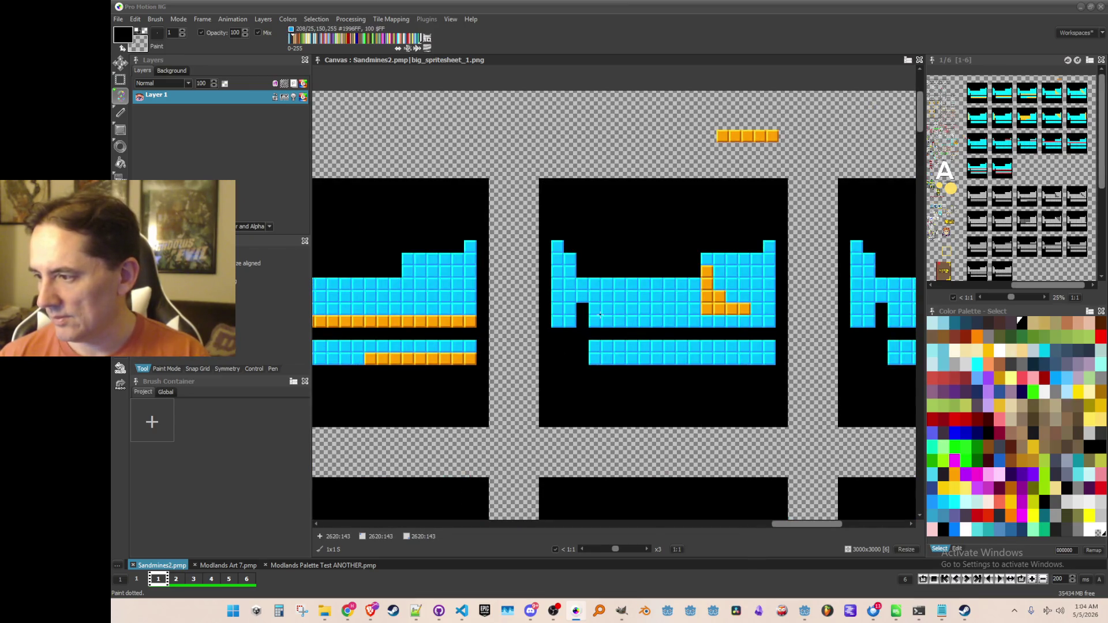
scroll(600, 315, "up", 1)
left_click_drag(678, 294, 601, 293)
key("b")
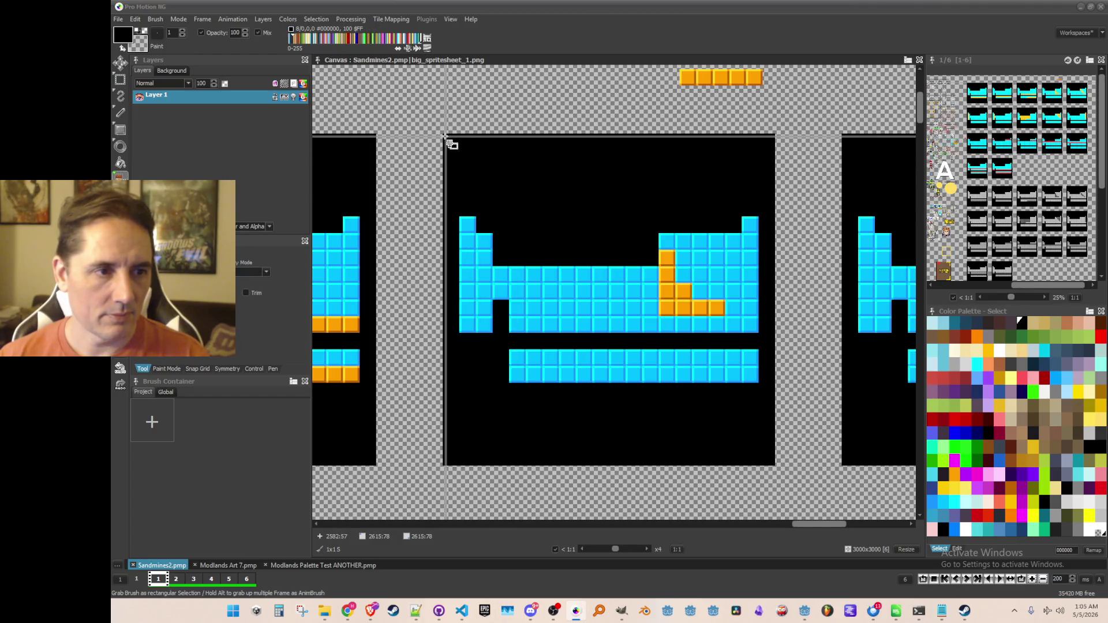
mouse_move(445, 136)
left_mouse_down()
mouse_move(755, 425)
mouse_move(774, 464)
left_mouse_up()
scroll(776, 468, "down", 2)
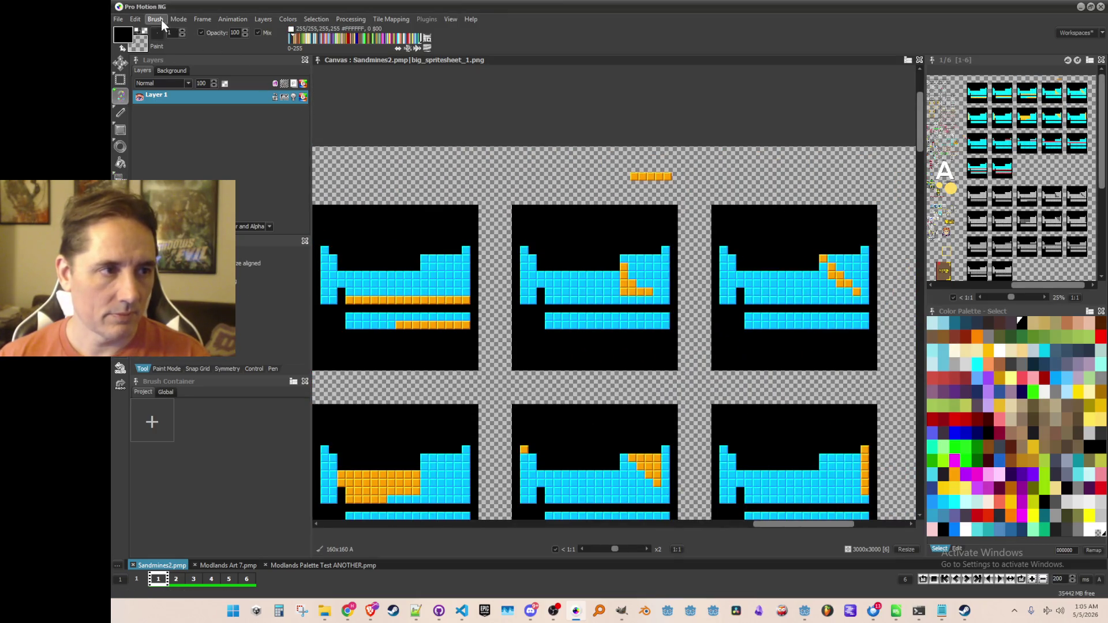
Step: Save the brush as the achievement_group_post_transition_metals PNG icon
left_click(161, 20)
left_click(237, 292)
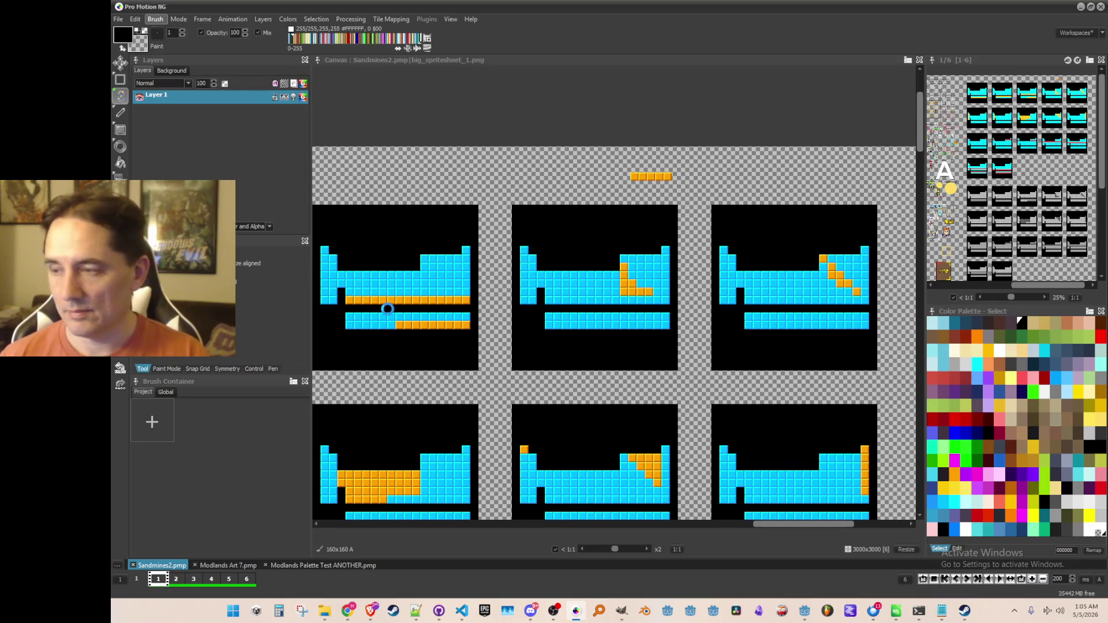
key("End")
key("BackSpace")
key("BackSpace")
key("BackSpace")
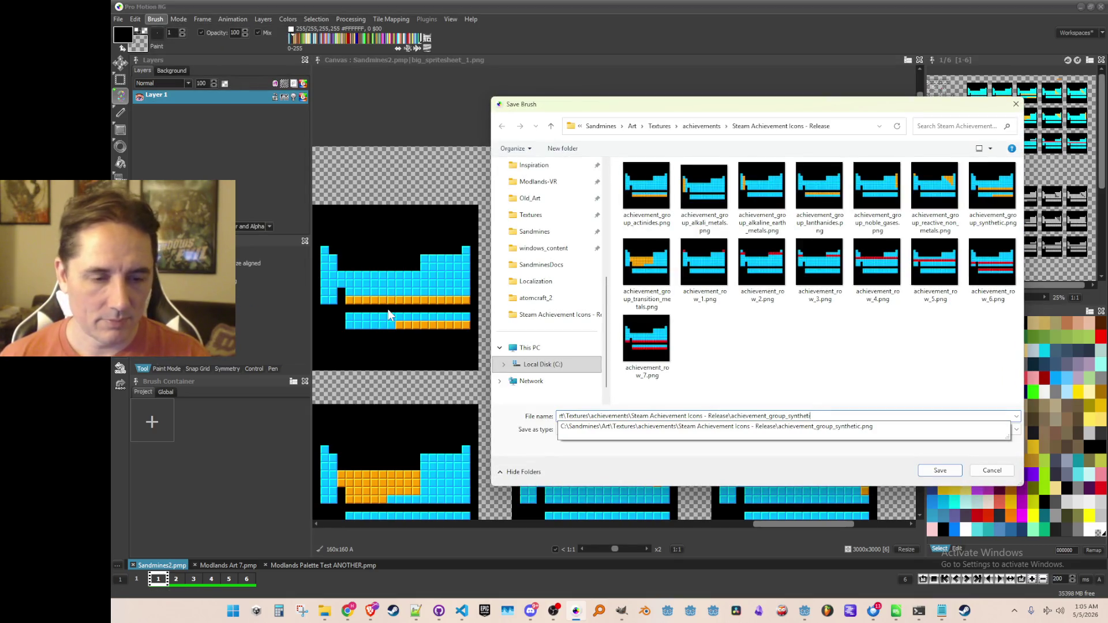
key("BackSpace")
key("BackSpace")
type("post_transition_metals")
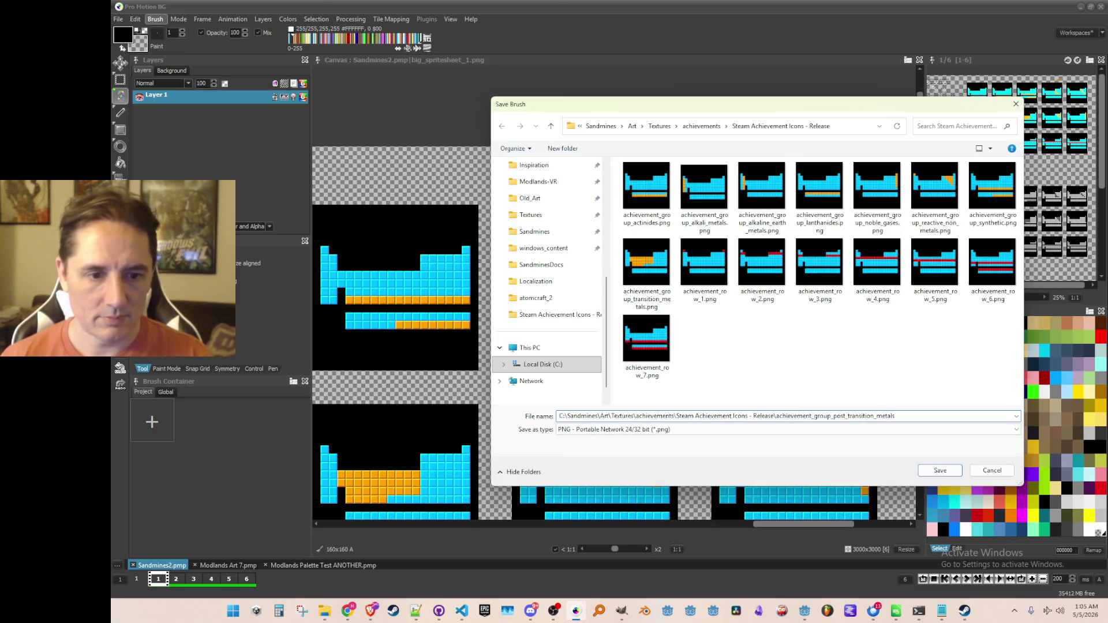
key("Return")
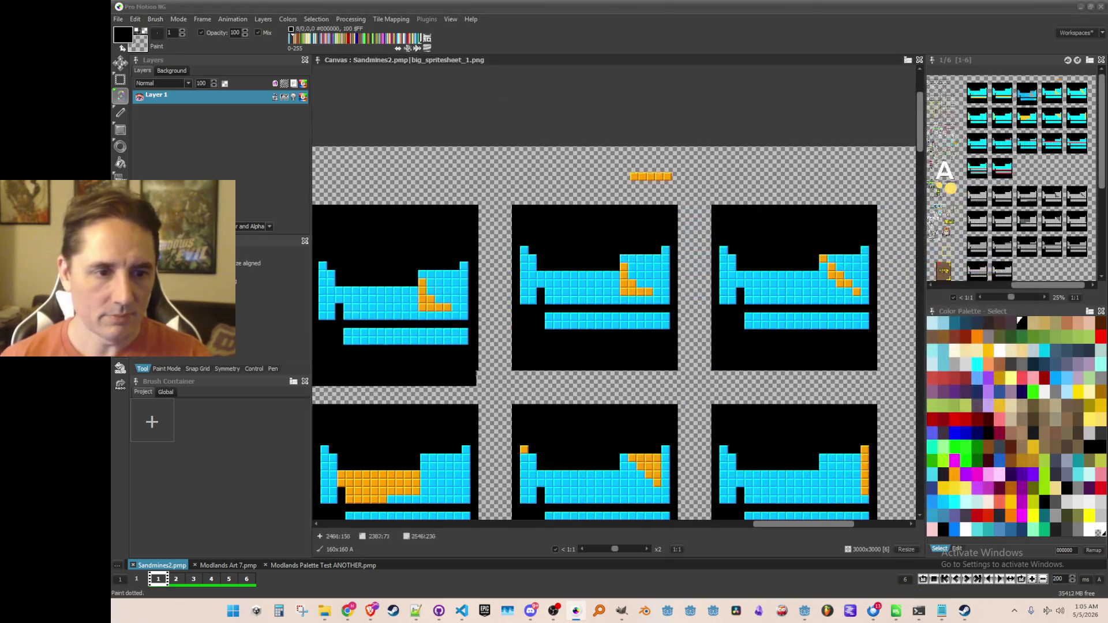
scroll(587, 326, "up", 2)
key("b")
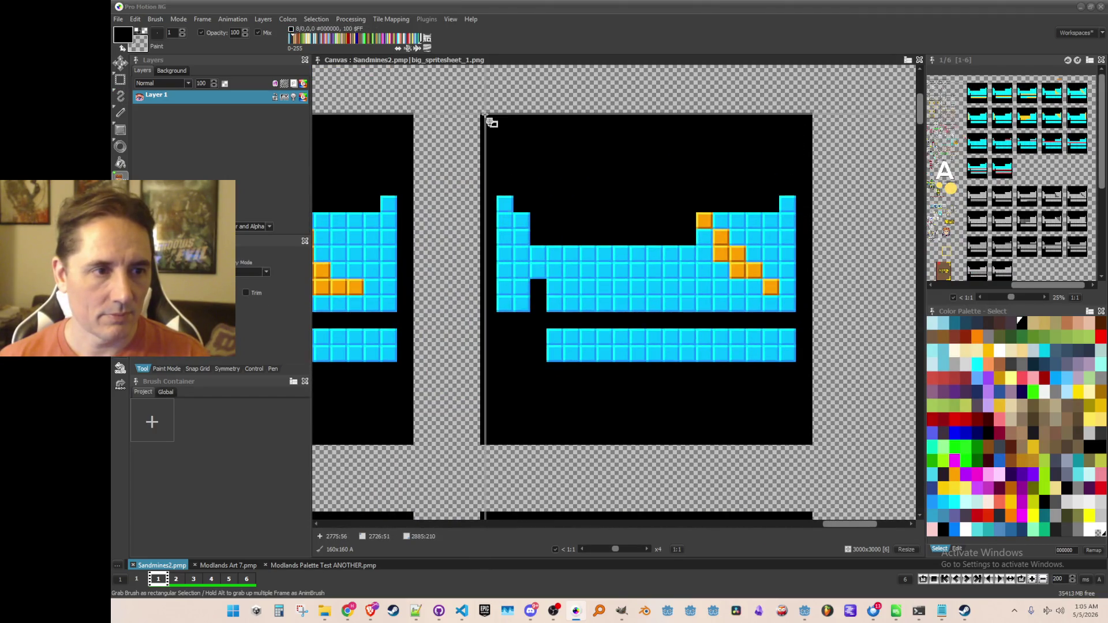
Step: Grab the orange-staircase well frame as a 160×160 brush
left_click_drag(482, 115, 800, 441)
left_click_drag(808, 444, 811, 444)
scroll(811, 445, "down", 1)
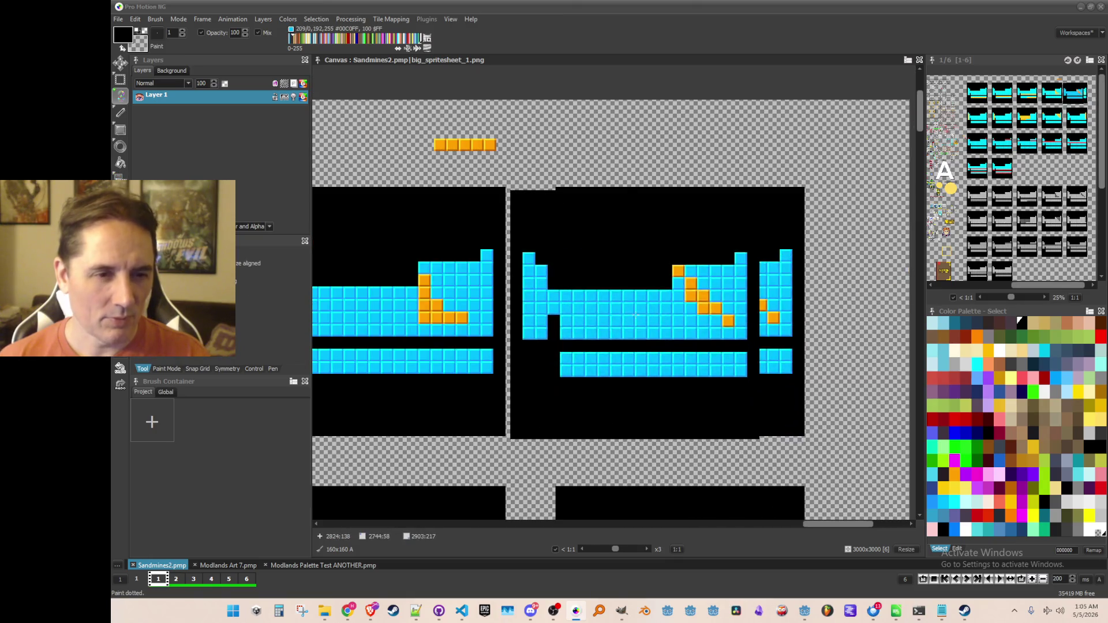
Step: Save the brush as the achievement_group_metalloids PNG icon
left_click(156, 19)
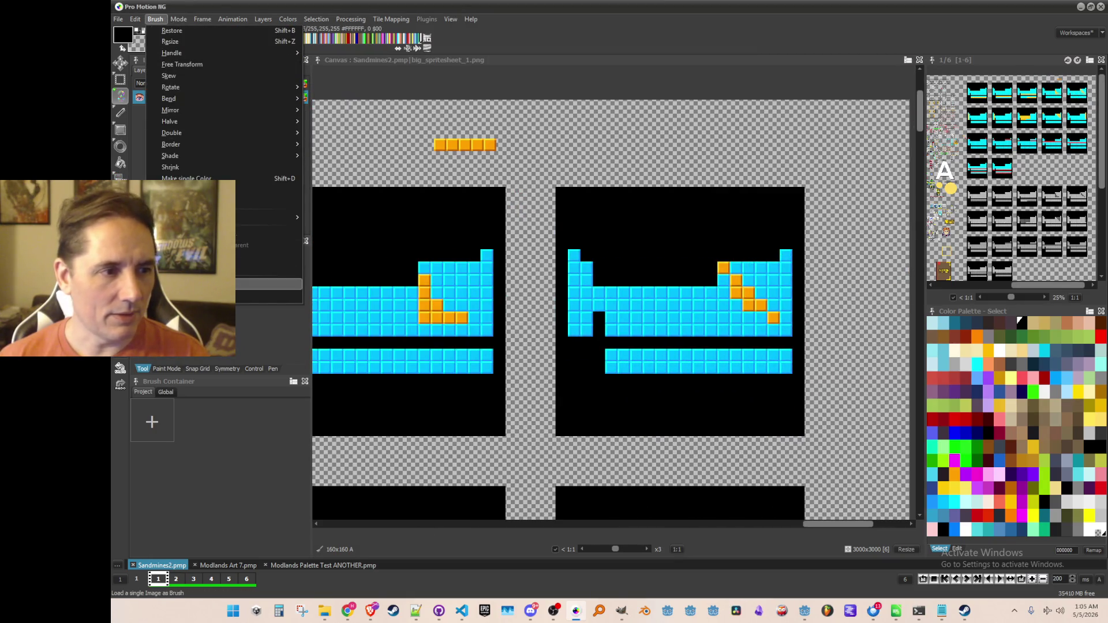
left_click(268, 294)
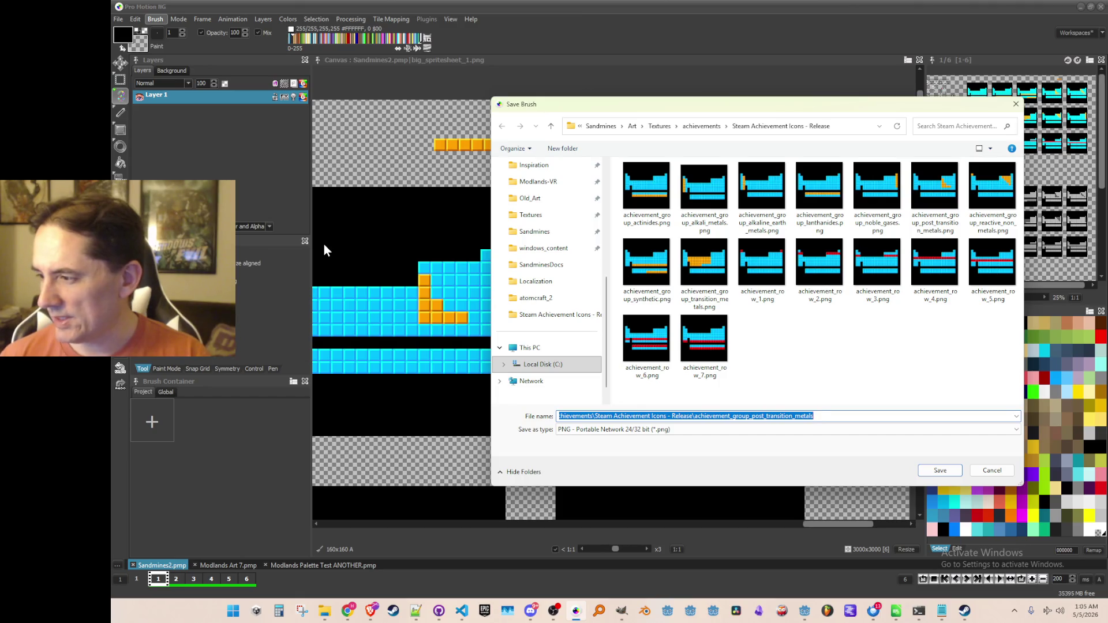
key("End")
key("BackSpace")
key("BackSpace")
key("BackSpace")
key("BackSpace")
key("BackSpace")
key("BackSpace")
type("metalloids")
key("Return")
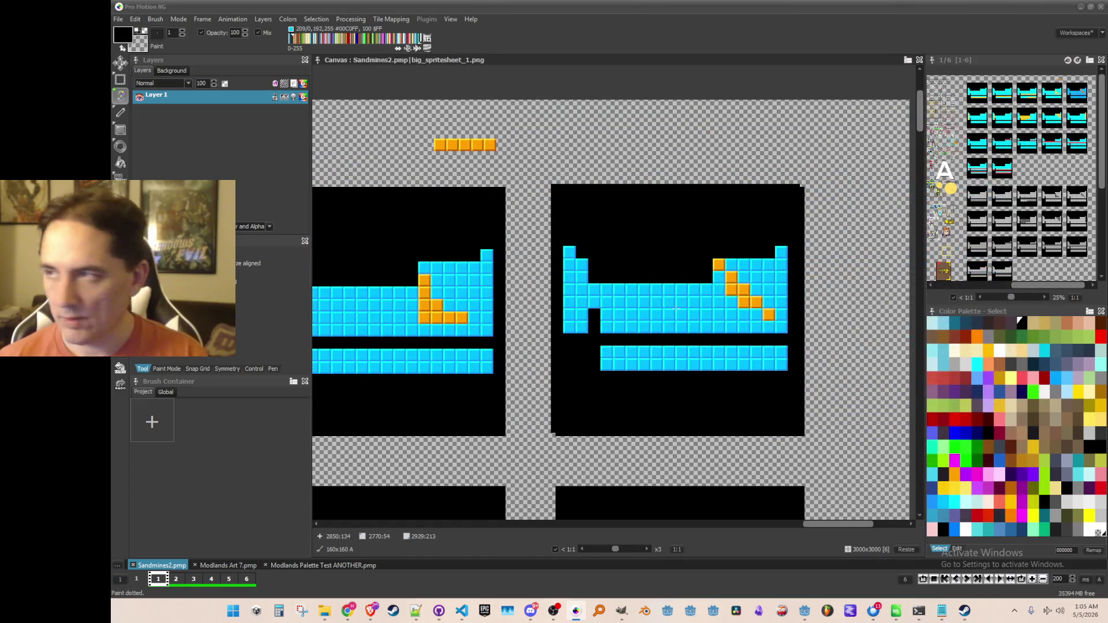
key("b")
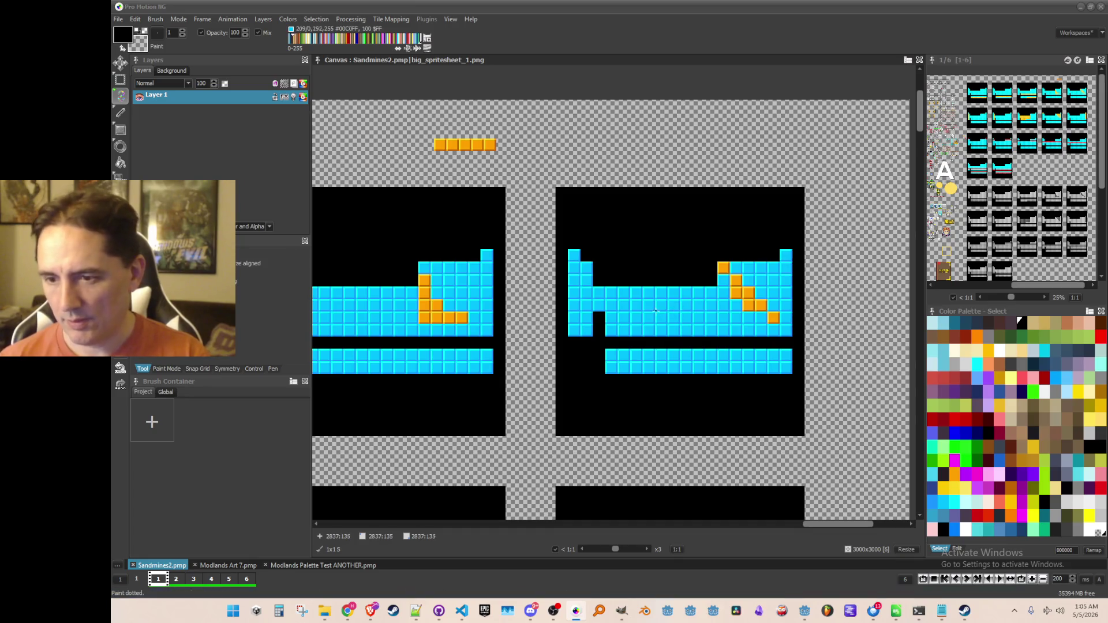
scroll(675, 309, "down", 3)
scroll(594, 353, "up", 2)
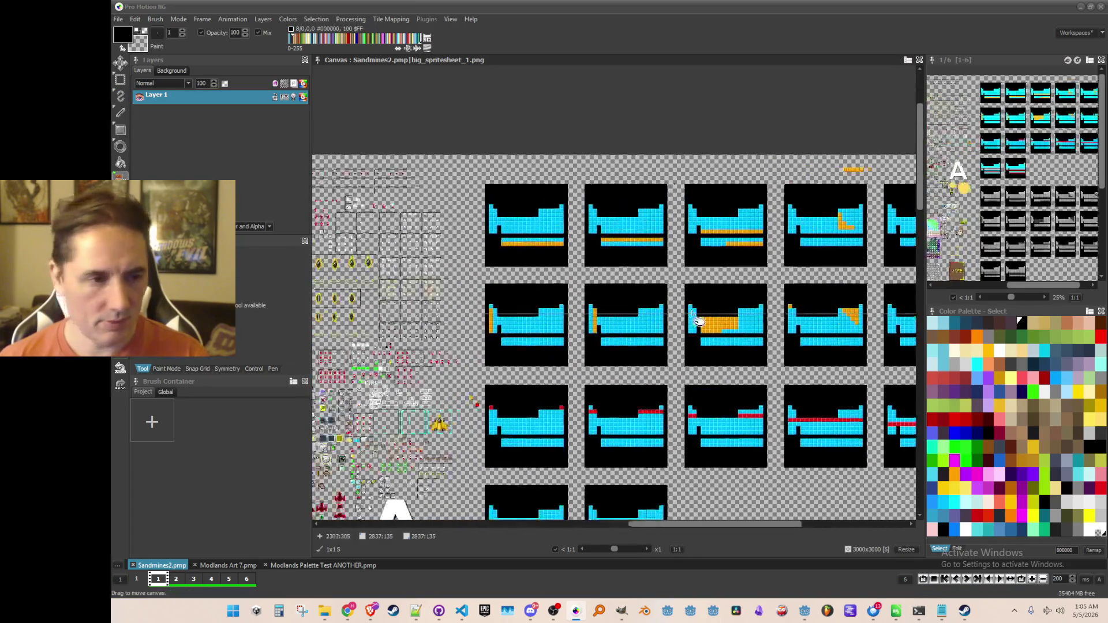
left_click_drag(747, 353, 594, 354)
scroll(704, 349, "up", 1)
mouse_move(715, 346)
left_mouse_down()
mouse_move(646, 347)
mouse_move(751, 283)
mouse_move(762, 253)
left_mouse_up()
scroll(645, 345, "down", 1)
scroll(649, 385, "down", 1)
scroll(651, 385, "up", 1)
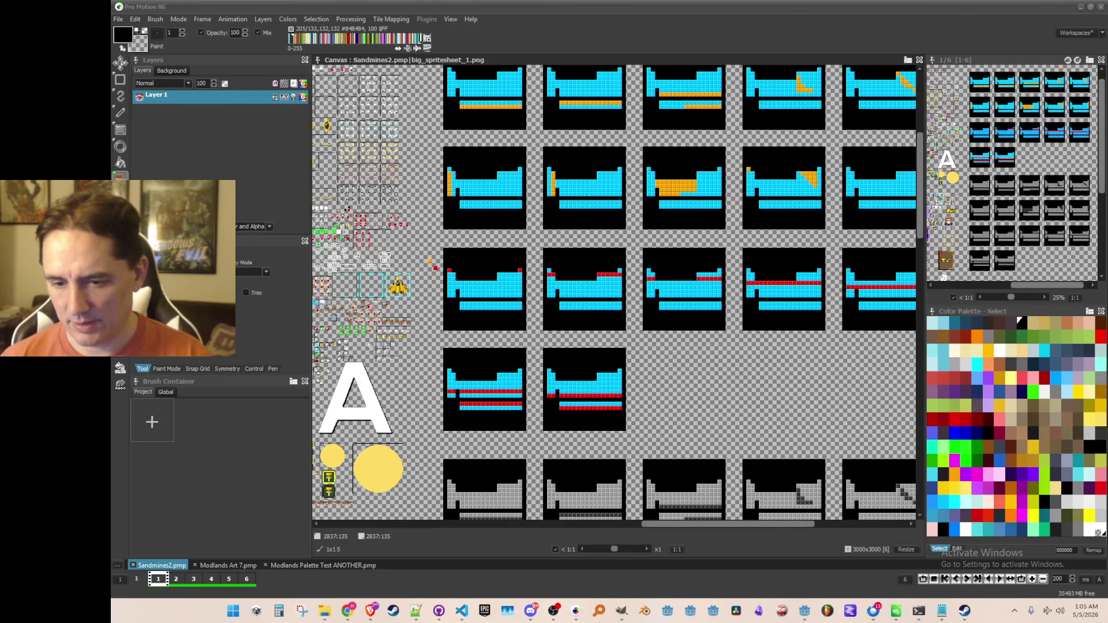
key("super+d")
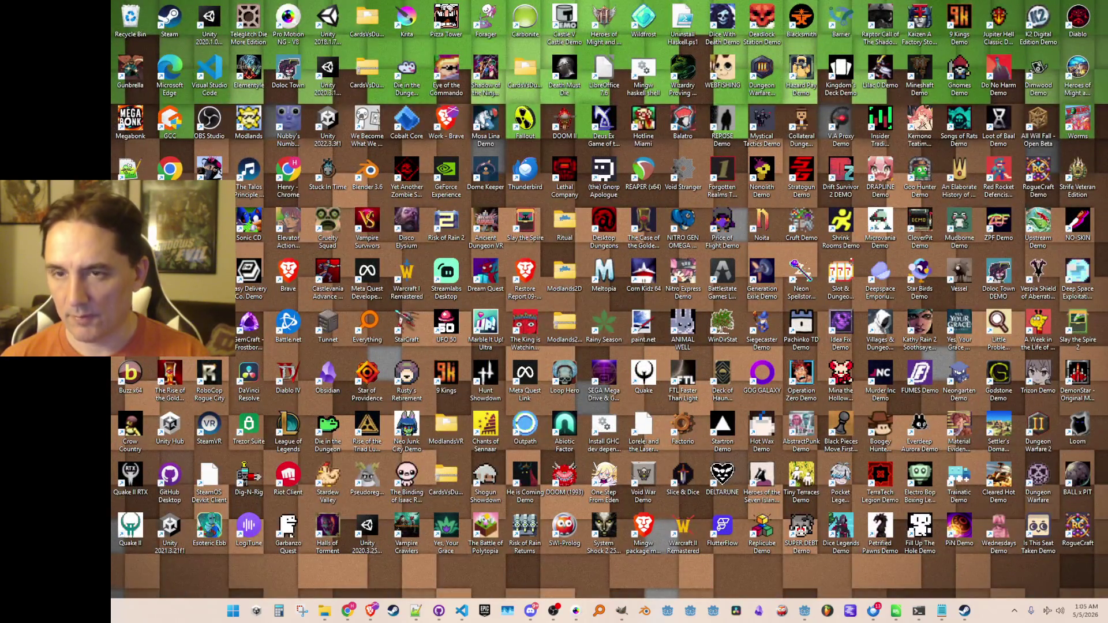
key("super+d")
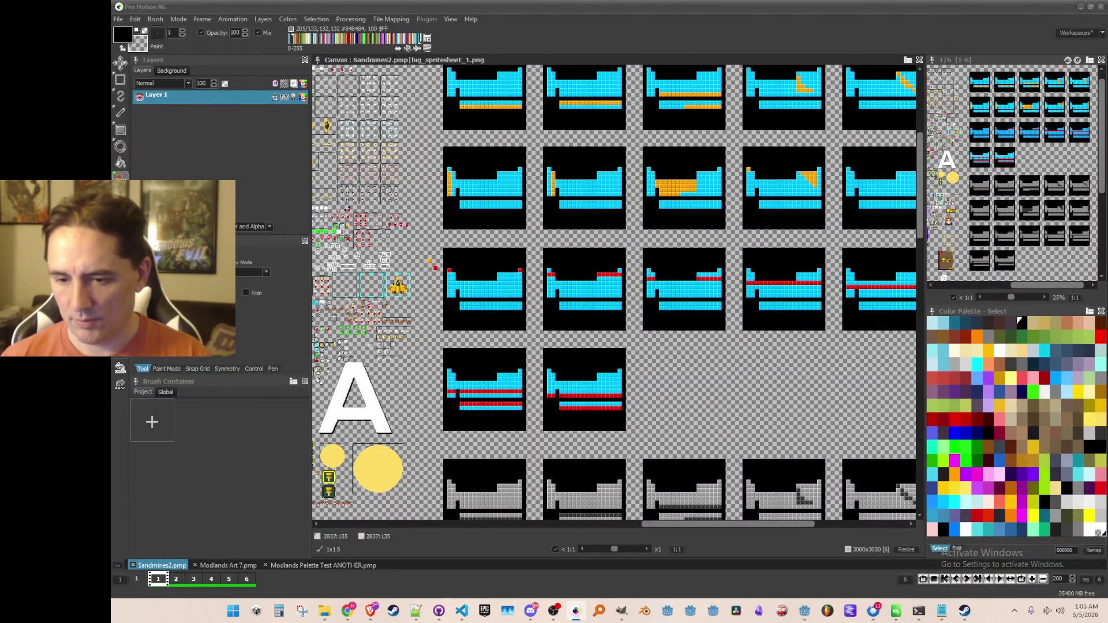
key("super+d")
key("super+d")
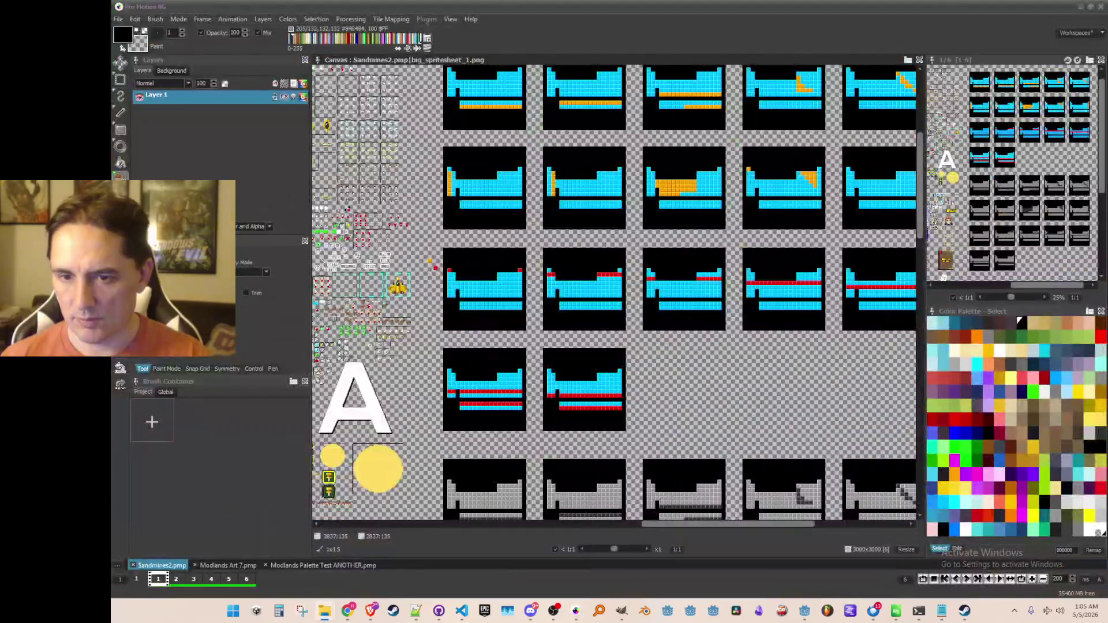
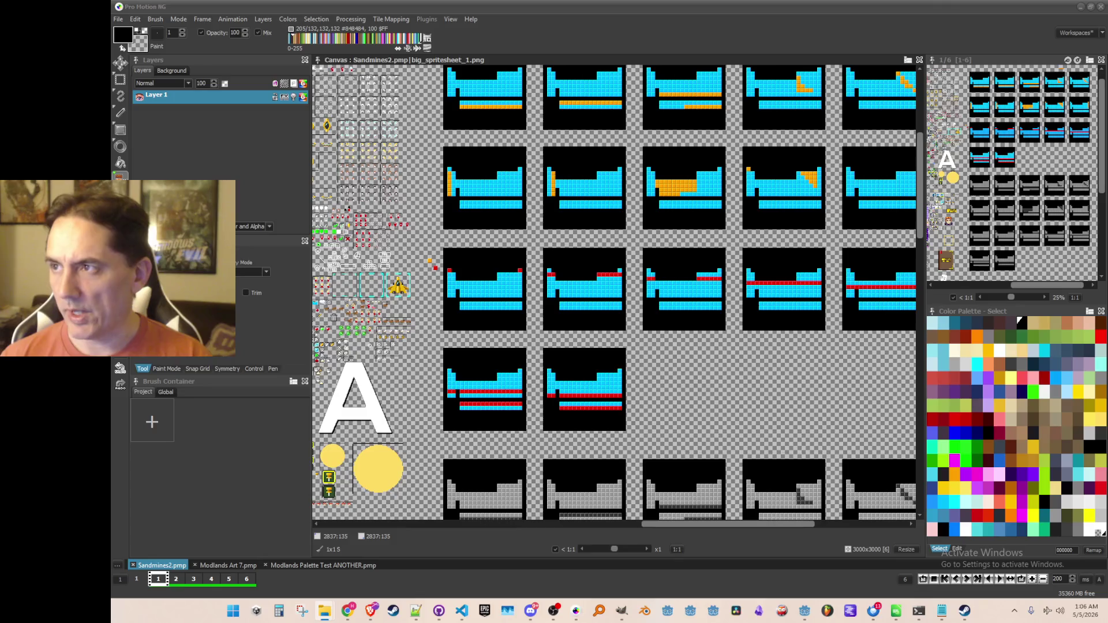
Step: Zoom and pan across the grey unachieved icon tiles, then bring up the Steam library
scroll(625, 289, "down", 3)
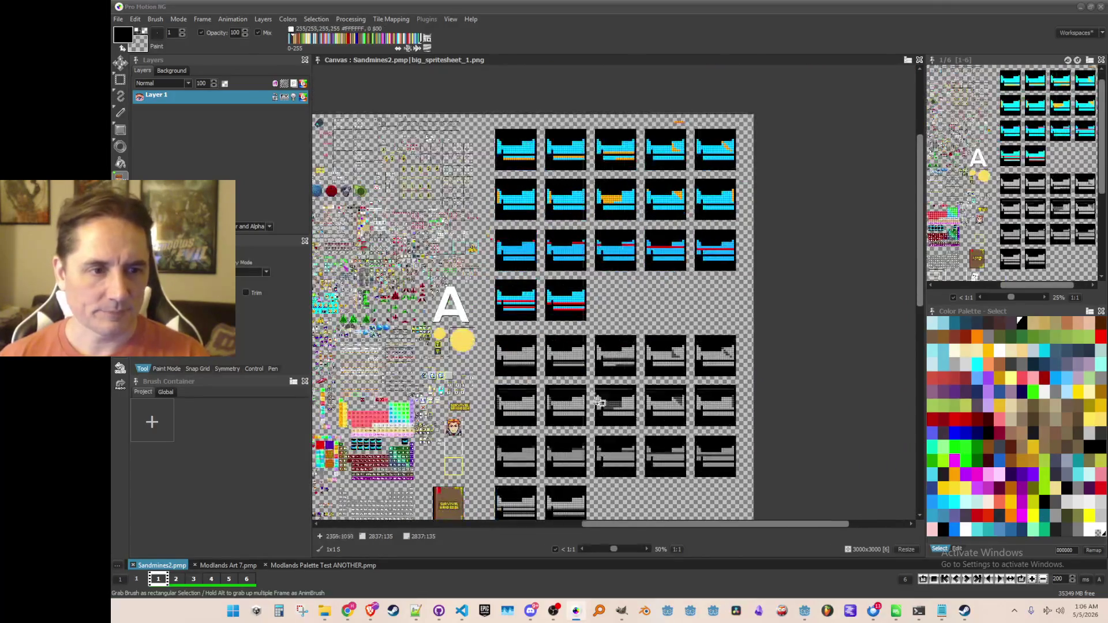
scroll(600, 402, "up", 3)
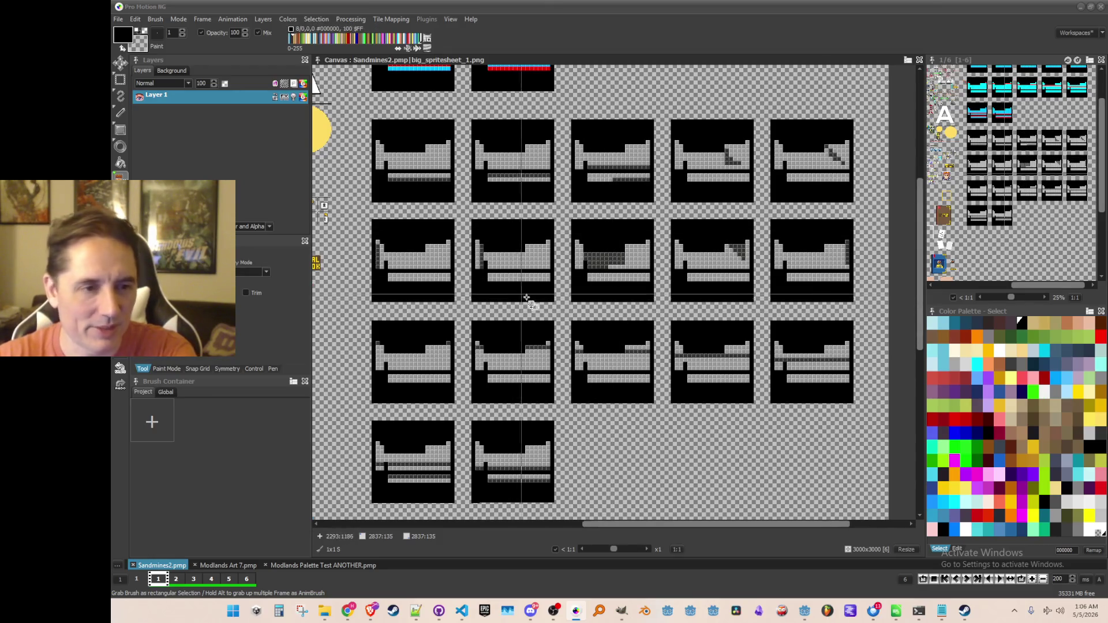
scroll(526, 298, "down", 2)
scroll(526, 297, "up", 2)
left_click_drag(525, 292, 478, 226)
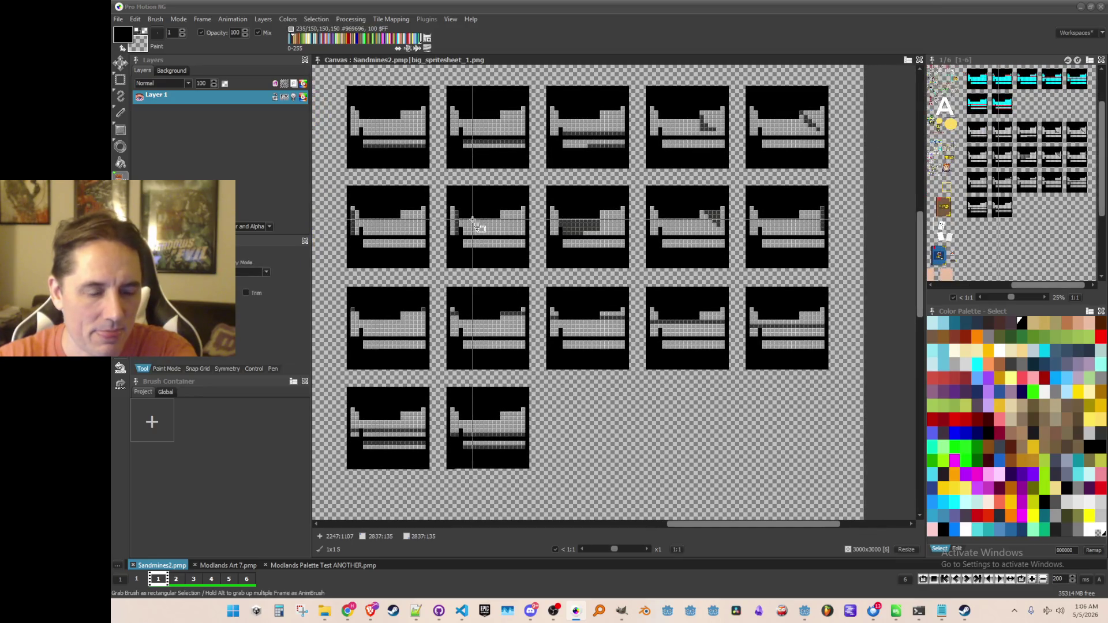
left_click(964, 611)
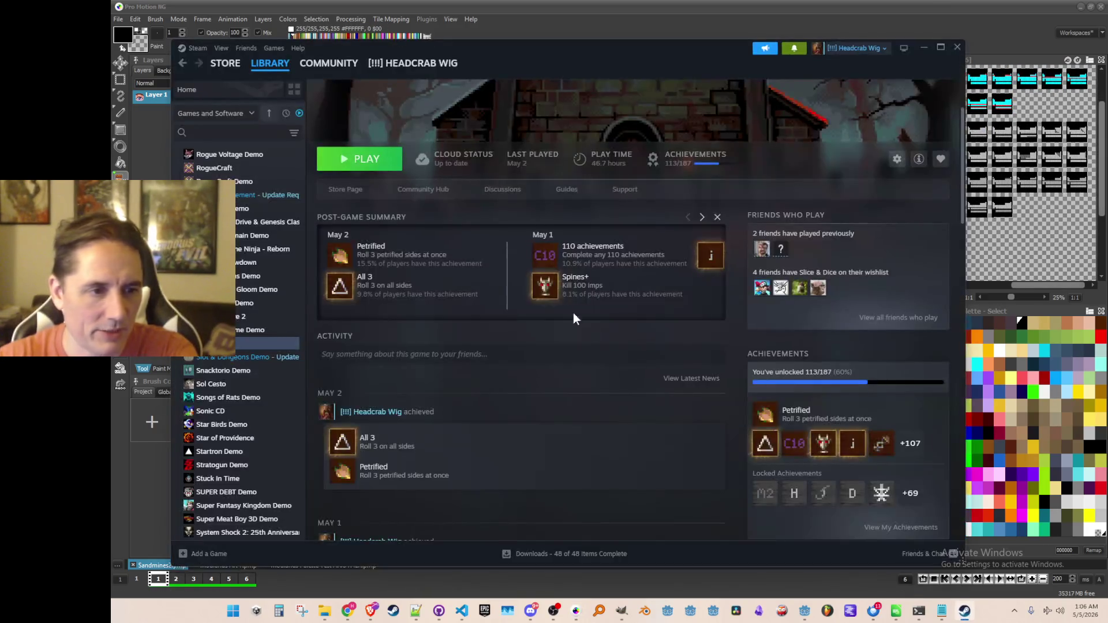
Step: Open the Steam Store front page, scroll through it, and click into the store search field
left_click(226, 65)
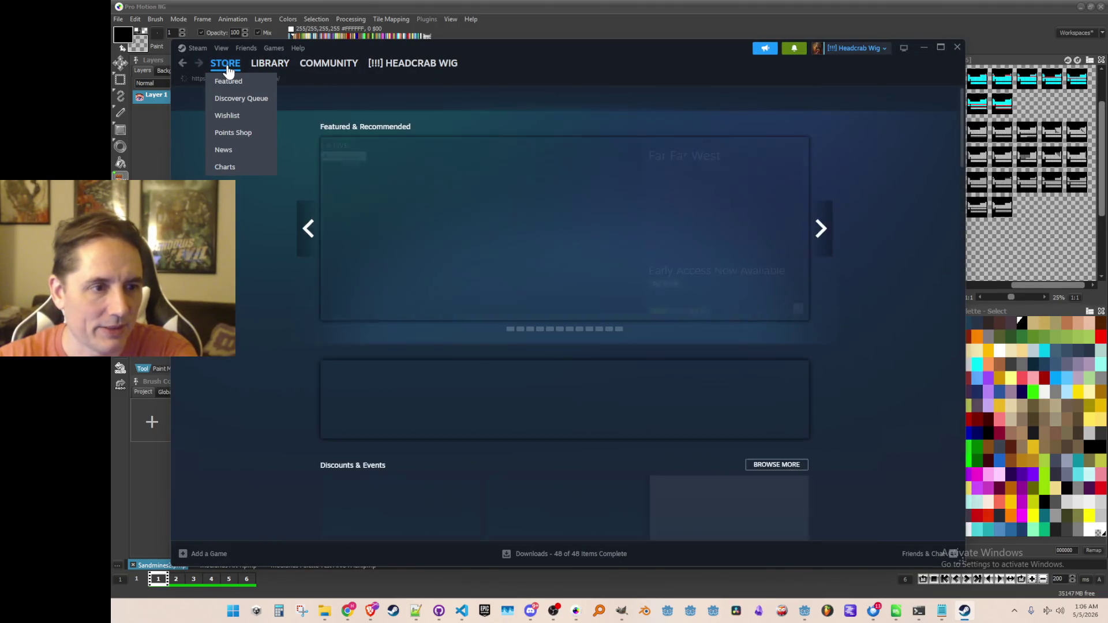
scroll(485, 381, "down", 3)
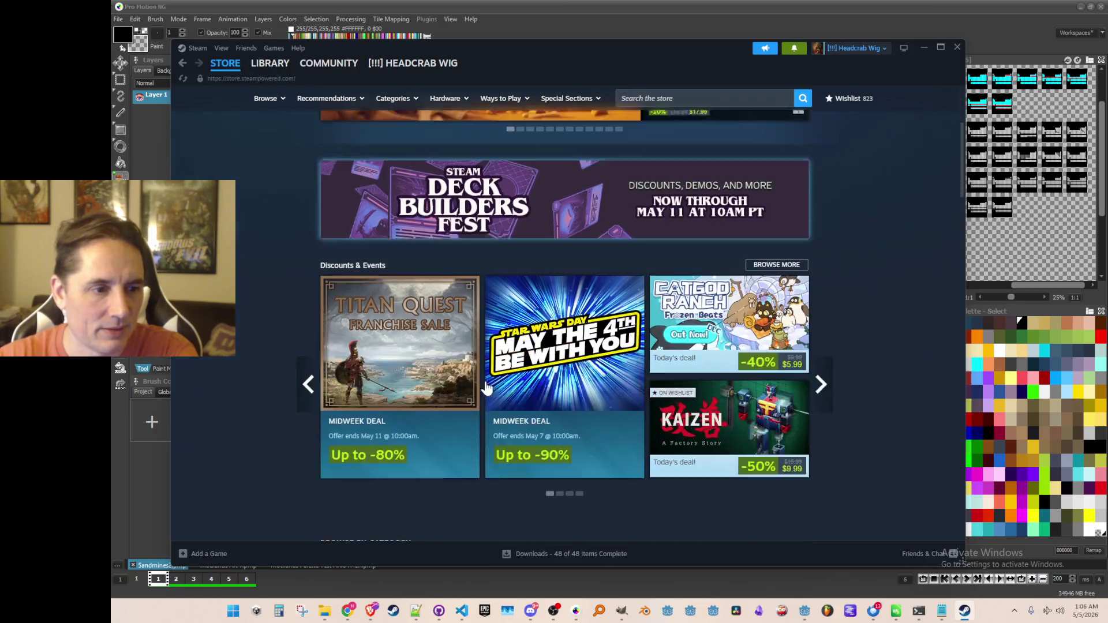
scroll(306, 259, "down", 10)
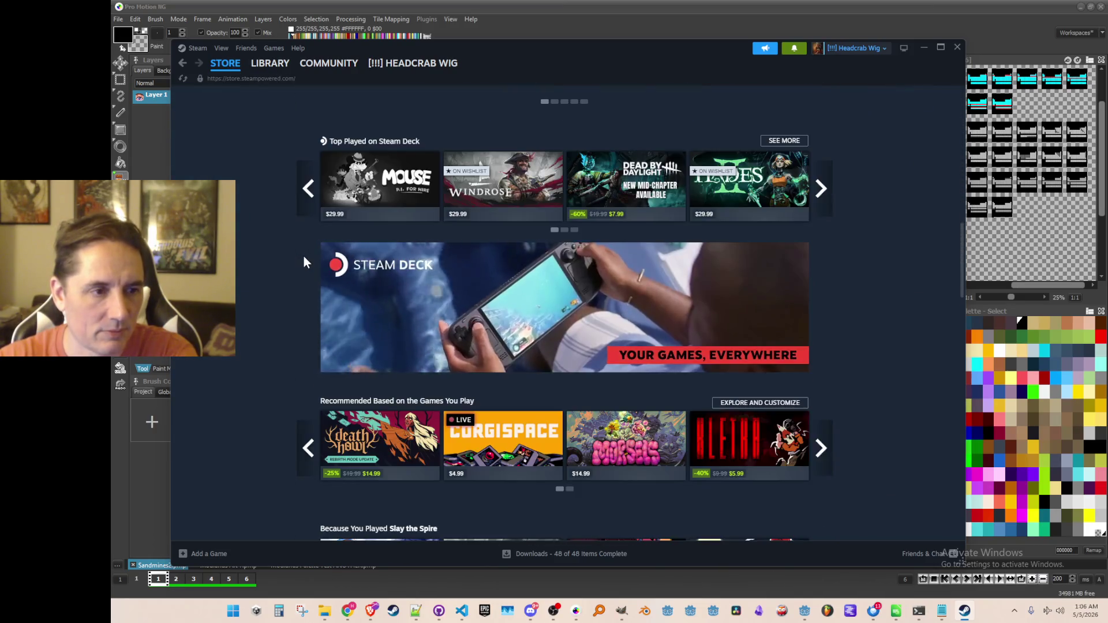
scroll(304, 256, "down", 15)
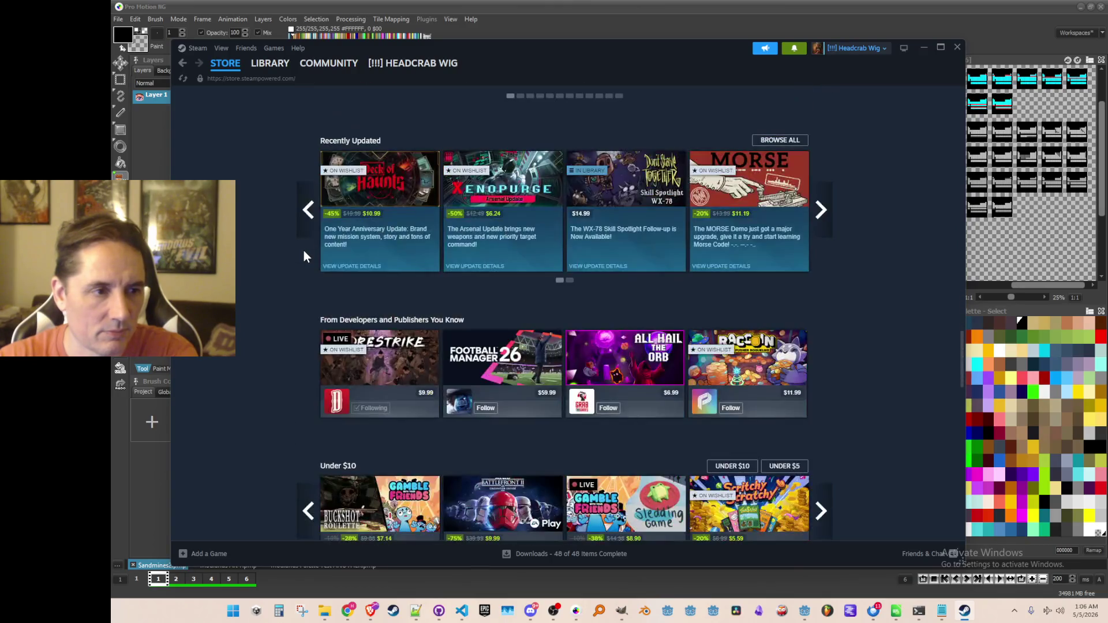
scroll(304, 251, "down", 6)
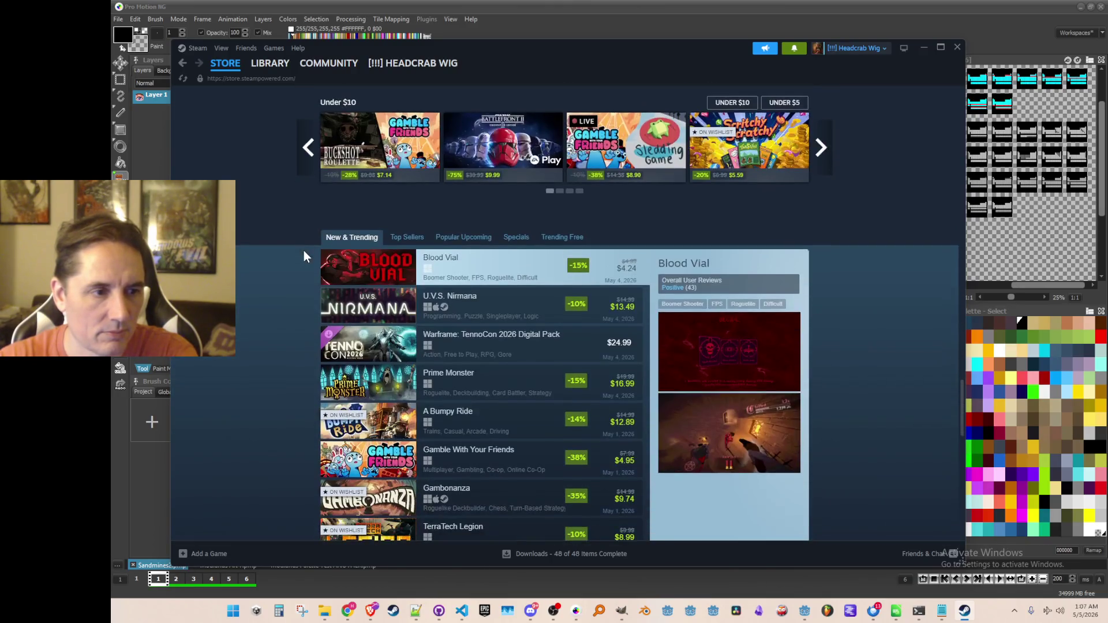
scroll(304, 253, "down", 2)
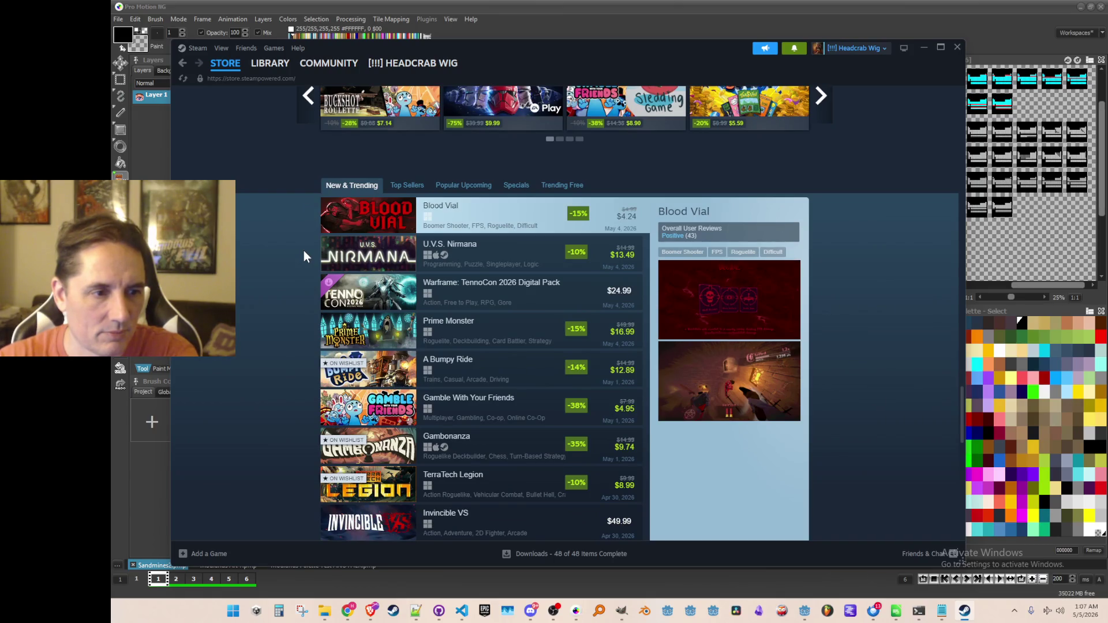
scroll(304, 250, "up", 20)
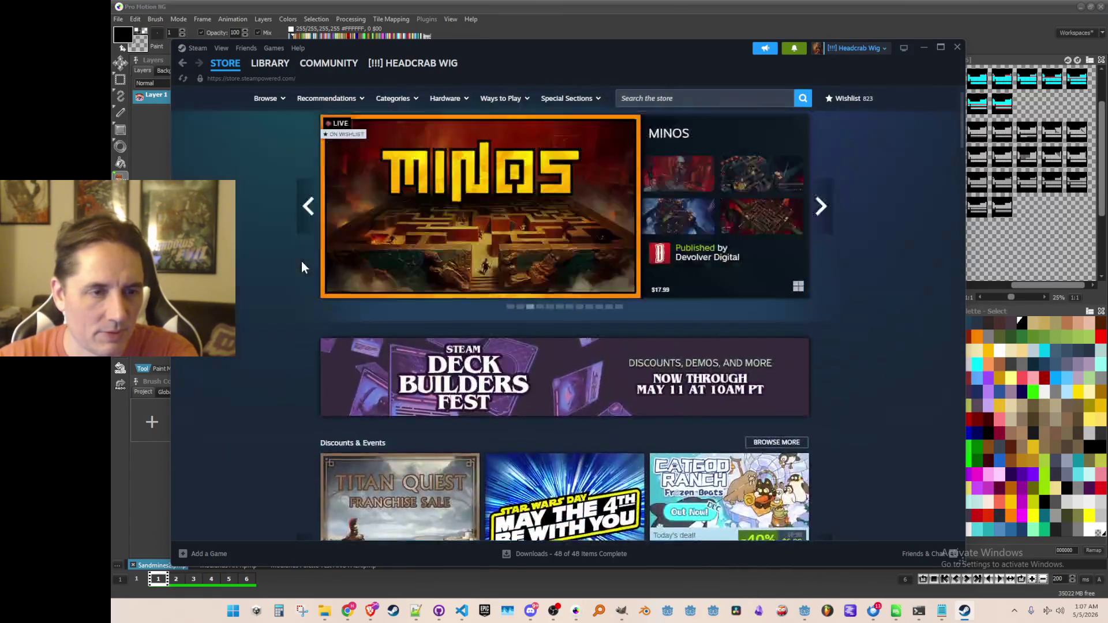
left_click(697, 98)
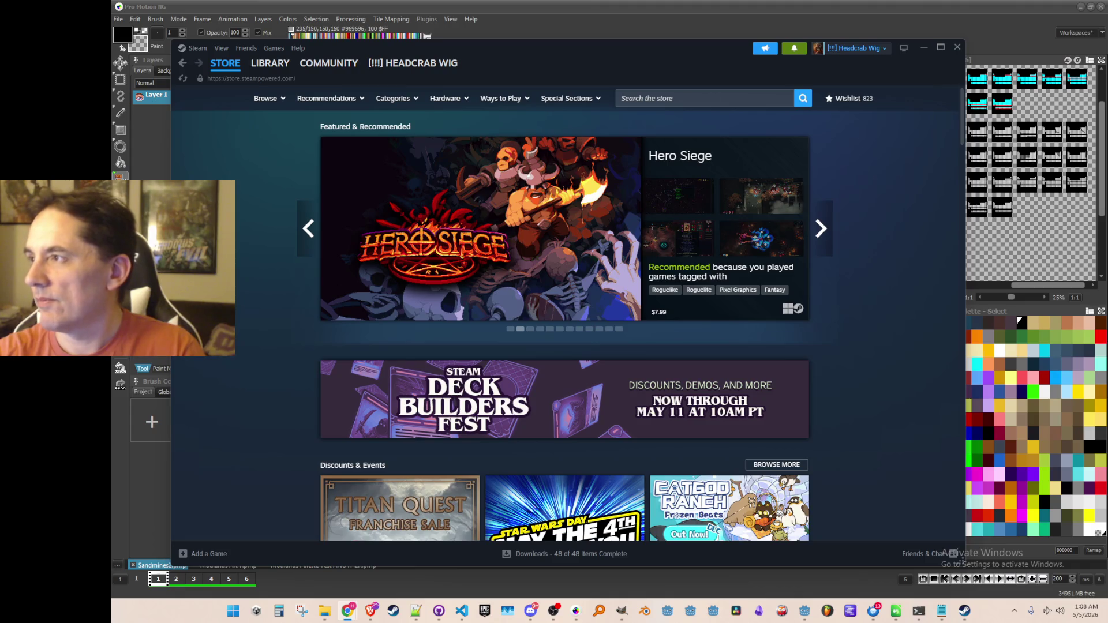
Step: Search the store for 'outcast tales', open its store page and view the second screenshot
left_click(684, 99)
type("outcast tales")
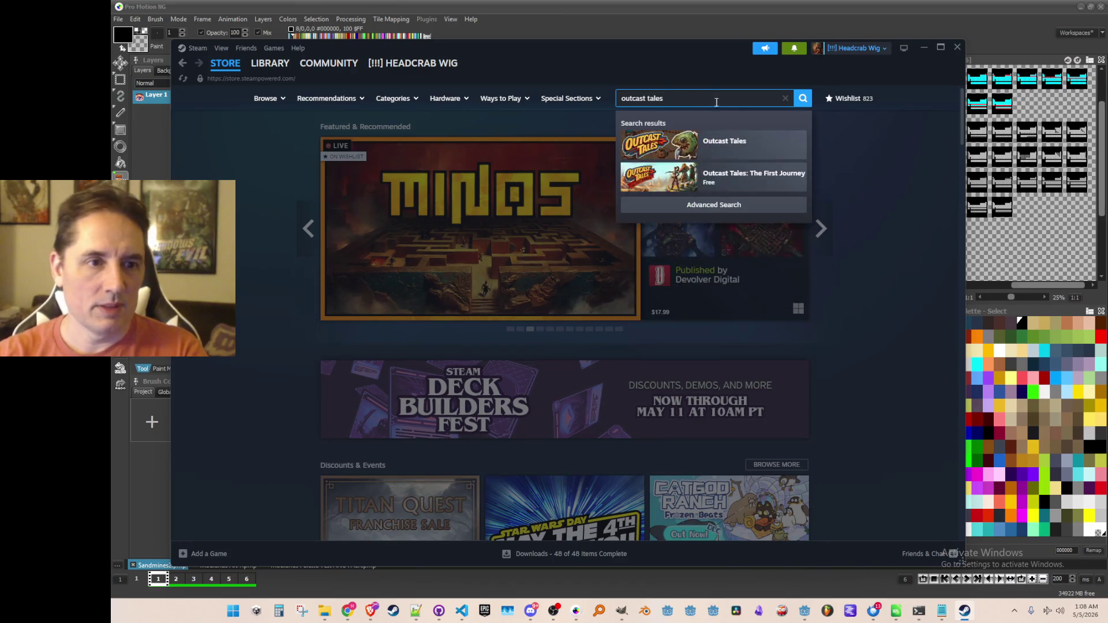
left_click(730, 158)
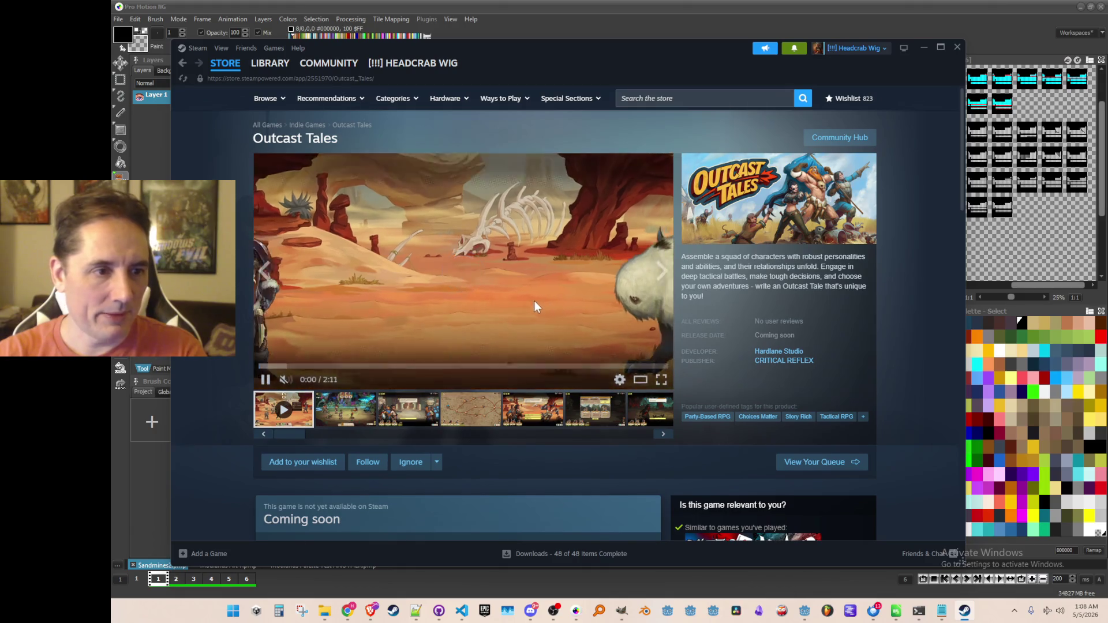
scroll(514, 296, "down", 1)
scroll(512, 296, "up", 1)
left_click(358, 409)
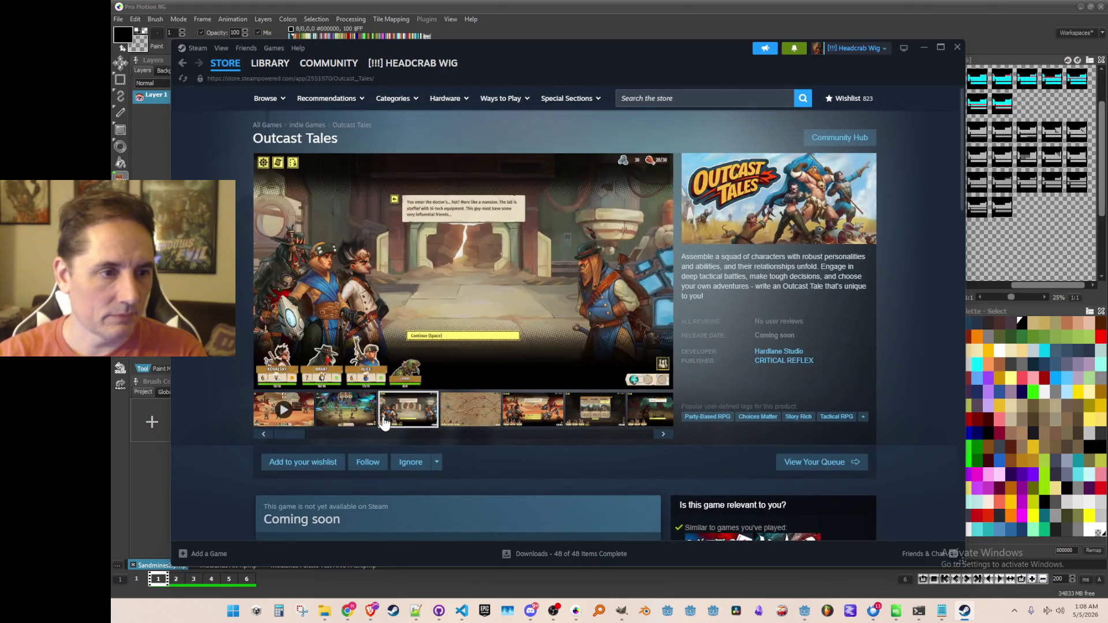
Step: Browse store games with Steam Achievements, then return to the Outcast Tales store page
scroll(642, 386, "down", 5)
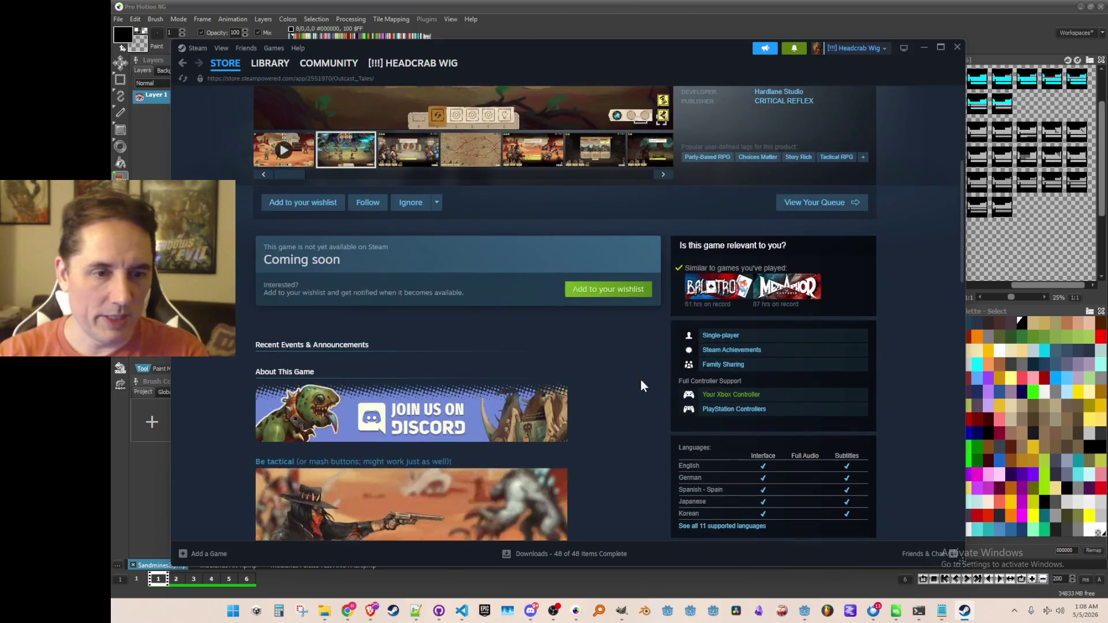
scroll(643, 385, "down", 4)
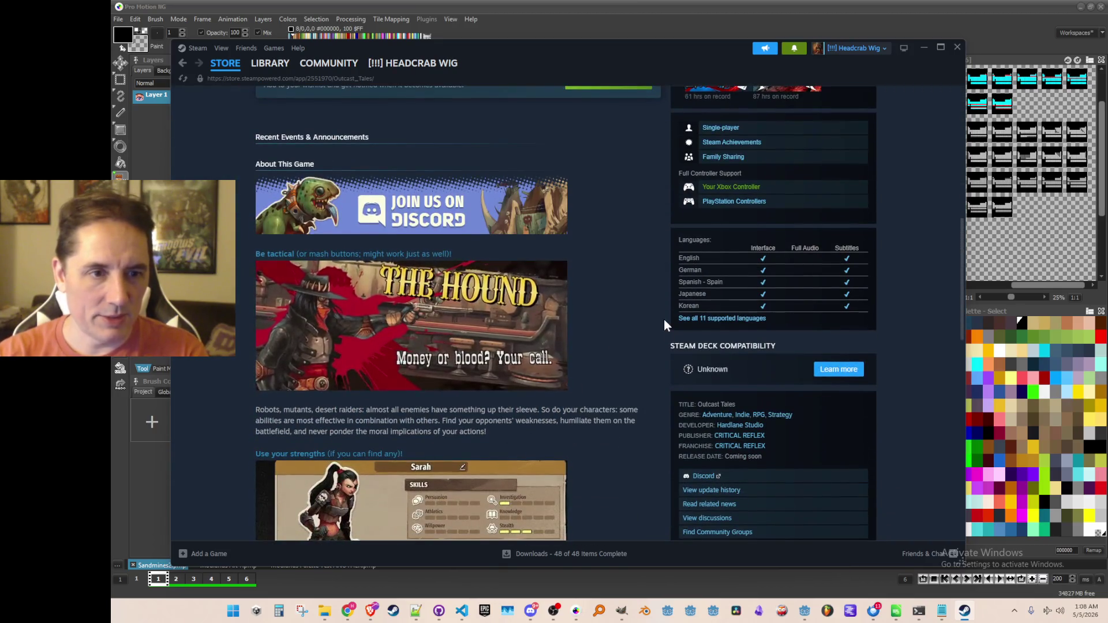
scroll(663, 320, "up", 1)
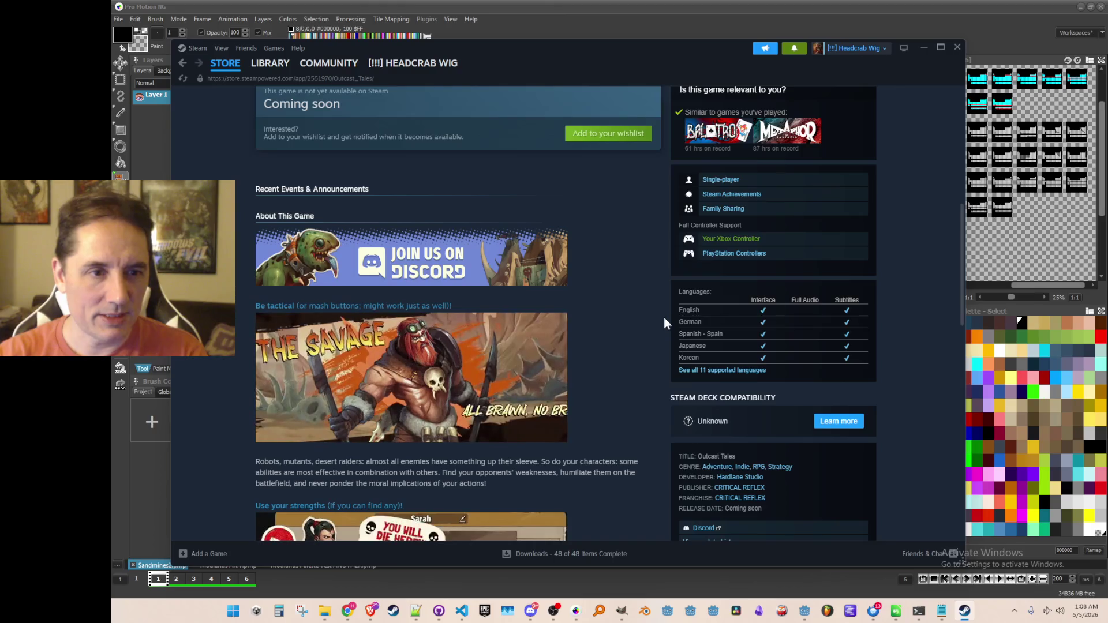
left_click(709, 196)
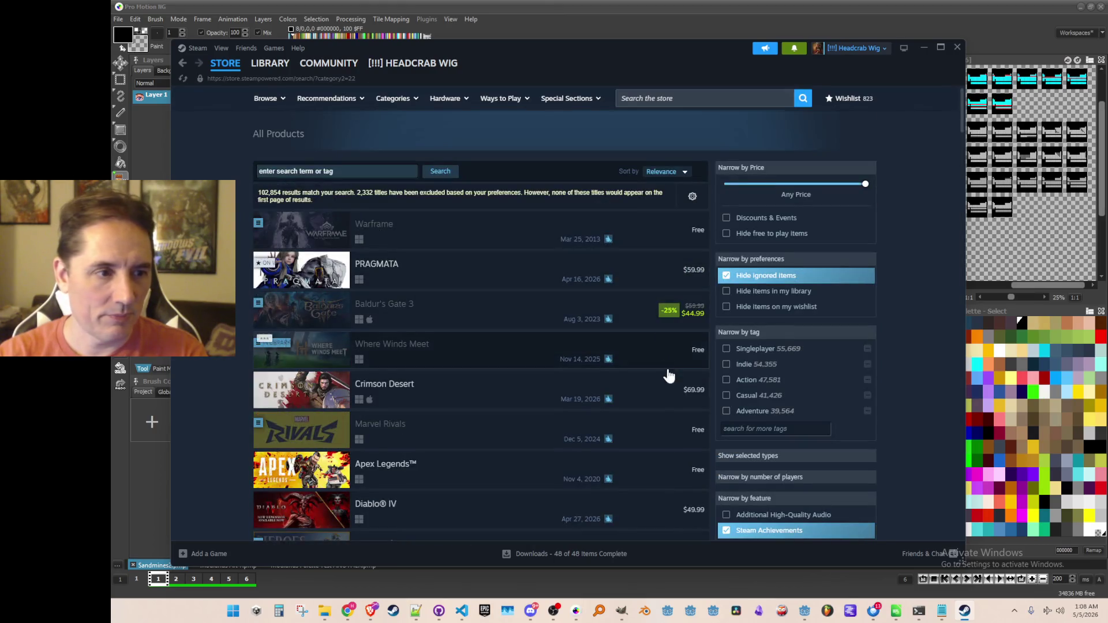
left_click(184, 63)
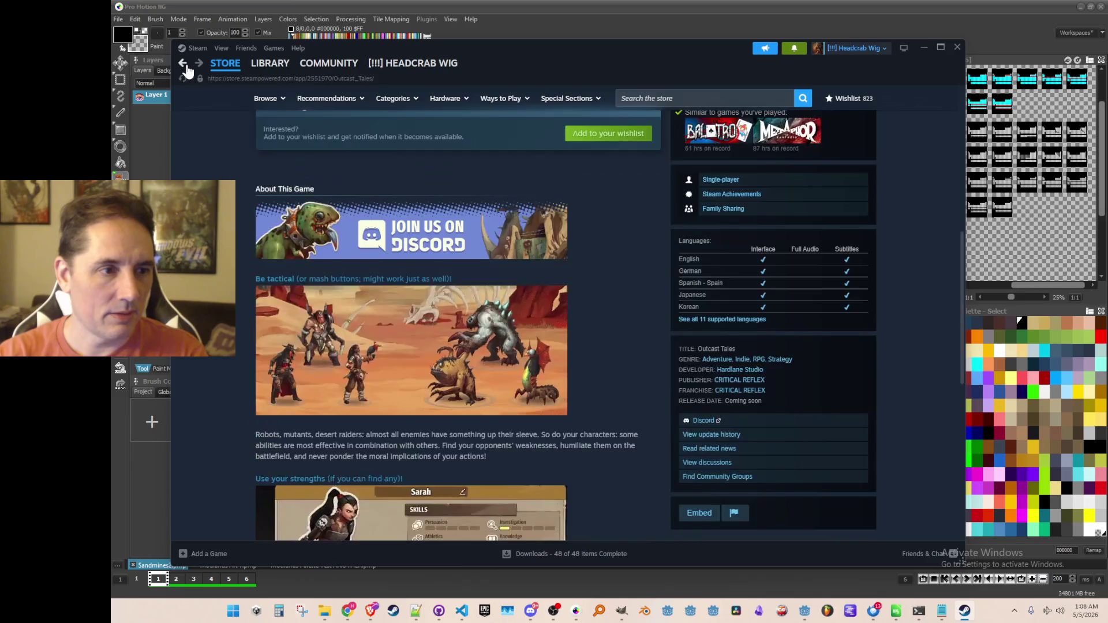
Step: Scroll through the Outcast Tales store page to review its content
scroll(637, 300, "down", 6)
scroll(642, 285, "up", 1)
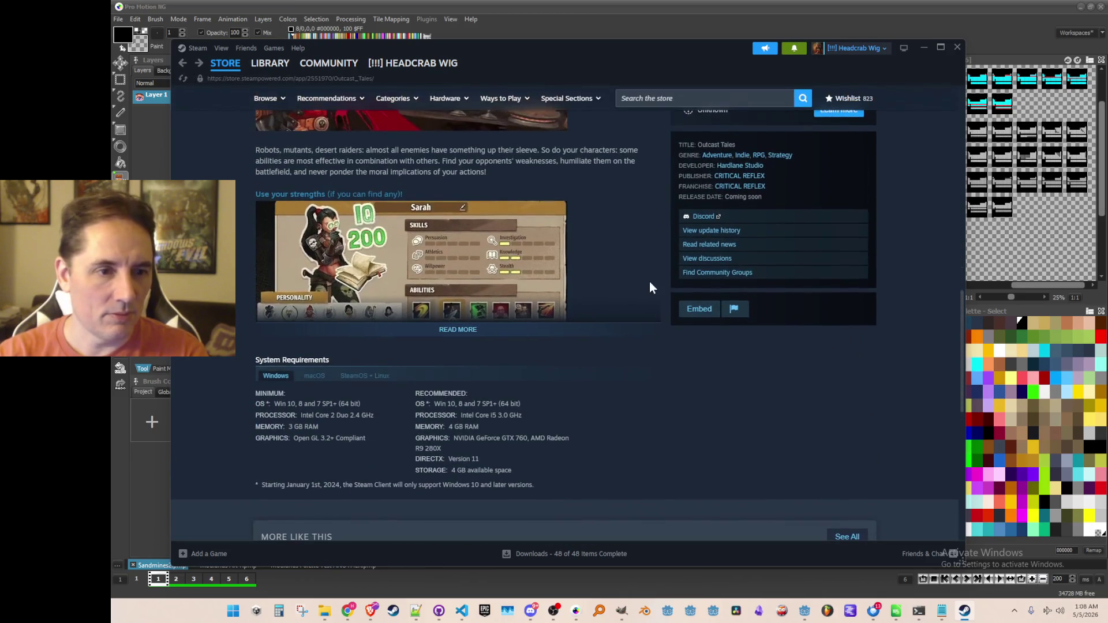
scroll(640, 283, "up", 10)
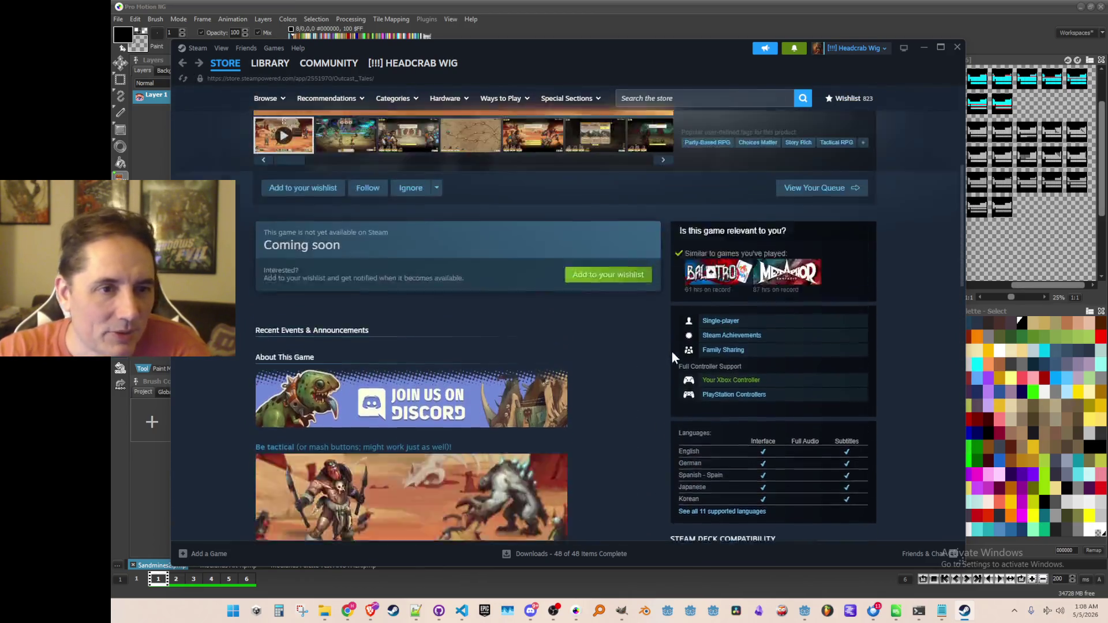
scroll(665, 361, "up", 4)
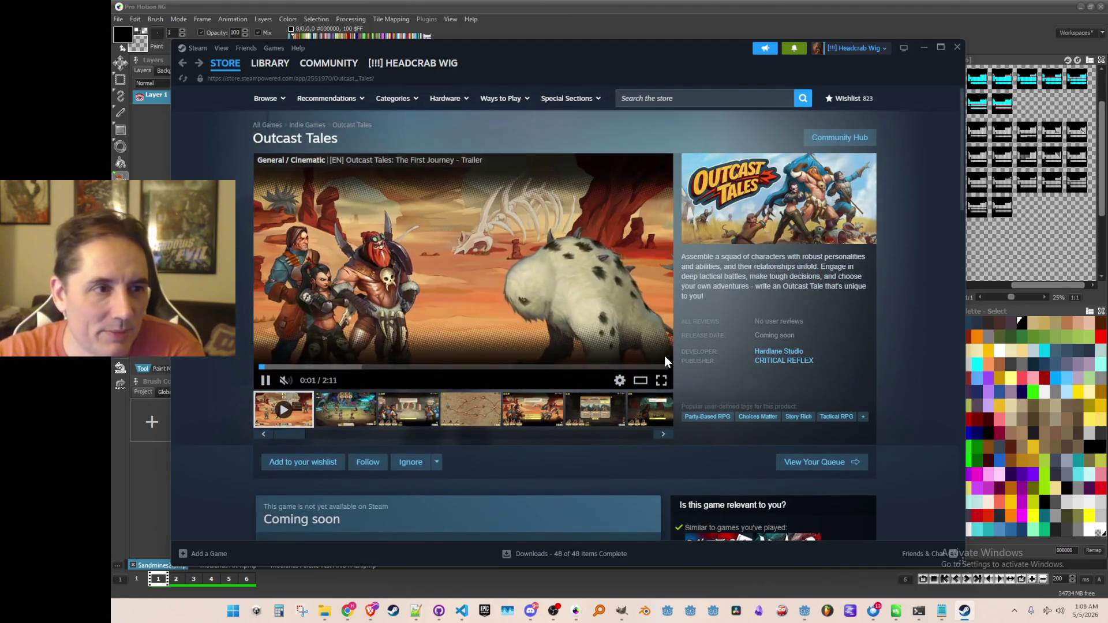
scroll(665, 362, "down", 3)
scroll(663, 355, "down", 1)
scroll(656, 382, "down", 3)
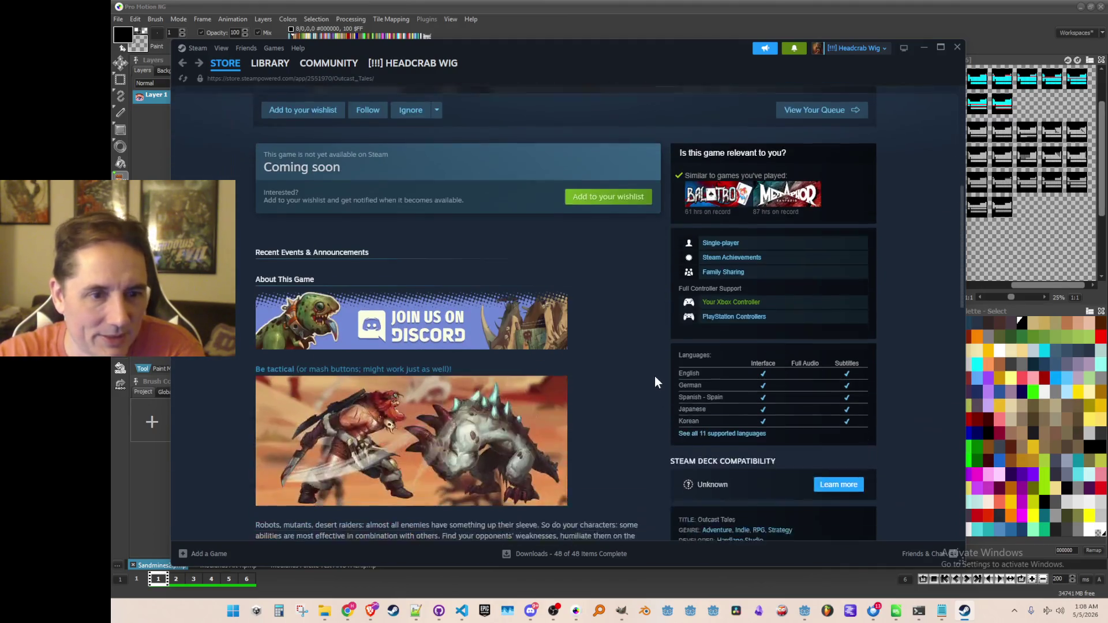
scroll(635, 236, "down", 3)
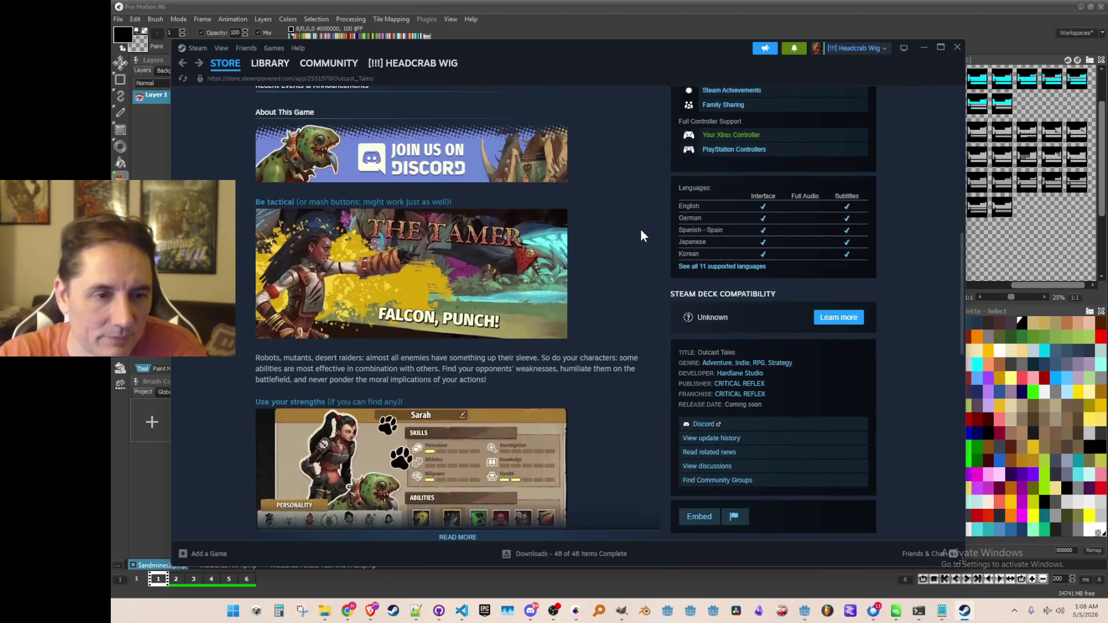
scroll(650, 223, "down", 3)
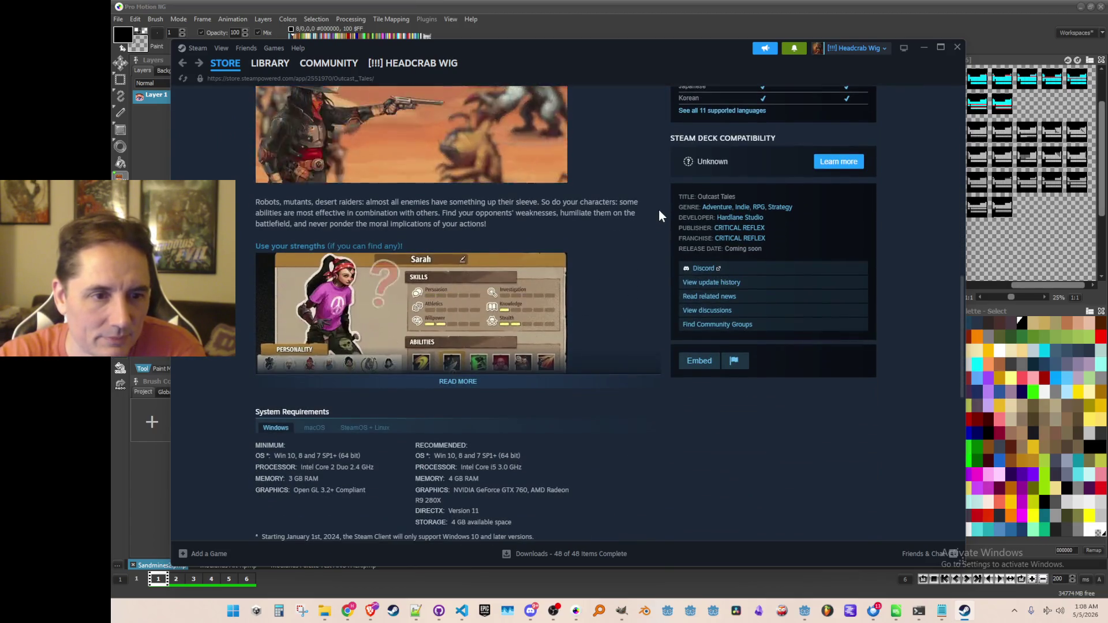
scroll(659, 237, "down", 3)
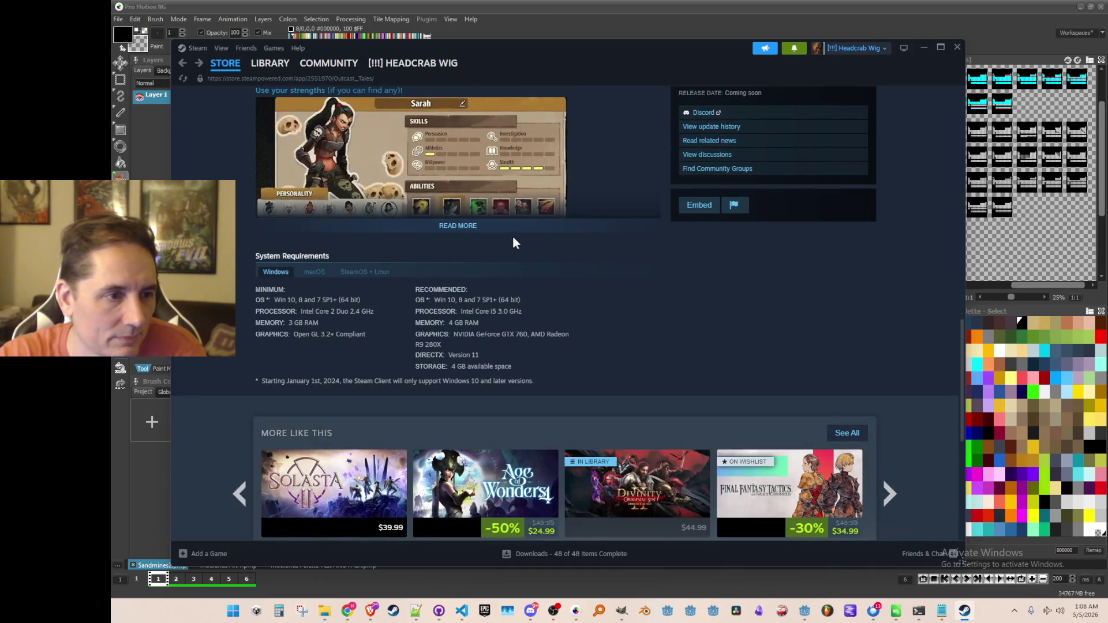
scroll(604, 256, "down", 5)
mouse_move(643, 228)
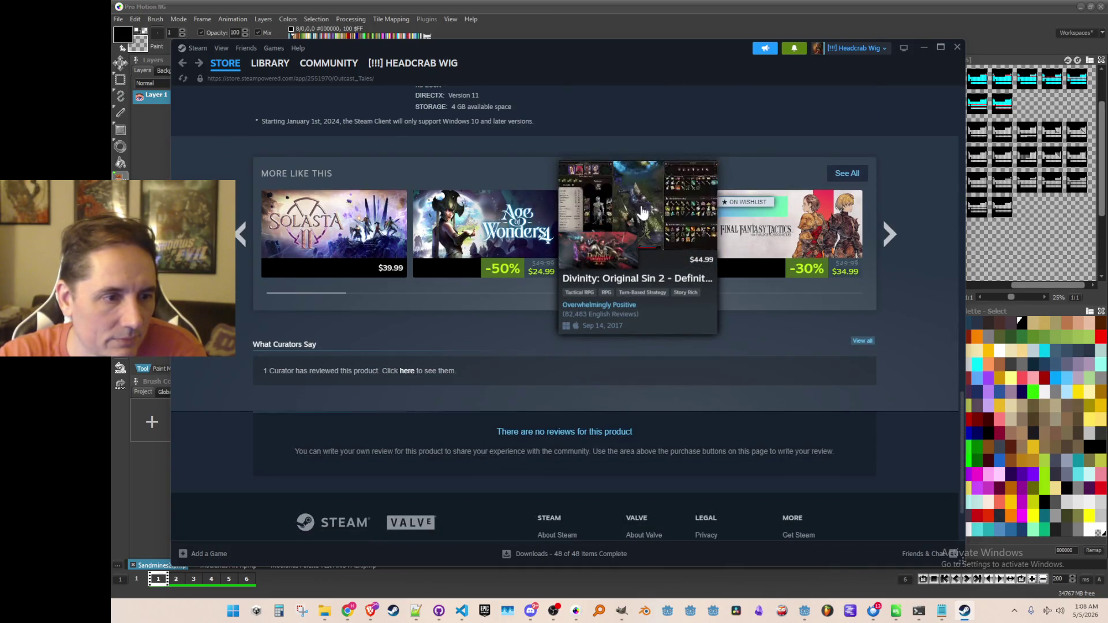
scroll(658, 170, "up", 2)
scroll(661, 169, "up", 2)
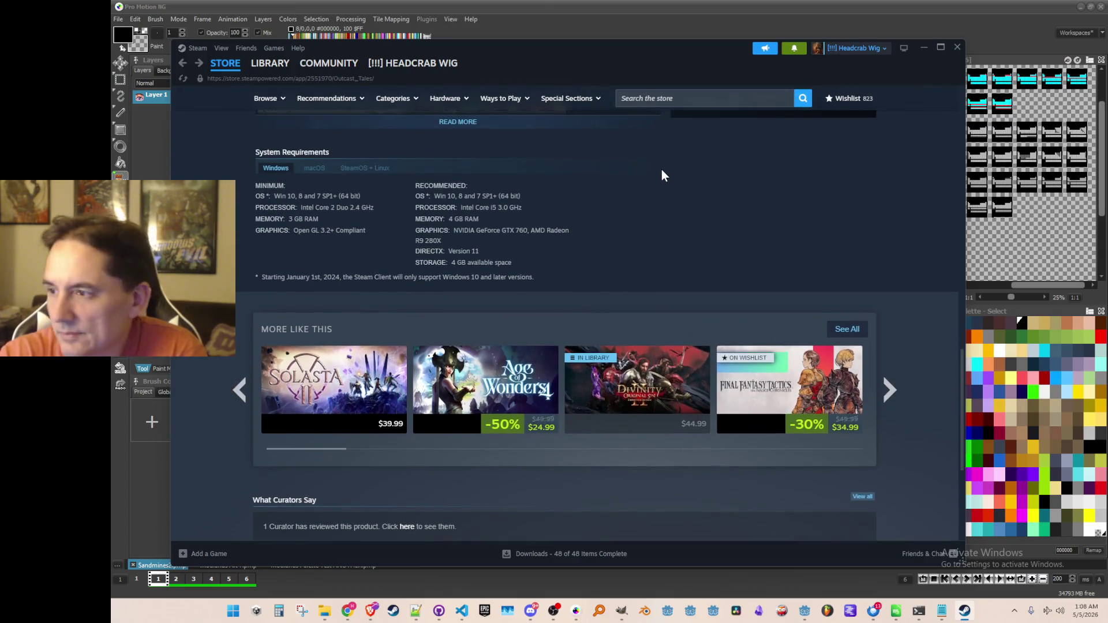
scroll(662, 185, "up", 1)
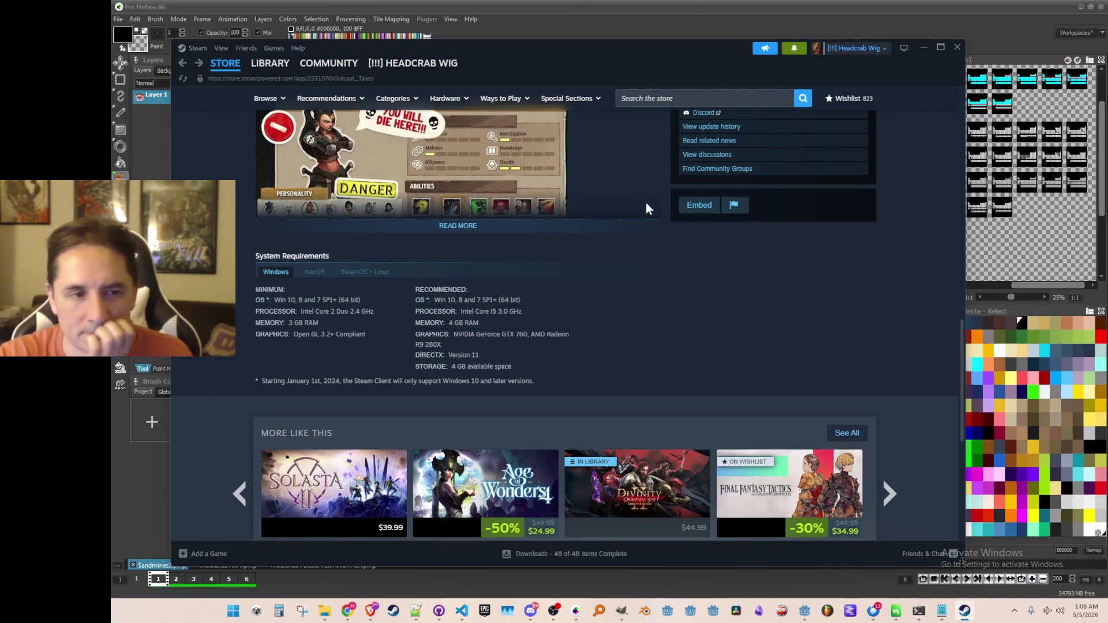
Step: Expand the full game description, return to the top, and open the Outcast Tales Community Hub
left_click(484, 230)
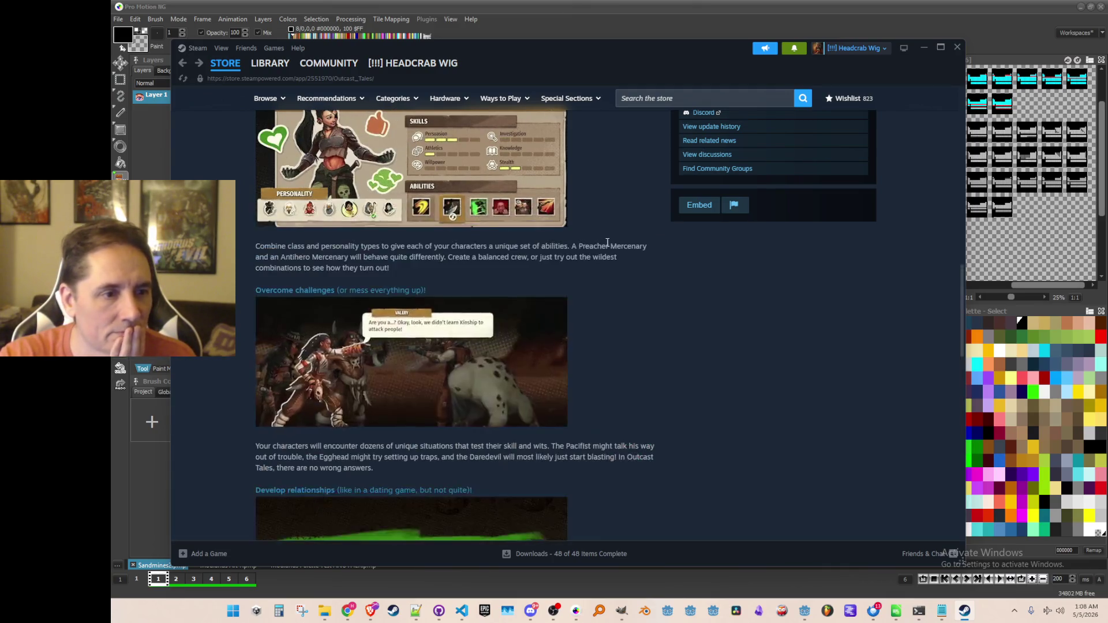
scroll(685, 238, "down", 5)
scroll(681, 240, "up", 10)
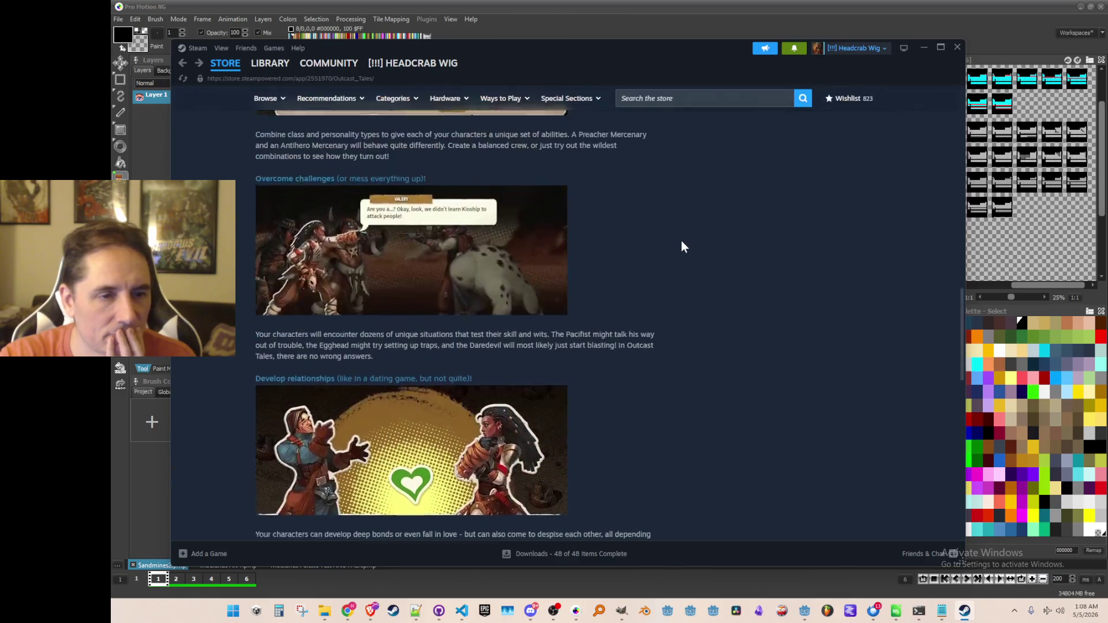
scroll(668, 243, "up", 7)
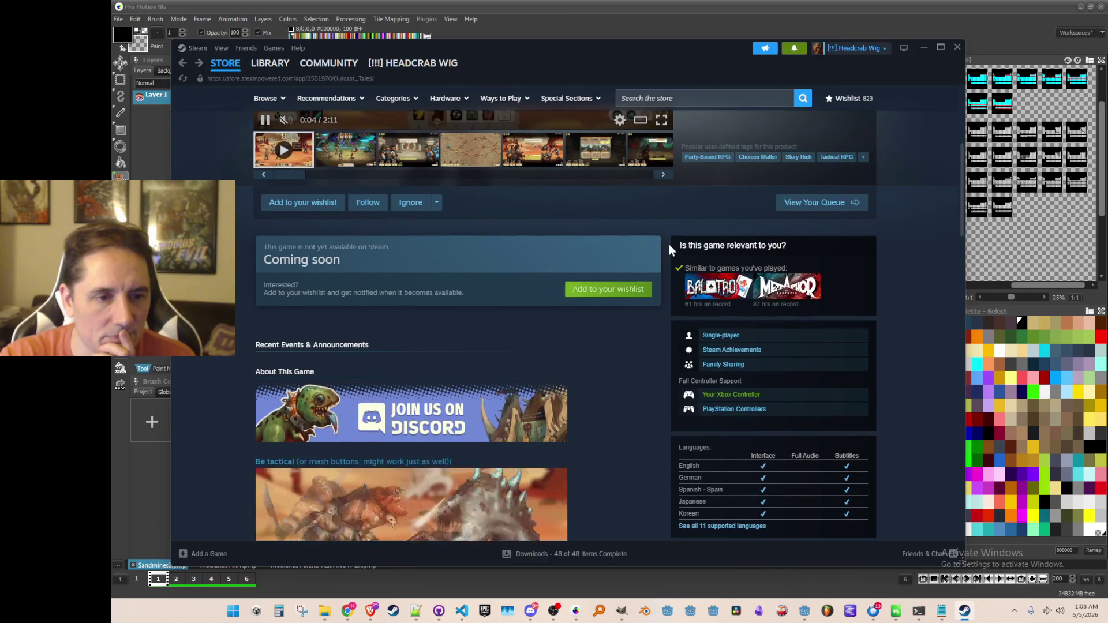
scroll(668, 243, "up", 1)
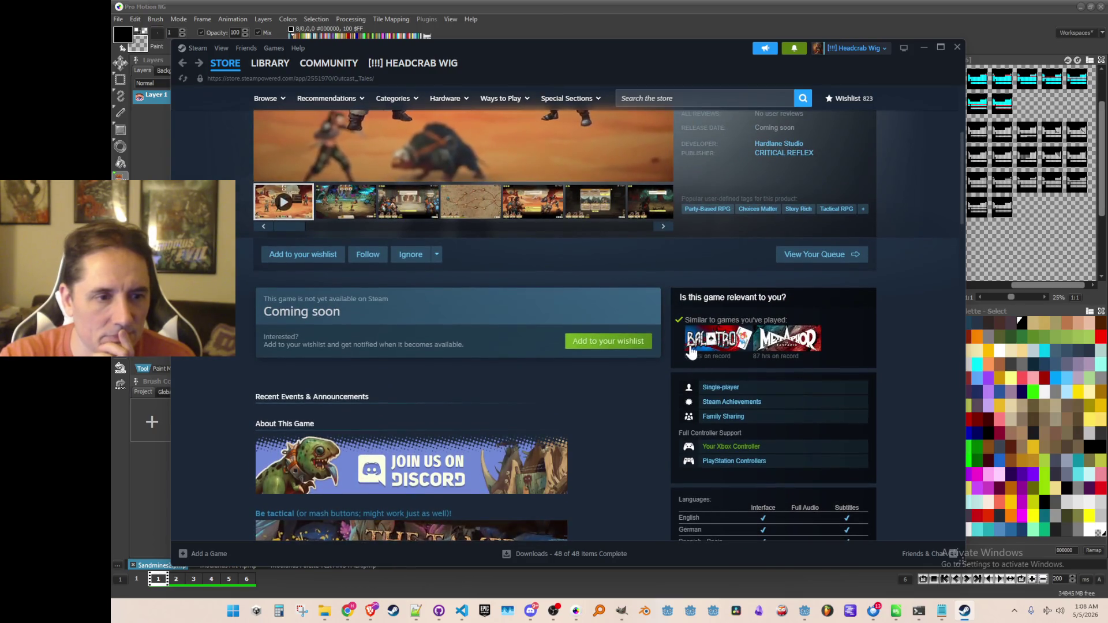
scroll(671, 292, "up", 4)
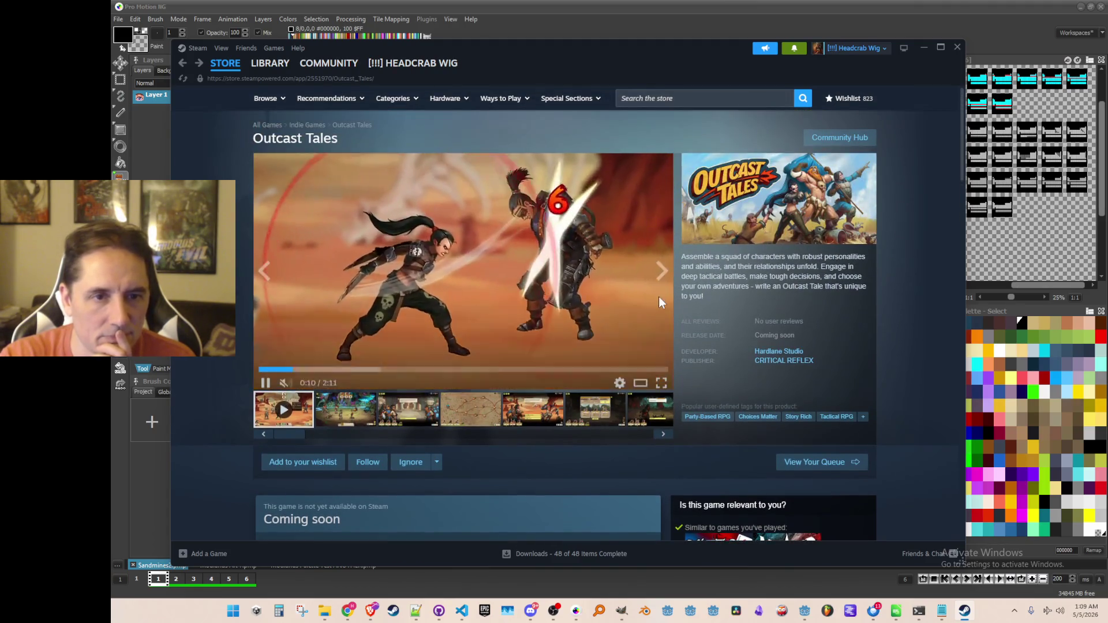
left_click(838, 141)
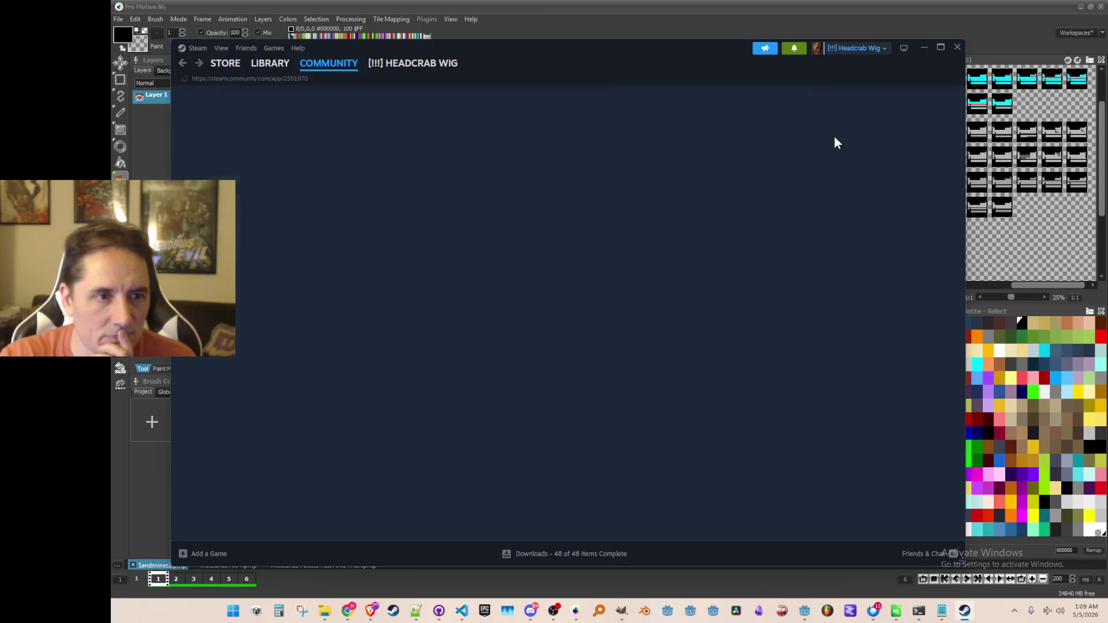
Step: Read the Outcast Tales discussion topics 'Dead already?' and 'How is marketing going?'
left_click(373, 134)
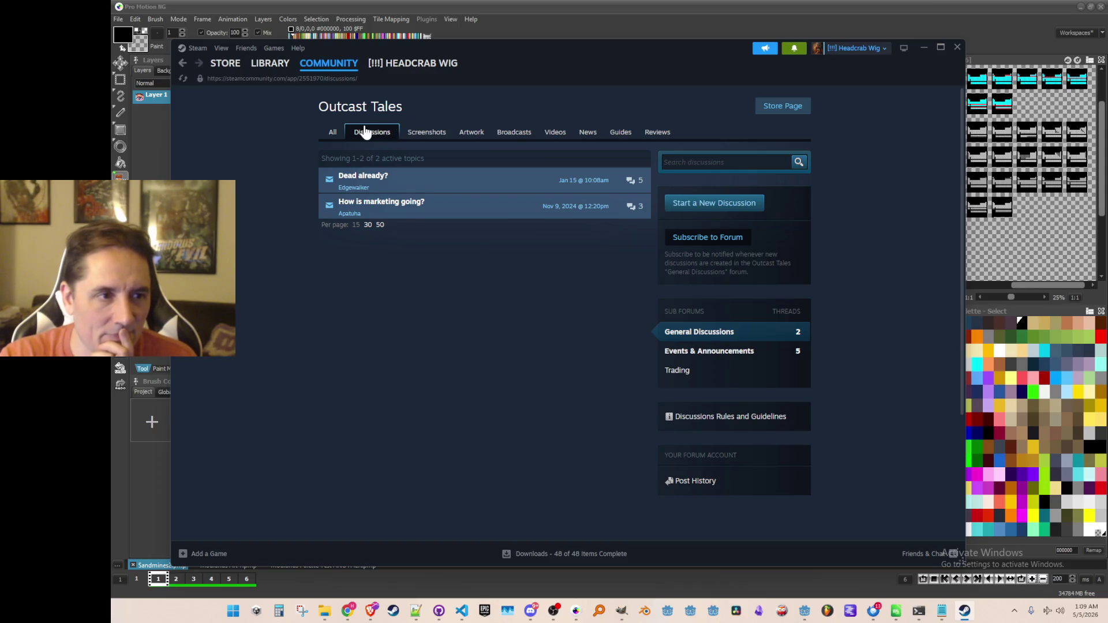
left_click(455, 173)
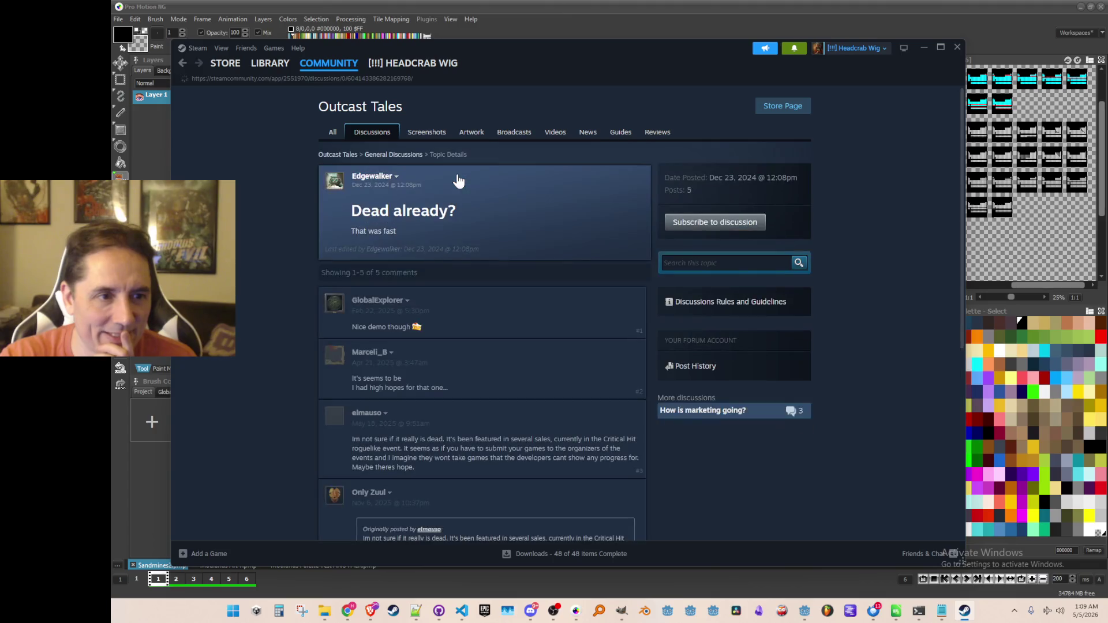
scroll(282, 188, "down", 2)
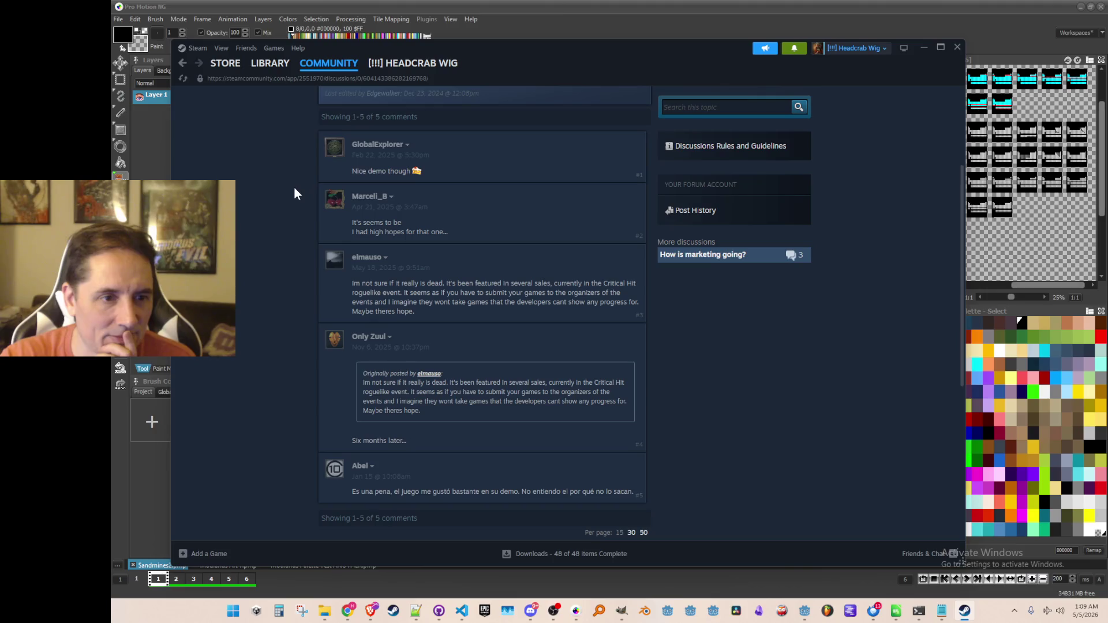
scroll(294, 192, "down", 1)
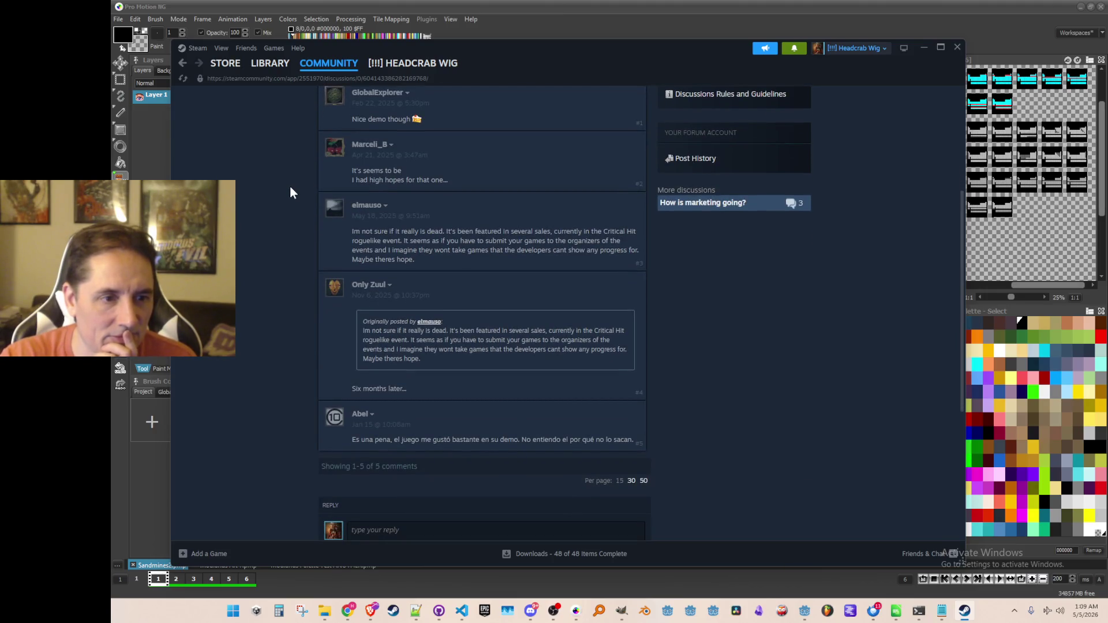
left_click(184, 64)
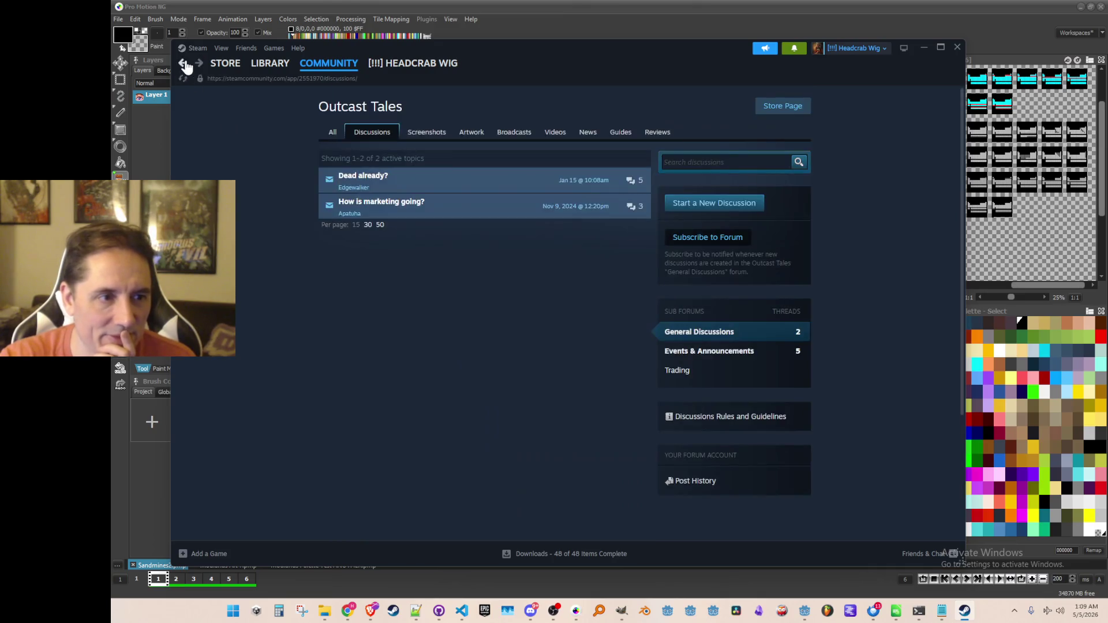
left_click(387, 205)
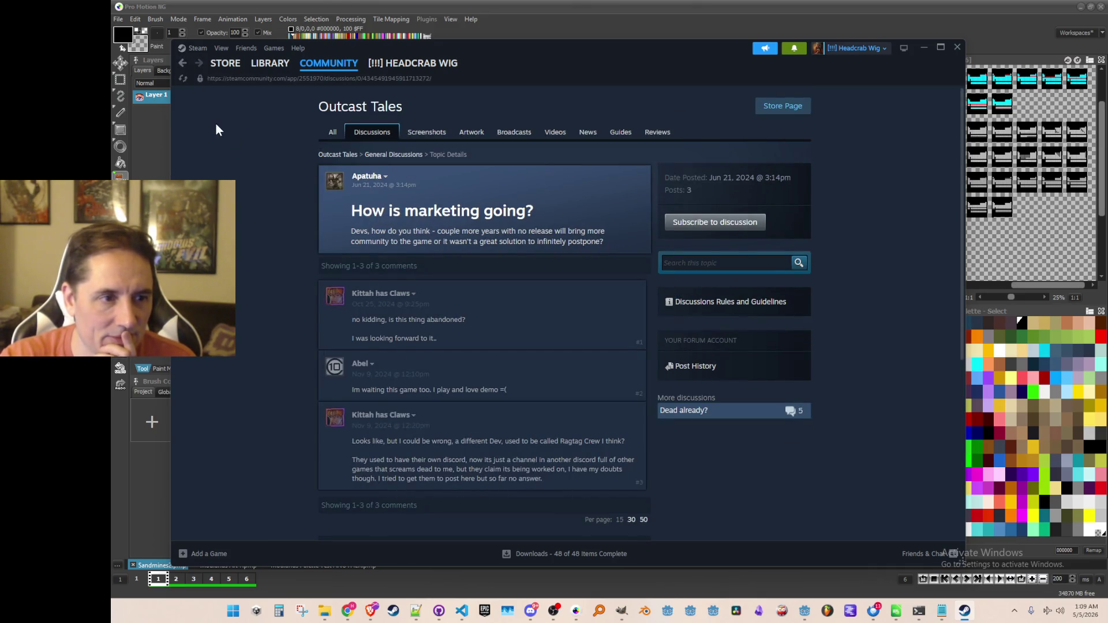
left_click(177, 65)
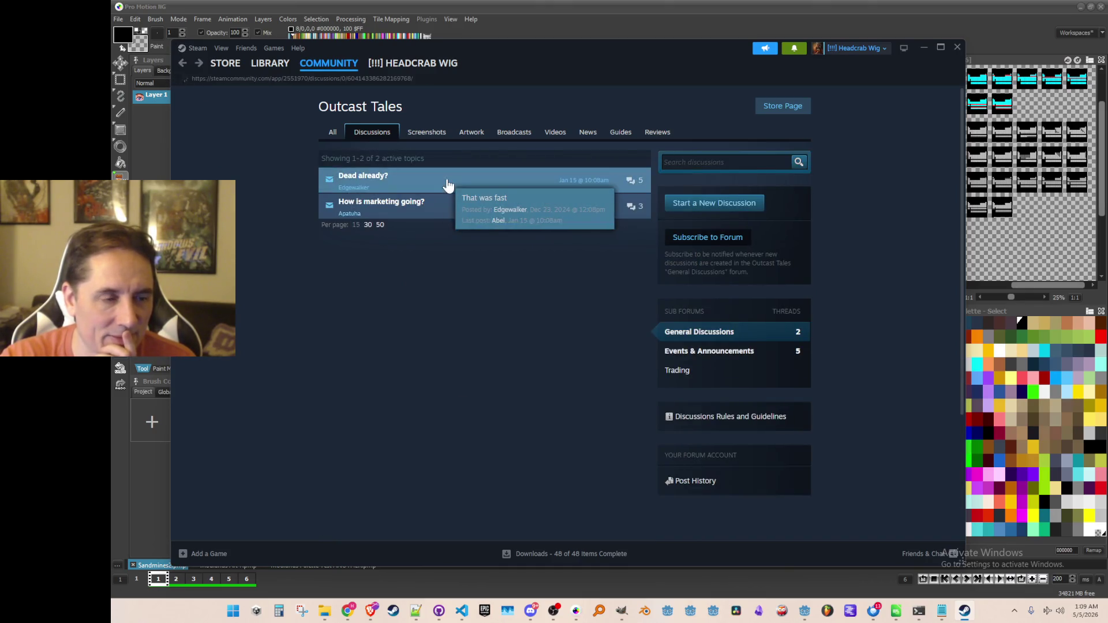
left_click(447, 186)
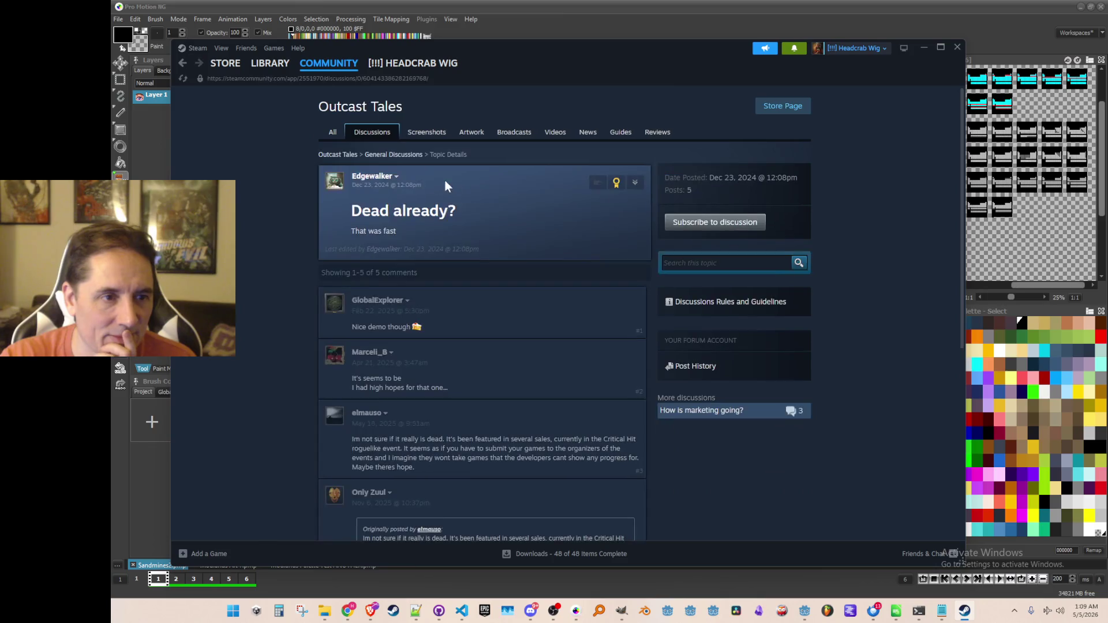
Step: Go back to the Outcast Tales store page, pause the trailer, browse it, then switch to the Library
left_click(183, 65)
left_click(183, 65)
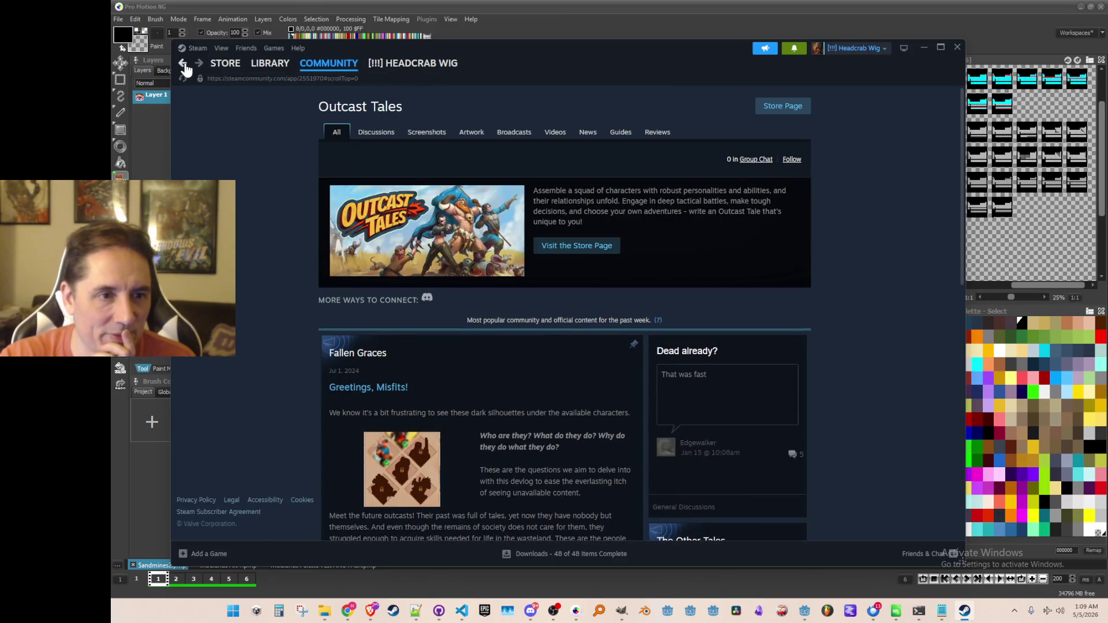
left_click(183, 65)
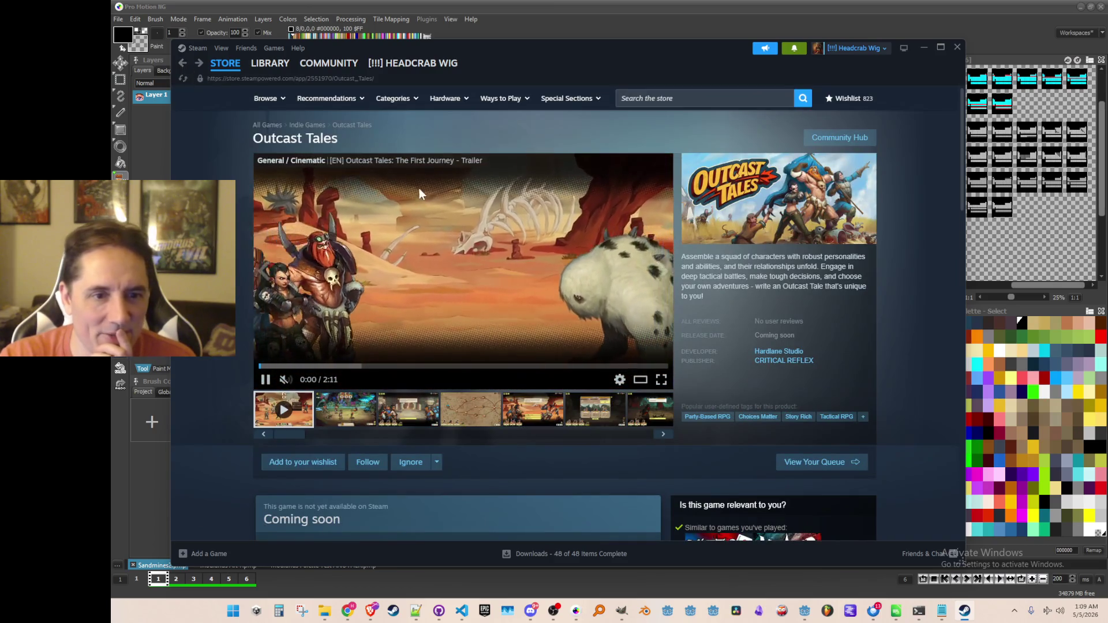
left_click(449, 246)
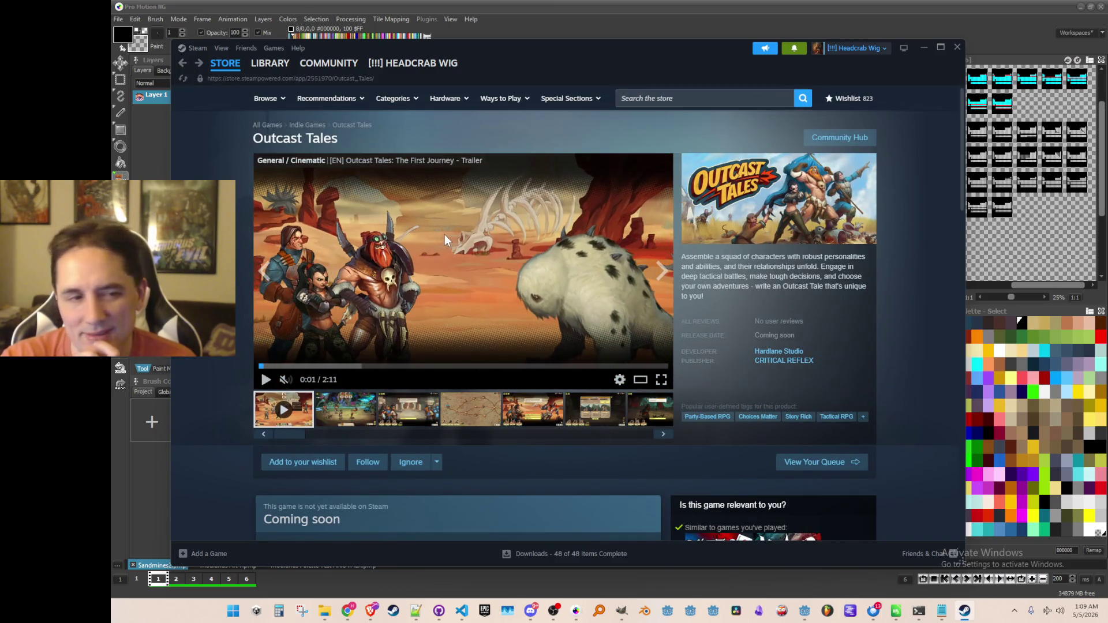
scroll(444, 234, "down", 3)
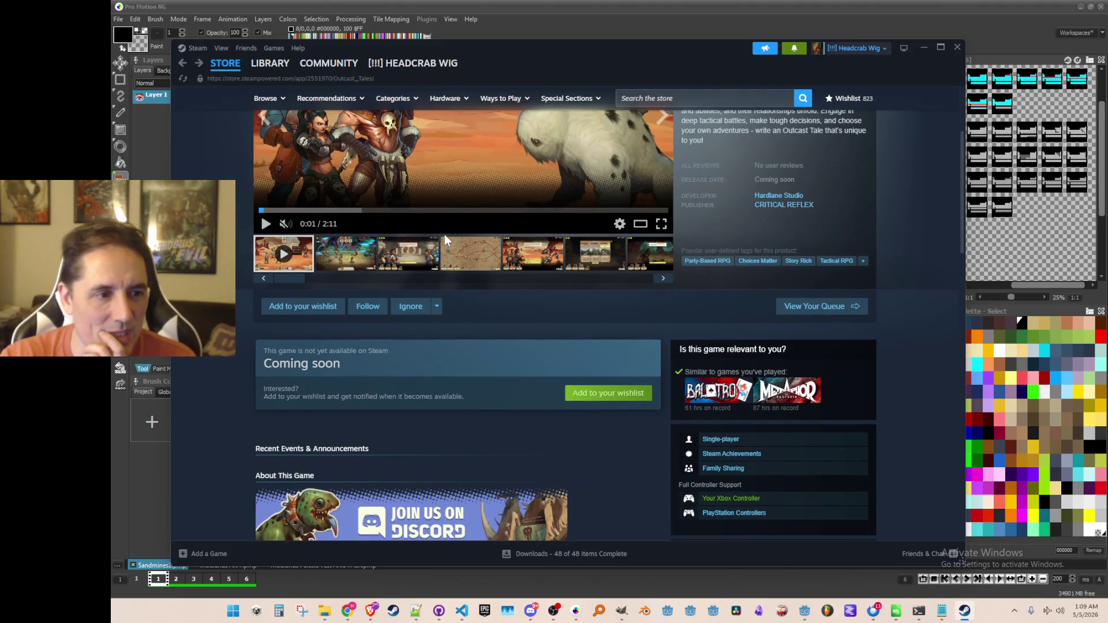
scroll(444, 234, "down", 1)
scroll(244, 254, "down", 1)
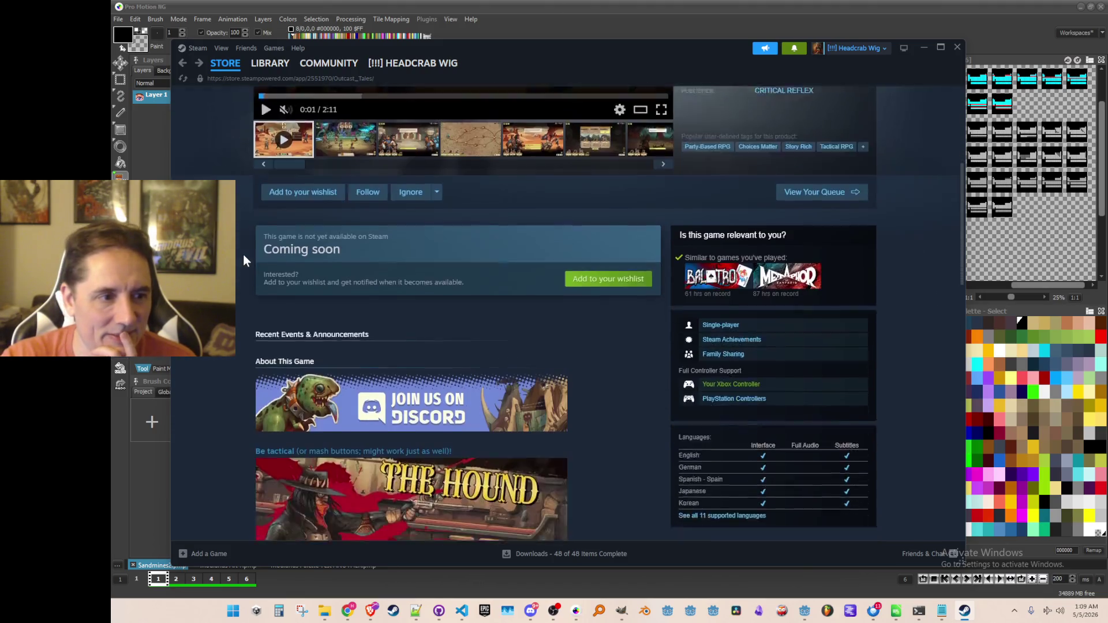
scroll(244, 254, "down", 8)
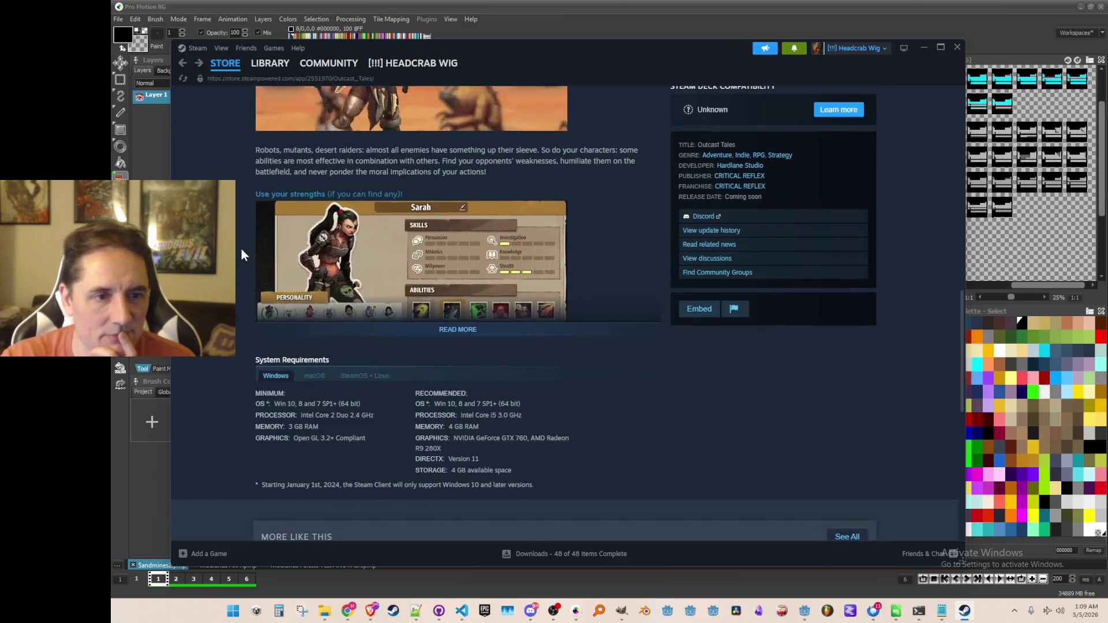
scroll(248, 244, "up", 6)
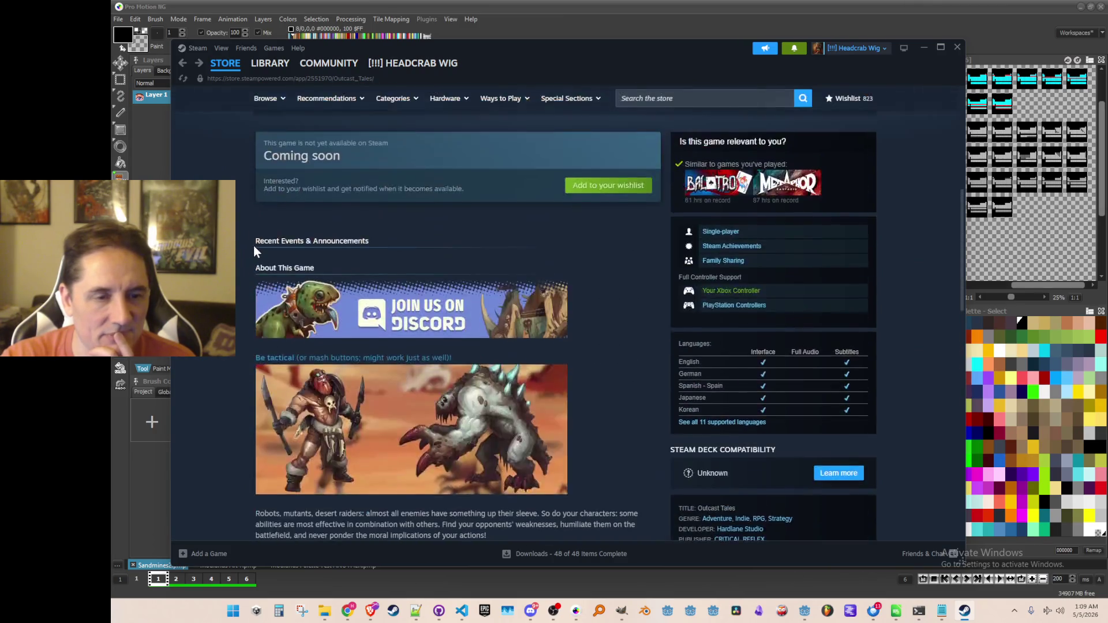
scroll(255, 248, "up", 6)
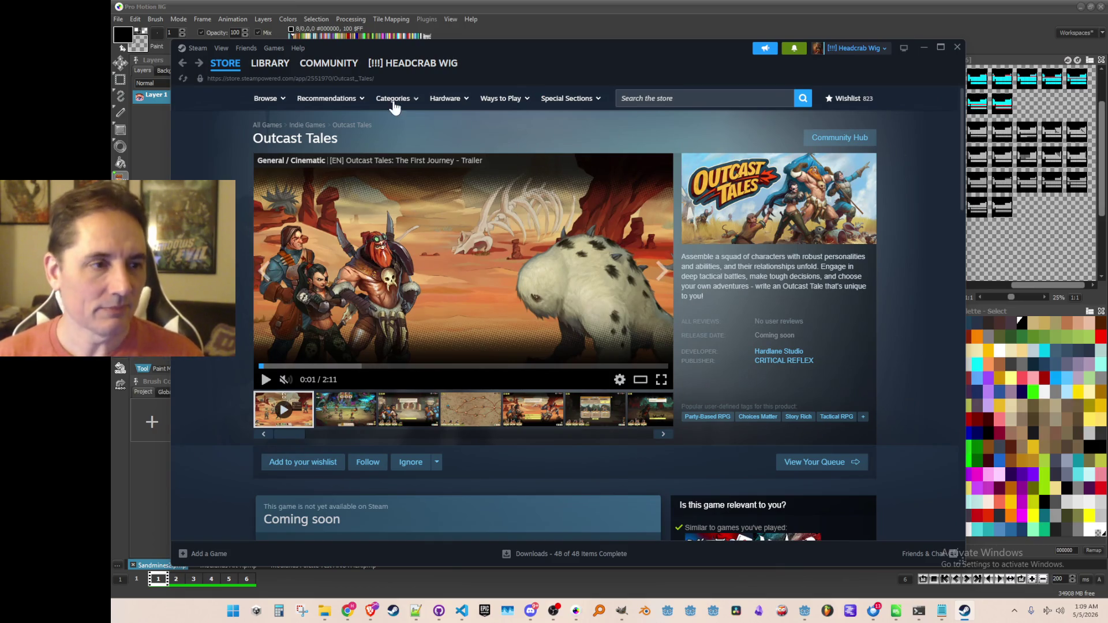
left_click(270, 64)
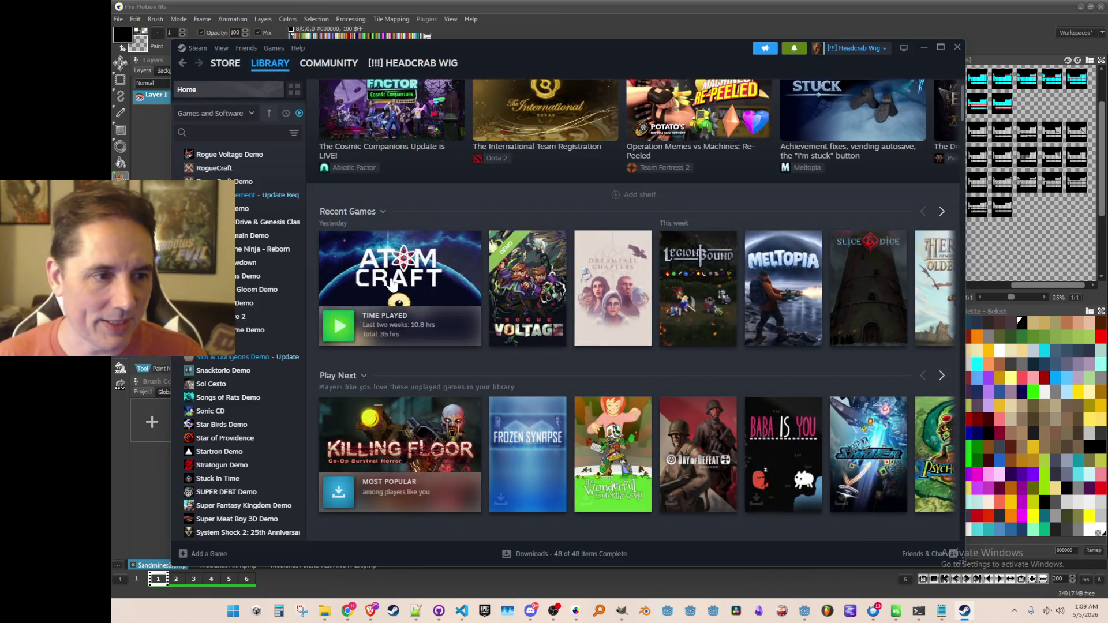
Step: Check the Atomcraft Playtest discussion forum, then return to the library home
left_click(392, 284)
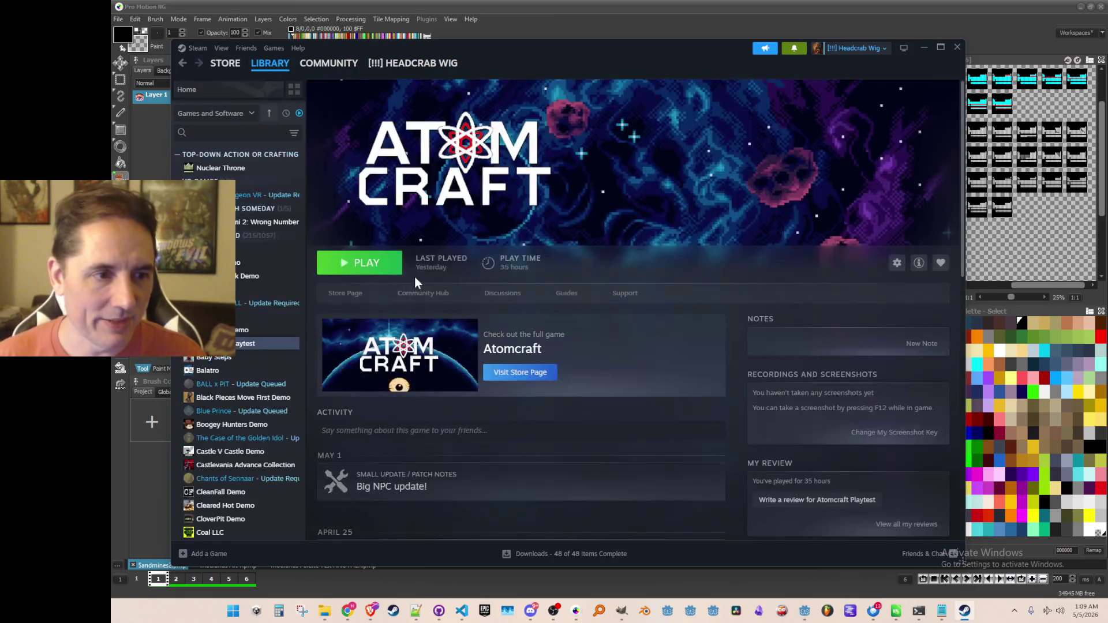
left_click(443, 297)
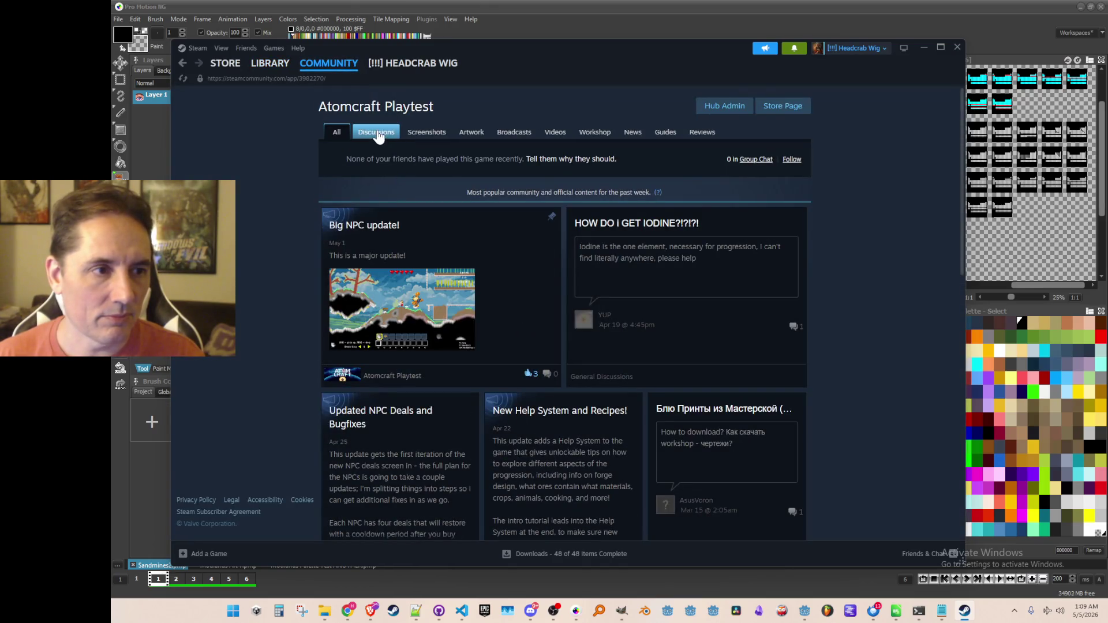
left_click(373, 132)
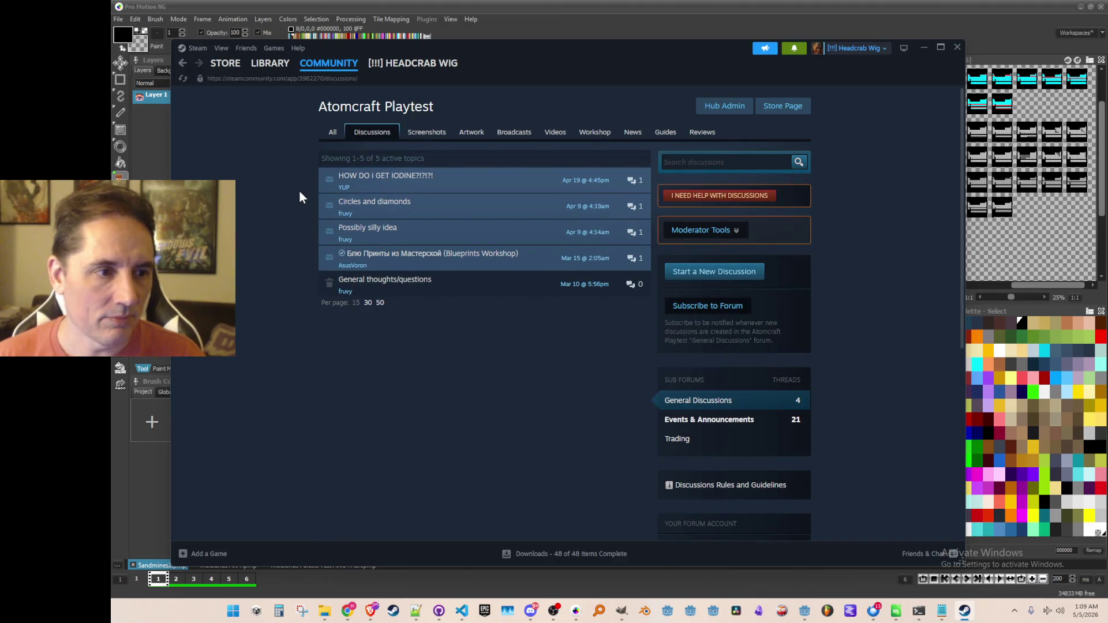
left_click(181, 65)
left_click(182, 64)
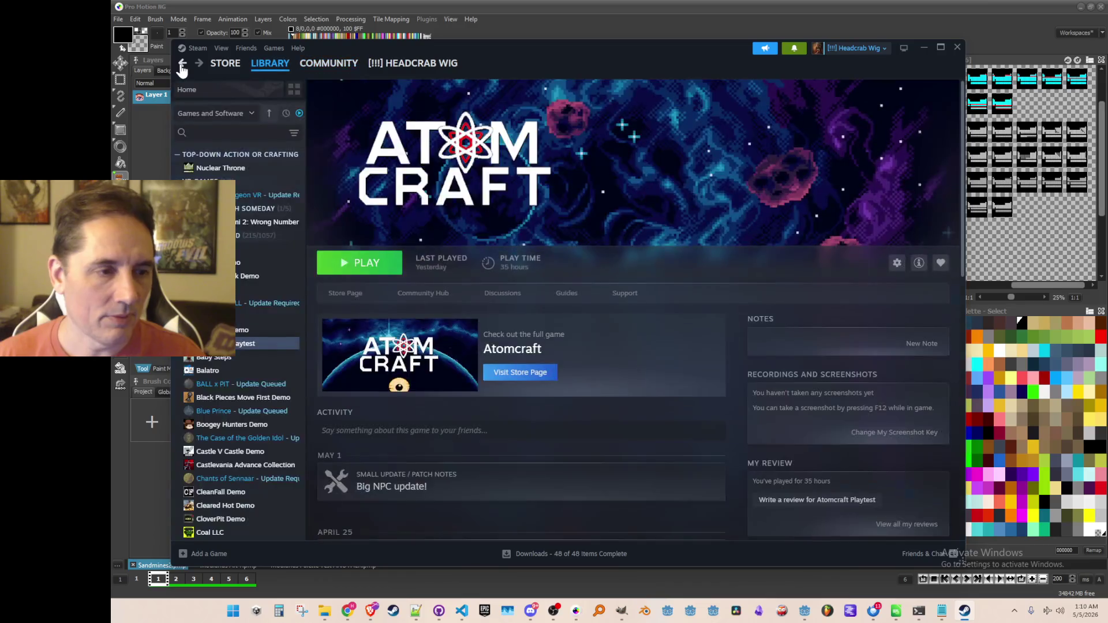
left_click(182, 65)
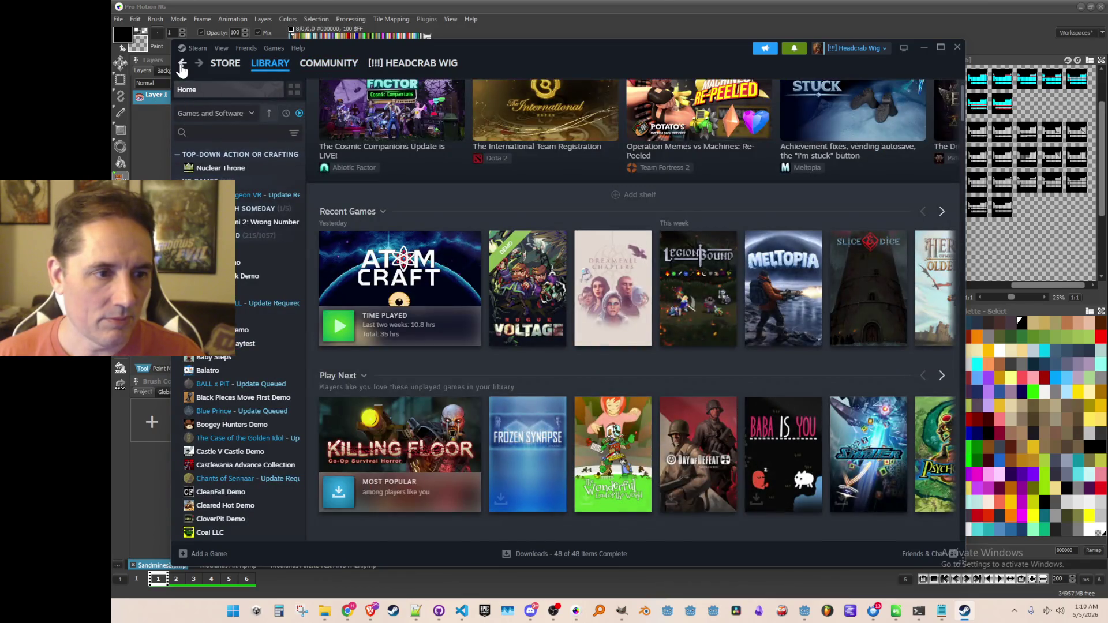
Step: Find Atomcraft on the Recent Games shelf and list its community discussion topics
left_click(942, 212)
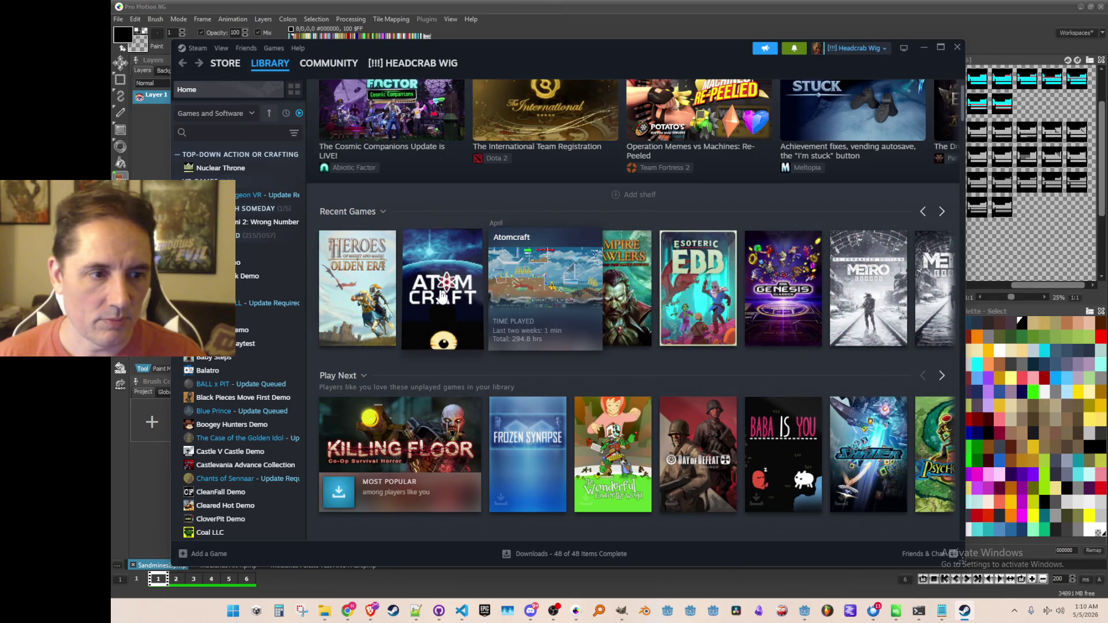
left_click(441, 296)
left_click(437, 297)
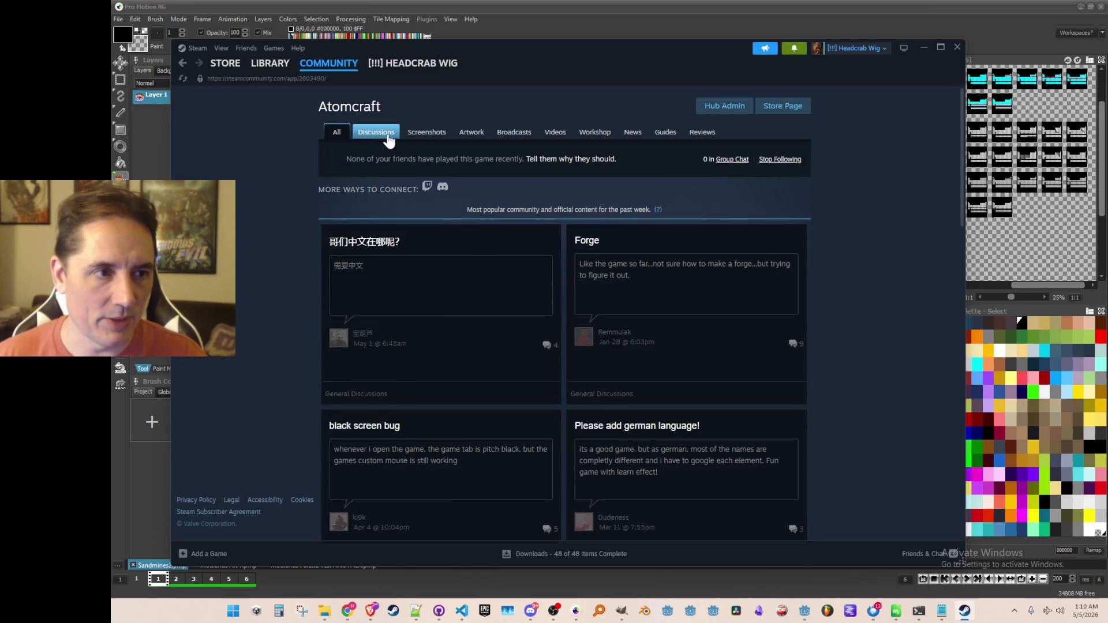
left_click(383, 133)
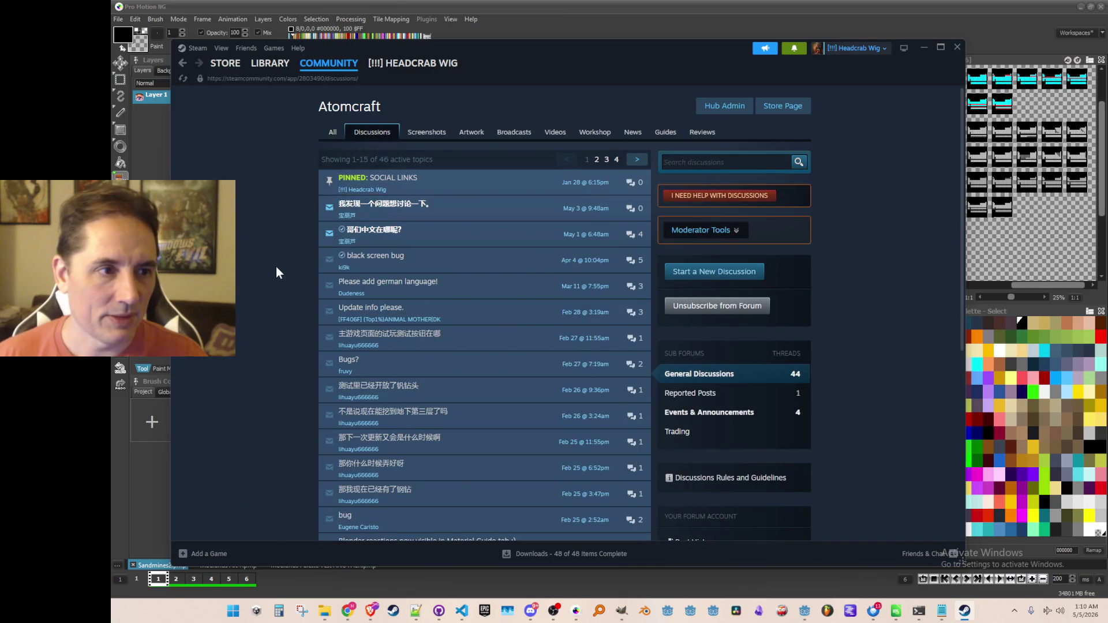
mouse_move(441, 210)
scroll(271, 308, "down", 3)
scroll(271, 307, "up", 3)
Step: Read the '哥们中文在哪呢?' topic, then open the newest 'Just now' topic from the list
left_click(396, 233)
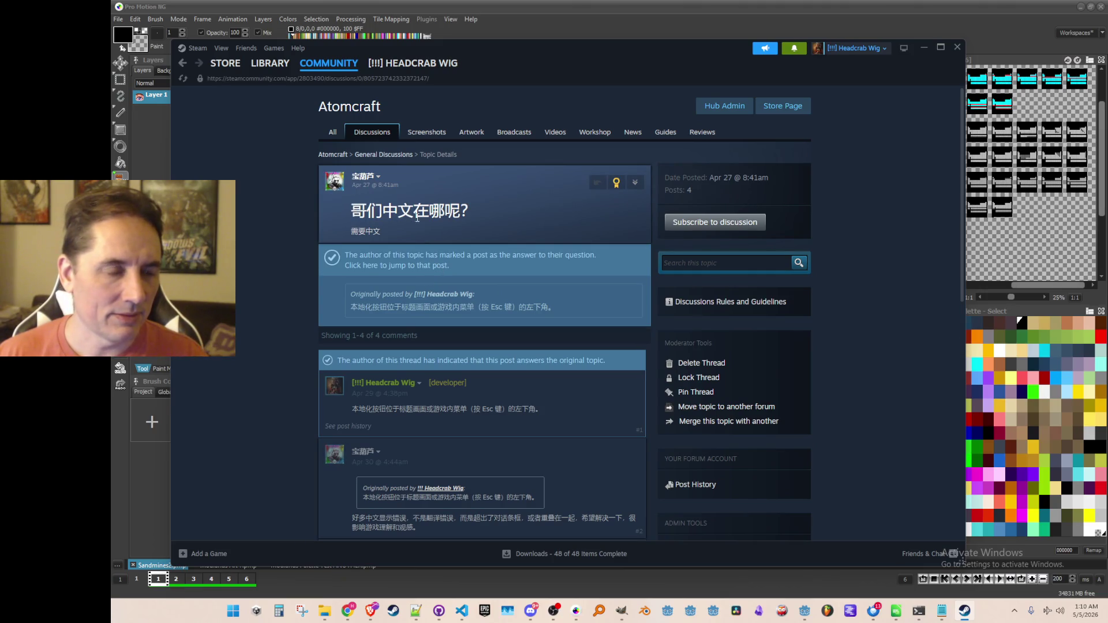
scroll(515, 358, "down", 2)
scroll(576, 423, "down", 5)
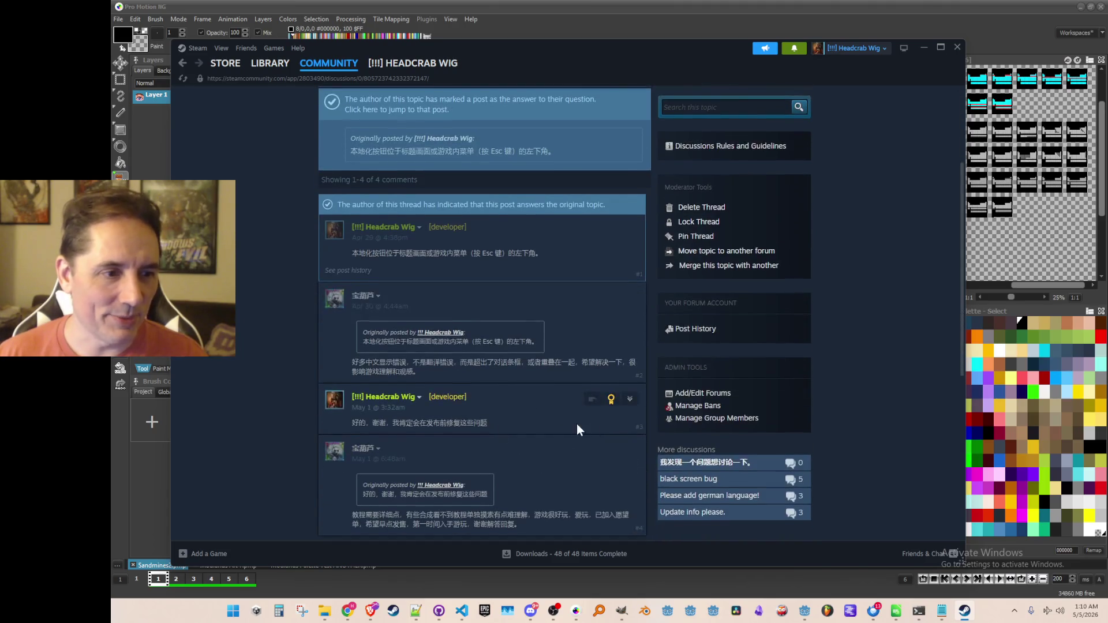
scroll(532, 385, "up", 8)
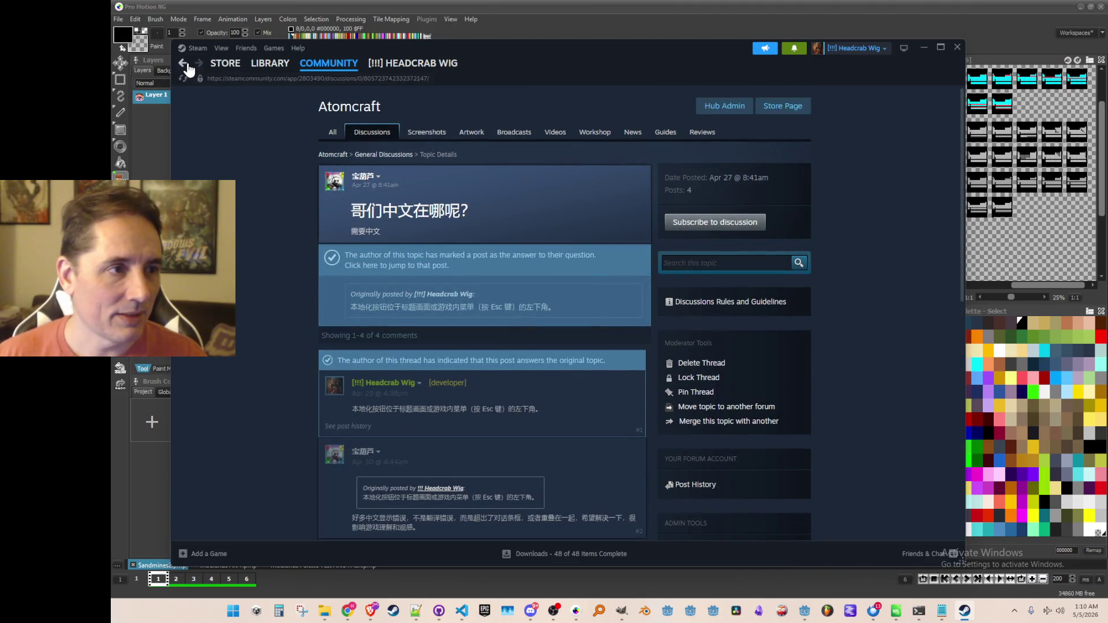
left_click(182, 63)
left_click(405, 209)
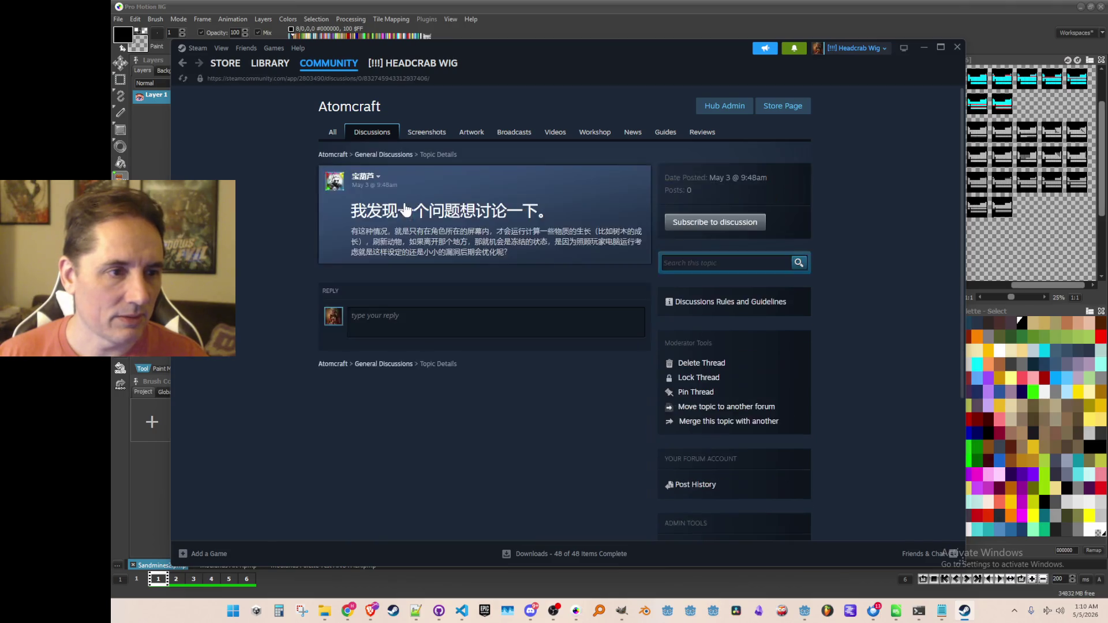
left_click_drag(497, 256, 347, 210)
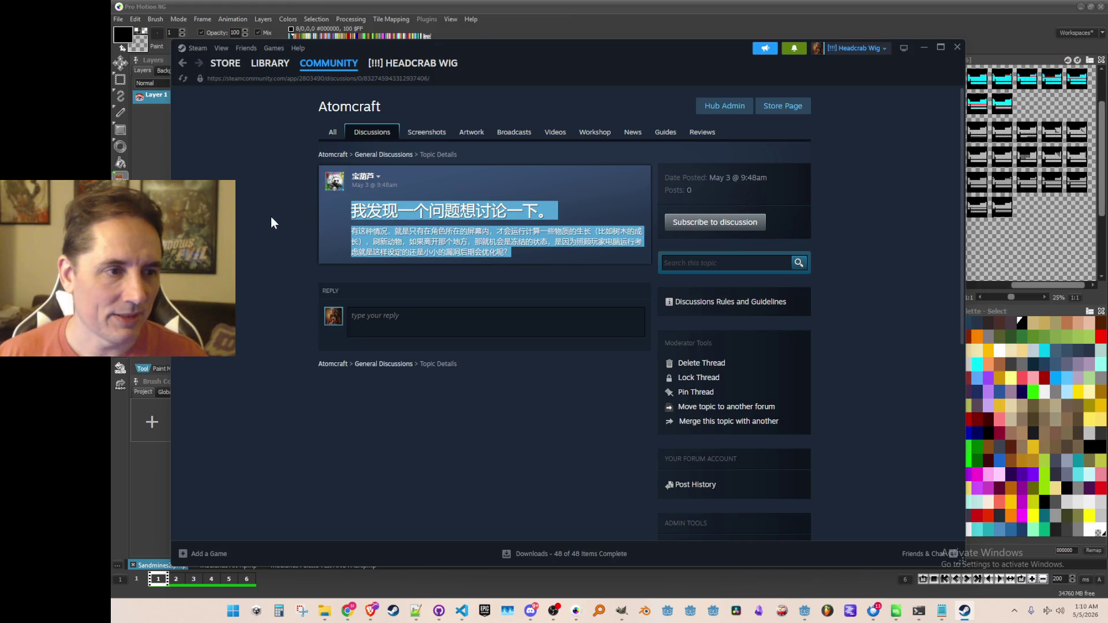
left_click(303, 241)
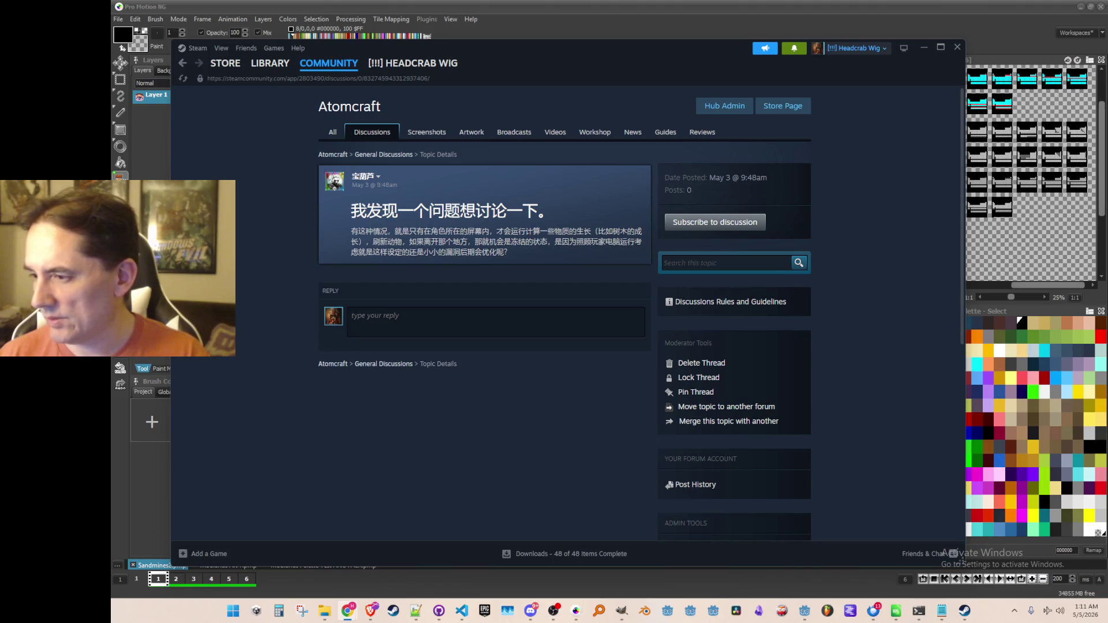
Step: Paste the prepared Chinese reply into the Atomcraft topic's reply box and post it
left_click(450, 322)
key("ctrl+v")
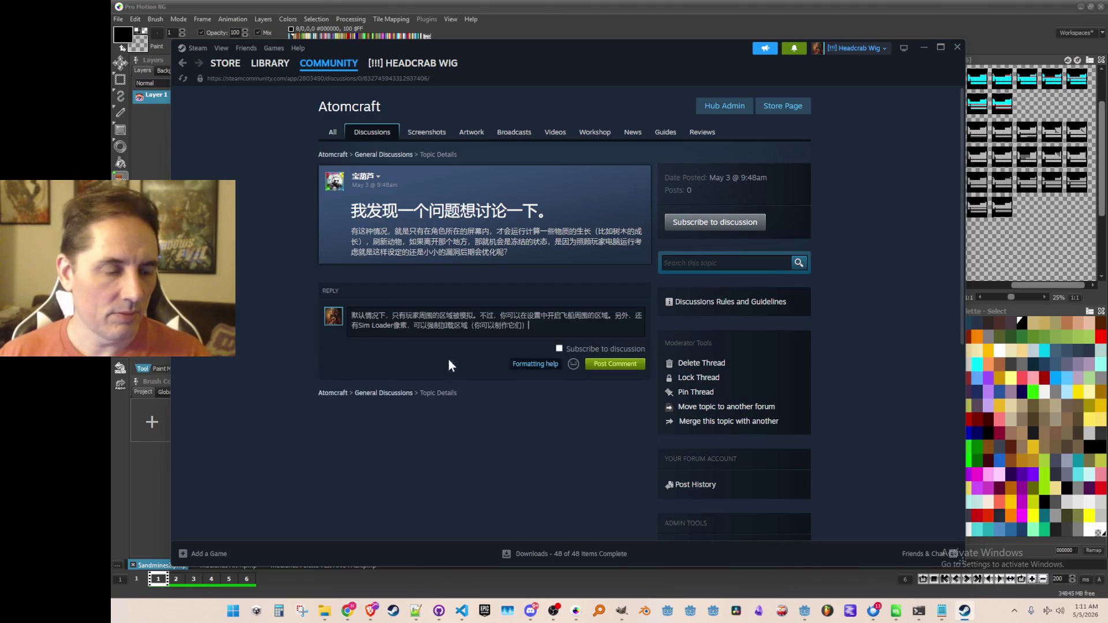
left_click(639, 364)
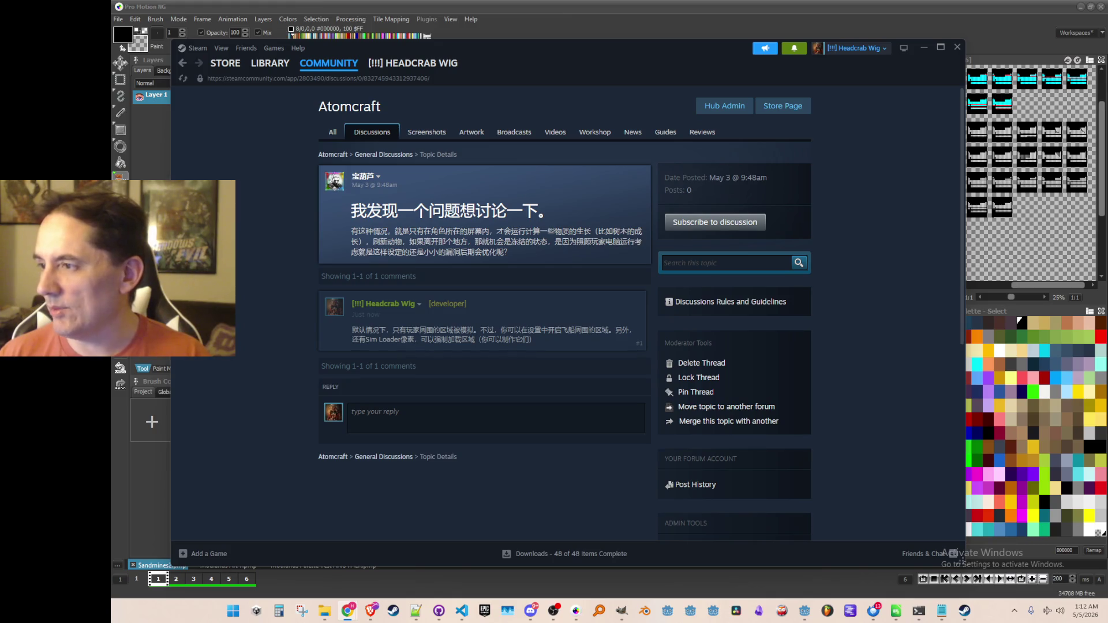
Step: Return to the General Discussions list, then go to Library Home and page the recent games shelf
left_click(382, 157)
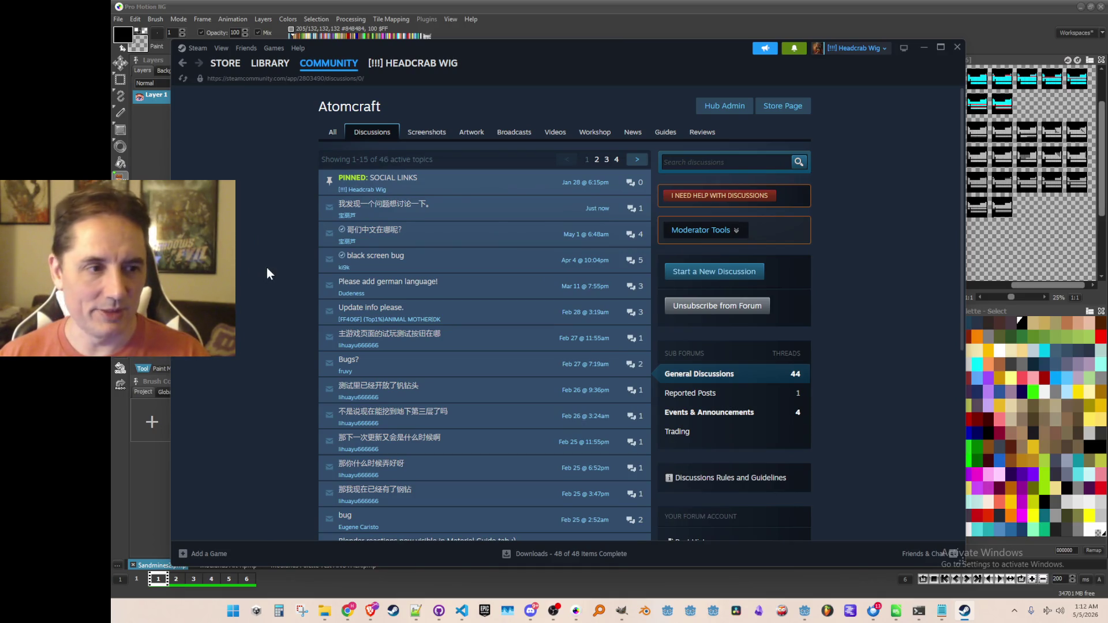
scroll(320, 250, "down", 3)
scroll(297, 258, "up", 4)
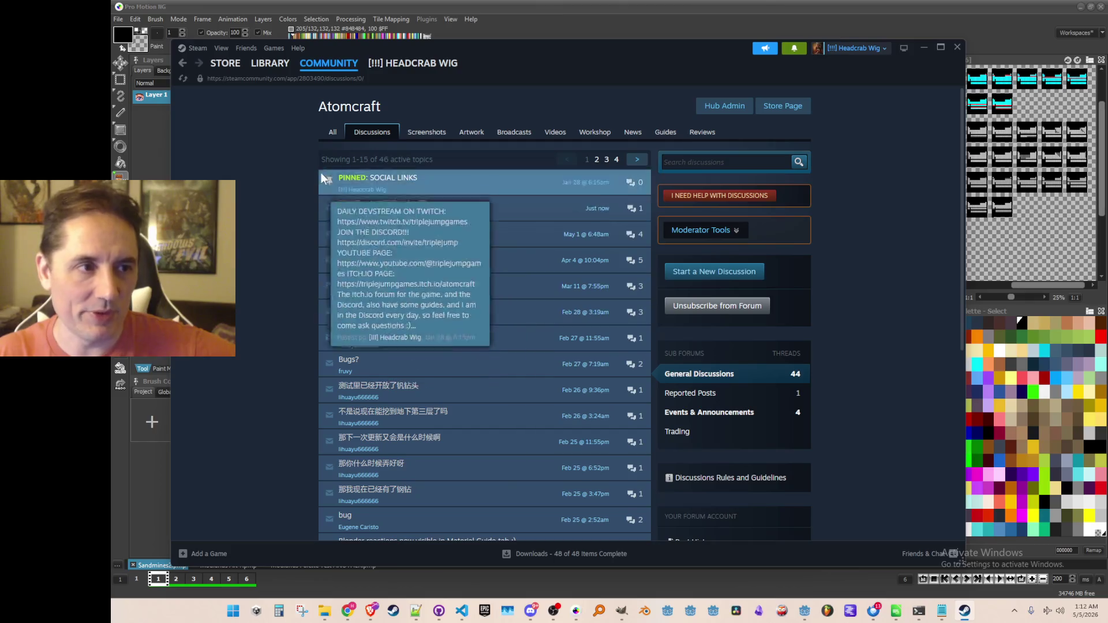
left_click(271, 65)
left_click(264, 81)
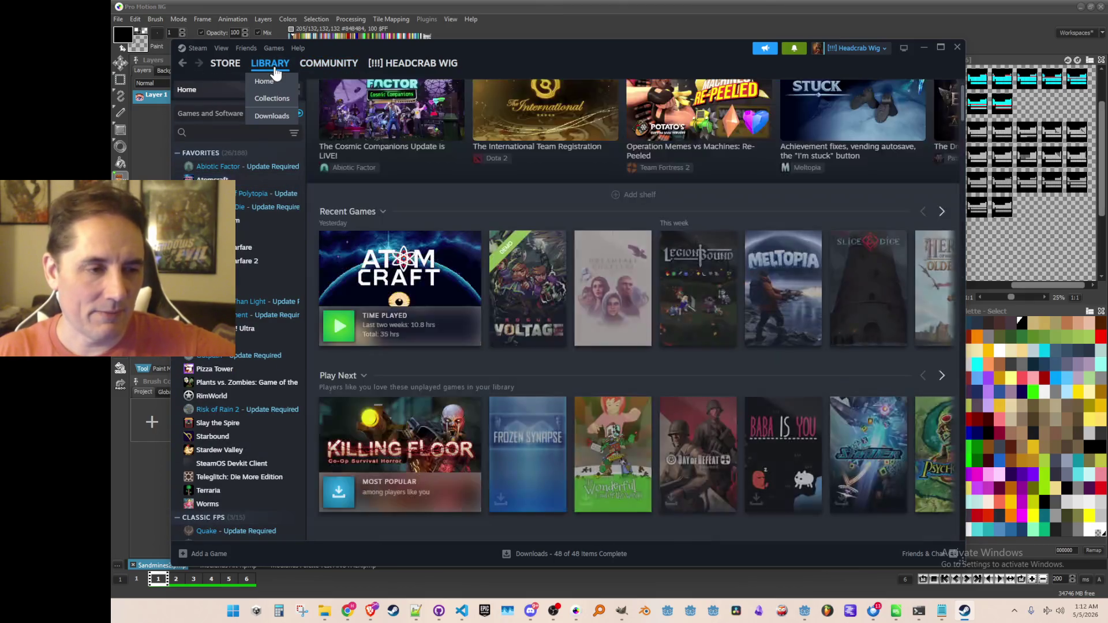
left_click(942, 212)
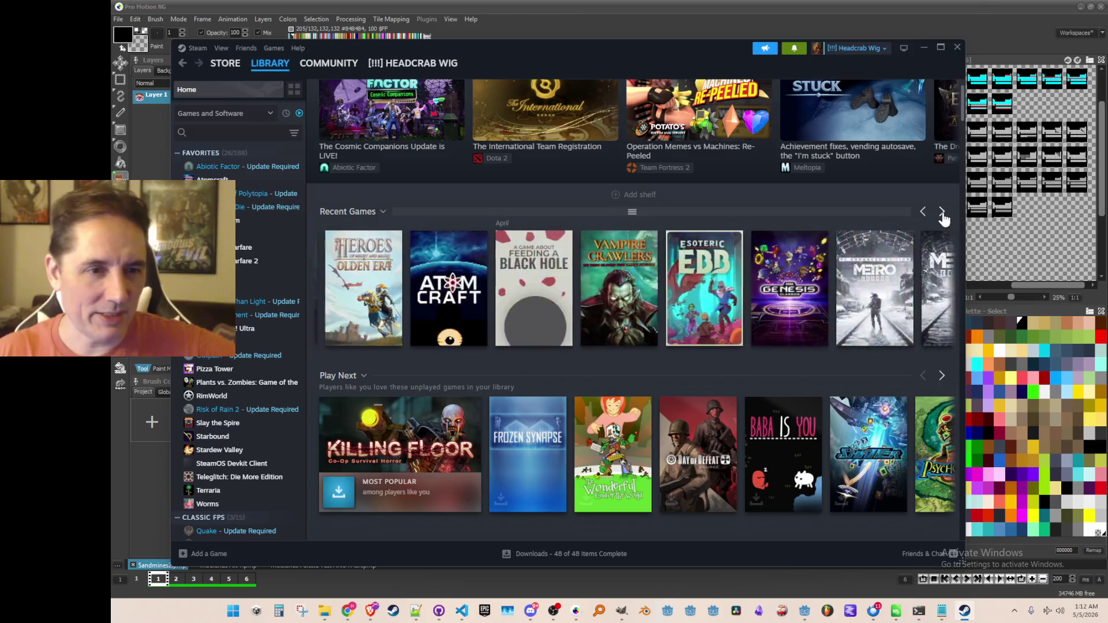
left_click(942, 212)
Step: Open Atomcraft's community discussions and confirm the posted reply on the newest topic
left_click(554, 267)
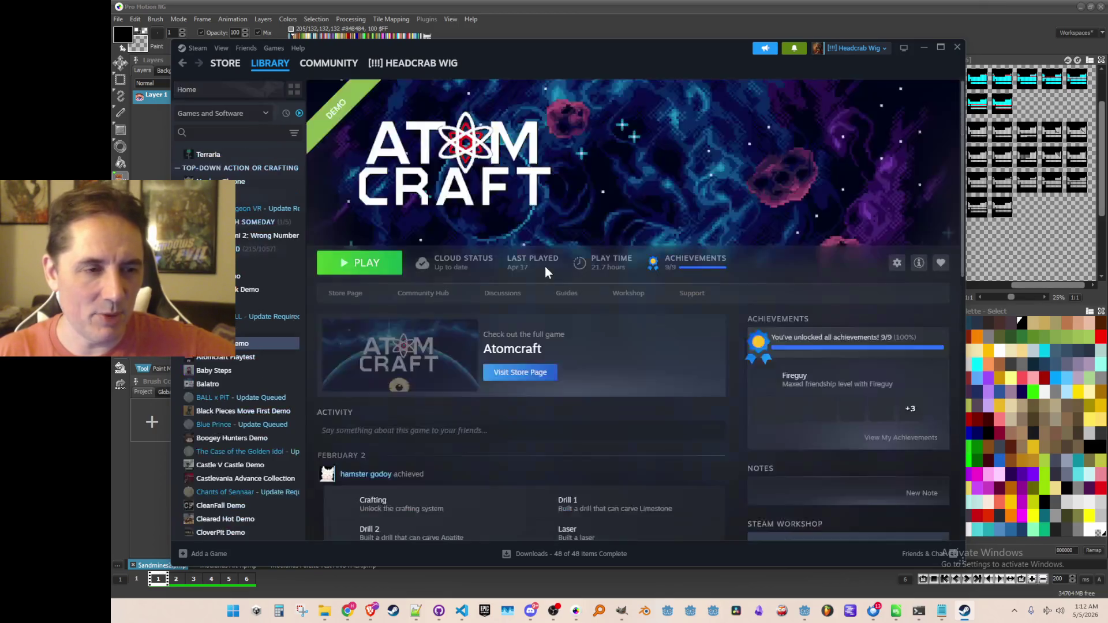
left_click(445, 291)
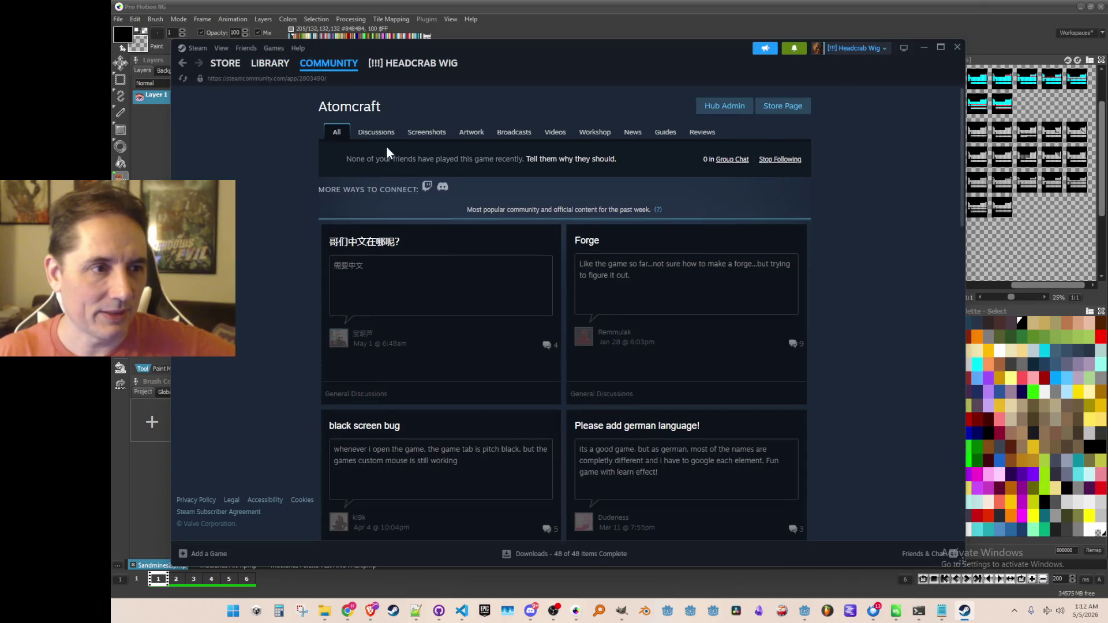
left_click(374, 134)
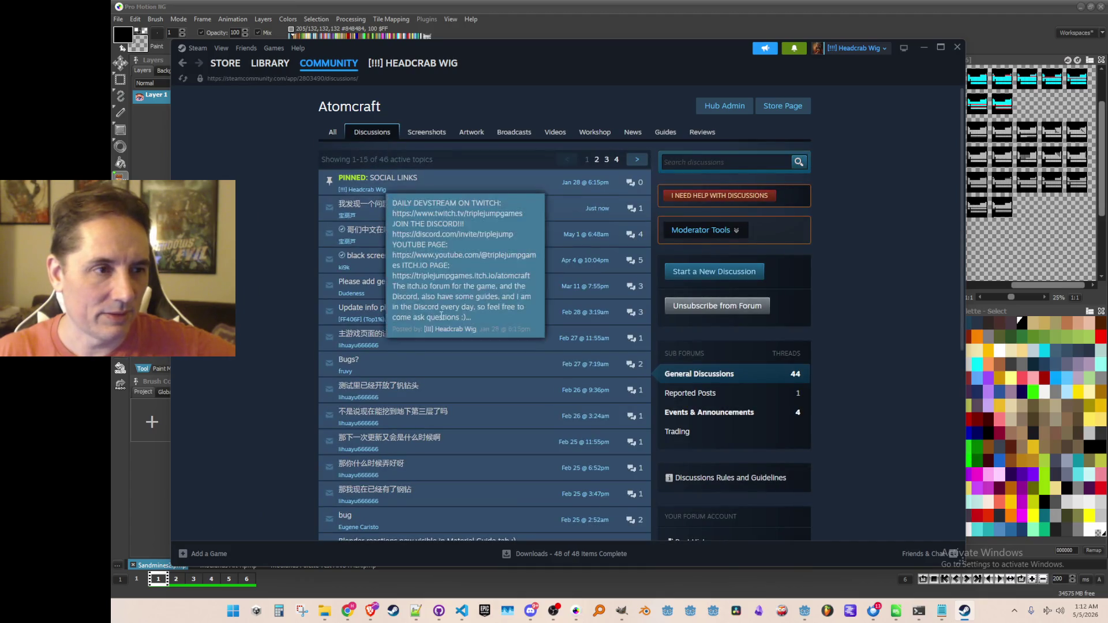
scroll(295, 268, "down", 5)
scroll(296, 256, "up", 5)
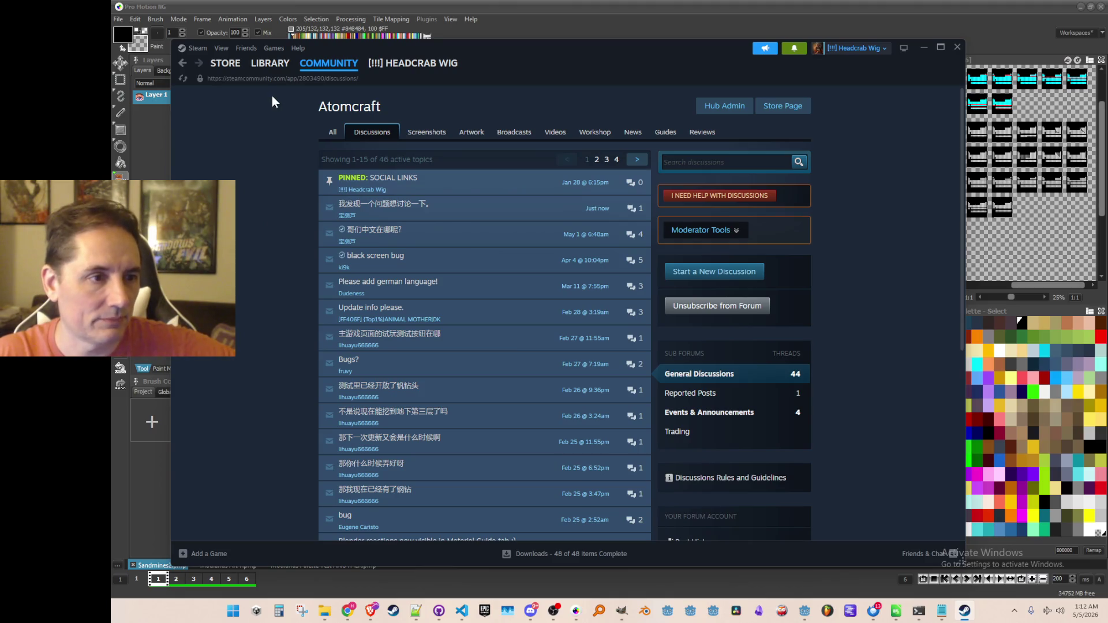
left_click(374, 211)
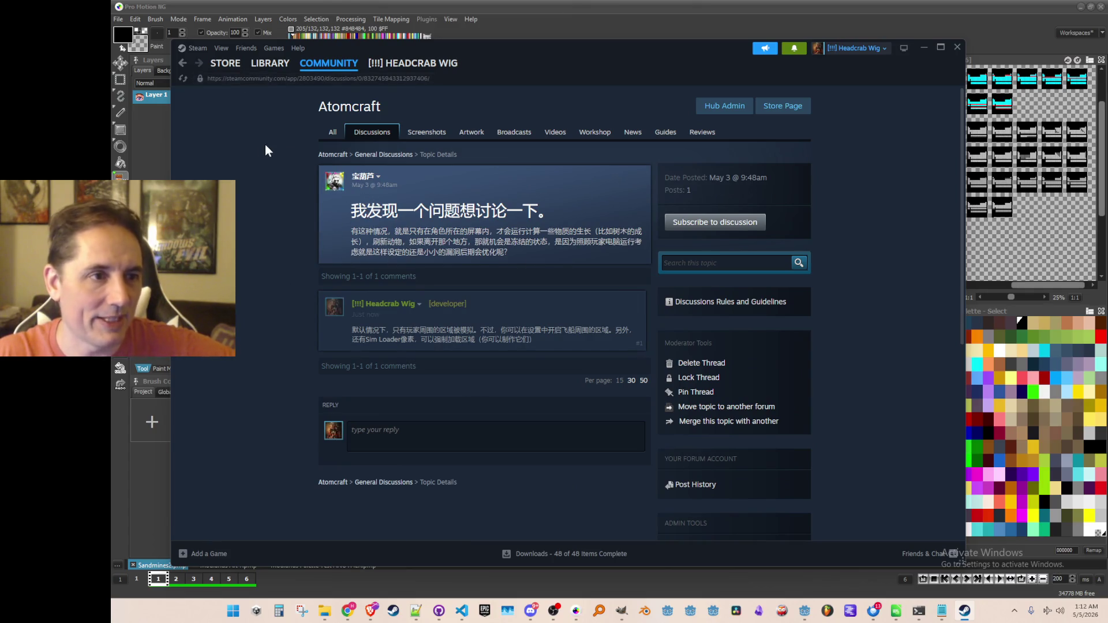
left_click(183, 65)
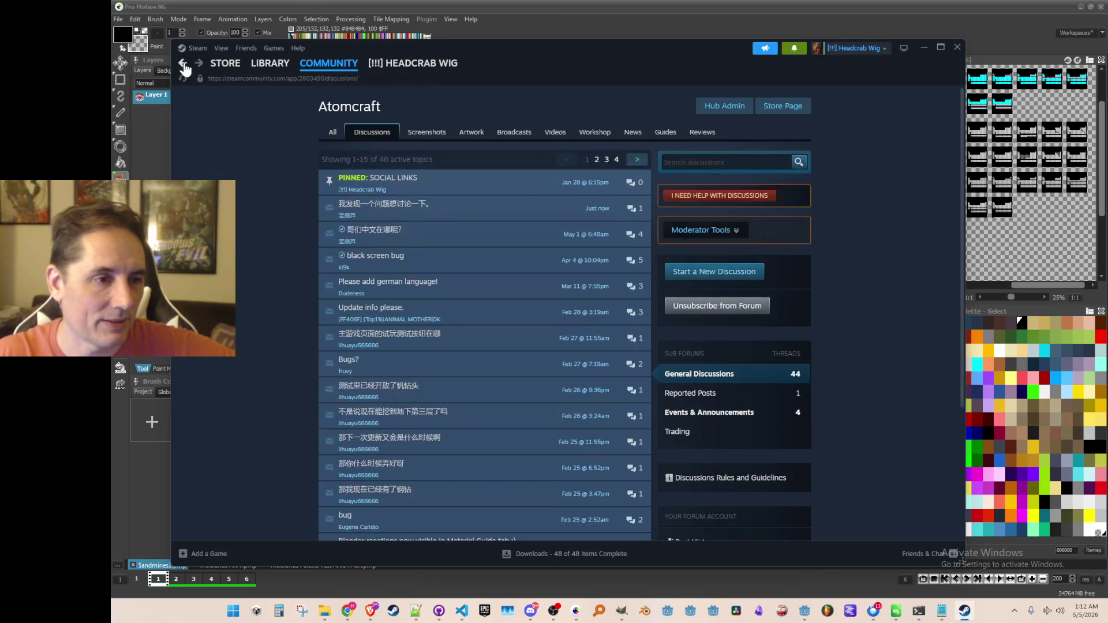
Step: View the Atomcraft Playtest discussion topics, return to its library page, and minimize Steam
left_click(268, 64)
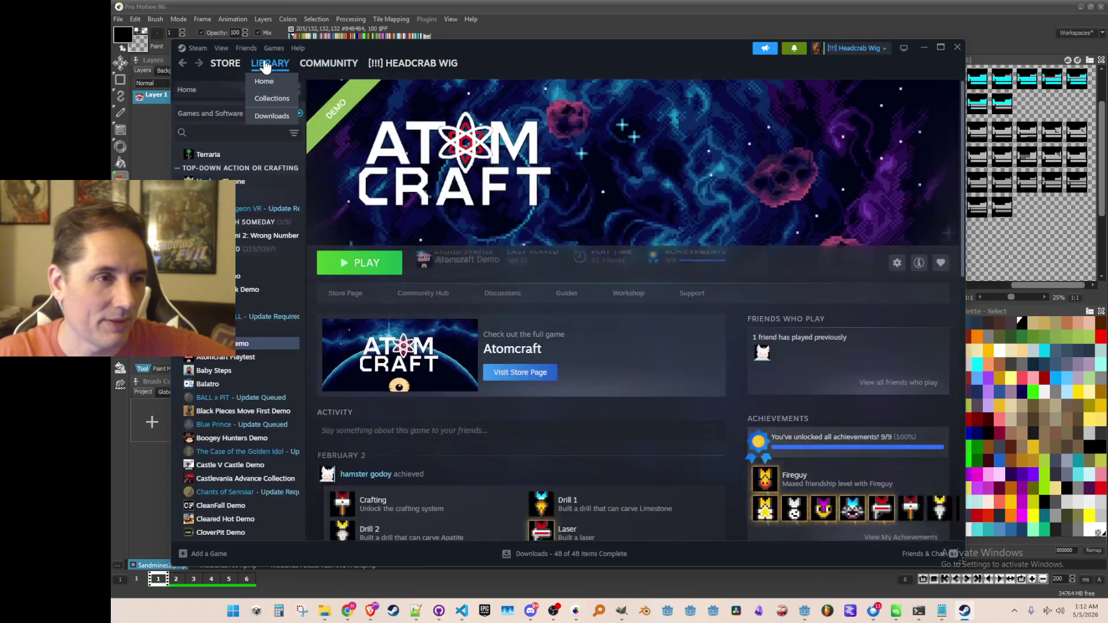
left_click(263, 81)
left_click(368, 255)
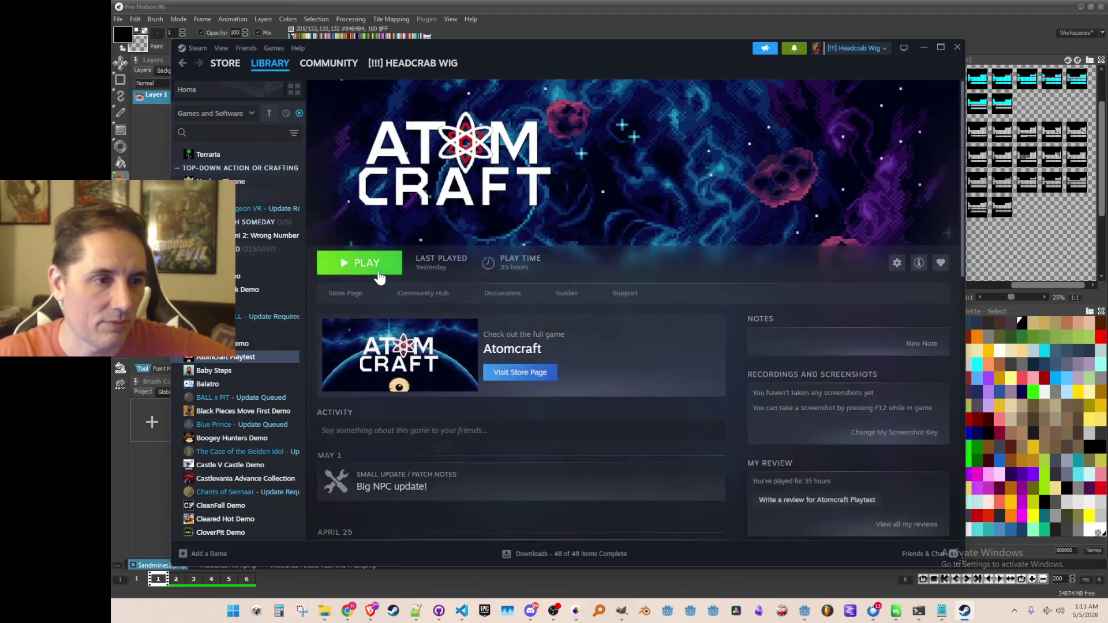
left_click(427, 291)
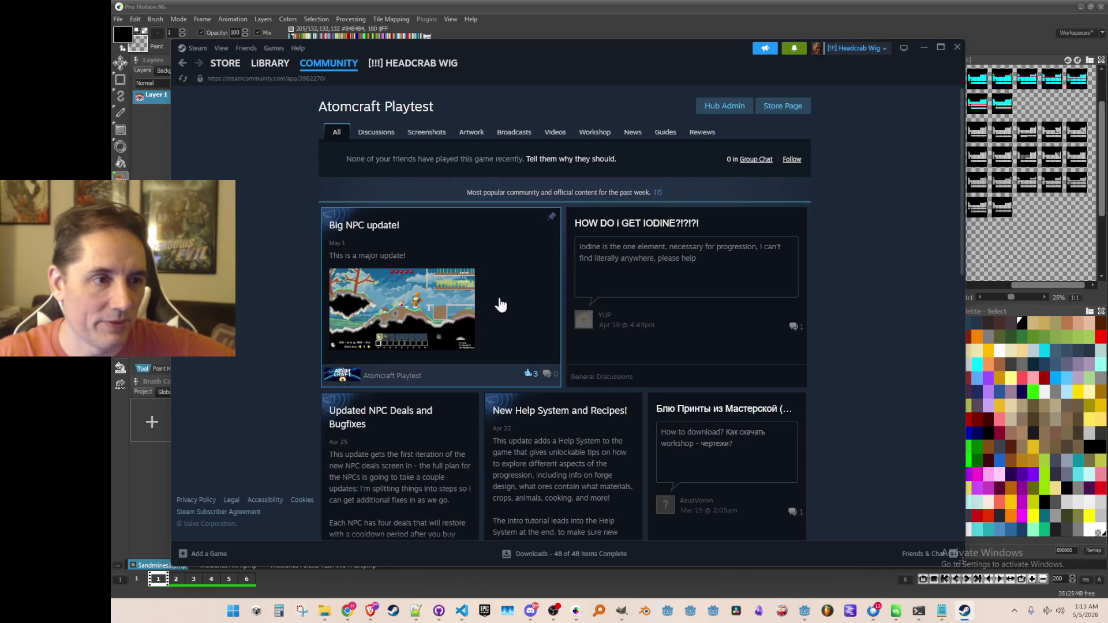
left_click(377, 133)
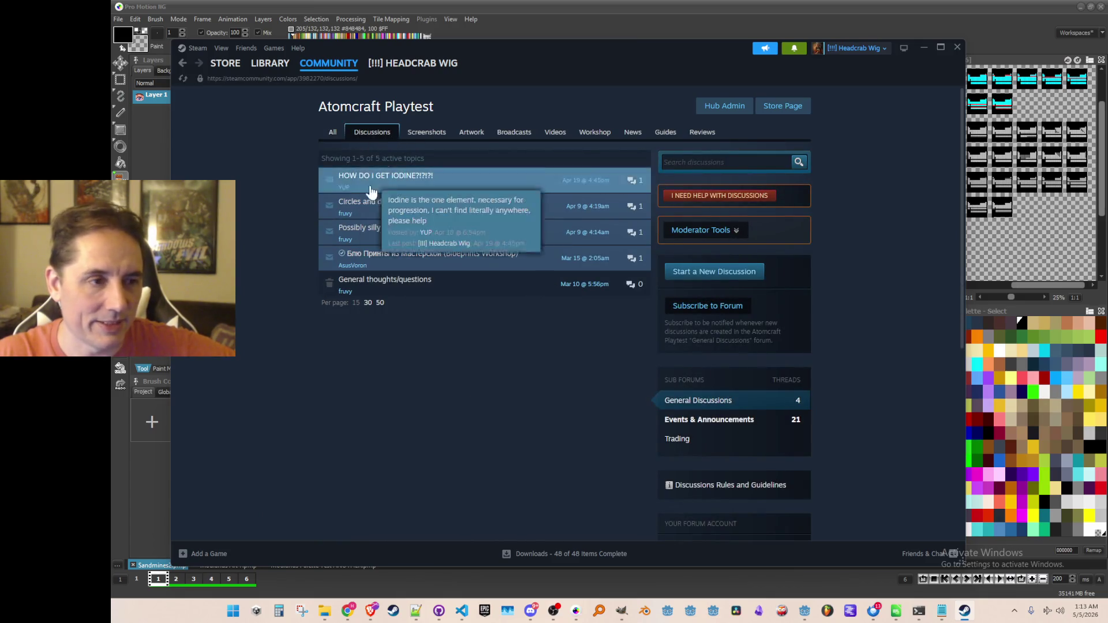
mouse_move(354, 108)
left_mouse_down()
mouse_move(409, 109)
mouse_move(353, 108)
left_mouse_up()
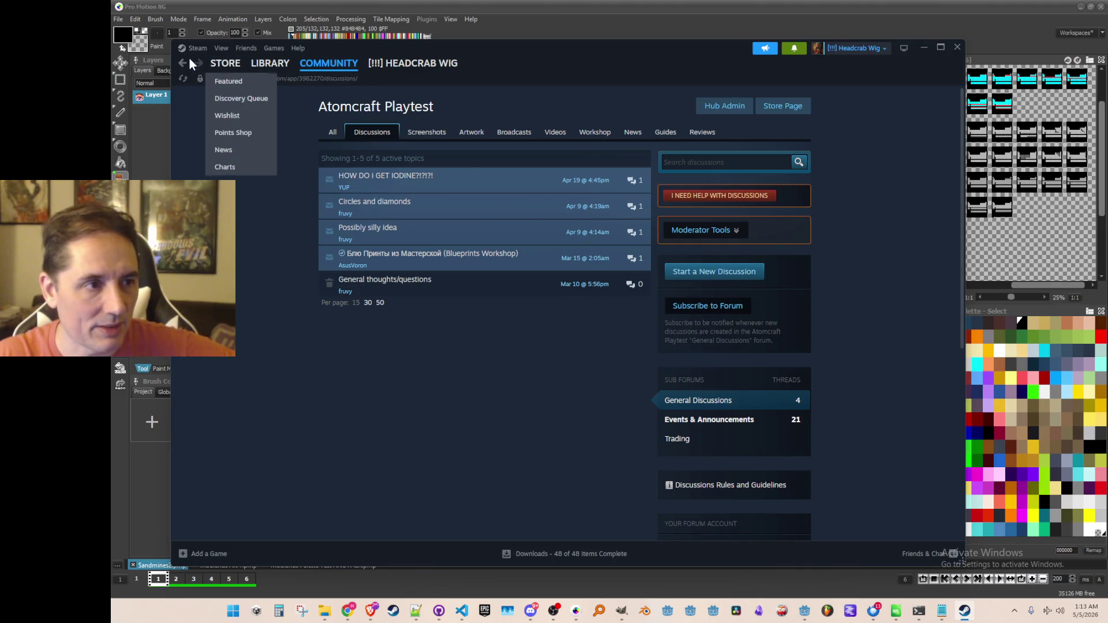
left_click(185, 64)
left_click(185, 64)
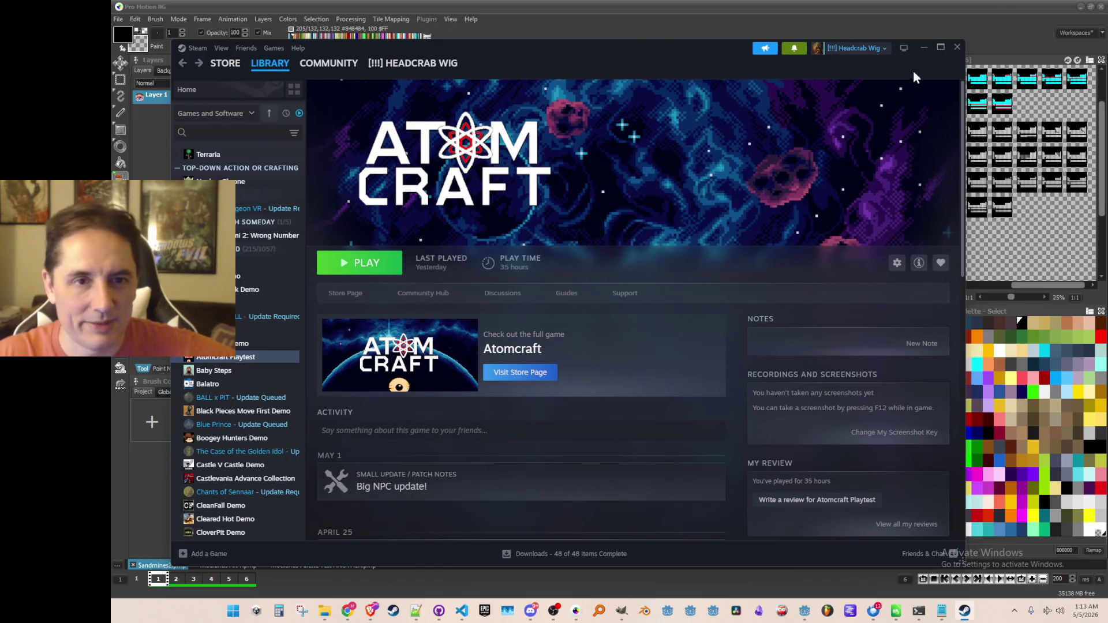
left_click(923, 46)
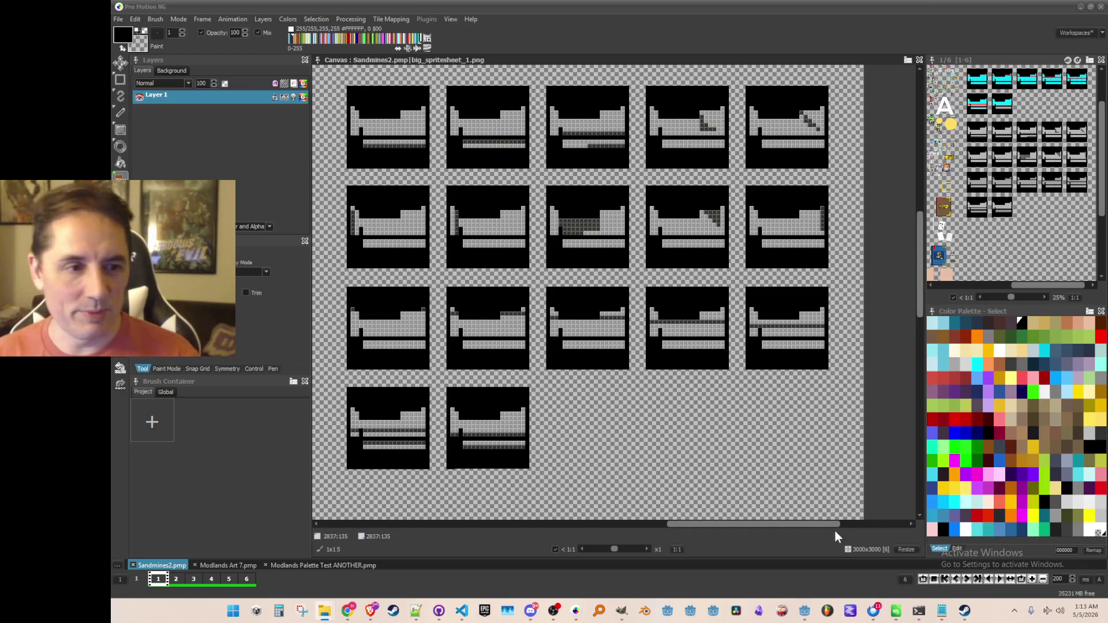
Step: Zoom in on a grey periodic-table icon and grab it as a 160×160 brush
scroll(416, 148, "up", 1)
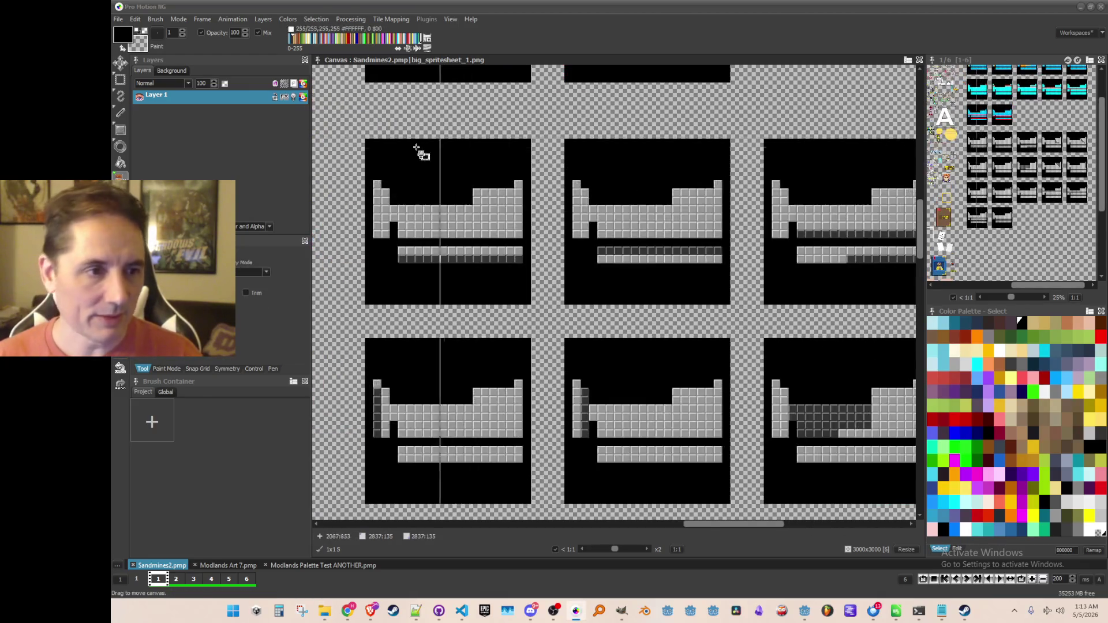
scroll(413, 184, "up", 1)
left_click_drag(408, 216, 487, 208)
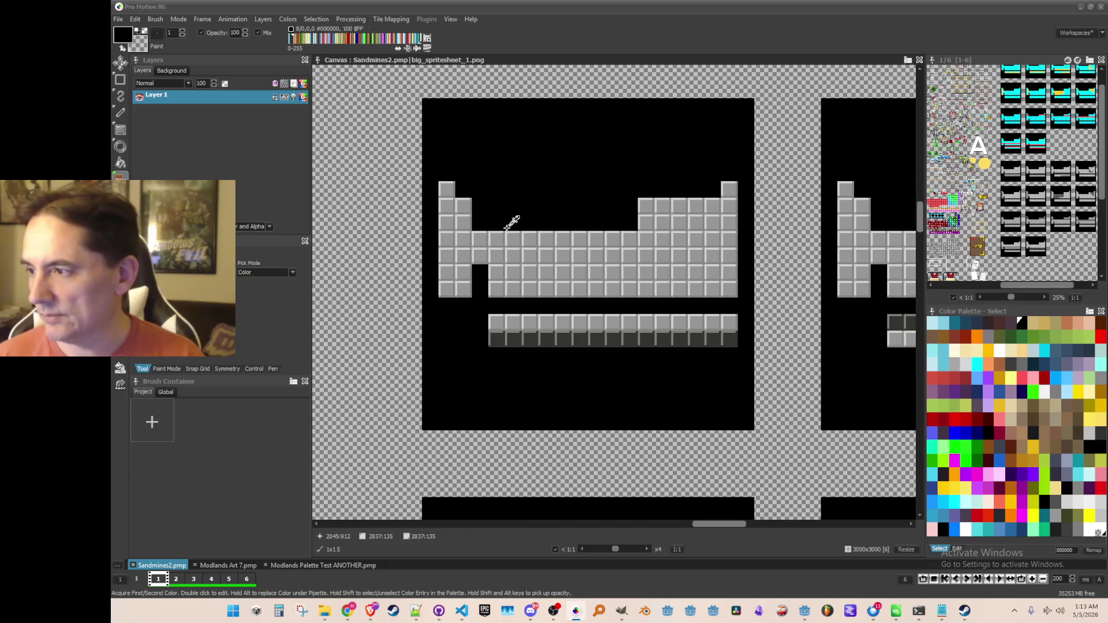
left_click_drag(531, 217, 521, 195)
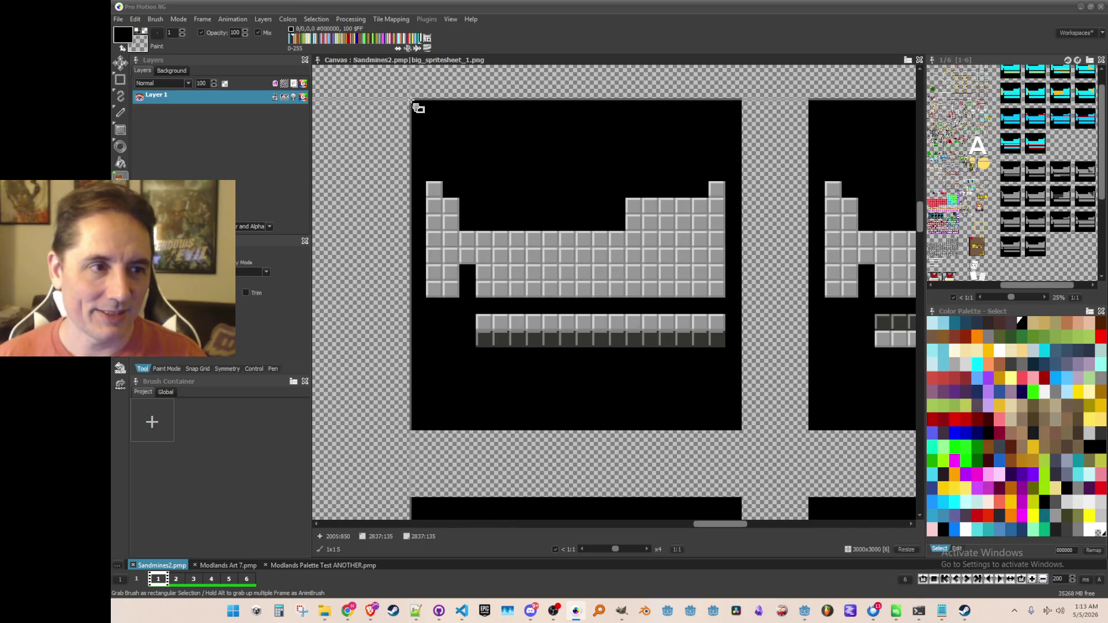
mouse_move(412, 100)
left_mouse_down()
mouse_move(700, 352)
mouse_move(741, 429)
left_mouse_up()
scroll(664, 308, "down", 2)
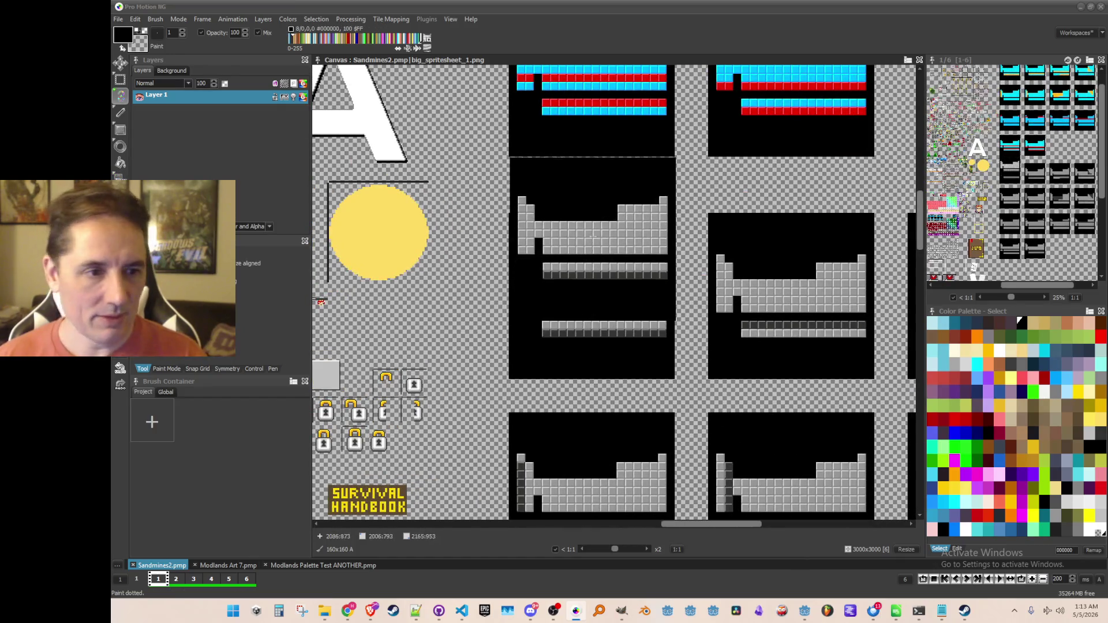
left_click(156, 19)
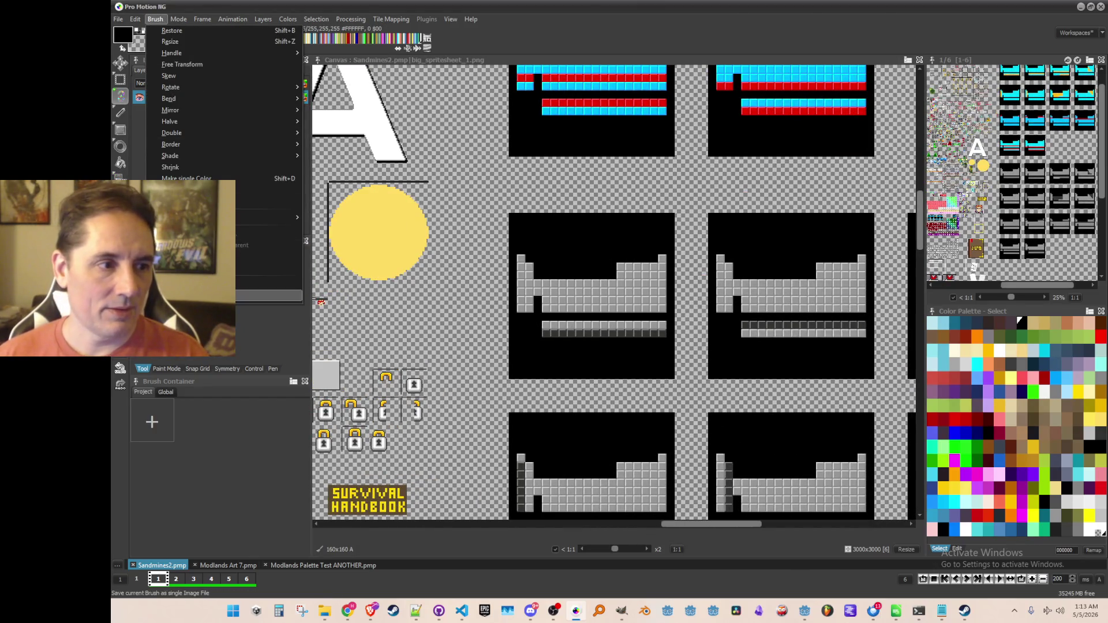
Step: Save the brush as an actinides off-icon PNG in the Steam Achievement Icons - Release folder
left_click(260, 295)
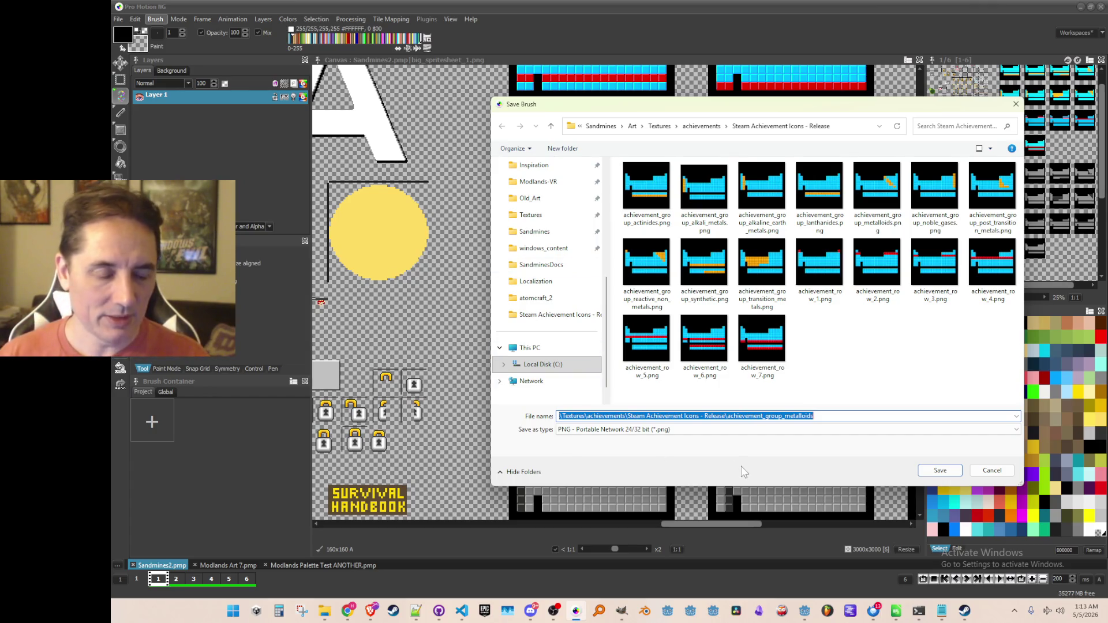
mouse_move(782, 111)
left_mouse_down()
mouse_move(401, 385)
mouse_move(312, 509)
mouse_move(537, 202)
mouse_move(681, 130)
mouse_move(698, 147)
left_mouse_up()
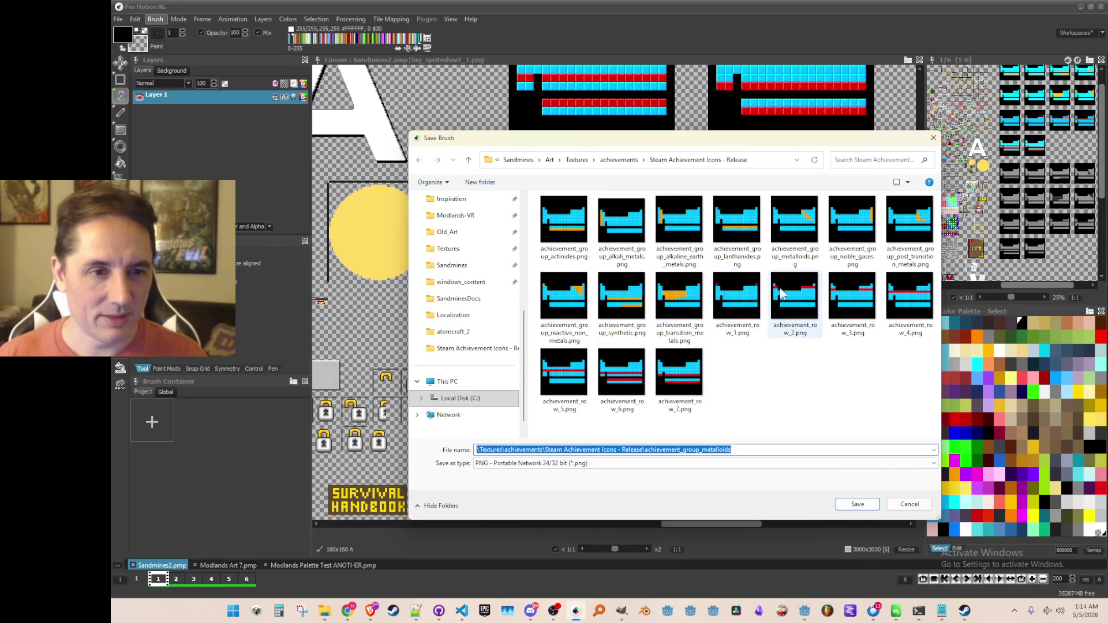
left_click(569, 237)
left_click(590, 449)
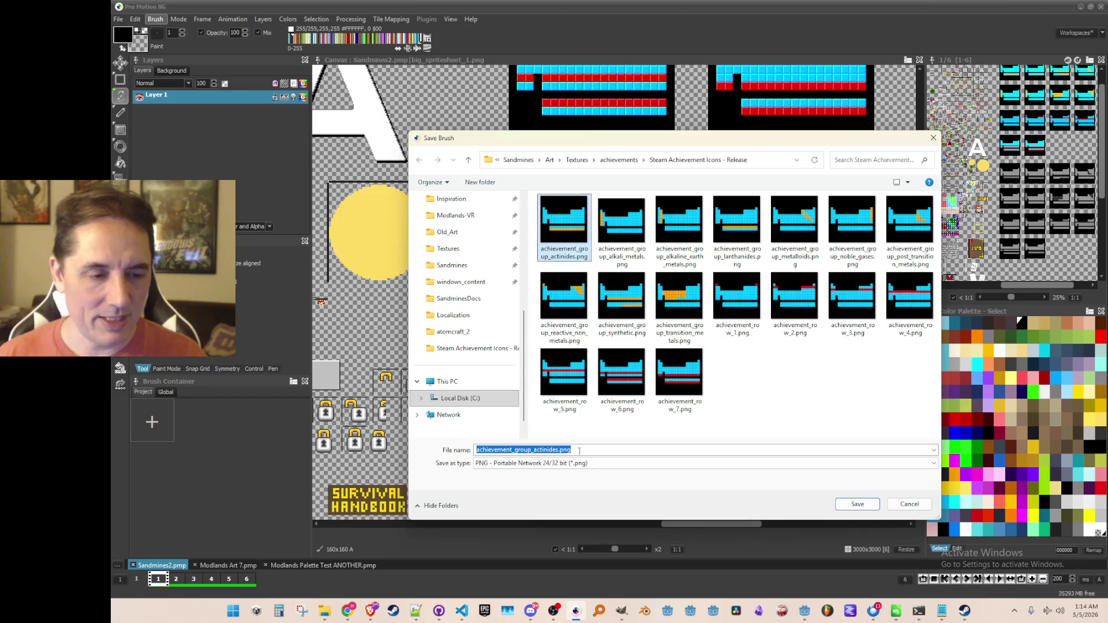
left_click(590, 450)
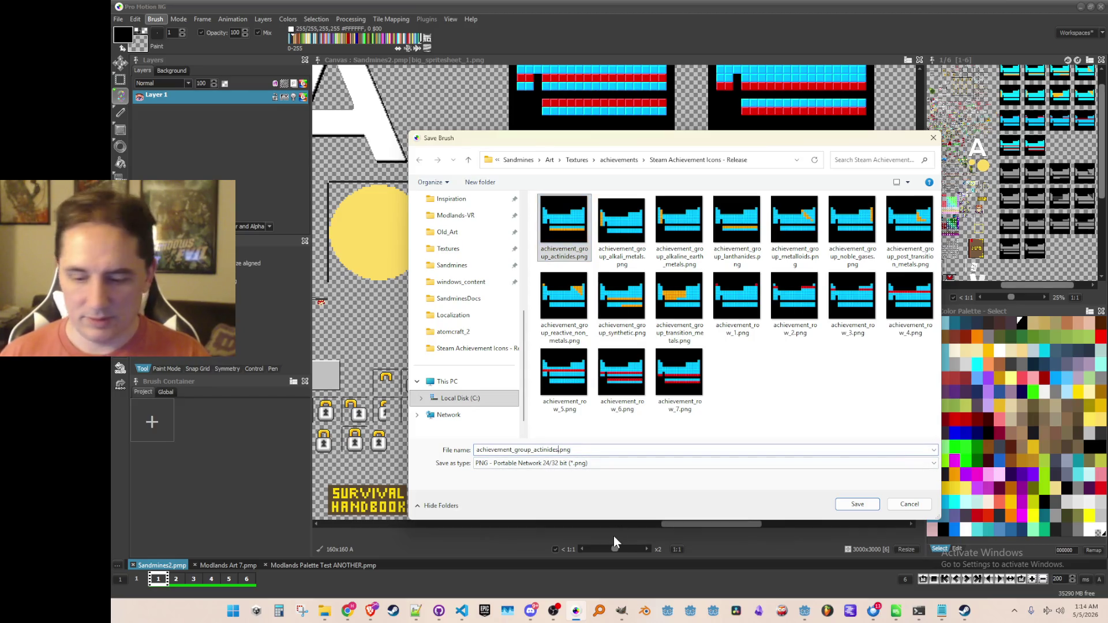
left_click(560, 450)
key("Return")
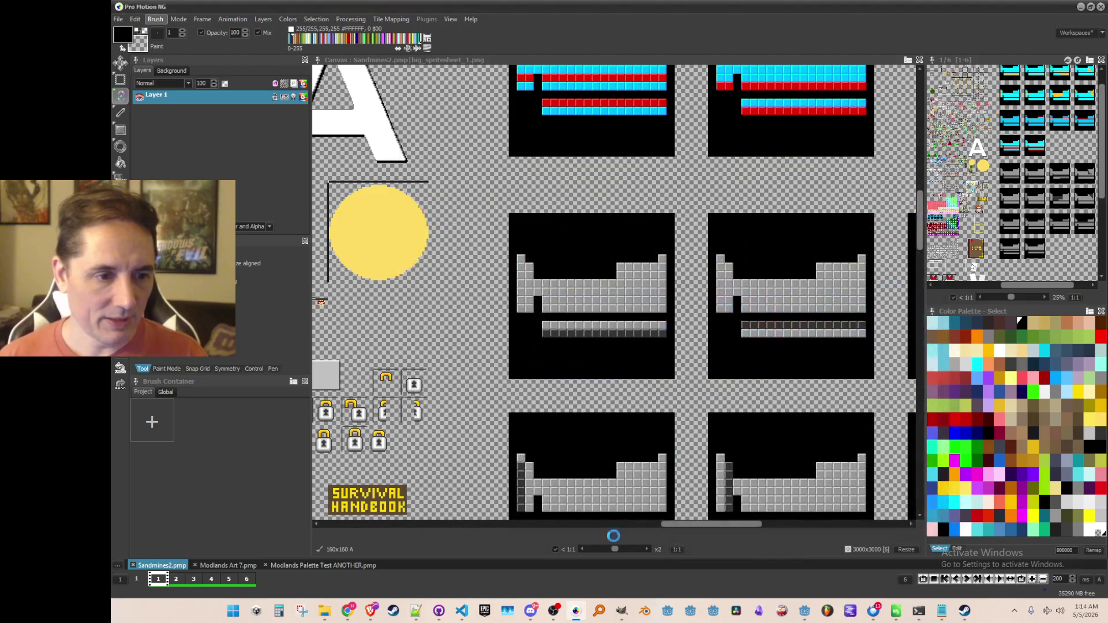
Step: Grab the grey lanthanides tile from the sprite sheet as a brush
scroll(612, 346, "up", 2)
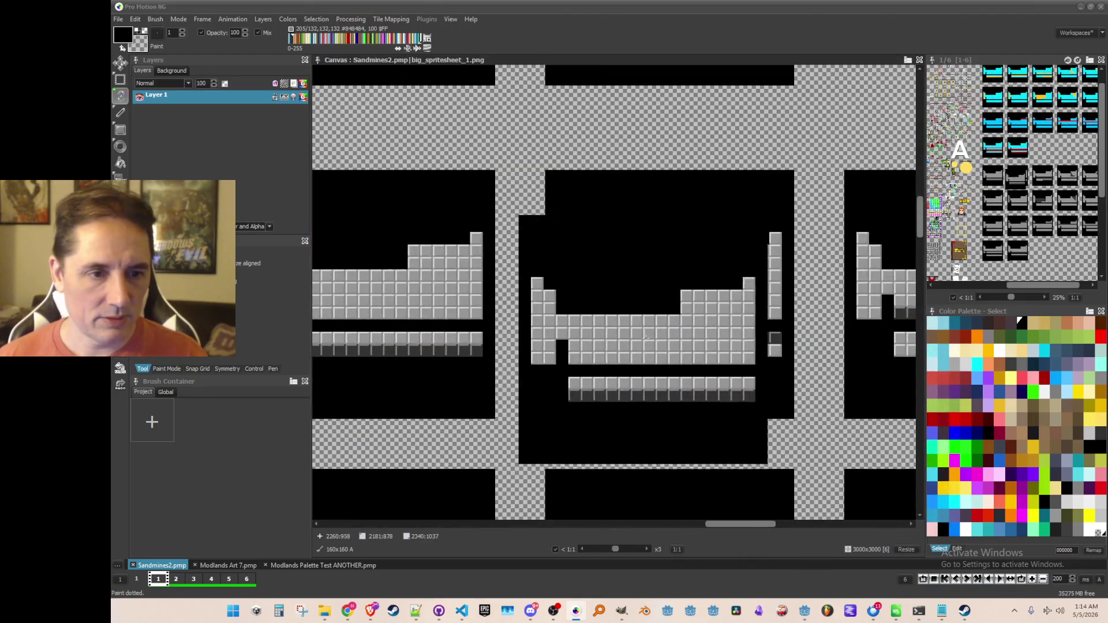
key("b")
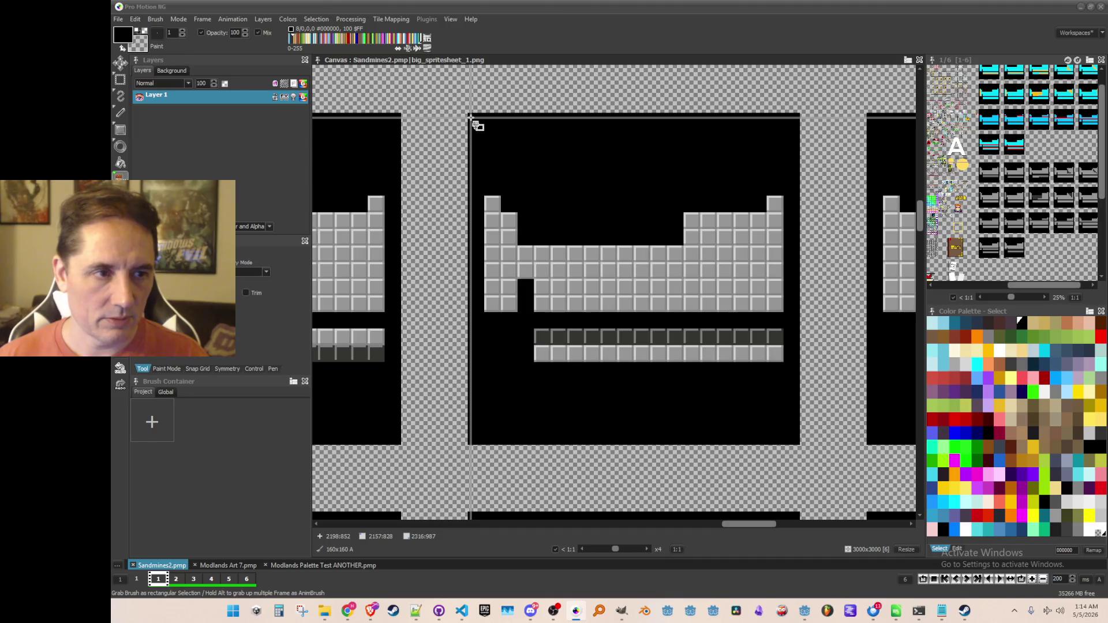
mouse_move(470, 115)
left_mouse_down()
mouse_move(797, 426)
mouse_move(803, 444)
left_mouse_up()
scroll(803, 444, "down", 1)
scroll(673, 354, "up", 5)
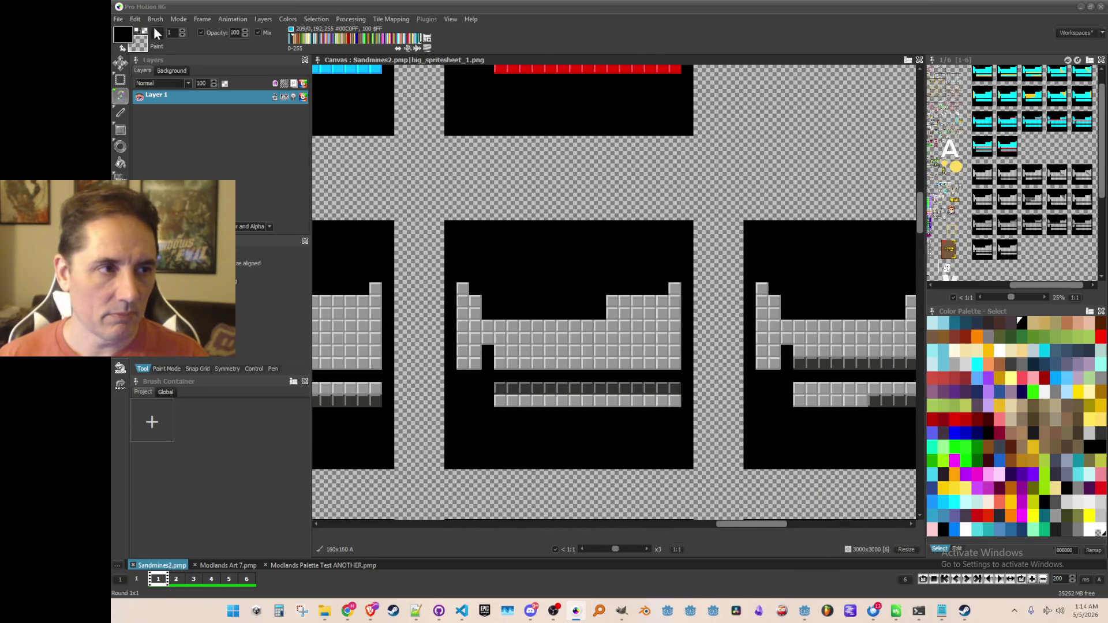
Step: Save the brush as achievement_group_lanthanides_off.png in the Release folder
left_click(155, 19)
left_click(174, 284)
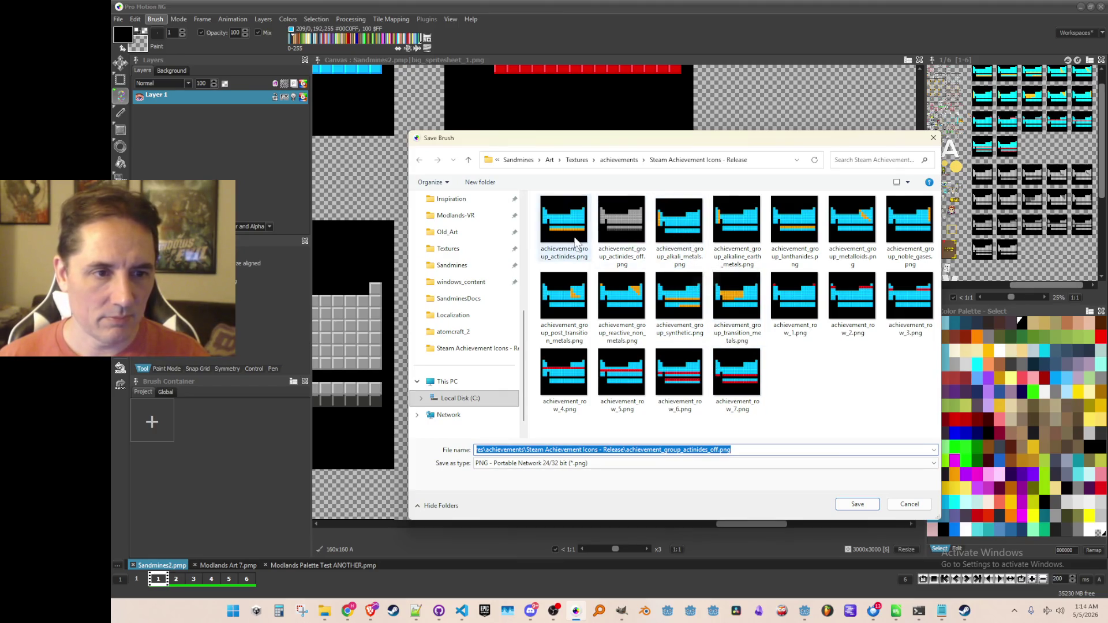
left_click(798, 231)
left_click(567, 450)
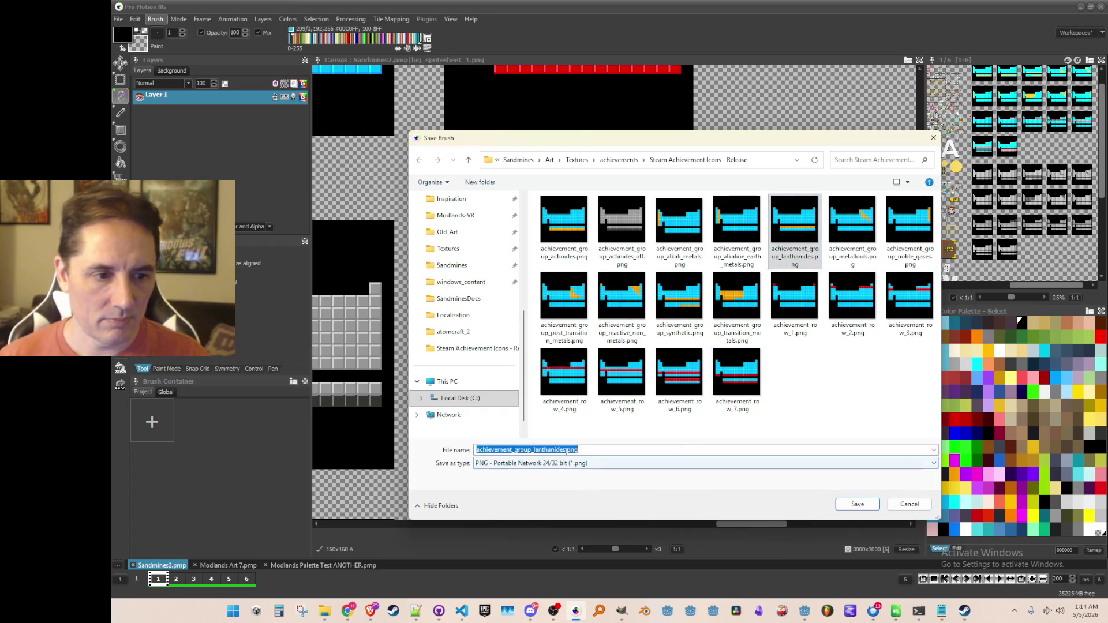
key("Left")
key("Left")
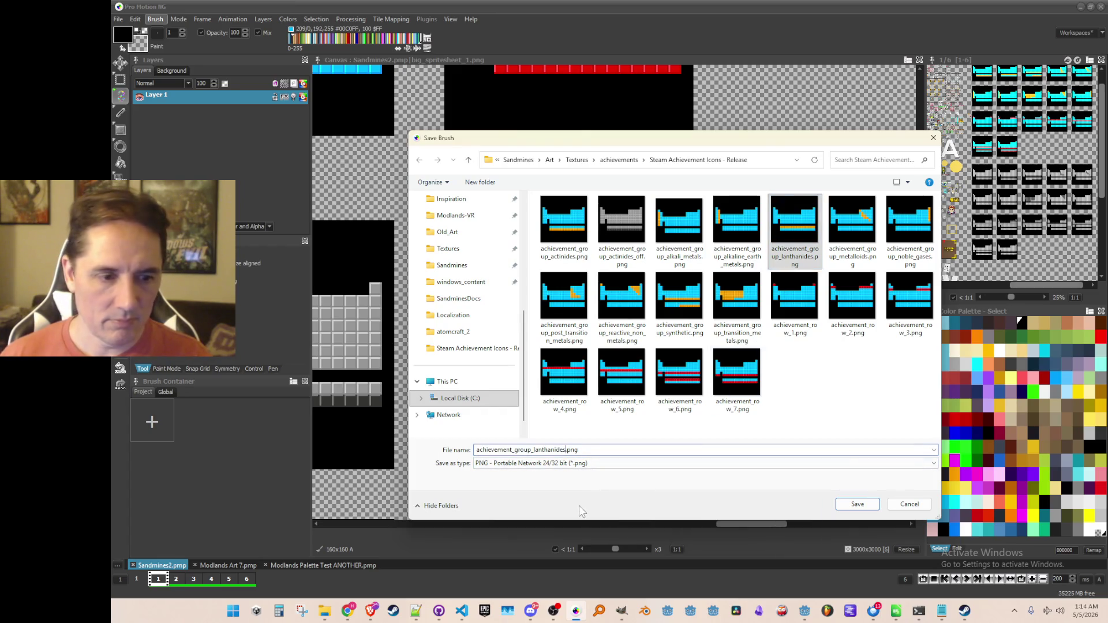
type("_off")
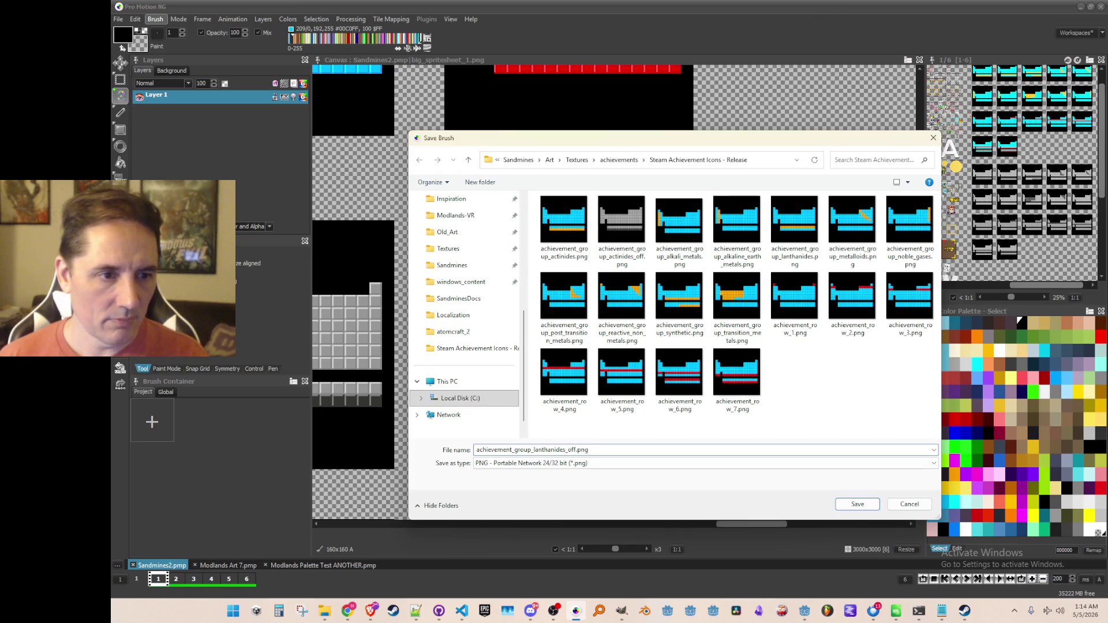
key("Return")
key("b")
scroll(520, 332, "up", 1)
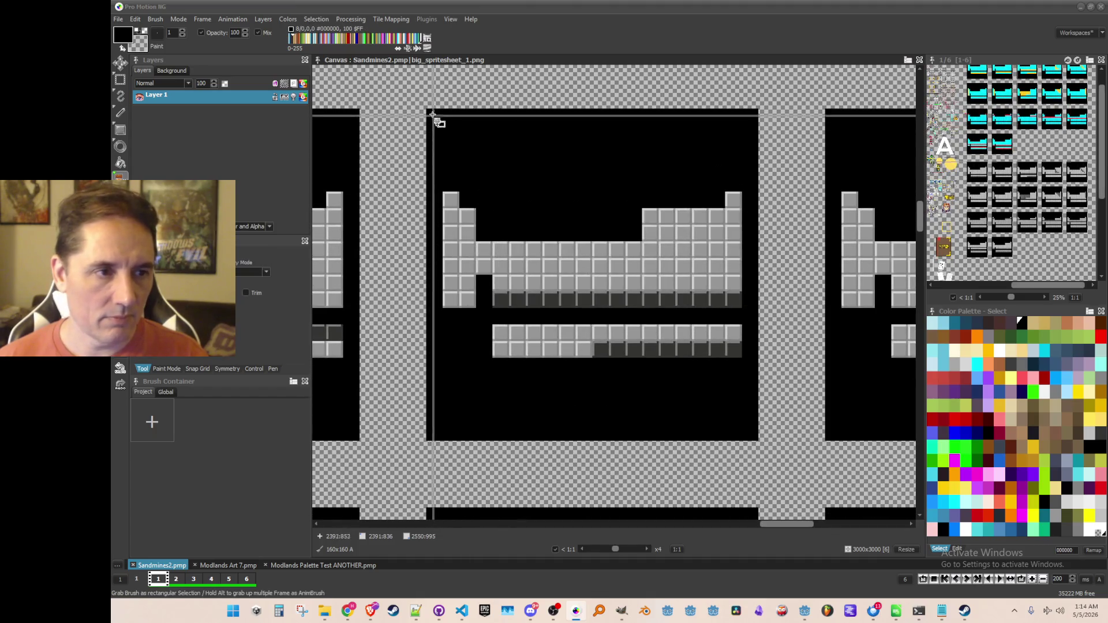
Step: Grab the grey synthetic-elements tile as a 160×160 brush
mouse_move(428, 111)
left_mouse_down()
mouse_move(703, 438)
mouse_move(758, 440)
left_mouse_up()
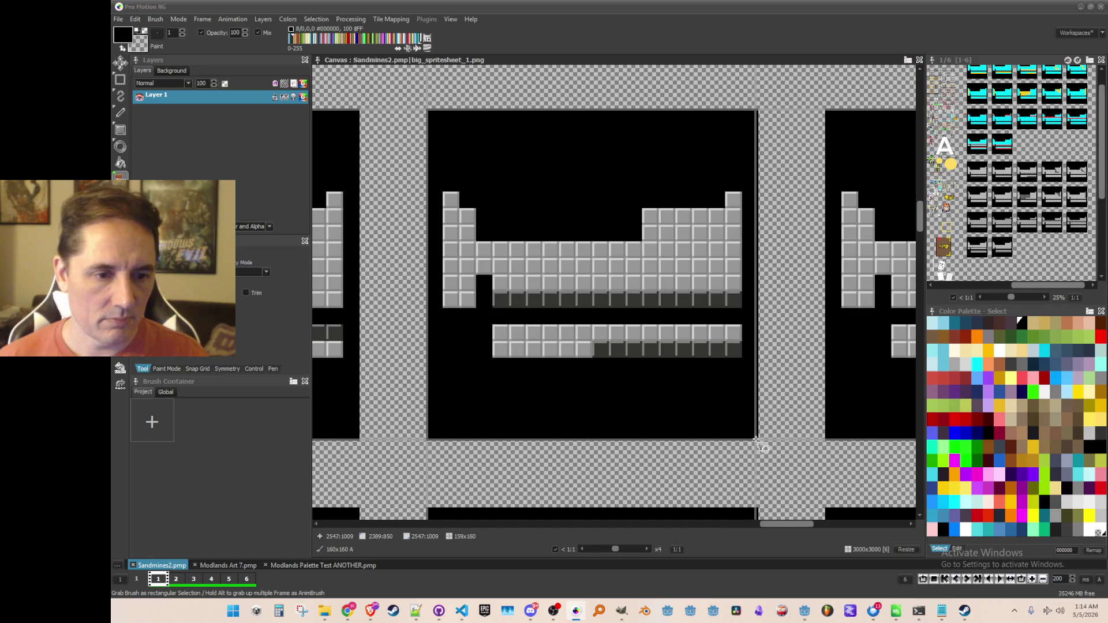
scroll(728, 329, "down", 1)
scroll(731, 330, "down", 1)
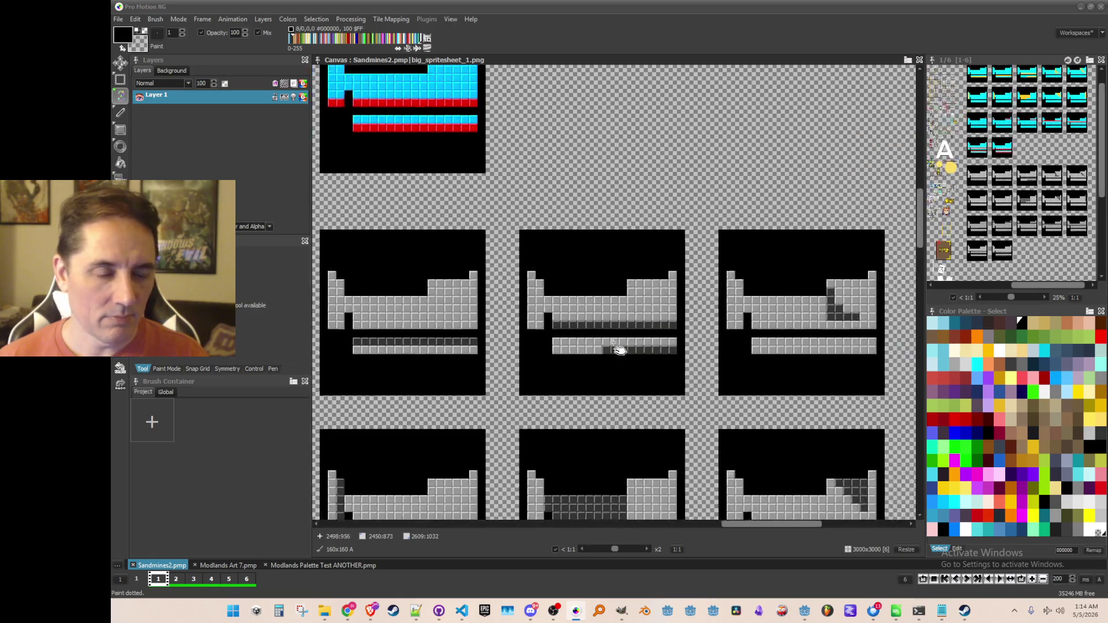
scroll(635, 288, "up", 1)
scroll(577, 259, "down", 1)
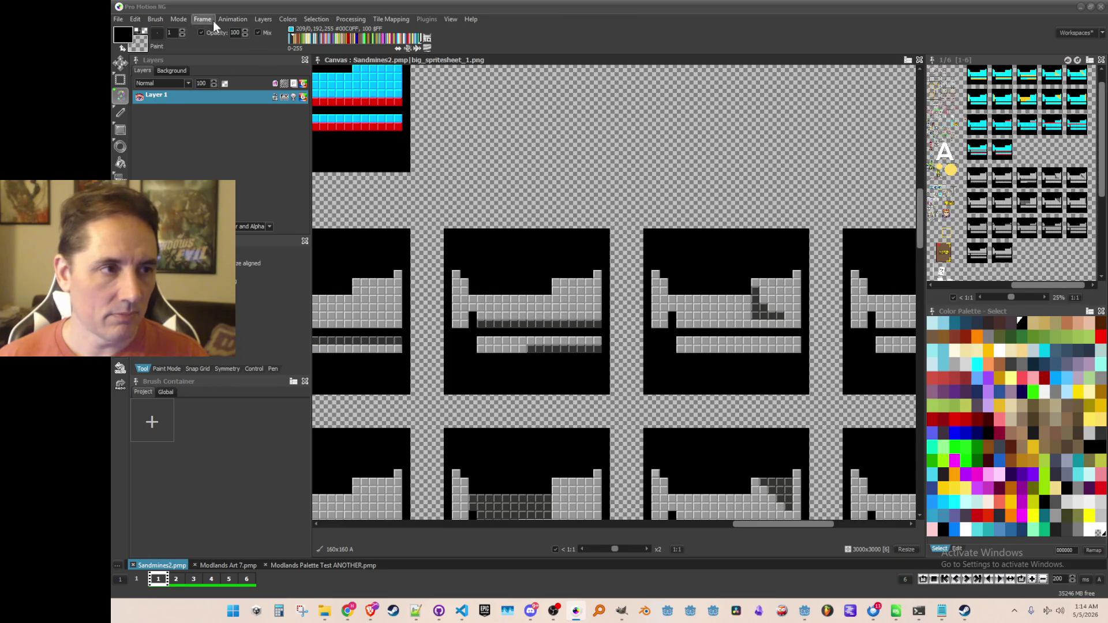
Step: Save the brush as achievement_group_synthetic_off.png beside the other achievement icons
left_click(156, 19)
key("Escape")
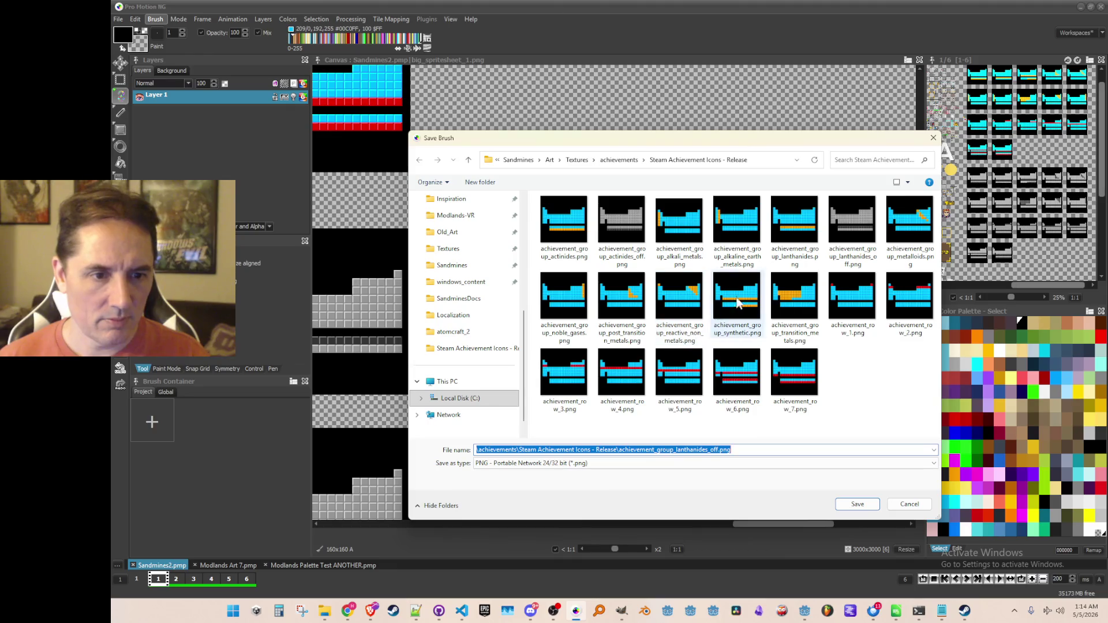
left_click(746, 318)
left_click(614, 450)
left_click(616, 450)
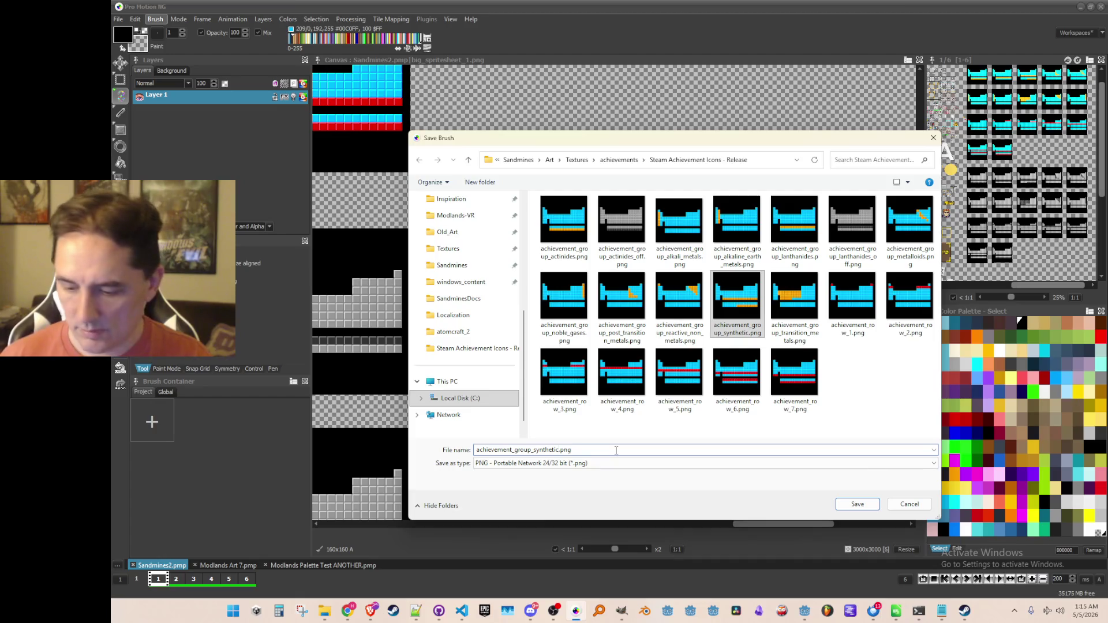
left_click(560, 449)
key("Return")
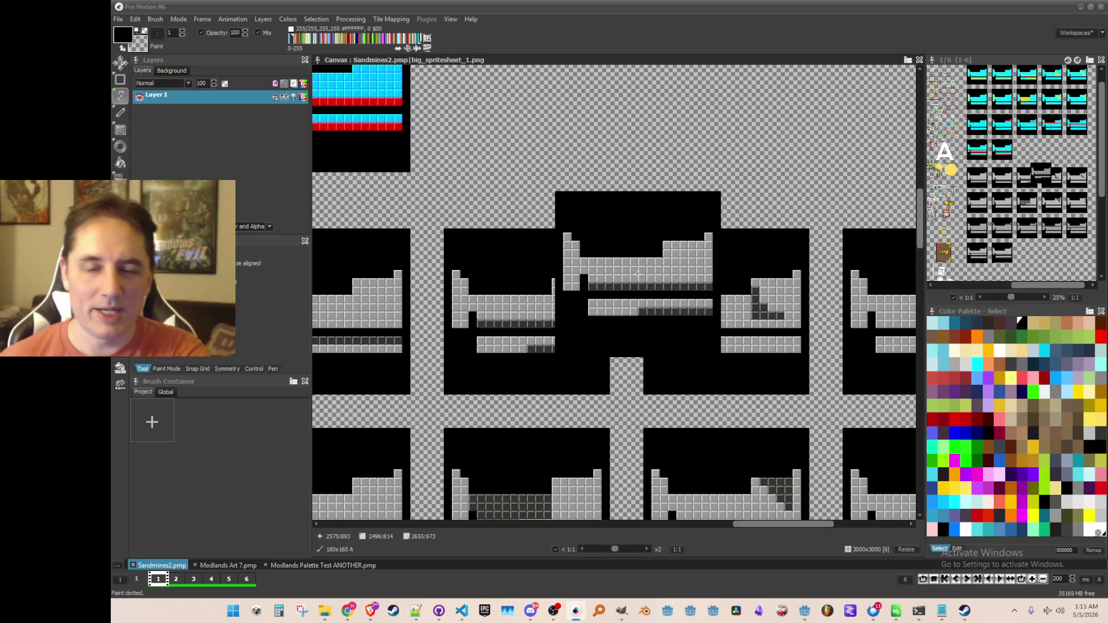
Step: Grab the grey post-transition metals tile as a brush
key("b")
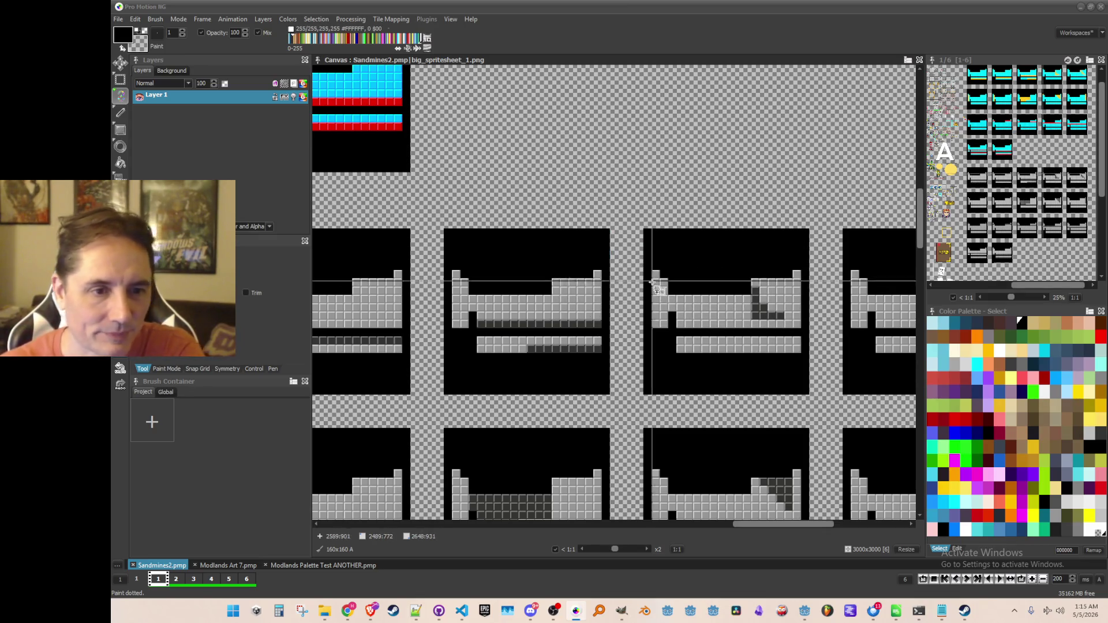
scroll(693, 291, "up", 1)
scroll(620, 249, "up", 1)
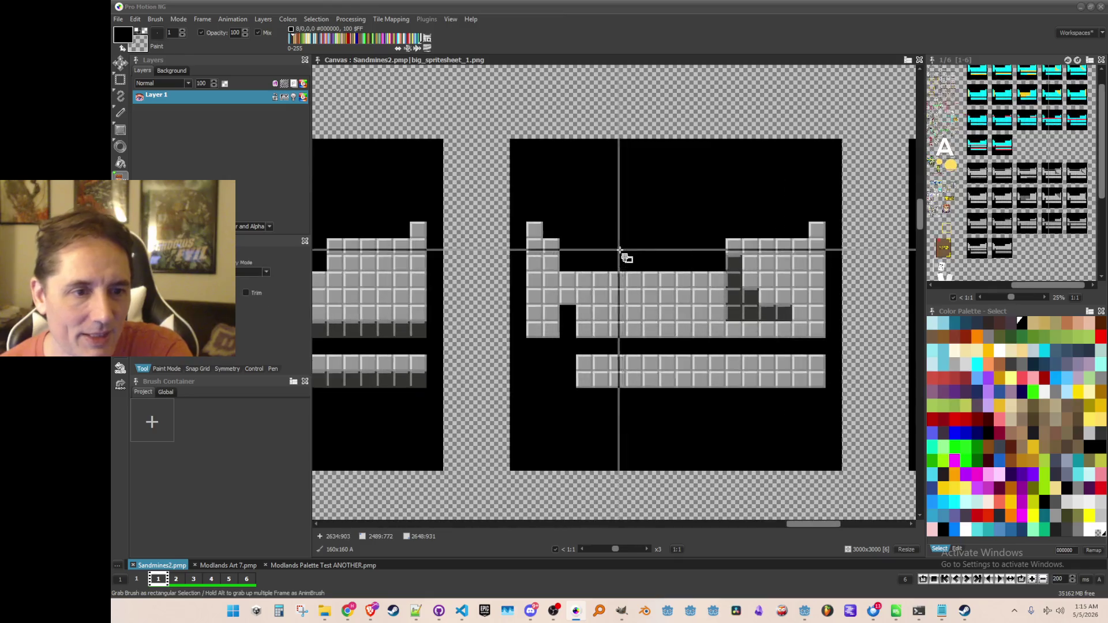
scroll(620, 250, "up", 1)
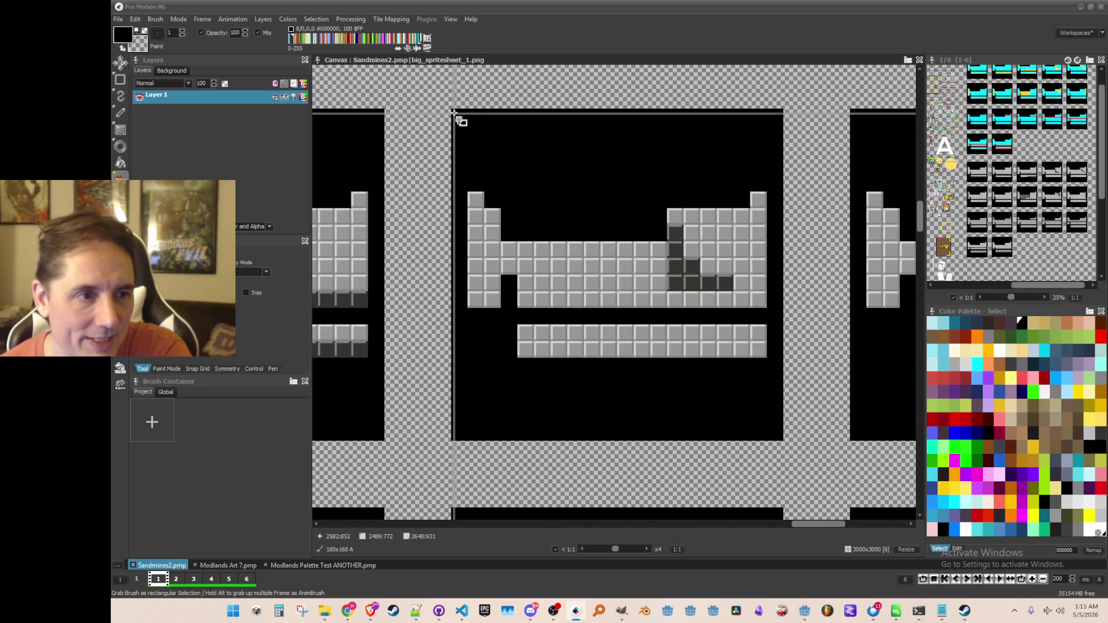
mouse_move(452, 110)
left_mouse_down()
mouse_move(645, 277)
mouse_move(762, 433)
mouse_move(784, 445)
left_mouse_up()
scroll(750, 404, "down", 2)
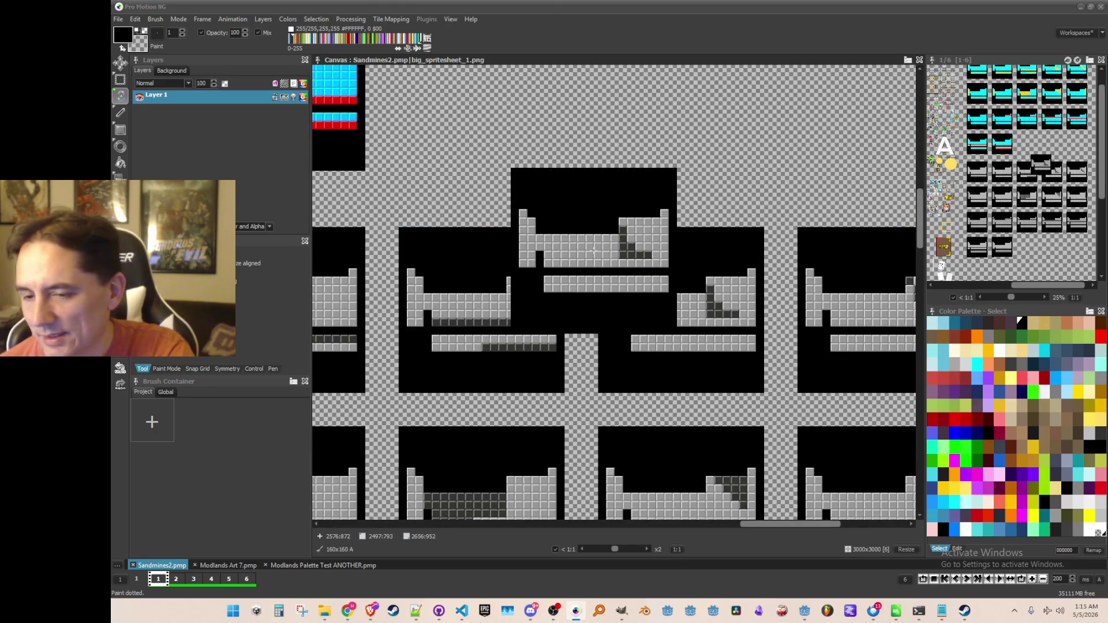
Step: Save the brush as achievement_group_post_transition_metals_off.png in the achievement icons folder
left_click(156, 19)
left_click(259, 296)
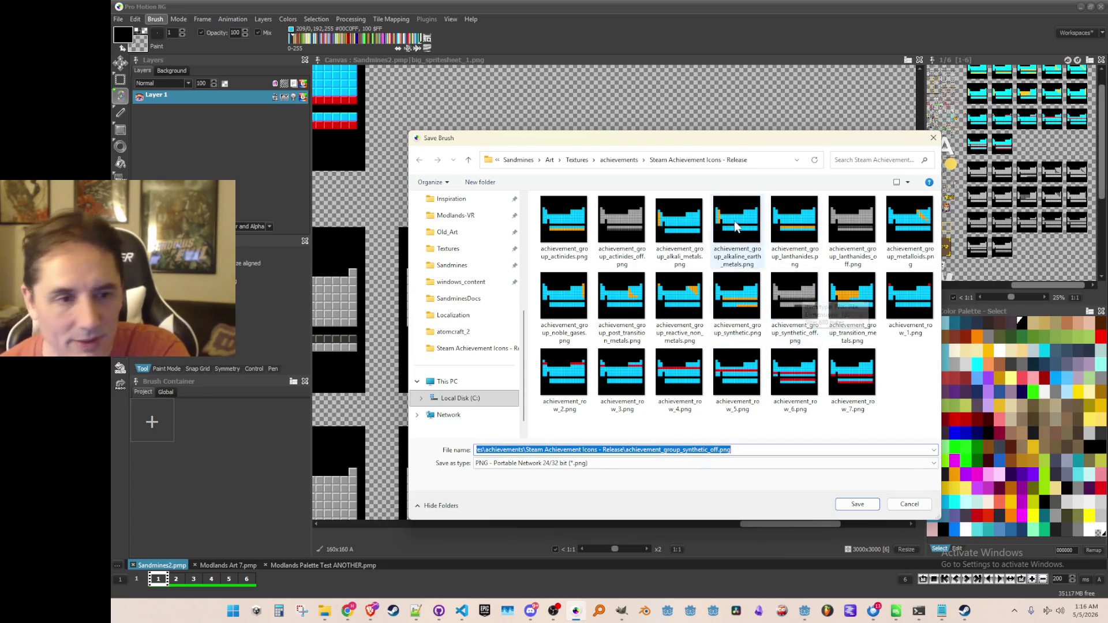
left_click(625, 311)
left_click(586, 451)
left_click(597, 451)
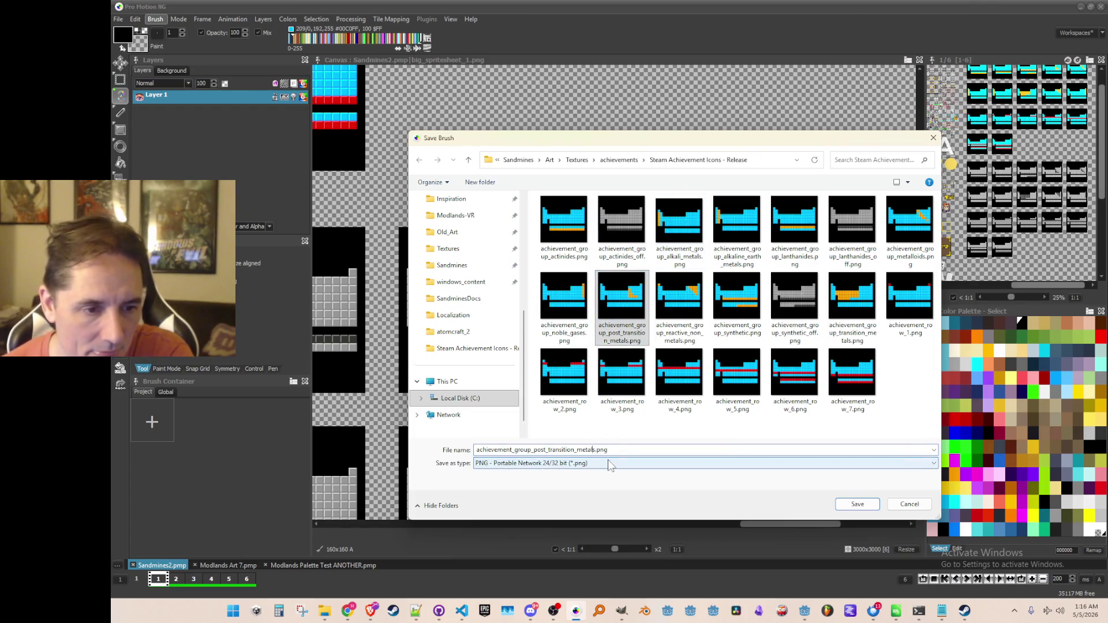
type("_off")
key("Return")
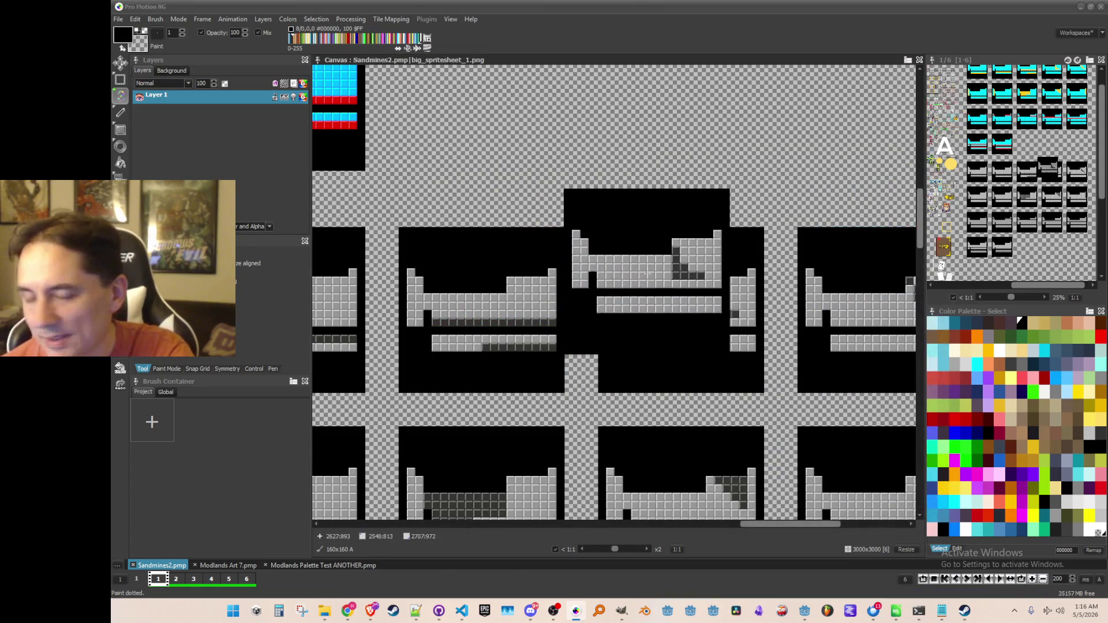
Step: Pan to the grey metalloids tile and grab it as a brush
left_click_drag(674, 267, 438, 256)
scroll(536, 323, "up", 1)
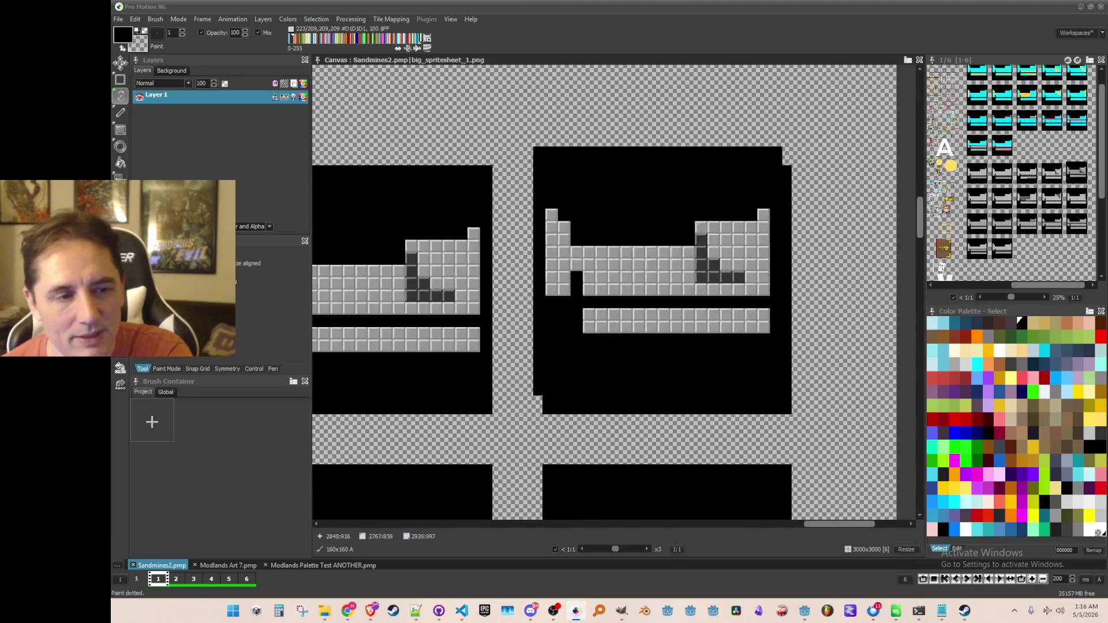
key("b")
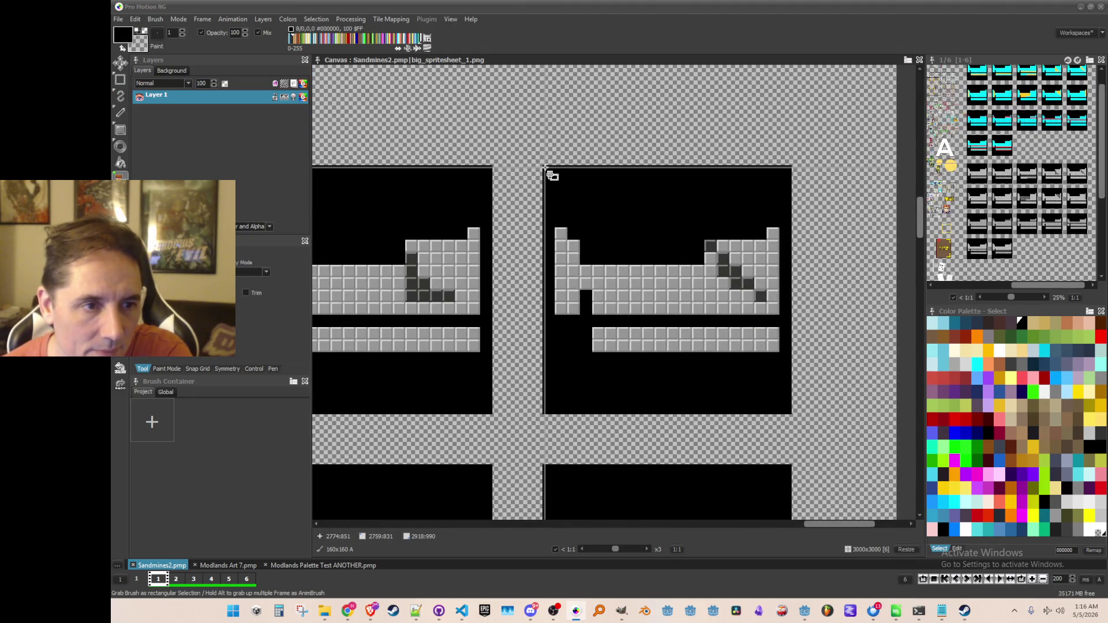
left_click_drag(543, 168, 791, 413)
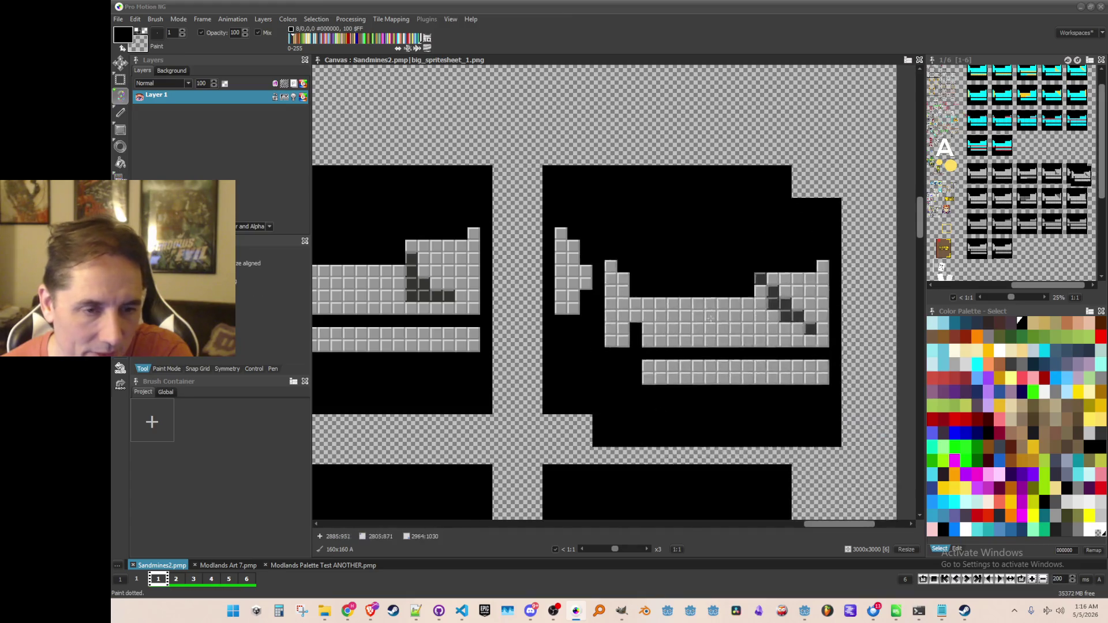
scroll(623, 220, "down", 2)
scroll(623, 219, "up", 1)
scroll(623, 220, "down", 2)
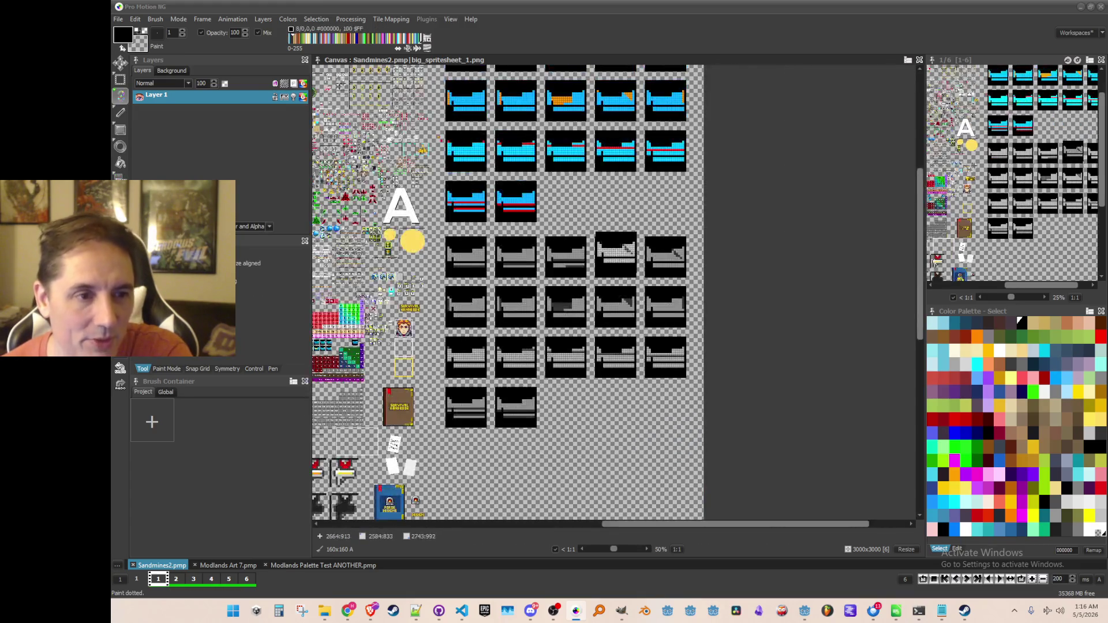
scroll(619, 292, "up", 1)
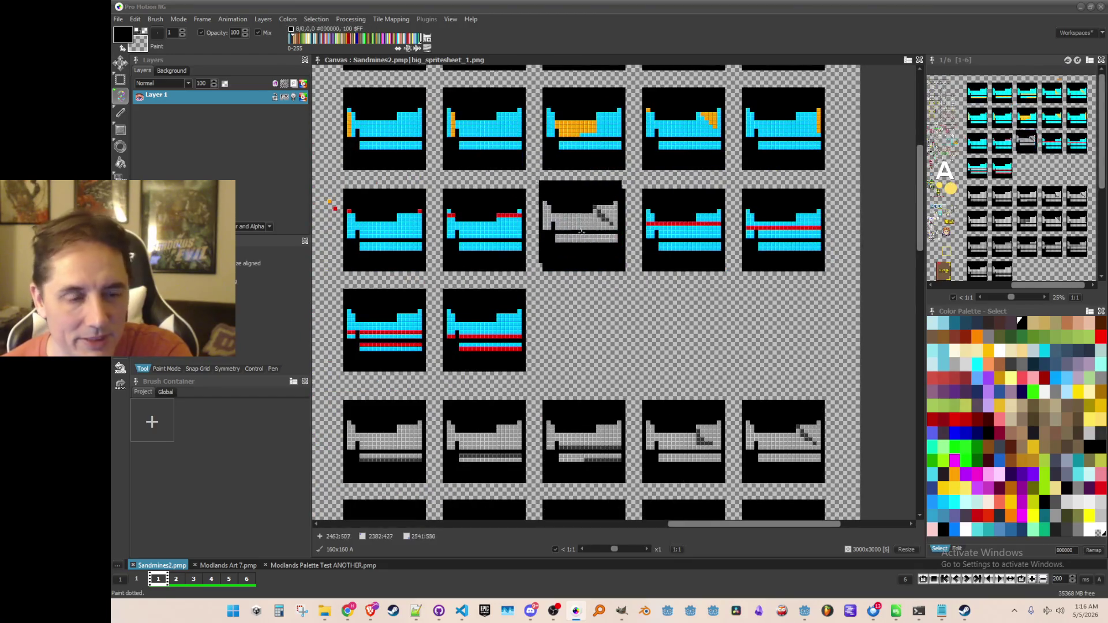
scroll(582, 228, "up", 1)
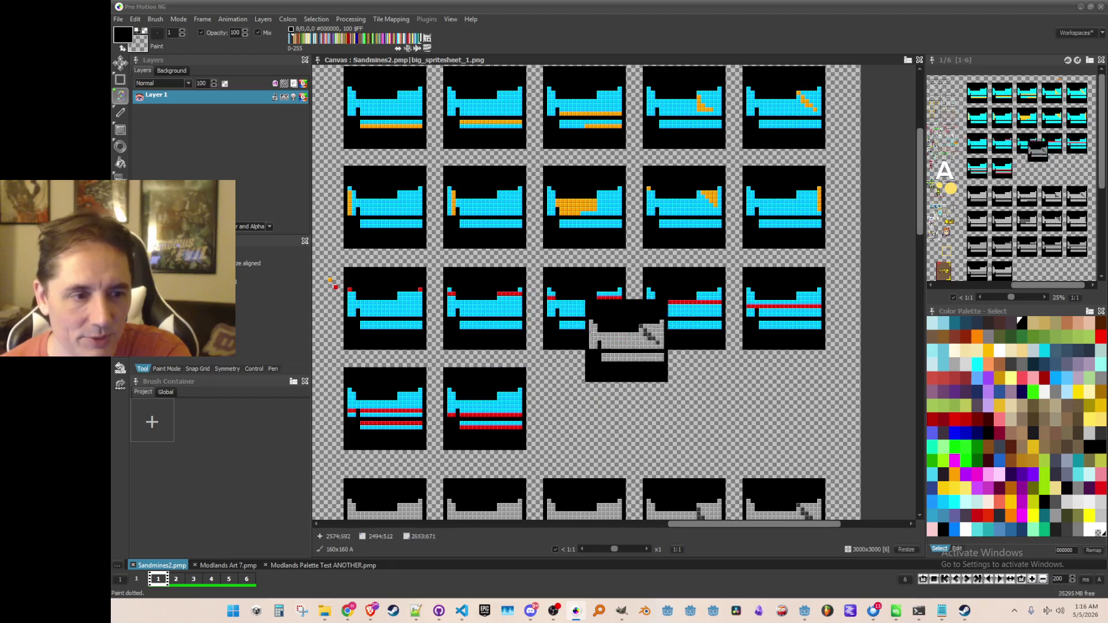
Step: Save the brush as achievement_group_metalloids_off.png with the other icons
left_click(155, 19)
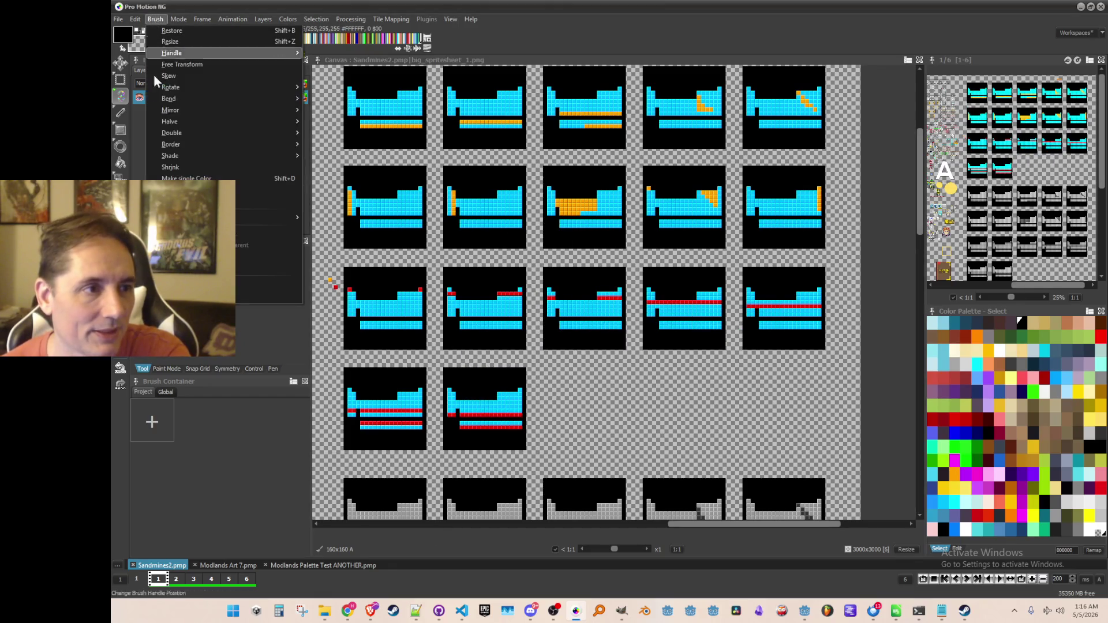
left_click(268, 295)
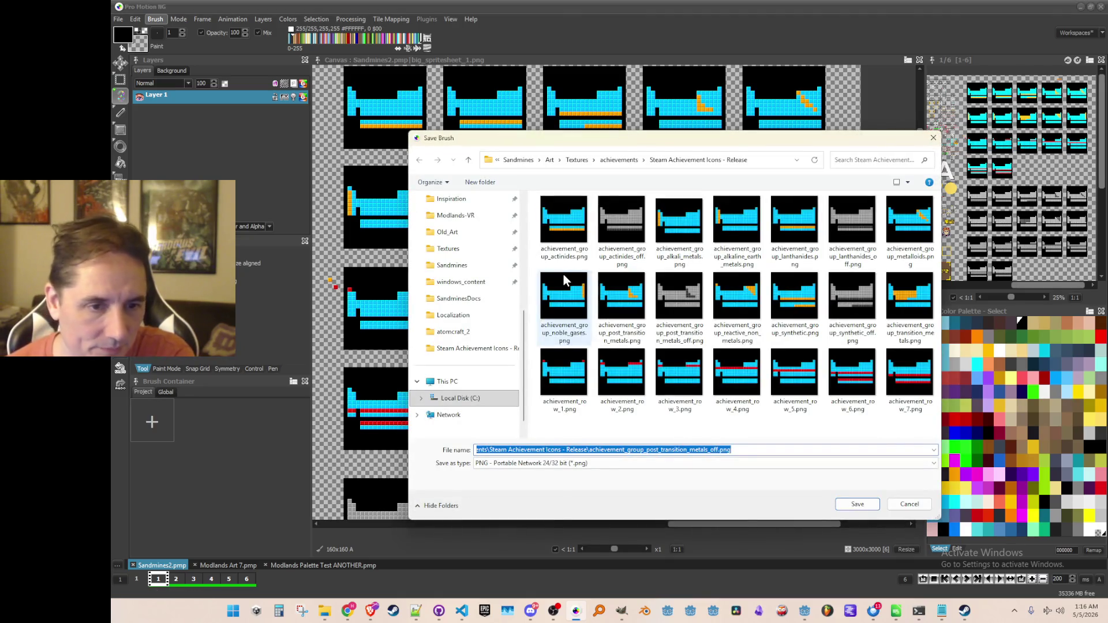
left_click(909, 228)
double_click(569, 456)
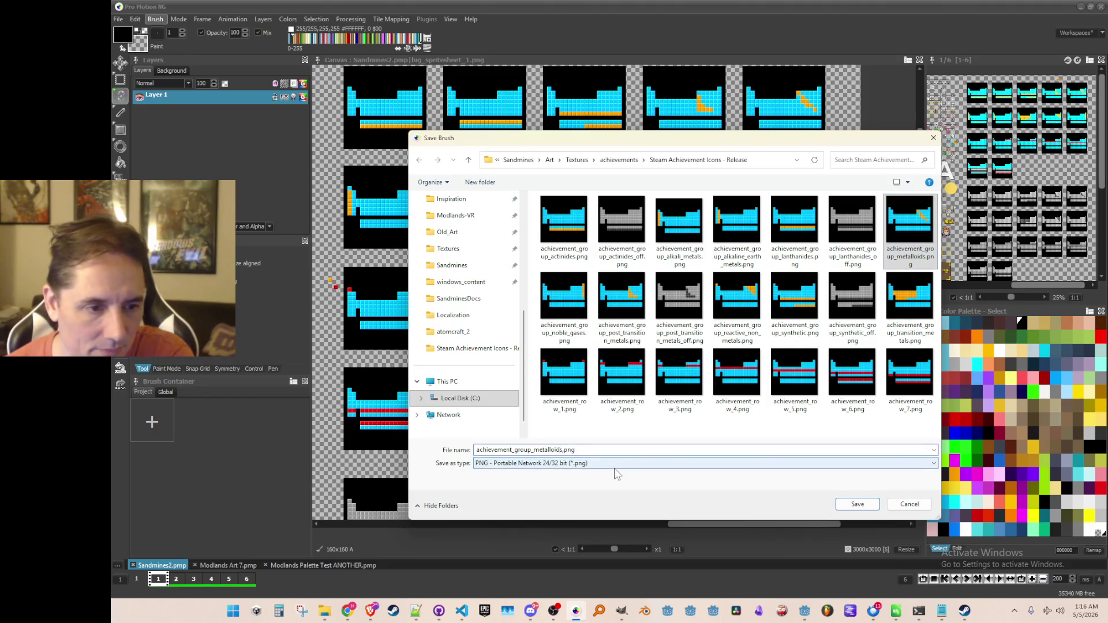
type("_off")
key("Return")
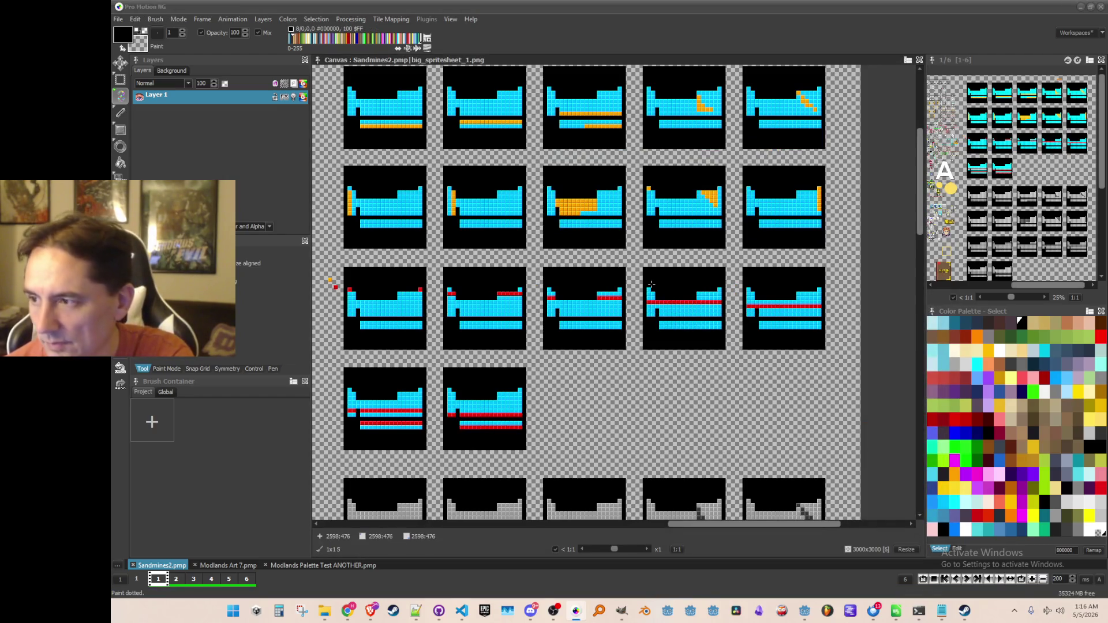
Step: Grab the grey alkali metals icon tile as a brush
scroll(671, 249, "down", 1)
scroll(658, 285, "up", 1)
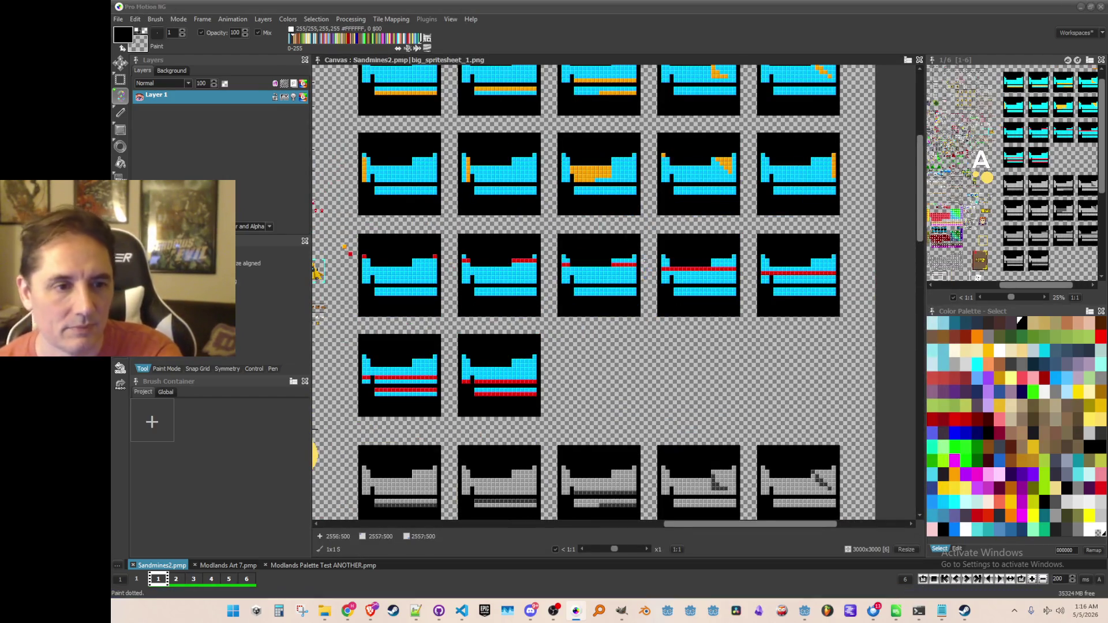
scroll(625, 347, "down", 5)
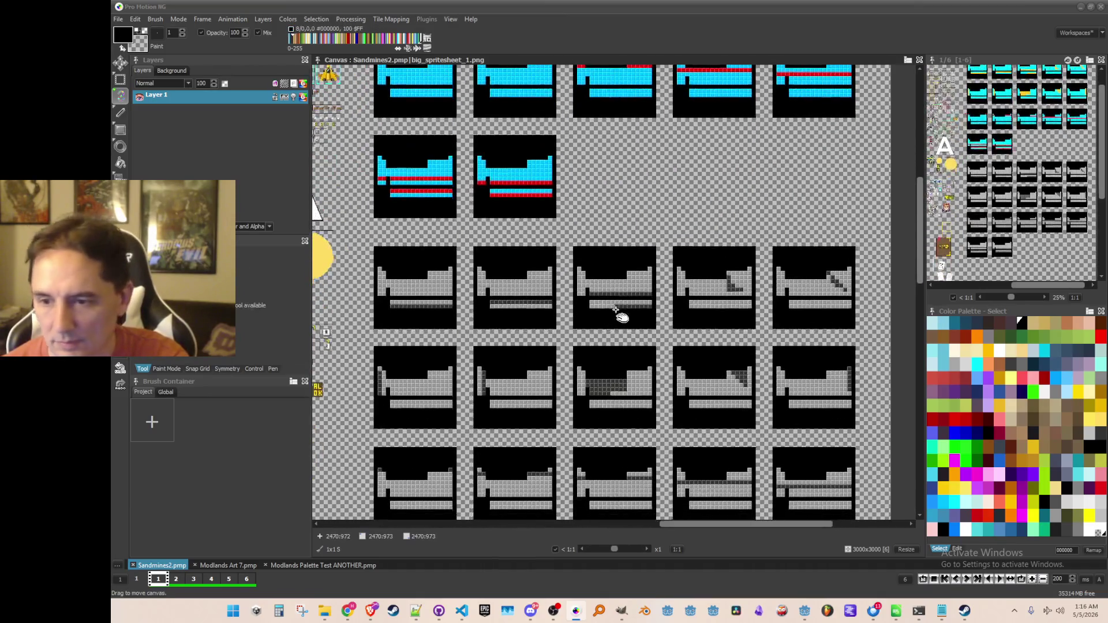
scroll(536, 381, "left", 2)
scroll(536, 381, "down", 2)
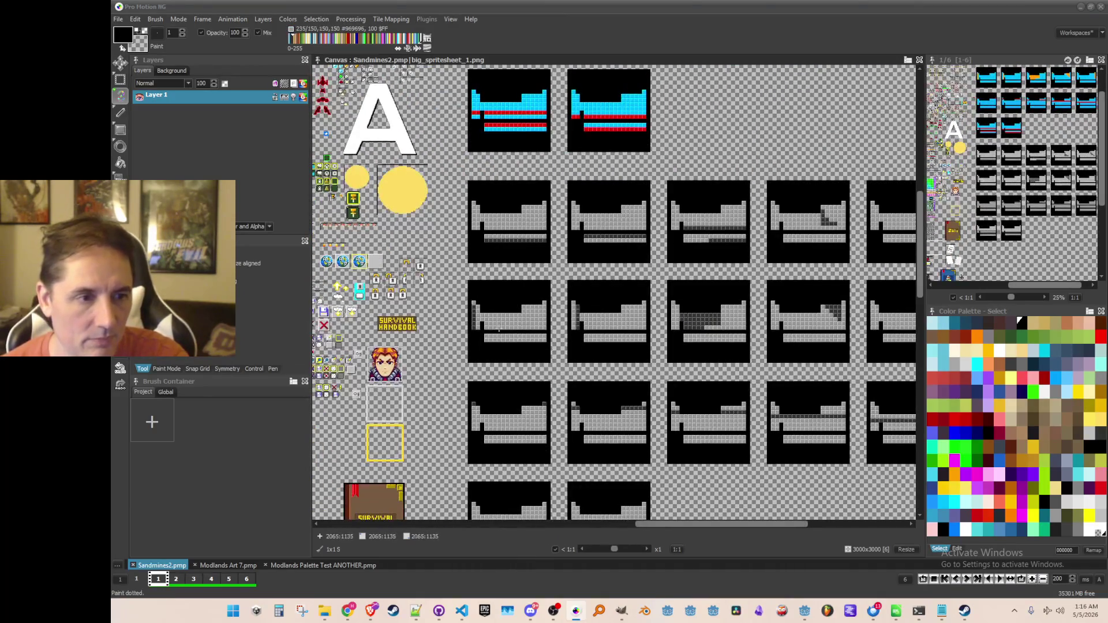
scroll(510, 321, "down", 1)
scroll(511, 321, "up", 1)
scroll(508, 324, "up", 2)
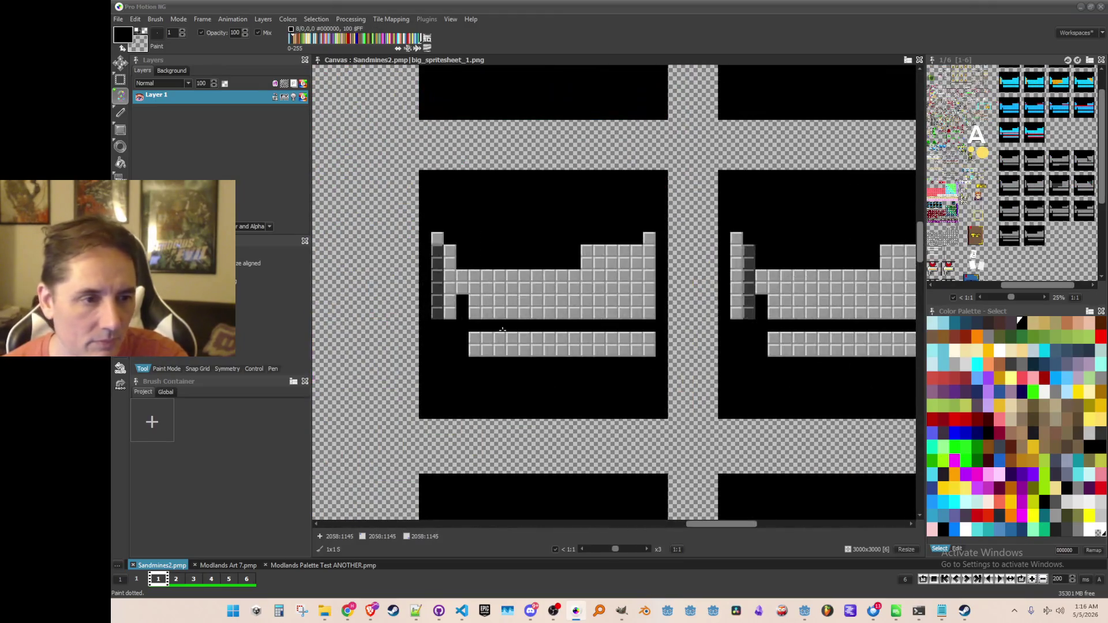
key("b")
scroll(448, 206, "up", 1)
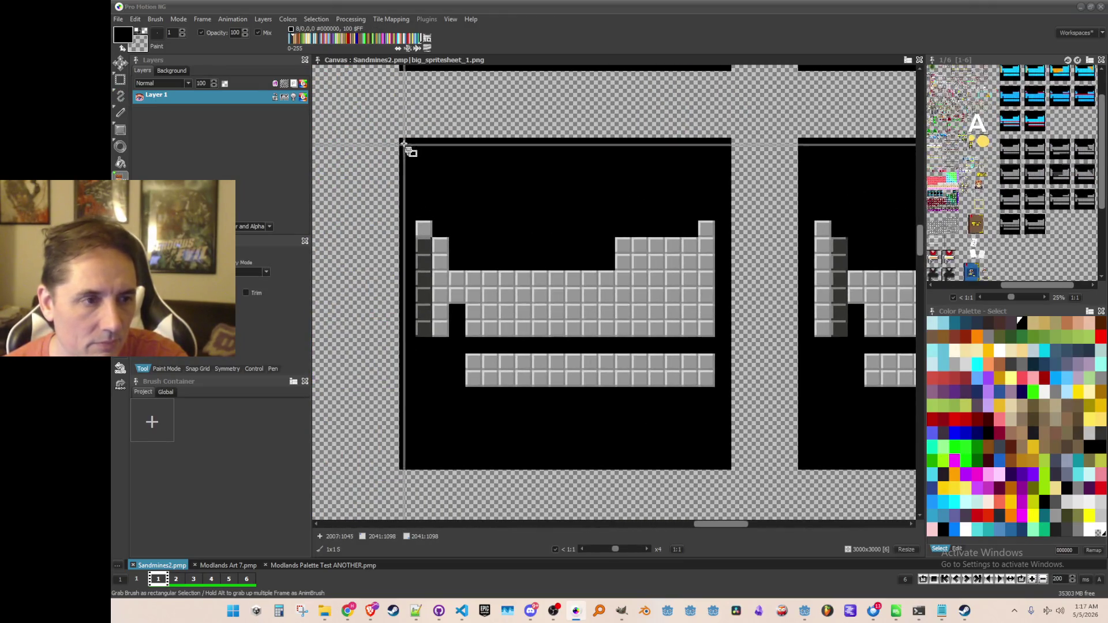
mouse_move(404, 141)
left_mouse_down()
mouse_move(669, 427)
mouse_move(731, 468)
left_mouse_up()
scroll(731, 468, "down", 1)
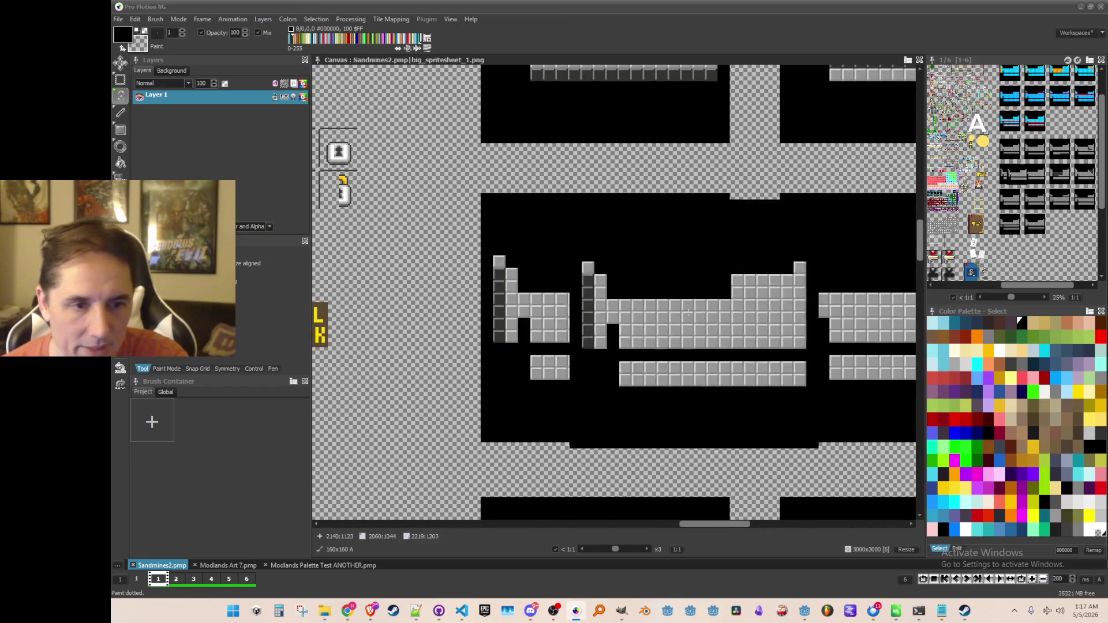
left_click_drag(691, 310, 642, 356)
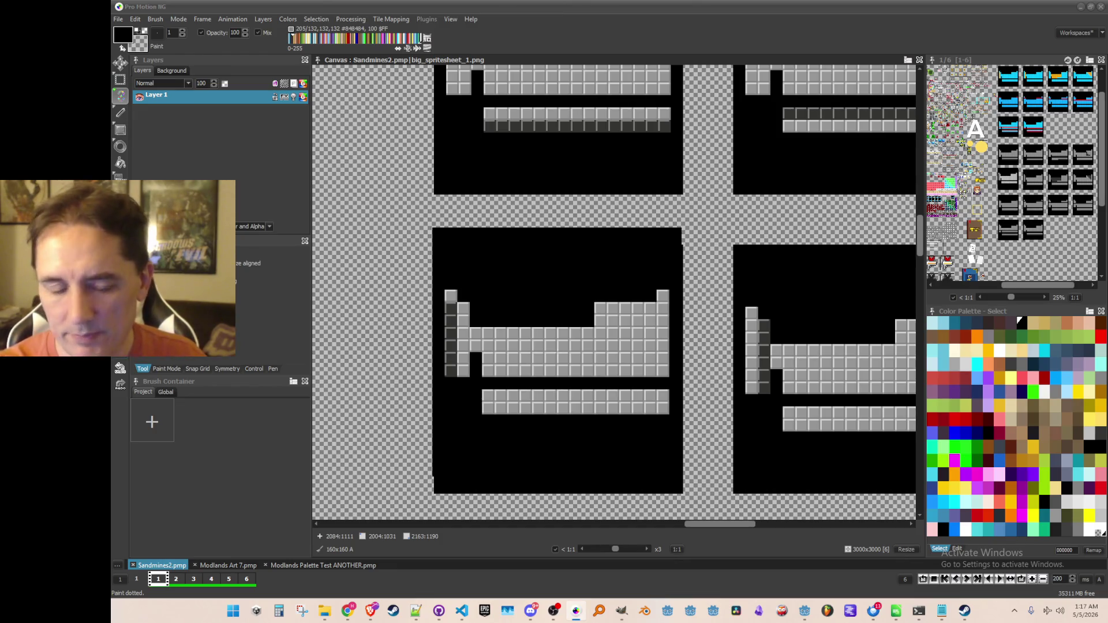
Step: Save the brush as achievement_group_alkali_metals_off.png in the Release folder
left_click(156, 19)
left_click(260, 296)
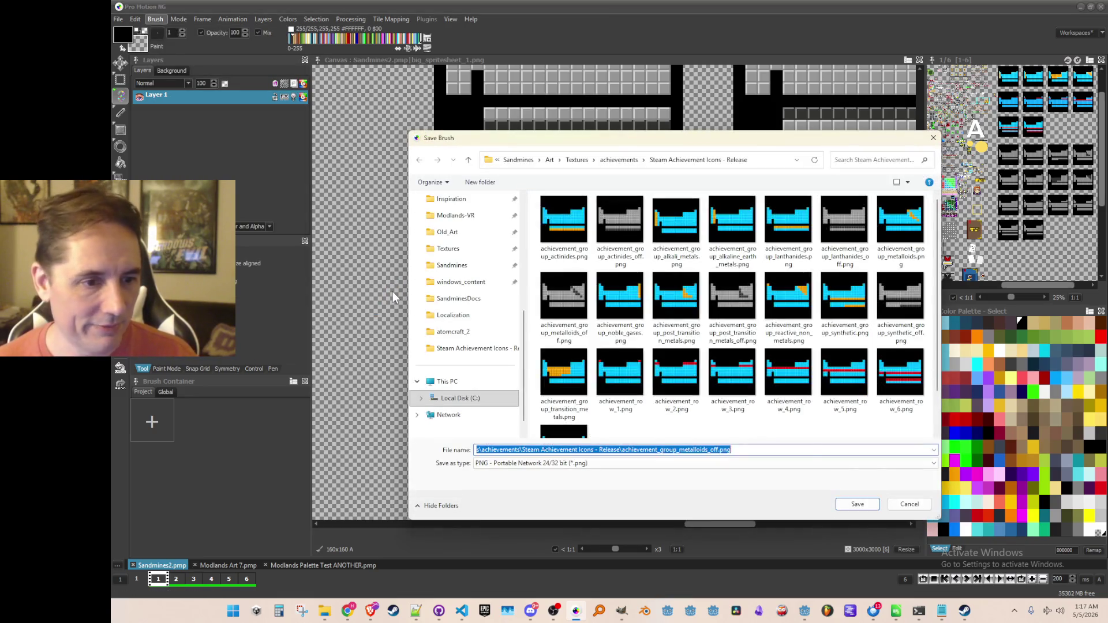
key("BackSpace")
key("BackSpace")
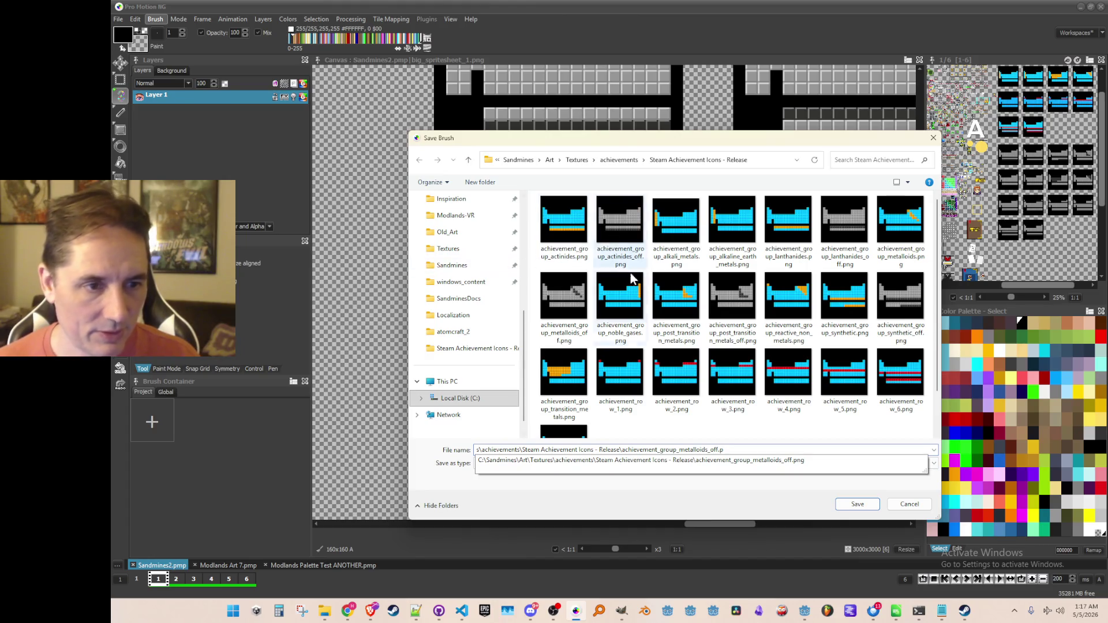
left_click(656, 232)
left_click(545, 450)
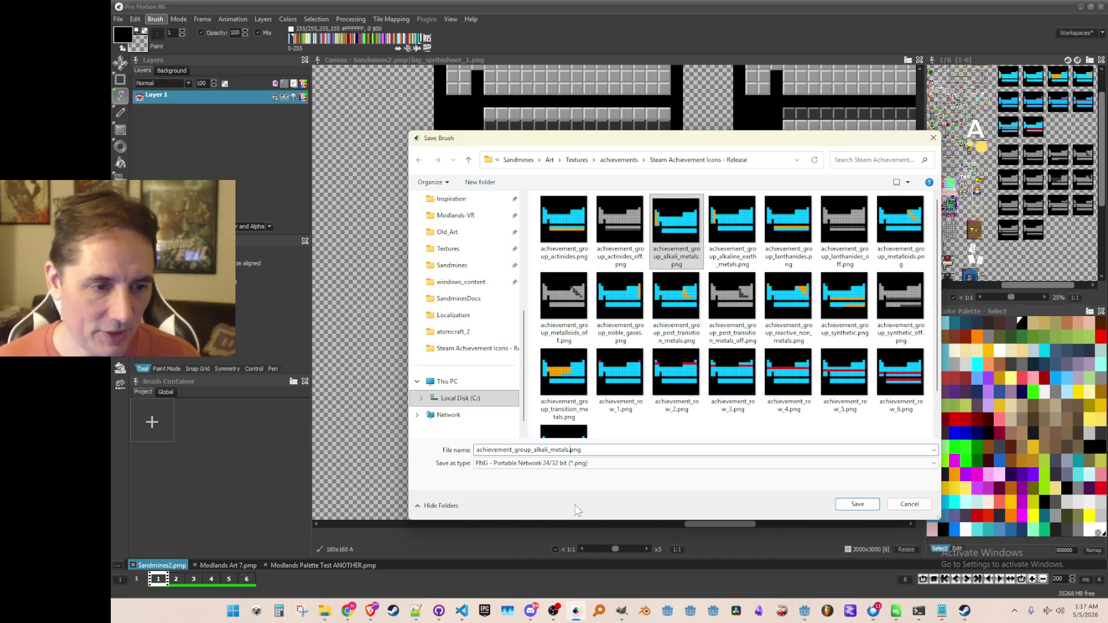
type("_off")
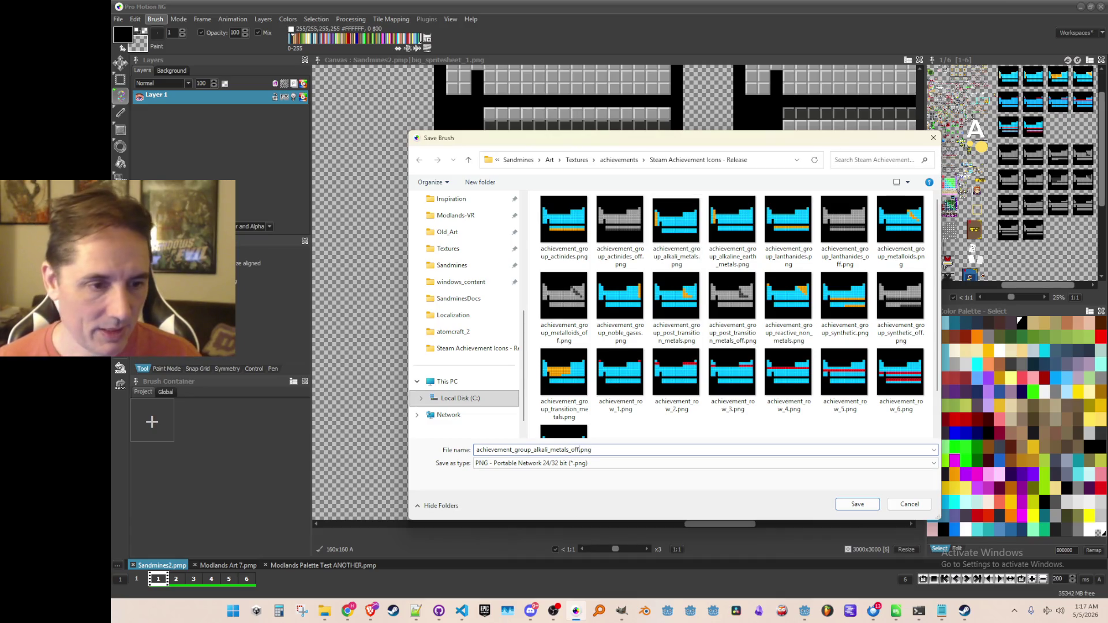
key("Return")
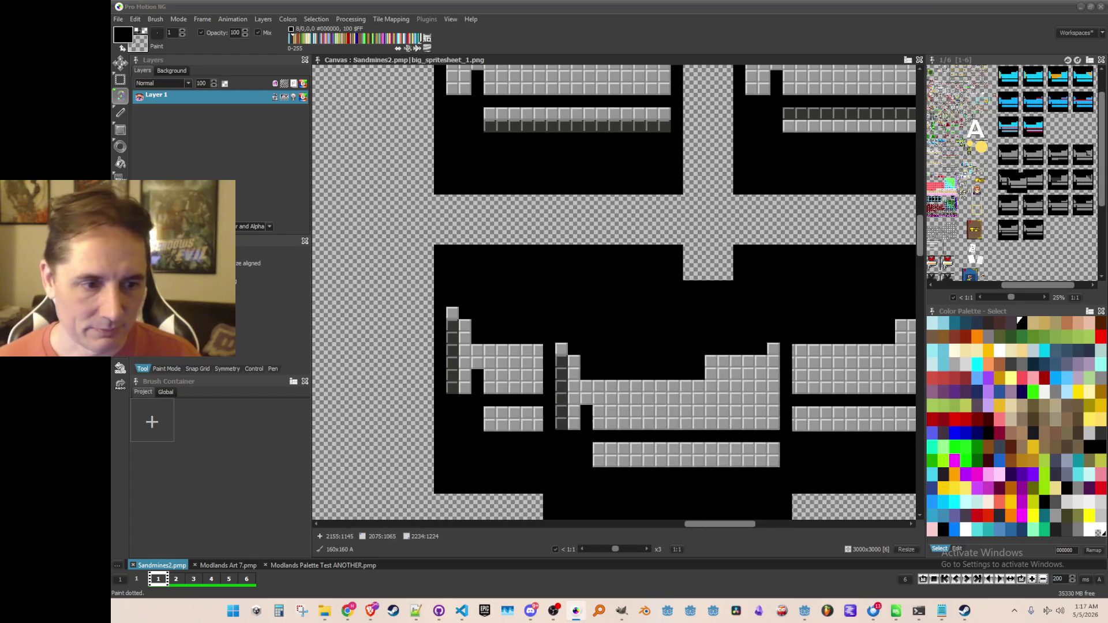
Step: Grab the grey alkaline earth metals tile as a 160×160 brush and start saving it as an image
scroll(704, 346, "down", 2)
scroll(681, 338, "up", 2)
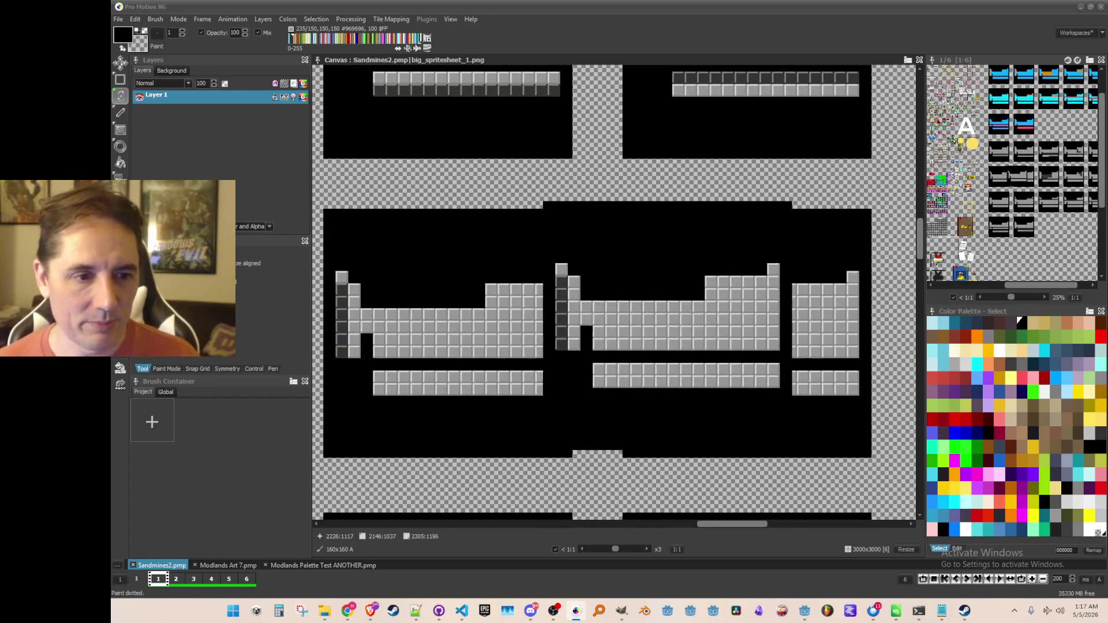
key("b")
scroll(672, 339, "up", 1)
left_click_drag(681, 250, 557, 280)
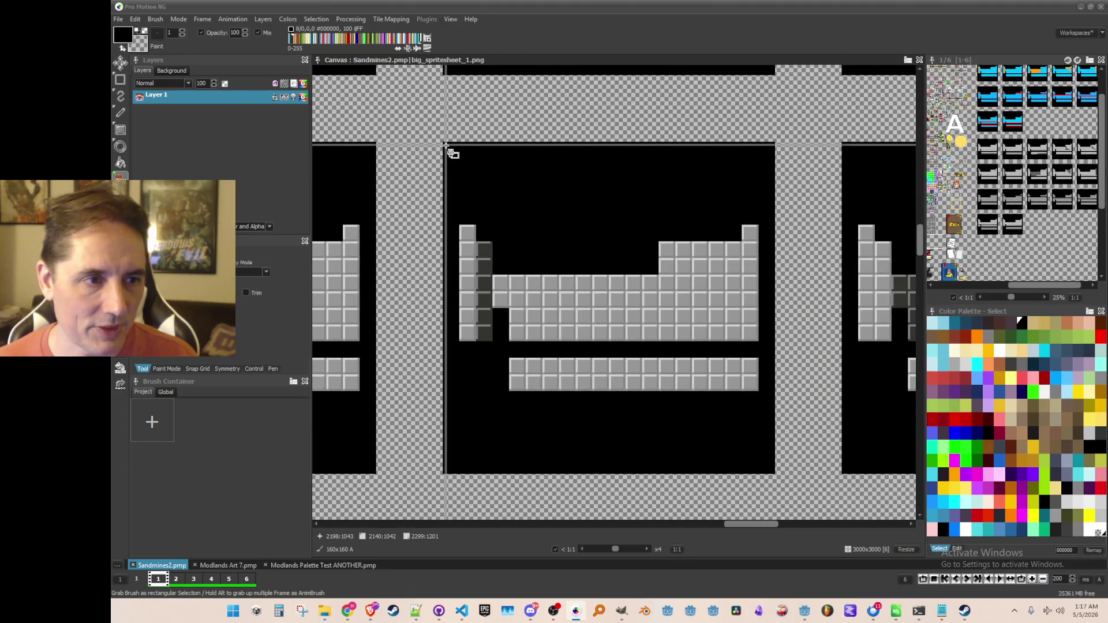
mouse_move(445, 145)
left_mouse_down()
mouse_move(684, 409)
mouse_move(775, 473)
left_mouse_up()
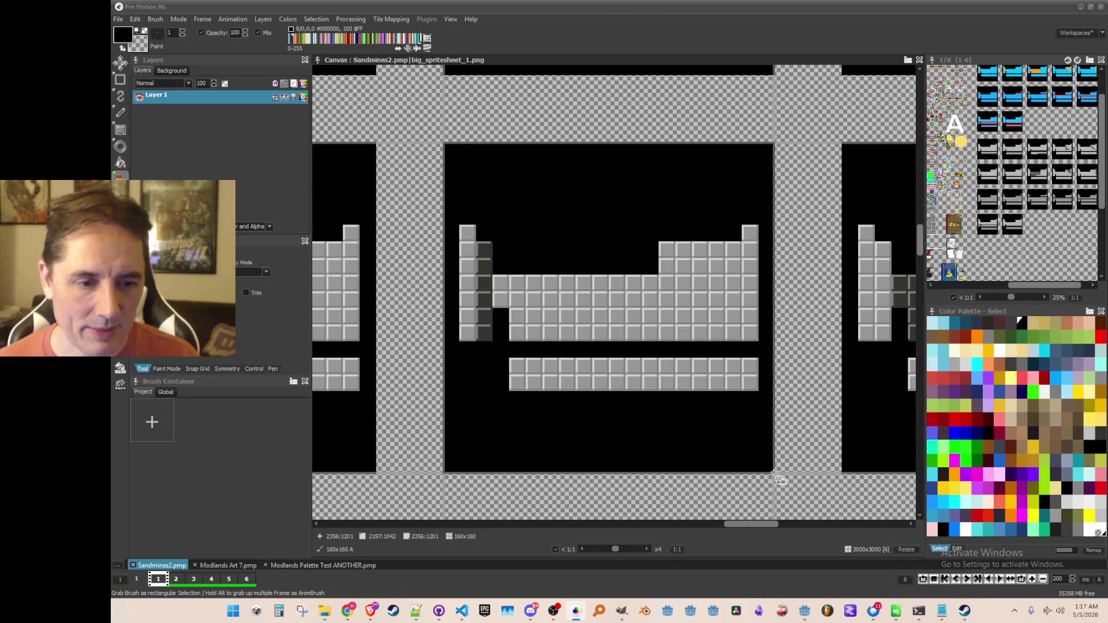
left_click(155, 19)
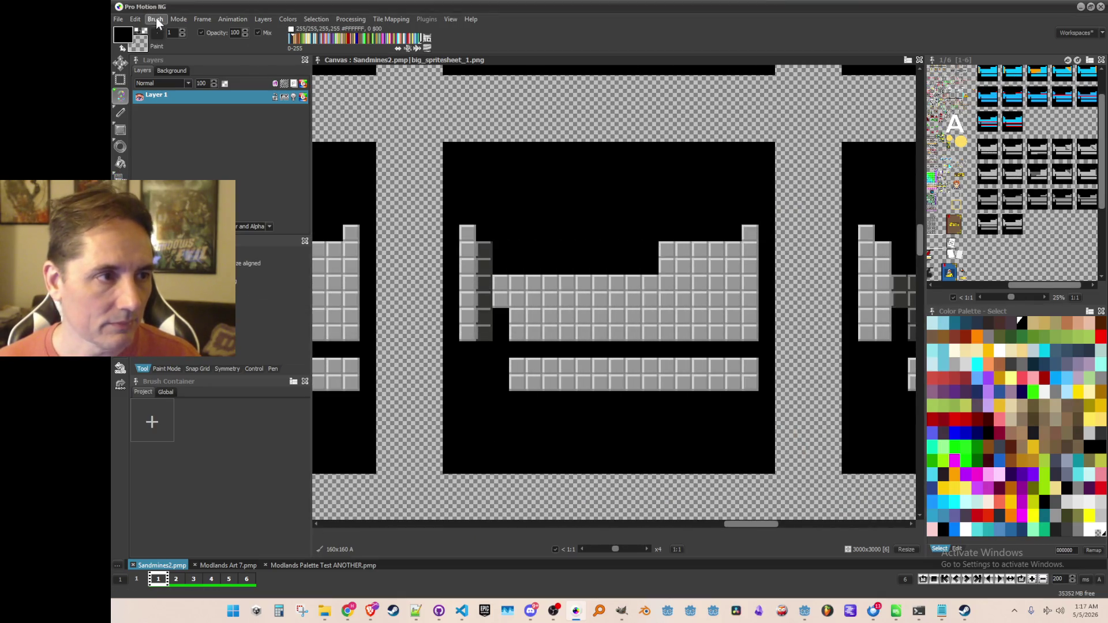
left_click(266, 295)
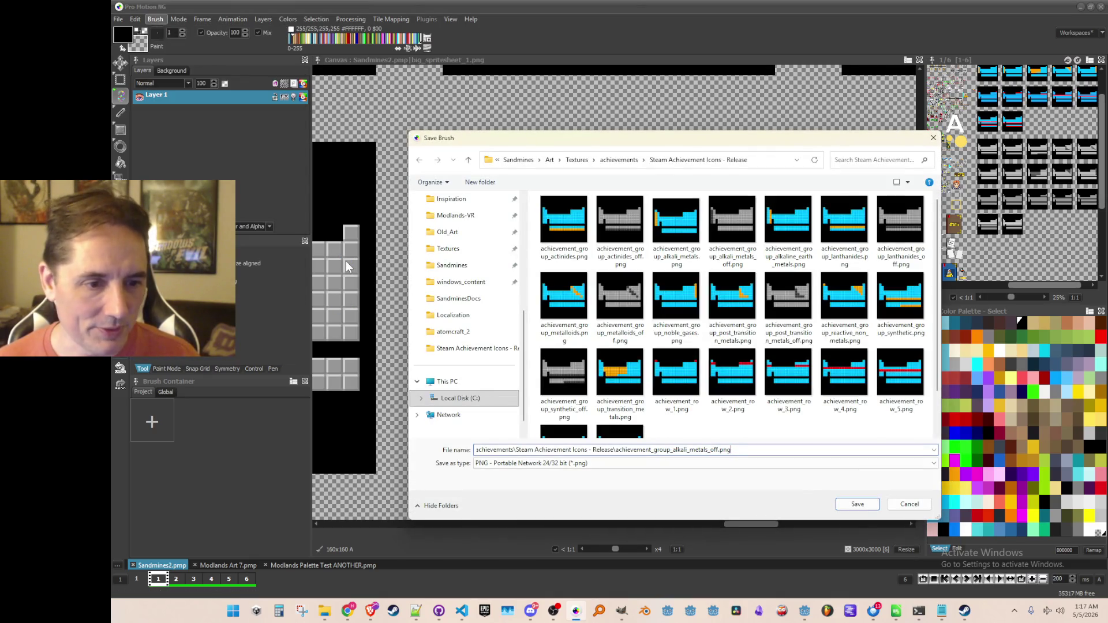
Step: Save the alkaline earth metals brush as alkaline_earth_metals_off.png
mouse_move(555, 139)
left_mouse_down()
mouse_move(687, 442)
mouse_move(578, 140)
left_mouse_up()
left_click(812, 226)
left_click(630, 450)
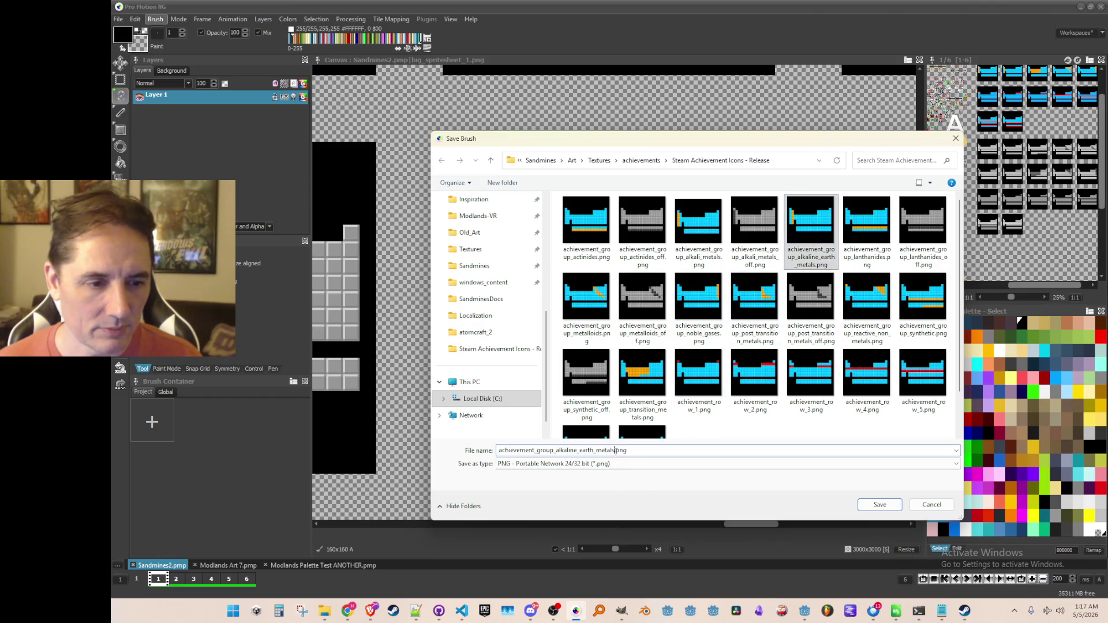
type("_off")
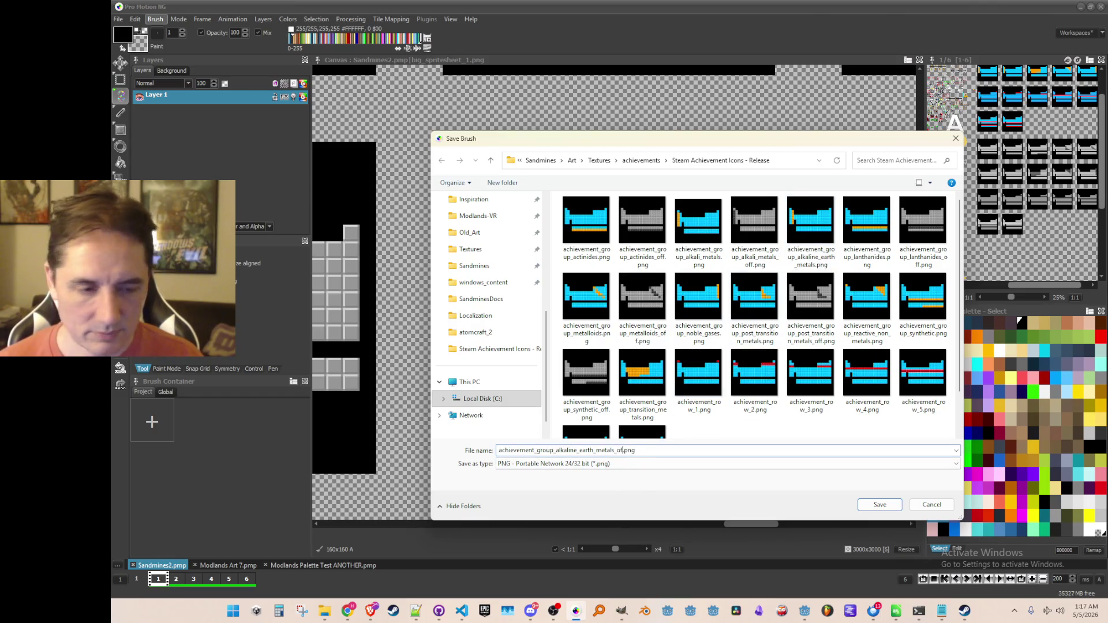
key("Return")
Step: Grab the grey transition metals tile and save it as transition_metals_off.png
scroll(690, 302, "right", 5)
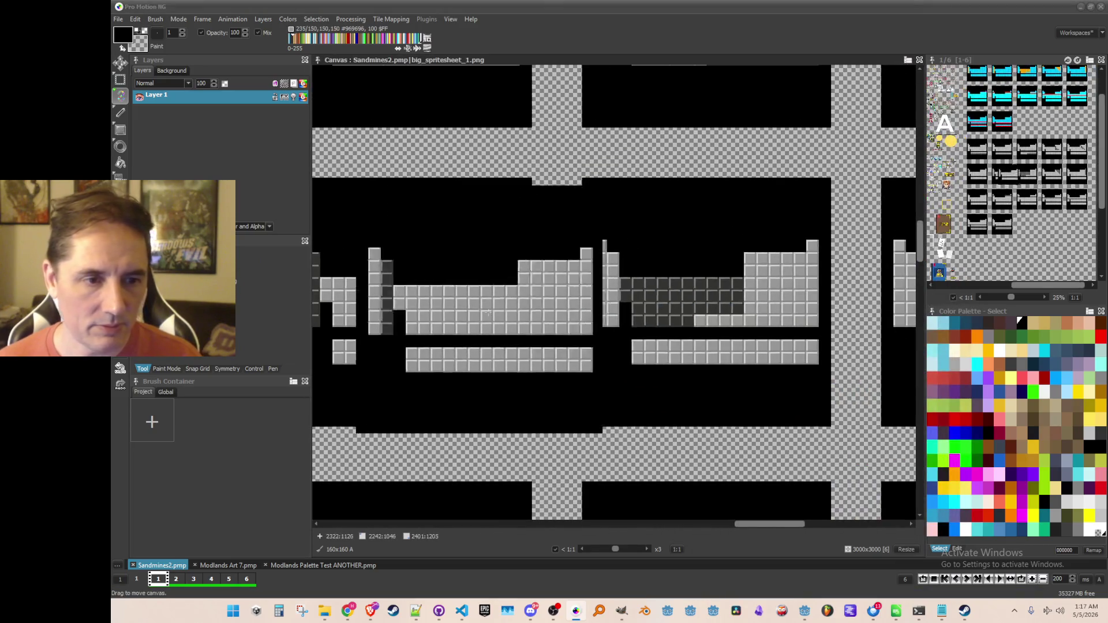
scroll(627, 243, "up", 1)
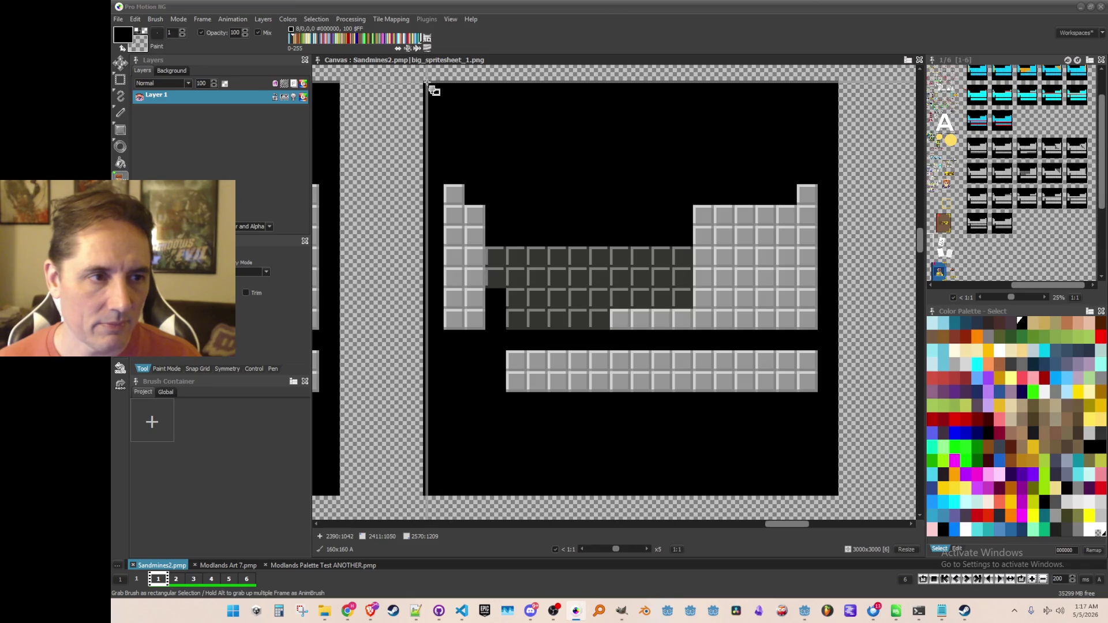
mouse_move(426, 83)
left_mouse_down()
mouse_move(767, 384)
mouse_move(837, 494)
left_mouse_up()
scroll(795, 392, "down", 3)
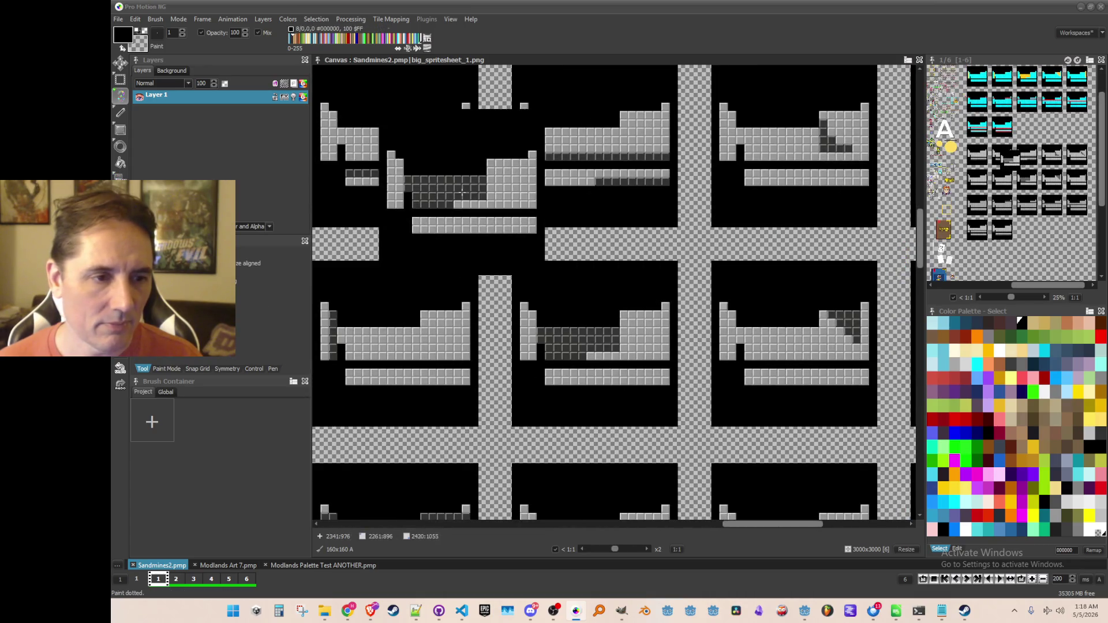
left_click(157, 20)
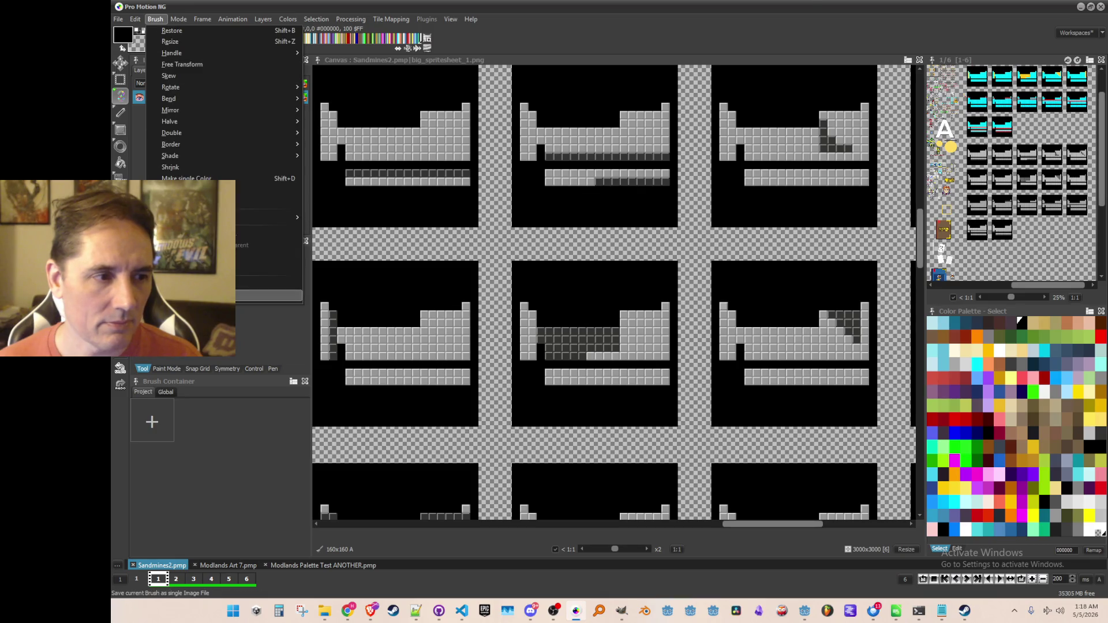
left_click(202, 296)
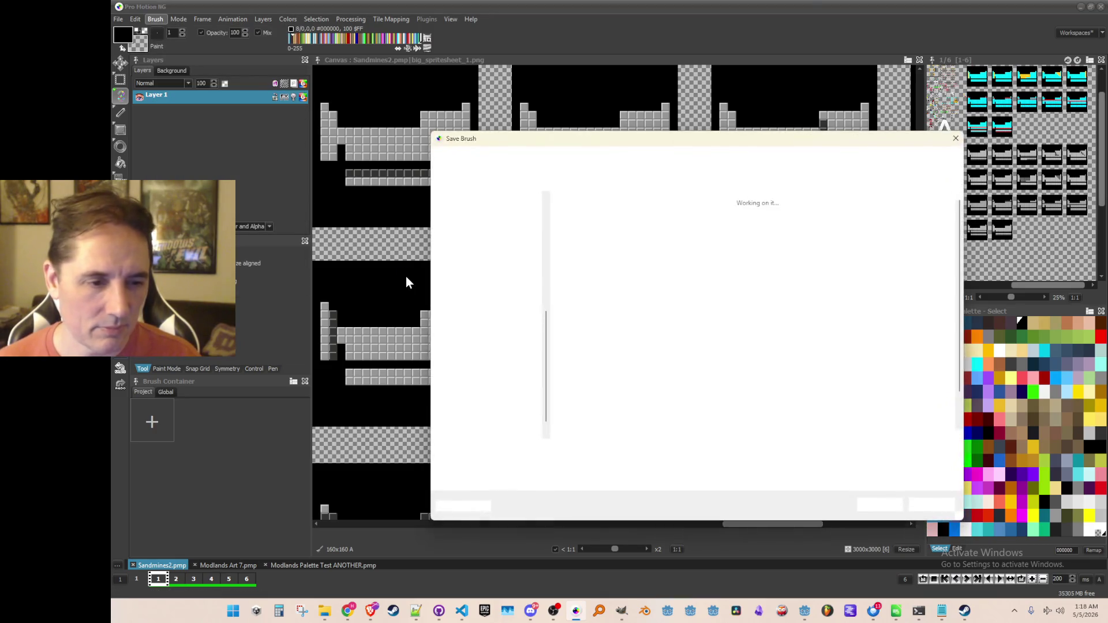
left_click(698, 375)
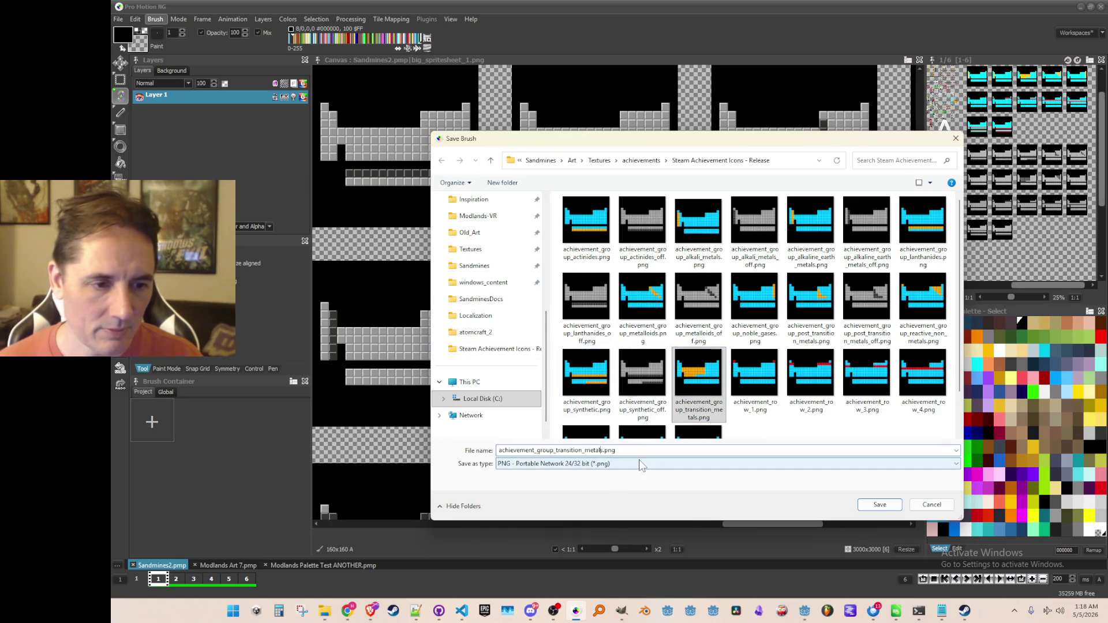
type("_off")
key("Return")
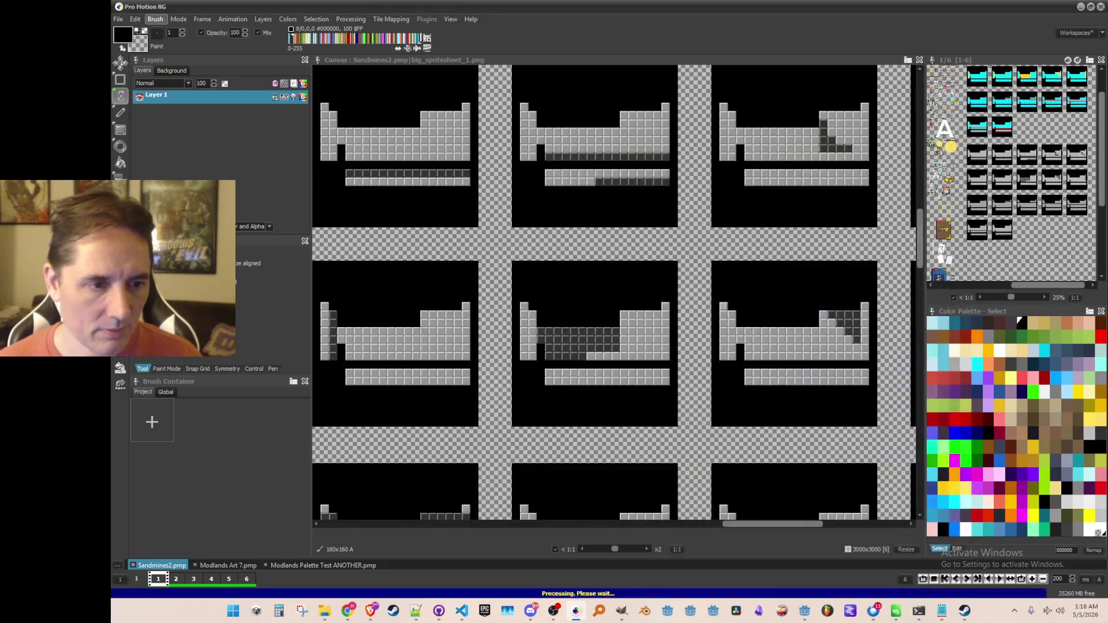
Step: Grab the grey reactive non-metals tile and save it as reactive_non_metals_off.png
scroll(594, 317, "up", 2)
scroll(594, 260, "up", 1)
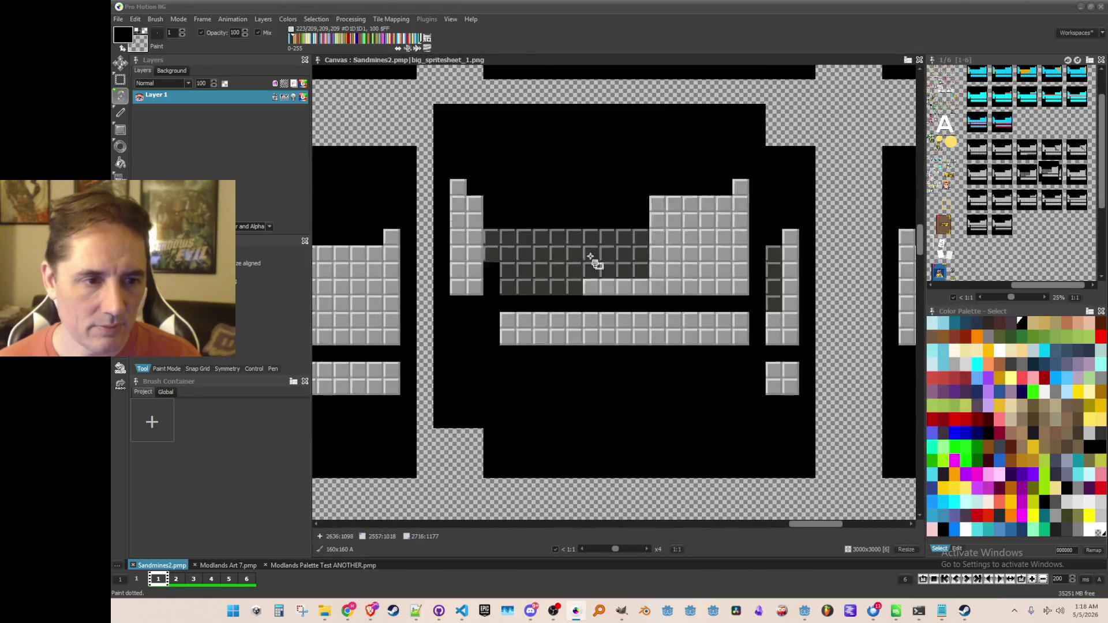
key("b")
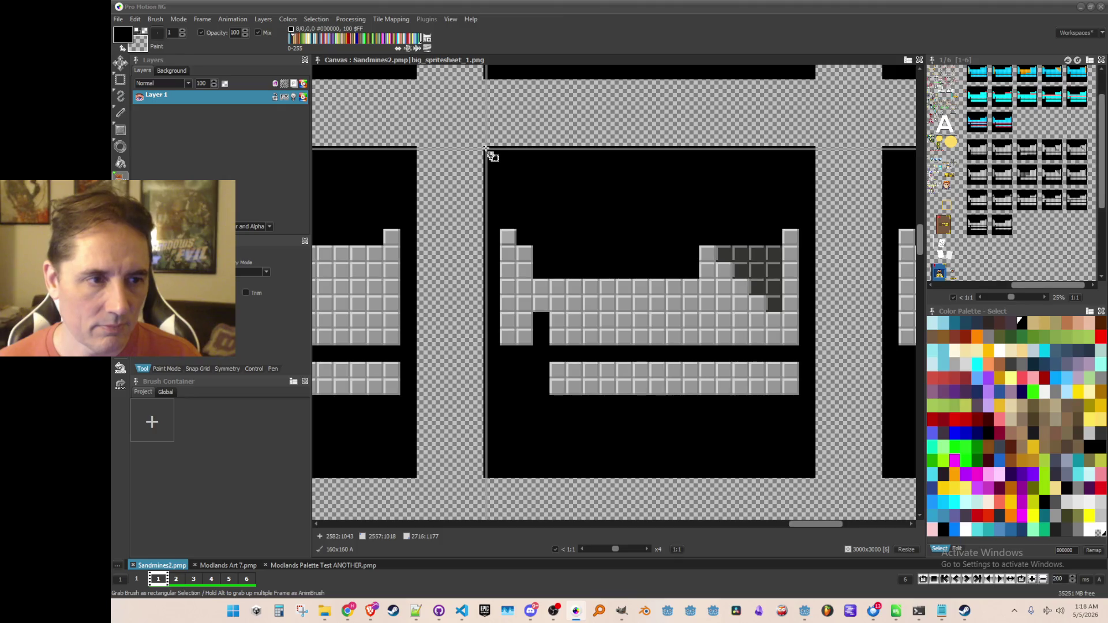
left_click_drag(485, 148, 814, 477)
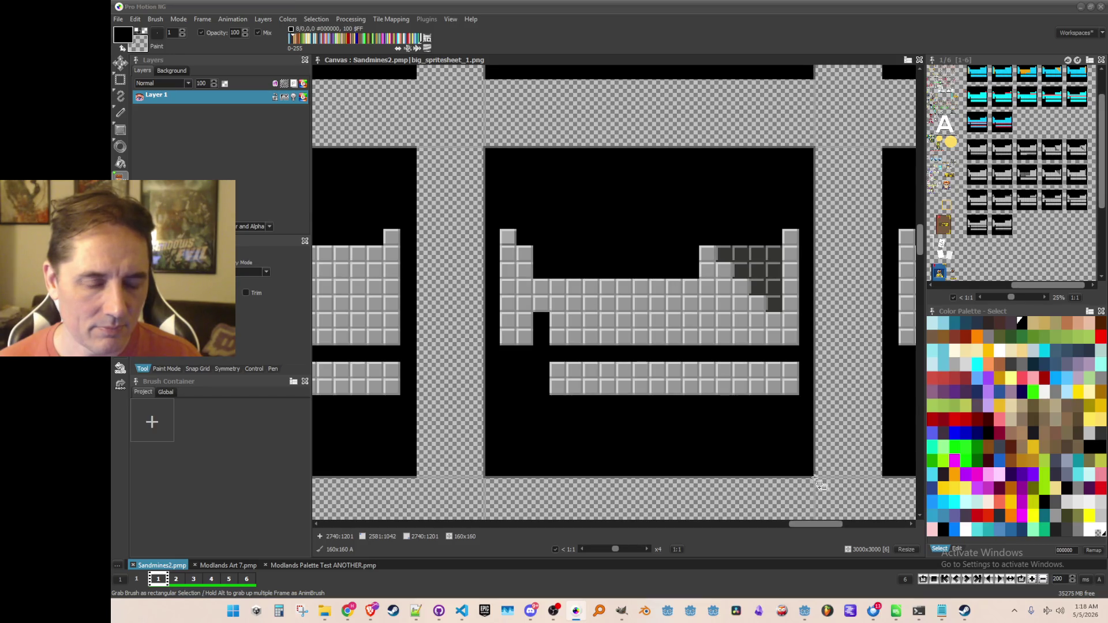
scroll(675, 387, "down", 1)
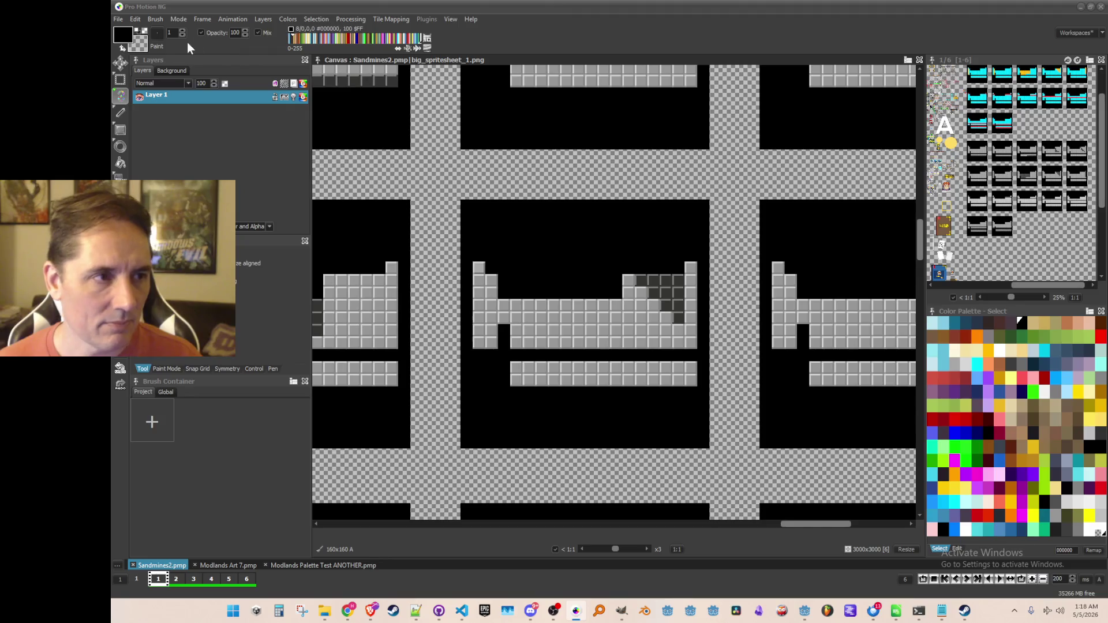
left_click(155, 19)
left_click(190, 295)
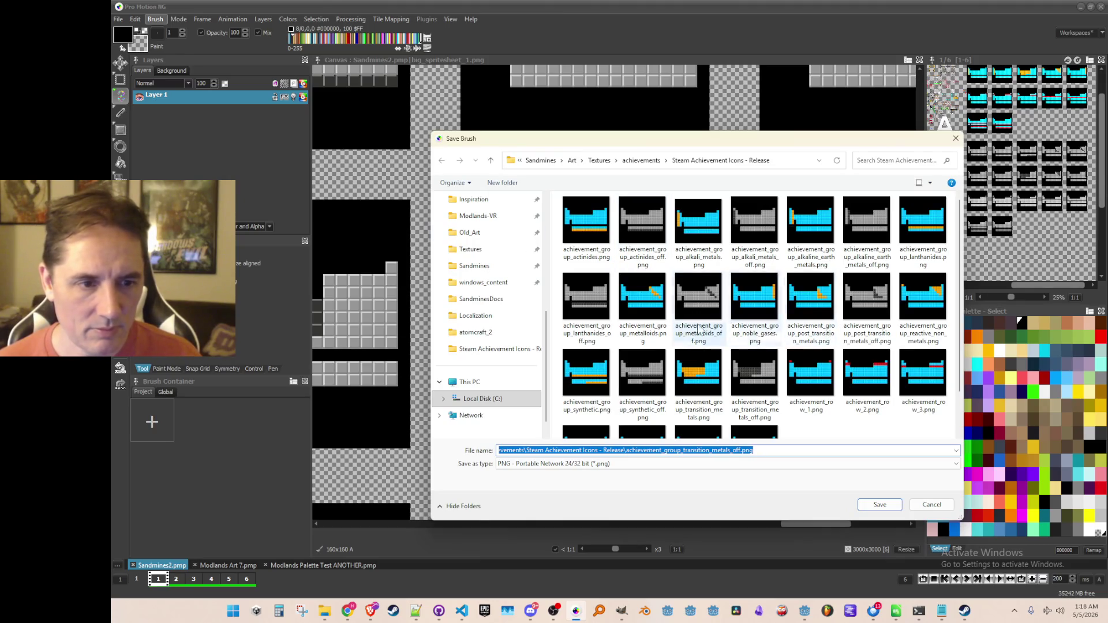
left_click(922, 297)
double_click(620, 450)
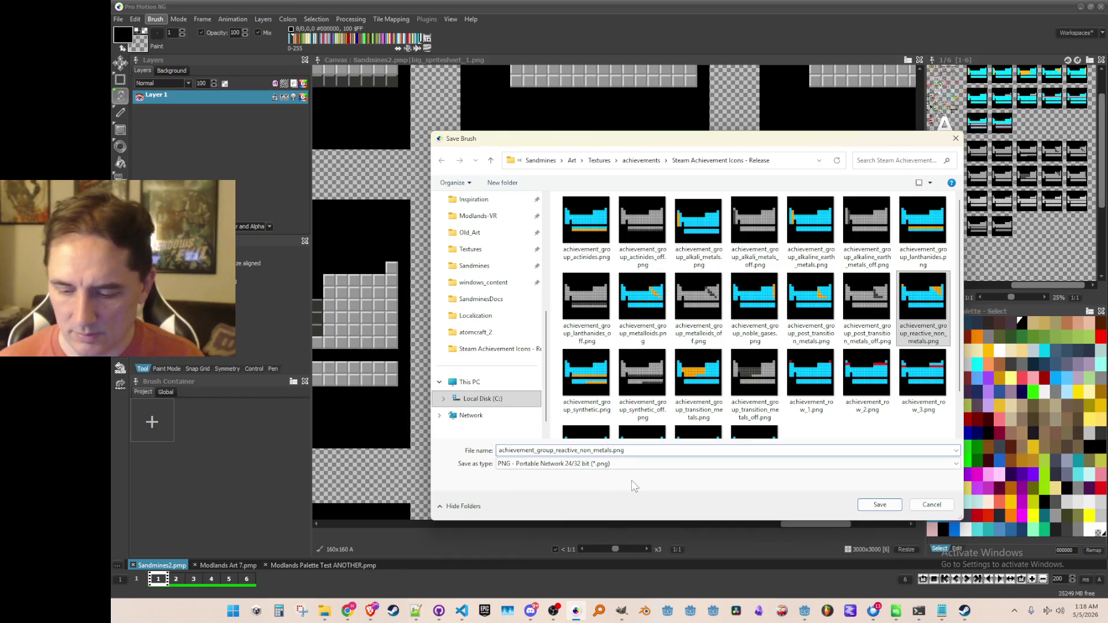
type("_off")
key("Return")
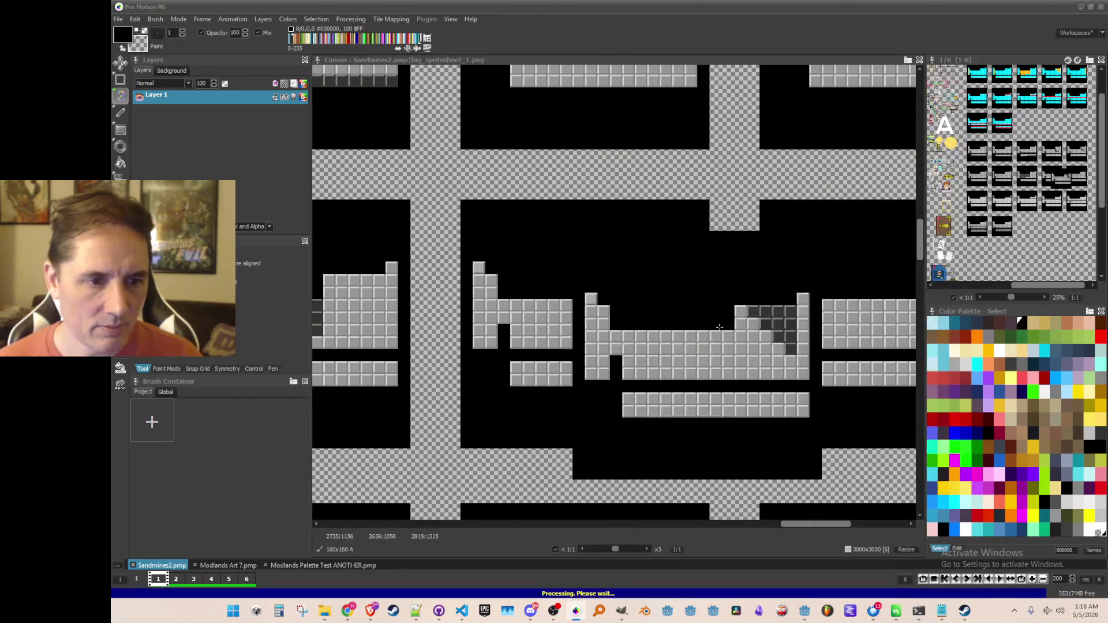
Step: Grab the grey noble gases tile and save it as the noble_gases _off PNG
scroll(593, 292, "down", 2)
scroll(594, 292, "up", 2)
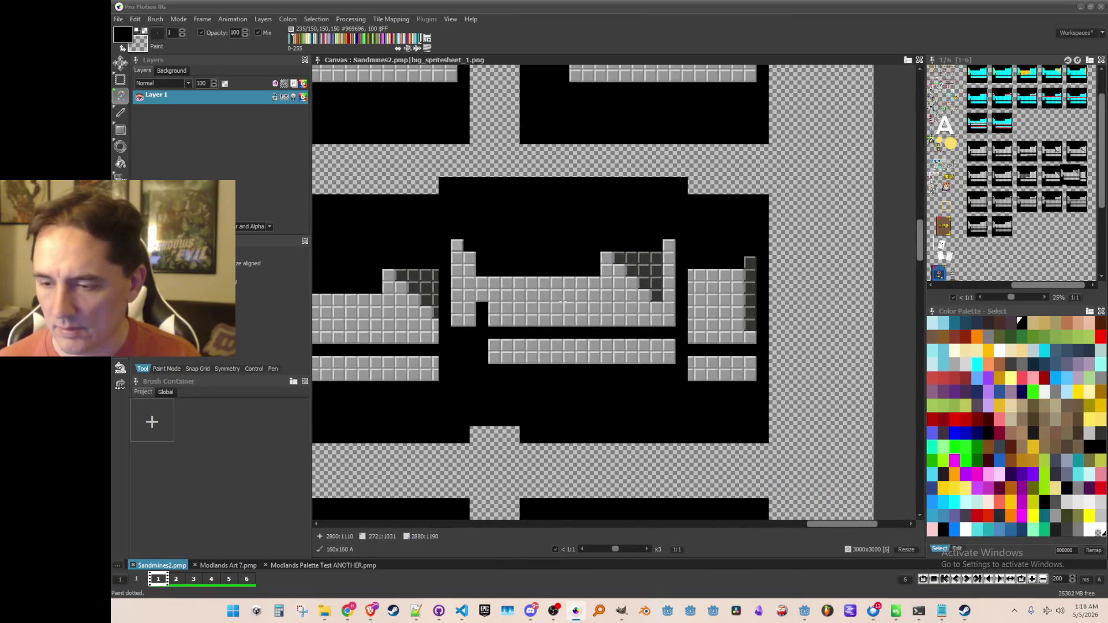
key("b")
scroll(539, 250, "up", 1)
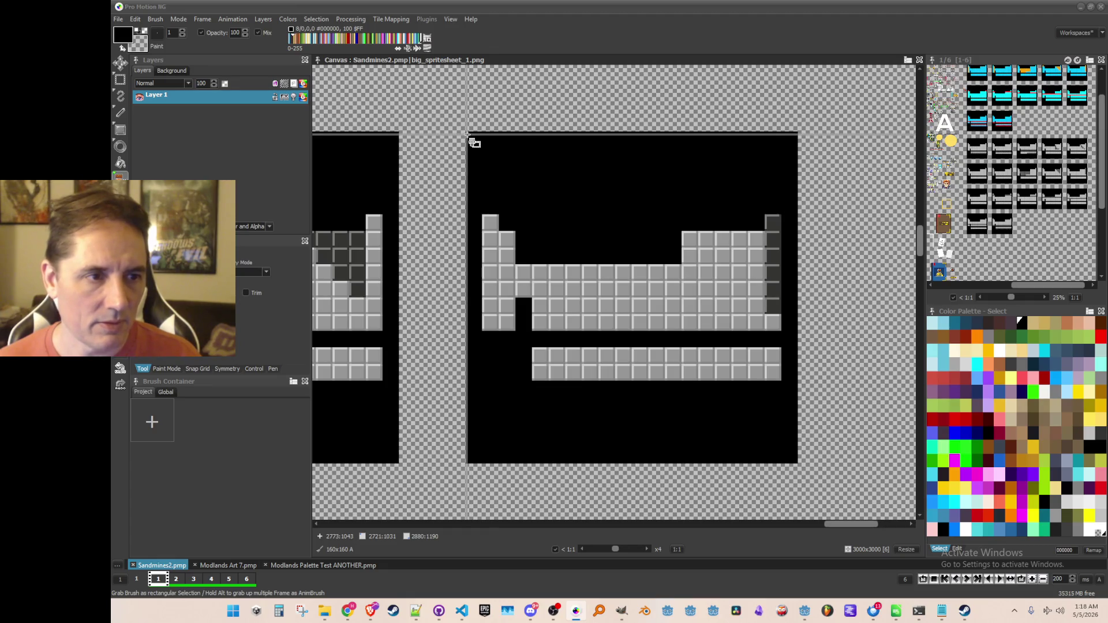
left_click_drag(468, 133, 795, 462)
left_click_drag(799, 466, 798, 466)
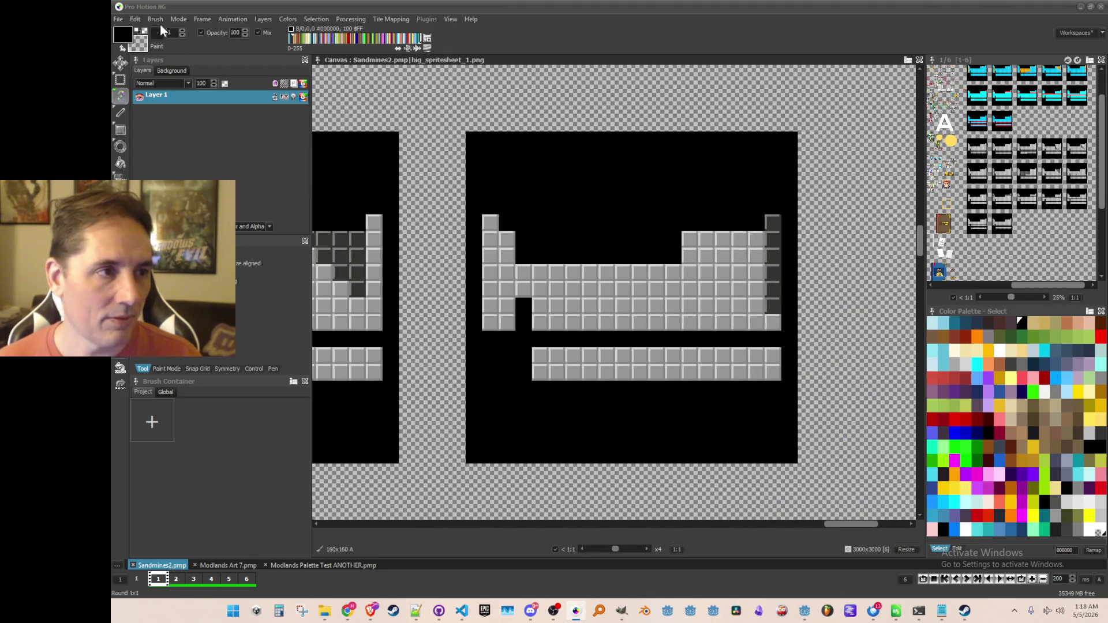
left_click(156, 20)
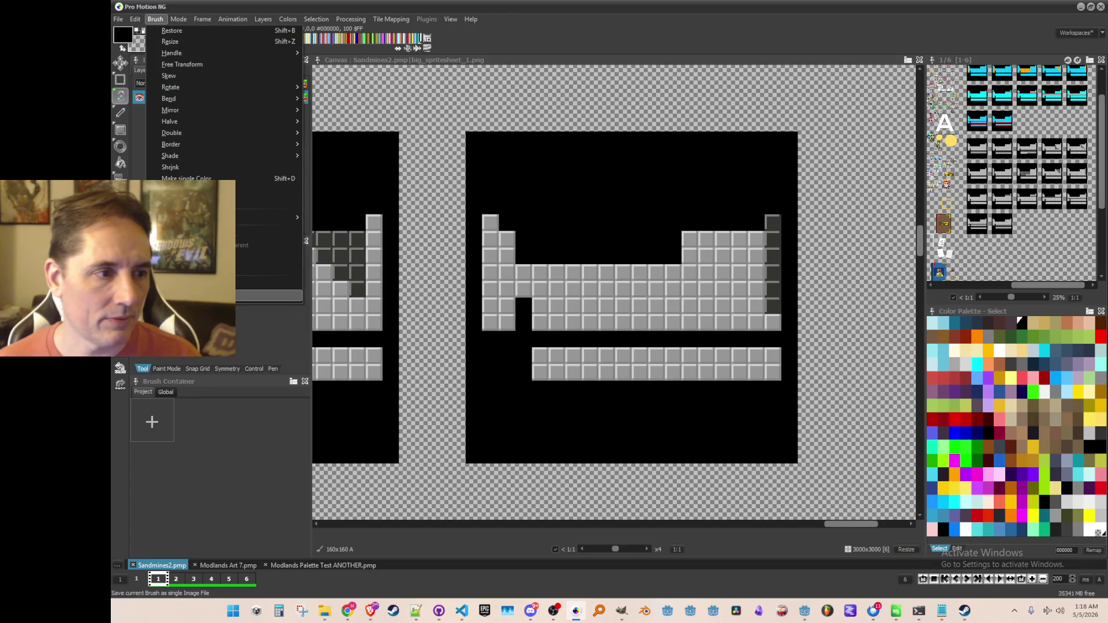
left_click(174, 295)
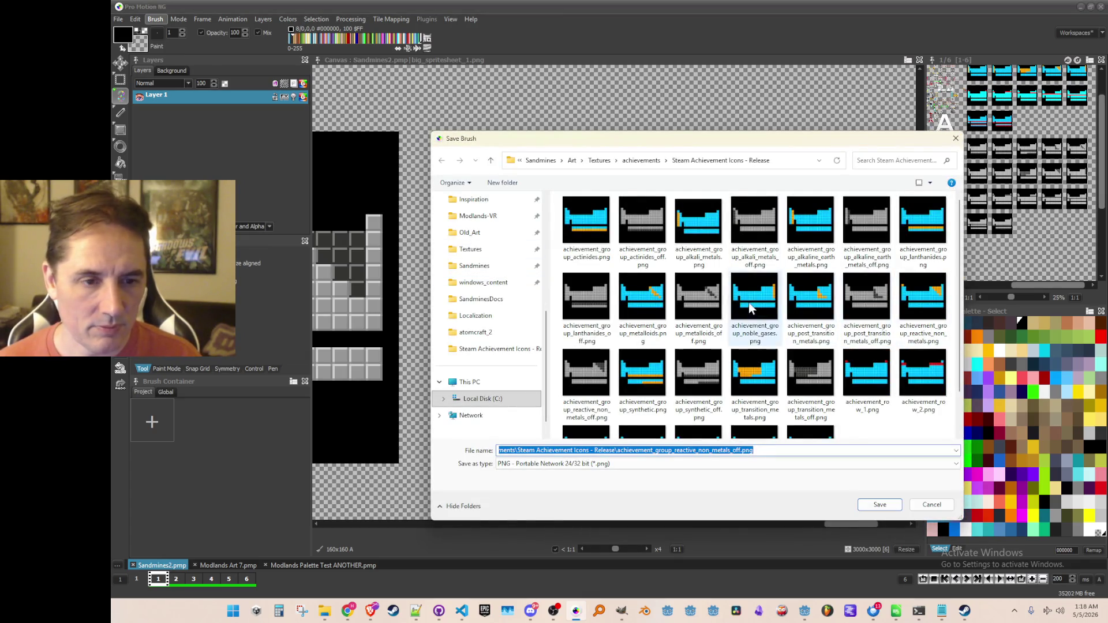
left_click(749, 303)
left_click(589, 451)
key("Right")
key("Return")
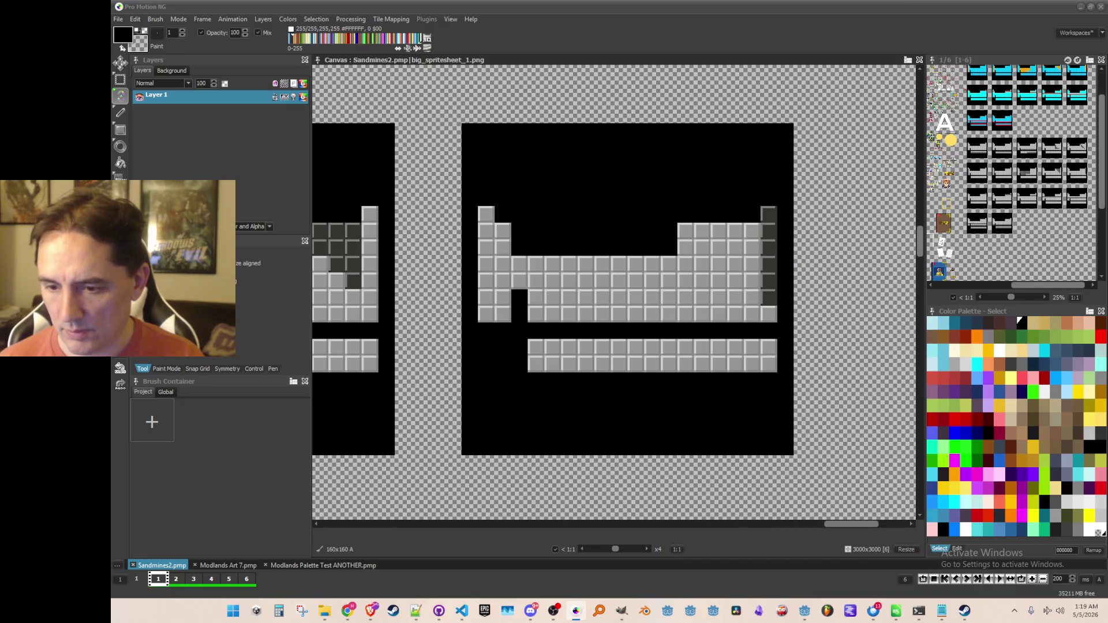
Step: Reset the brush, grab the grey row 1 icon, and save it as achievement_row_1_off.png
key(".")
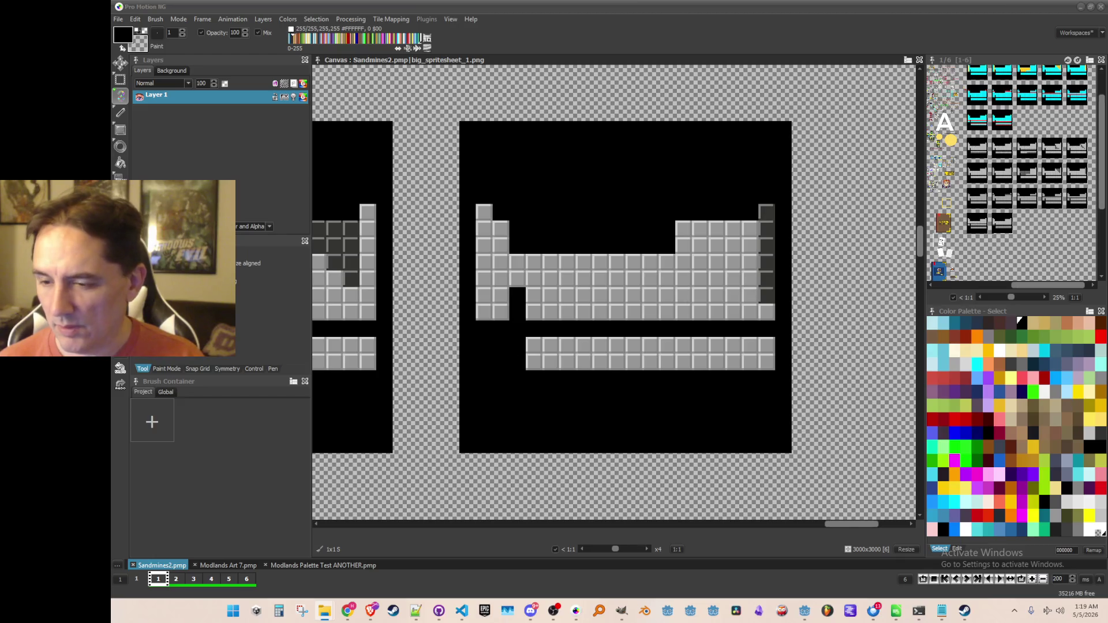
scroll(492, 233, "down", 4)
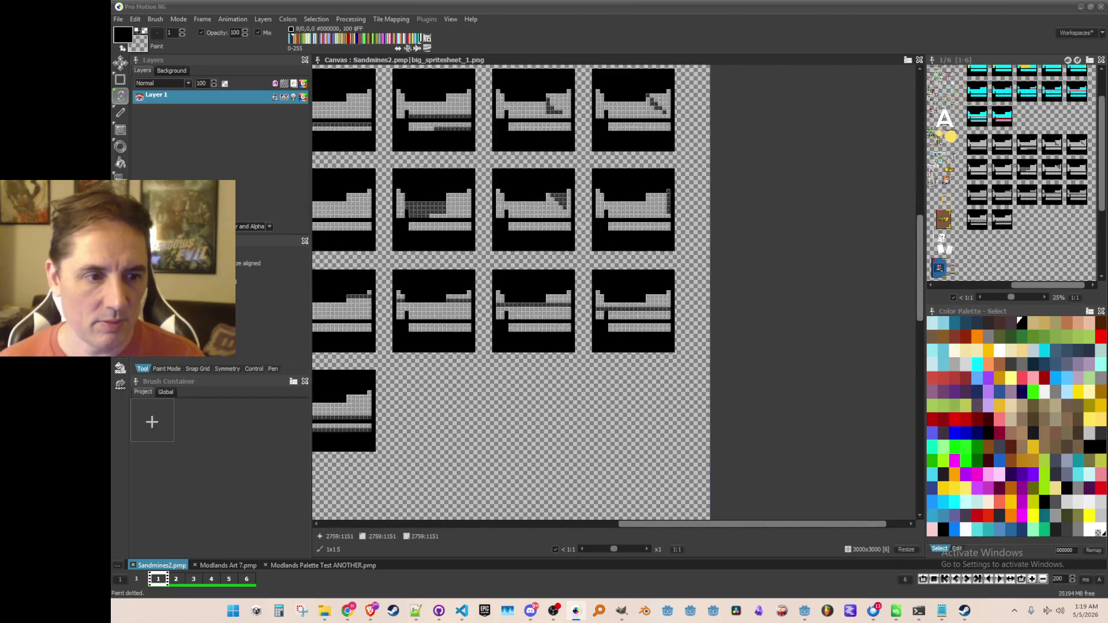
scroll(450, 261, "up", 1)
scroll(374, 247, "up", 2)
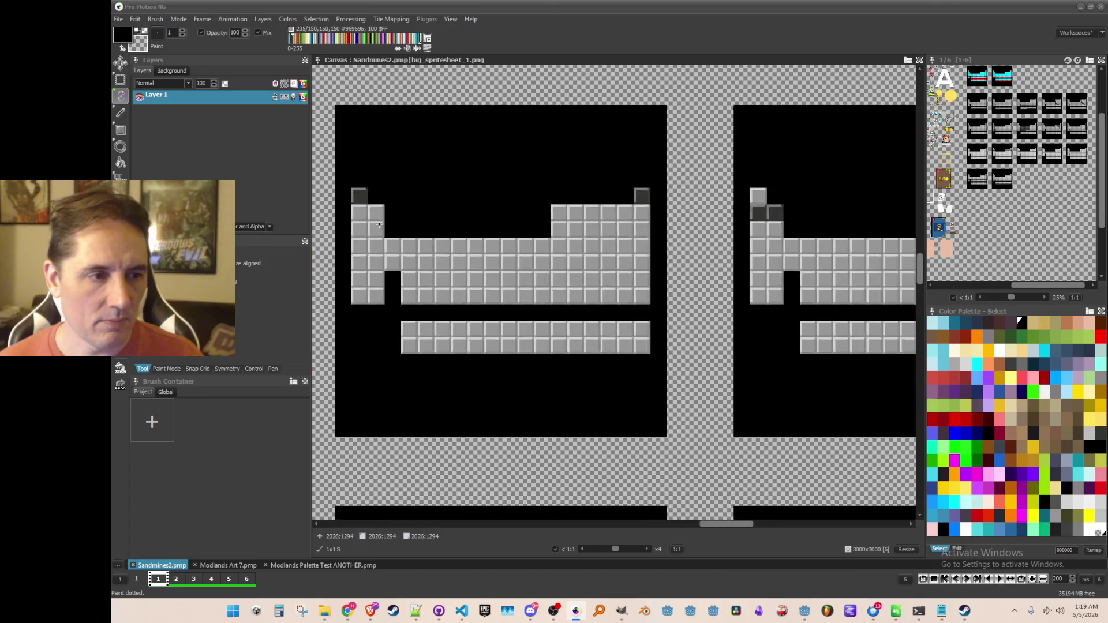
scroll(398, 226, "up", 1)
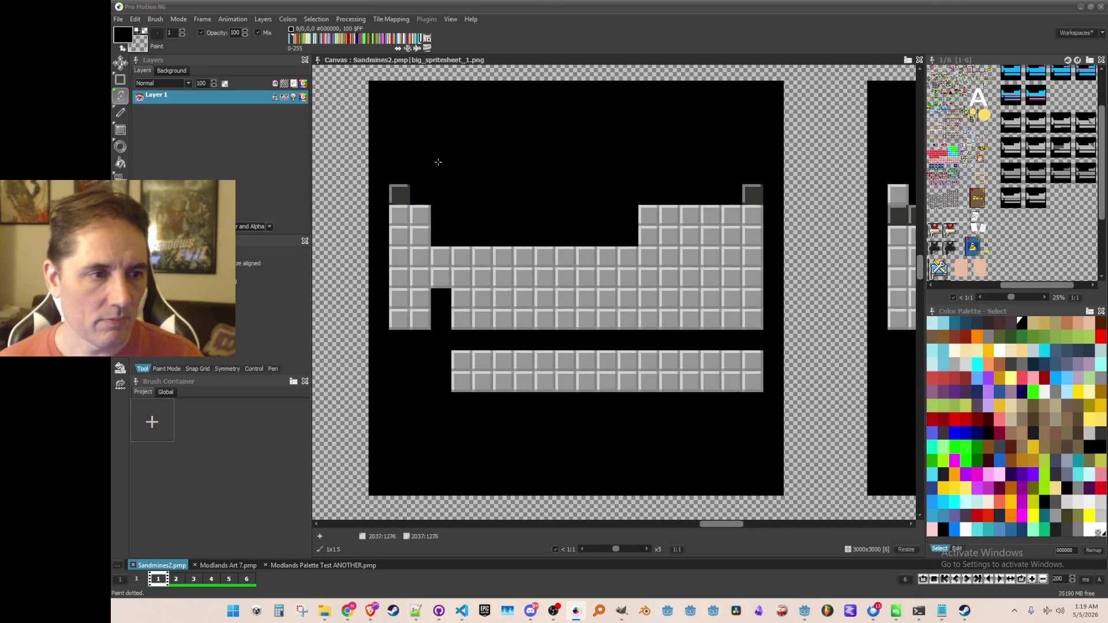
key("b")
mouse_move(375, 91)
left_mouse_down()
mouse_move(688, 388)
mouse_move(781, 495)
left_mouse_up()
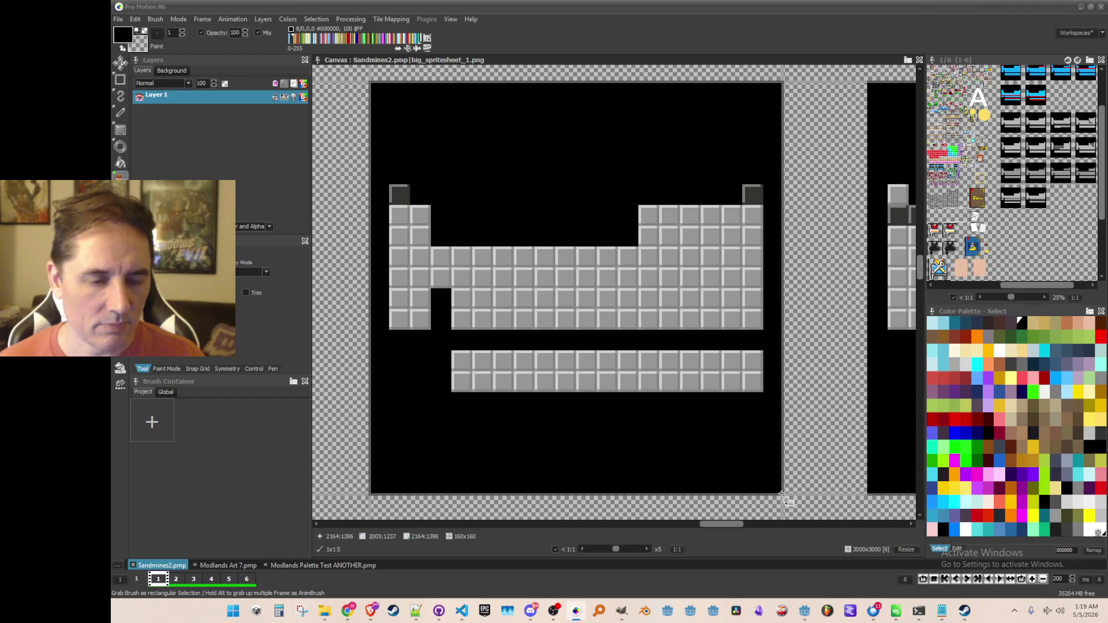
scroll(635, 288, "down", 2)
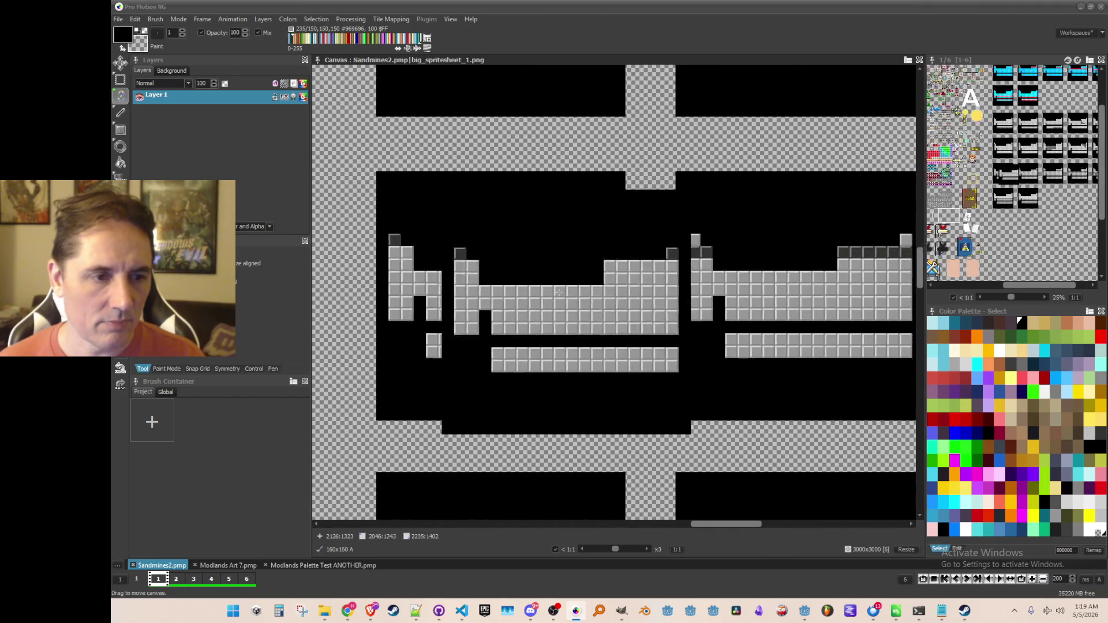
left_click(154, 19)
left_click(279, 294)
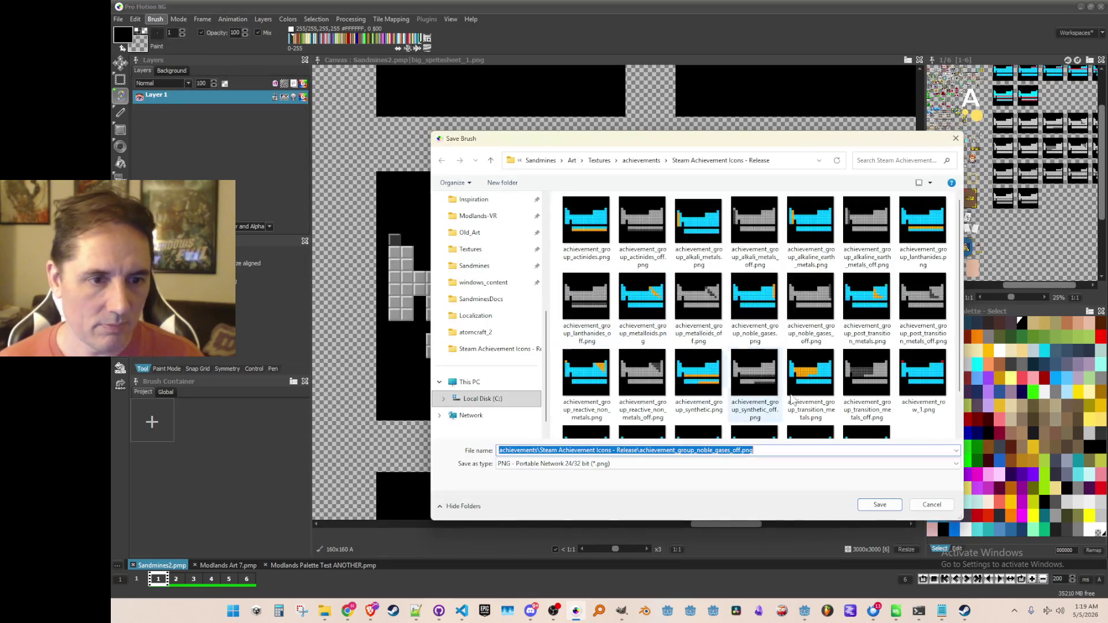
left_click(923, 324)
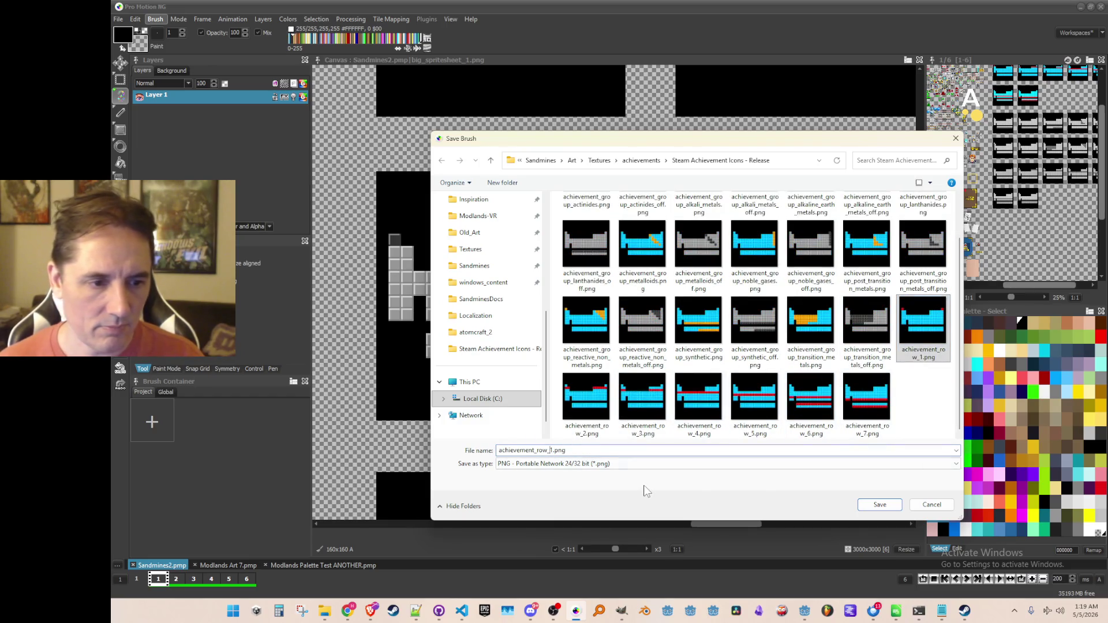
key("Return")
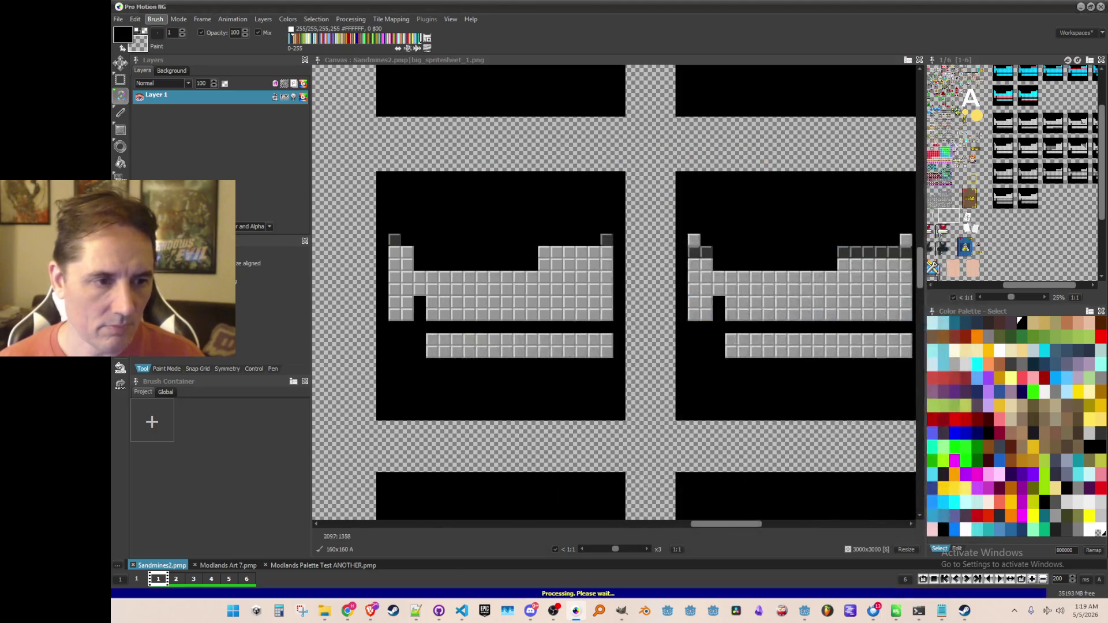
Step: Grab the grey row 2 icon and save it as achievement_row_2_off.png
scroll(518, 234, "up", 2)
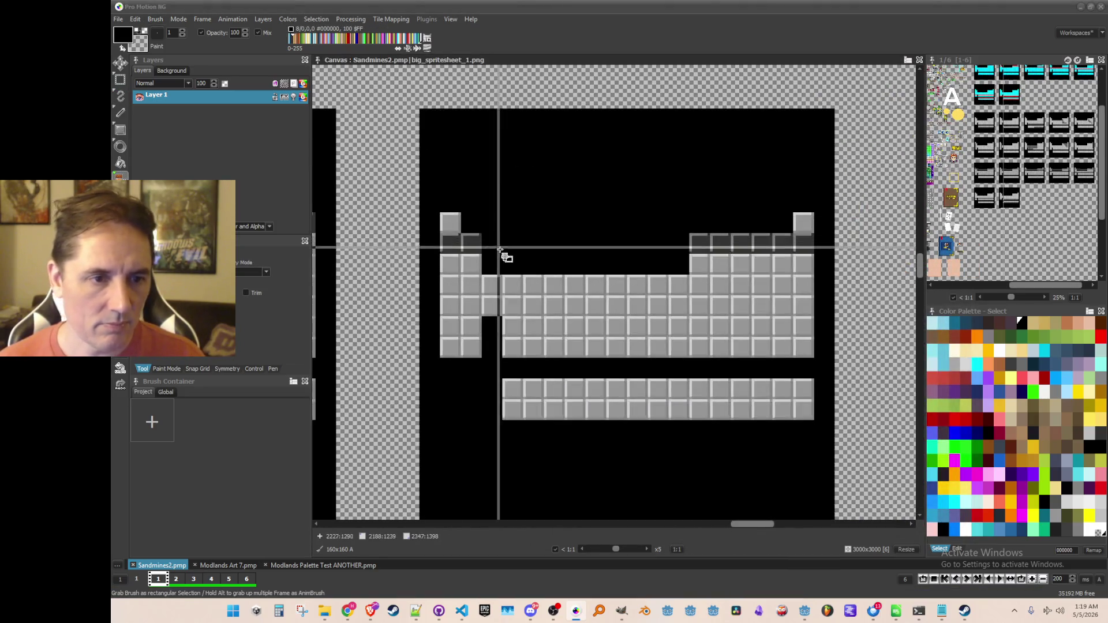
scroll(505, 253, "down", 1)
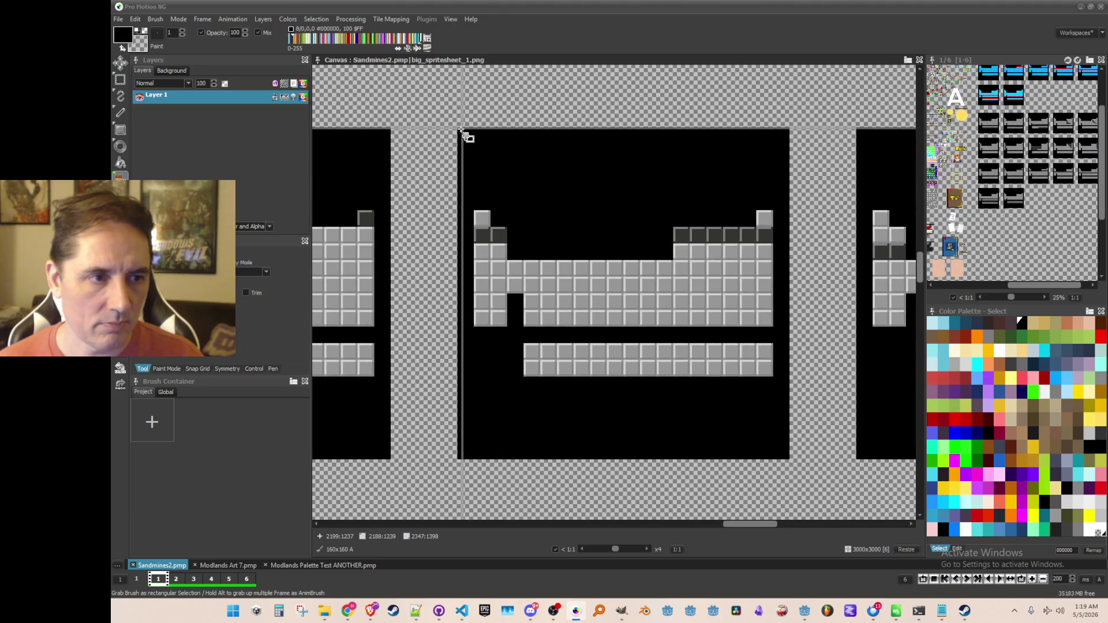
mouse_move(458, 128)
left_mouse_down()
mouse_move(743, 454)
mouse_move(796, 463)
left_mouse_up()
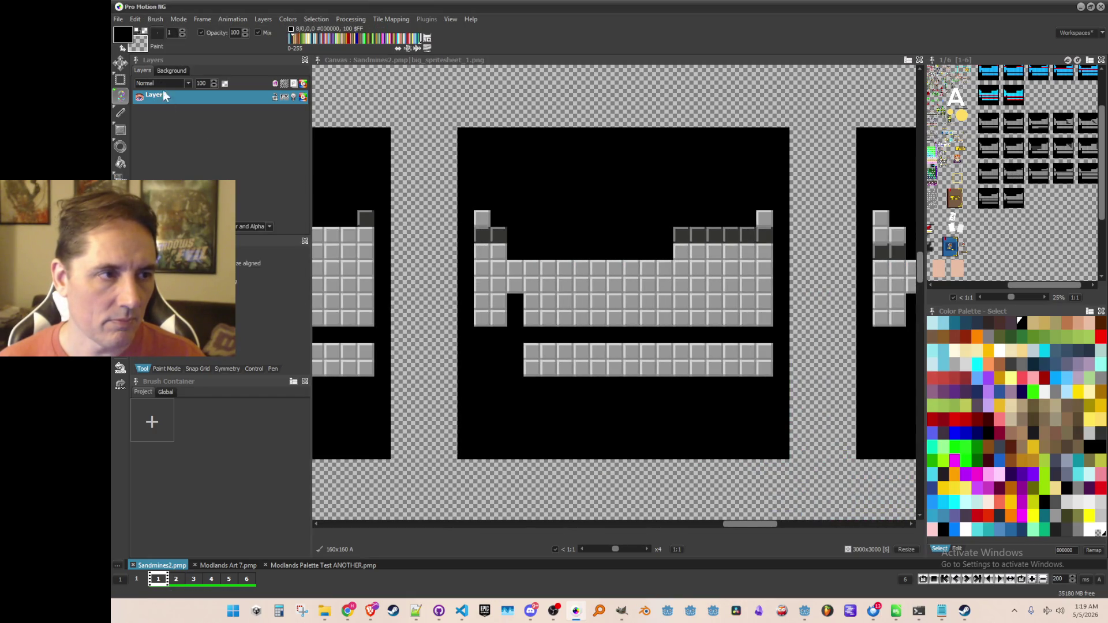
left_click(154, 19)
left_click(271, 295)
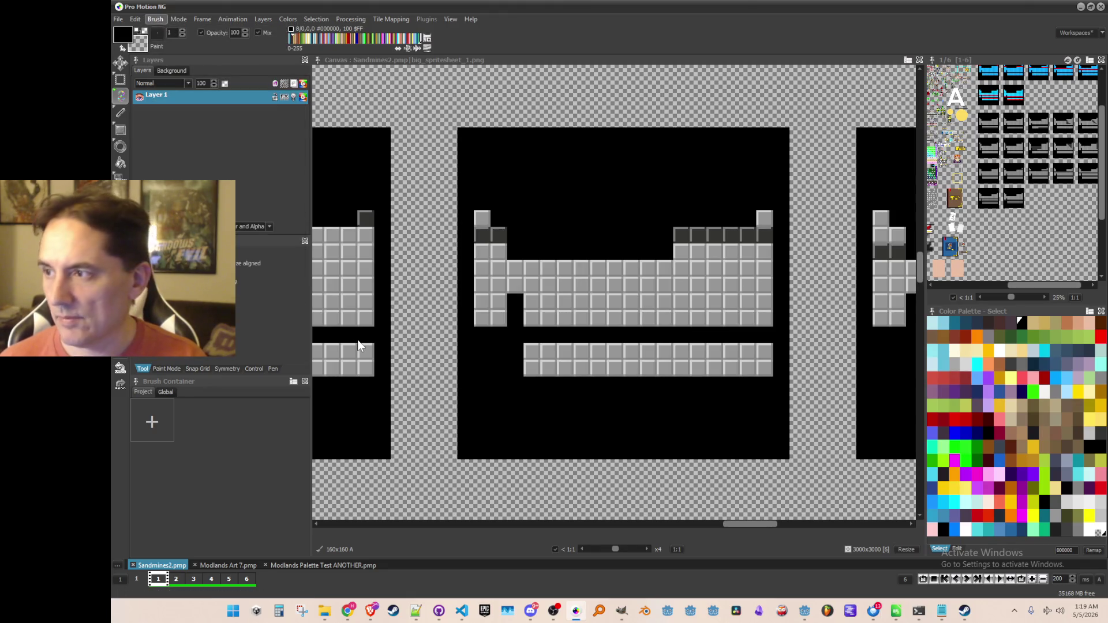
scroll(656, 398, "up", 1)
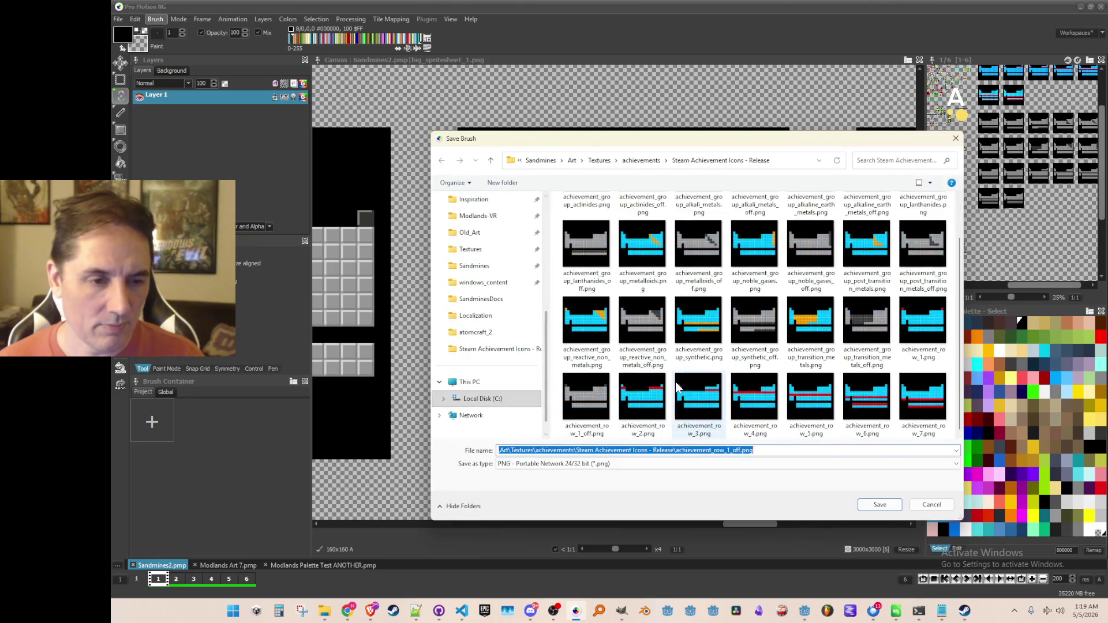
left_click(656, 410)
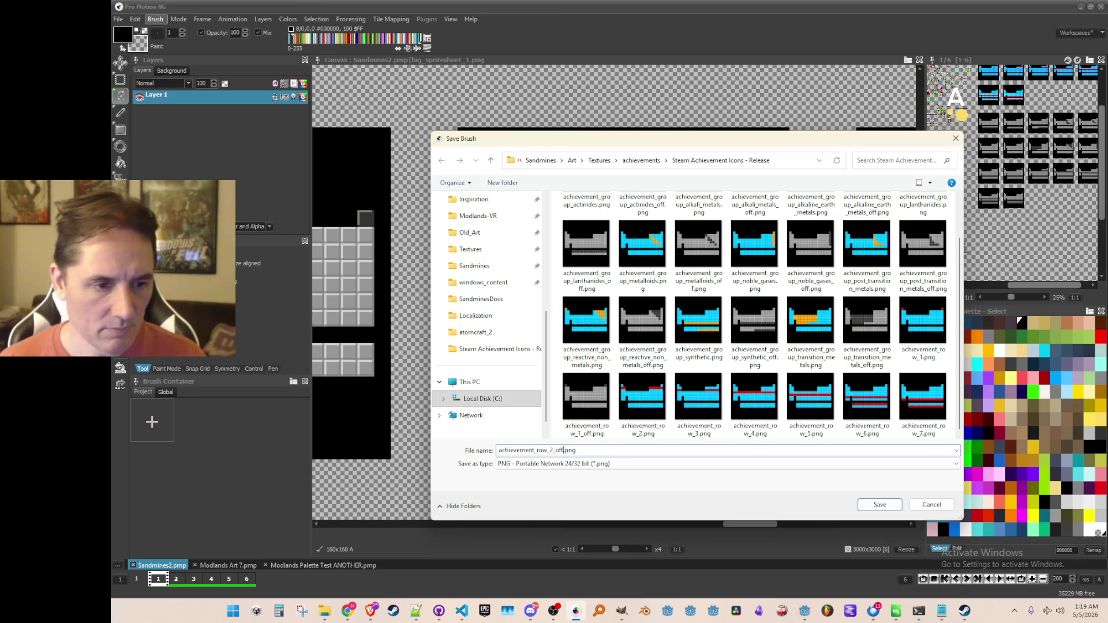
key("Return")
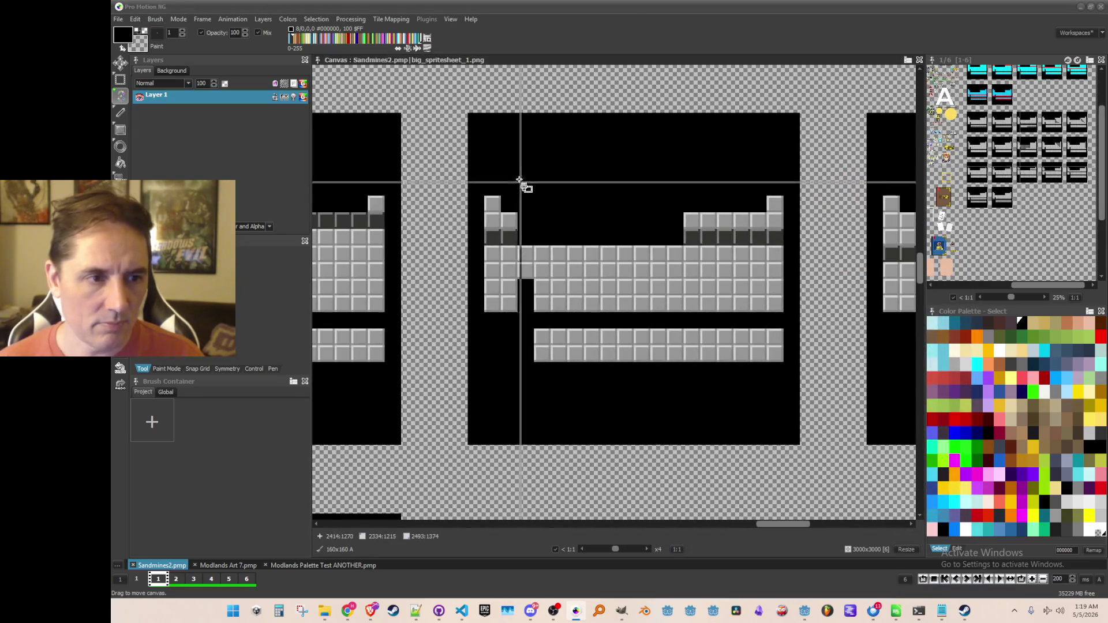
Step: Grab the next grey icon frame as a brush and save it as achievement_row_3_off.png
key("b")
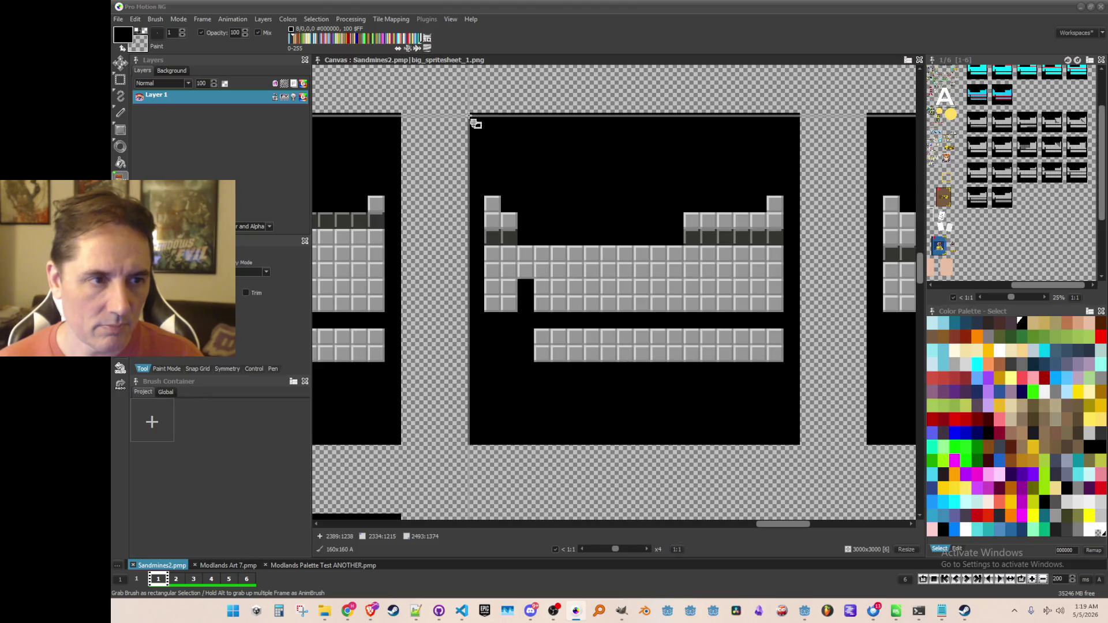
mouse_move(469, 114)
left_mouse_down()
mouse_move(743, 408)
mouse_move(800, 444)
left_mouse_up()
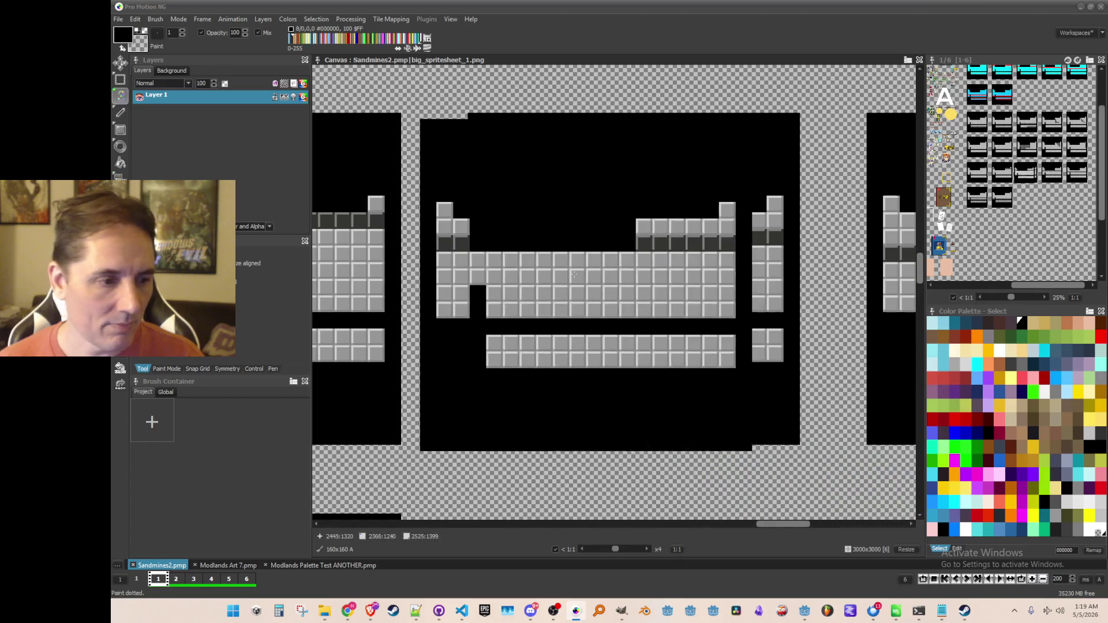
left_click(156, 19)
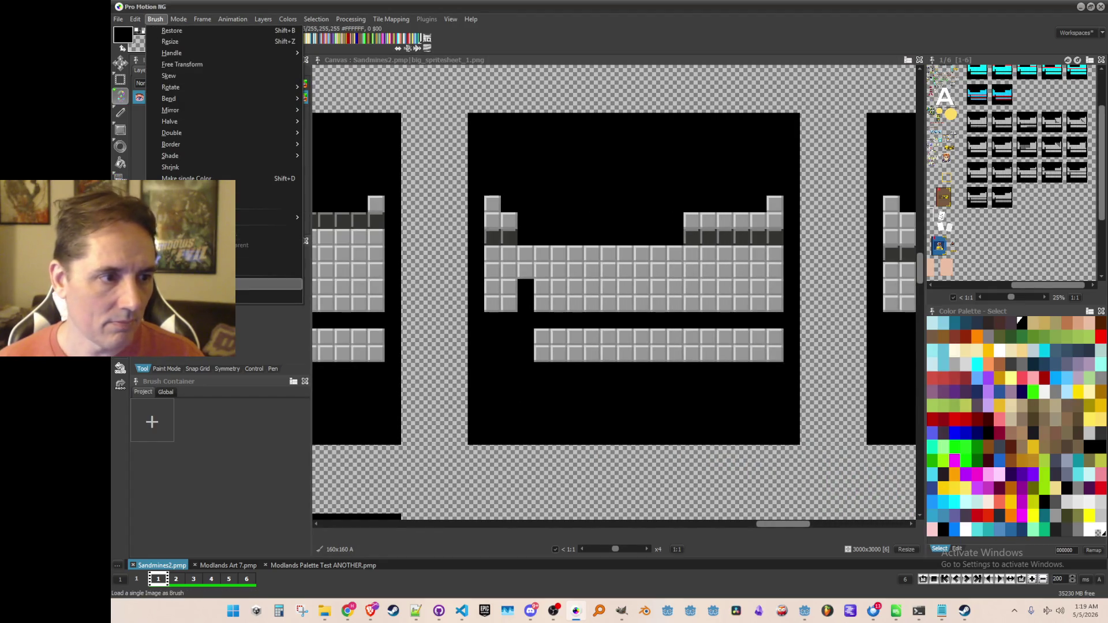
left_click(332, 285)
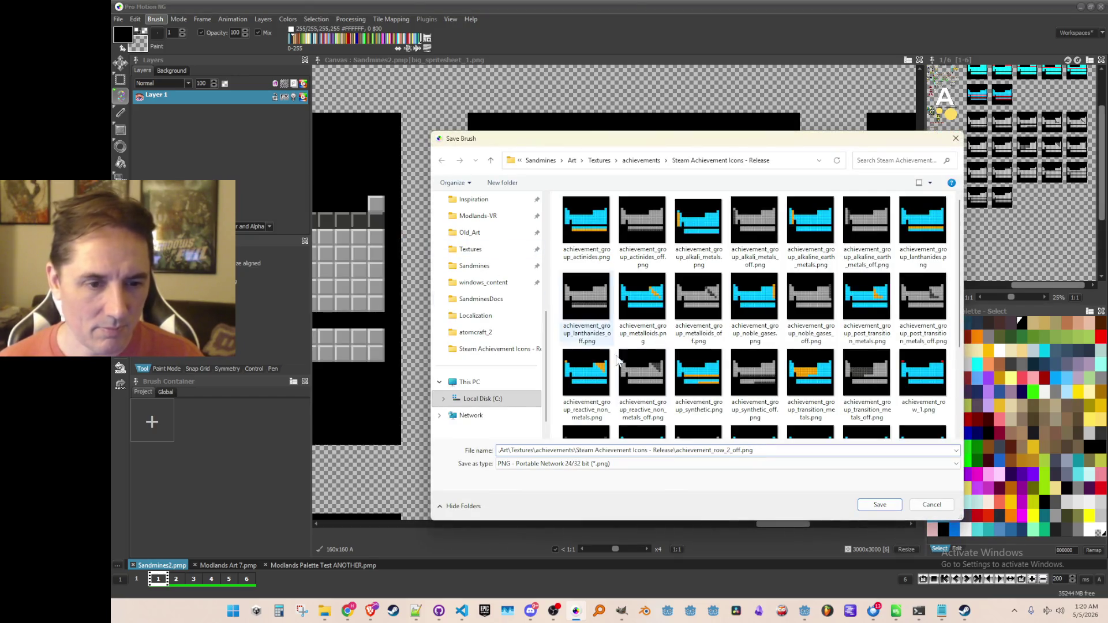
scroll(728, 375, "down", 3)
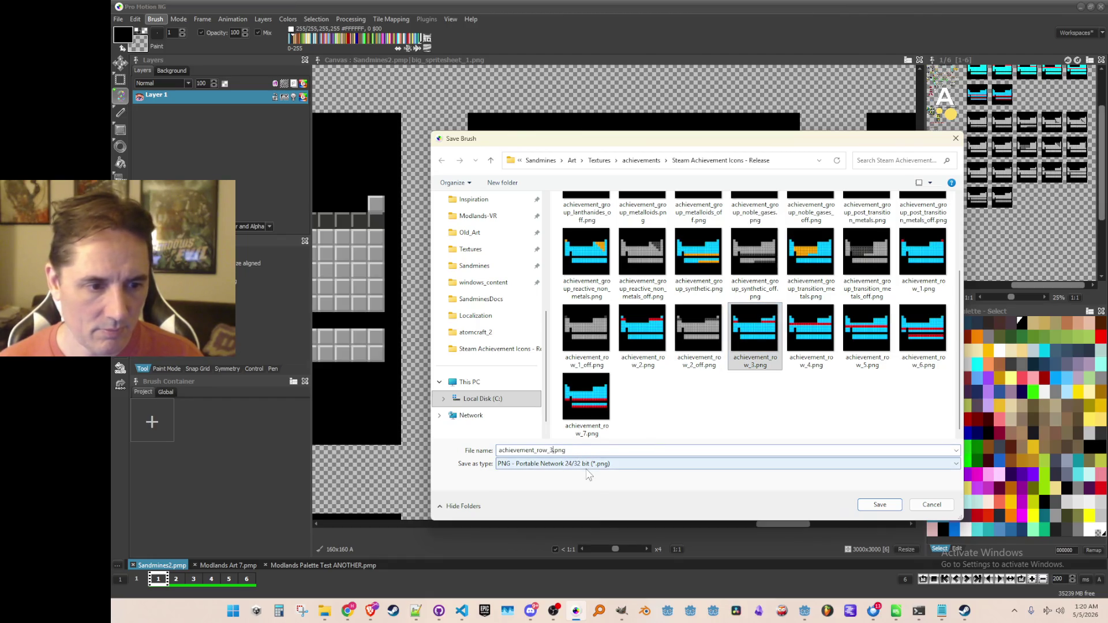
type("achievement_row_3")
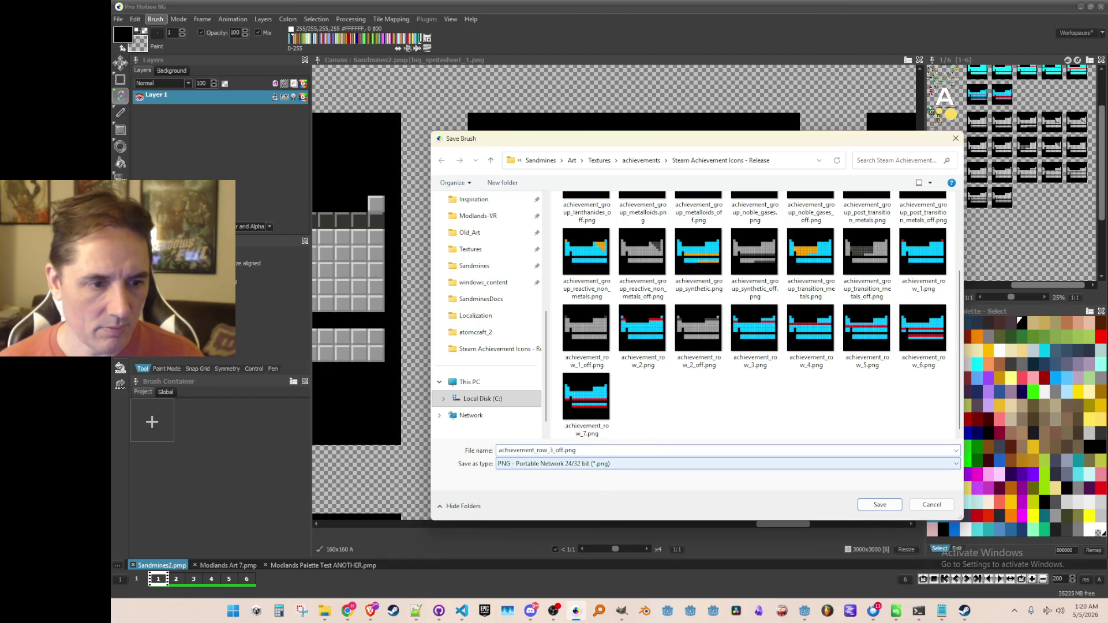
key("Return")
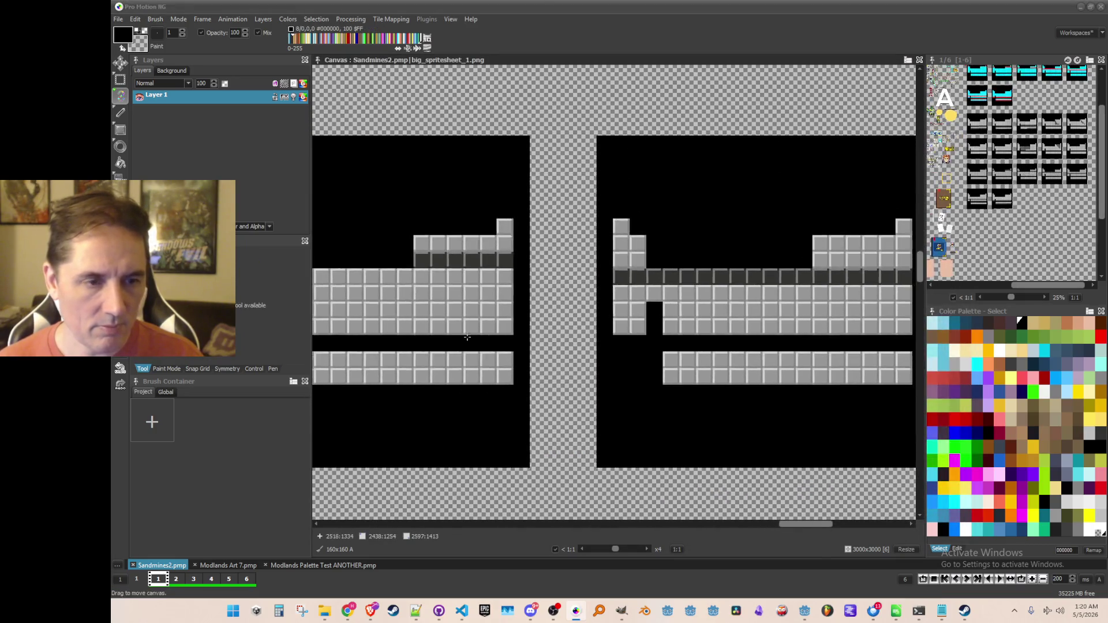
Step: Grab the centred grey icon and save it as achievement_row_4_off.png
left_click_drag(563, 306, 507, 297)
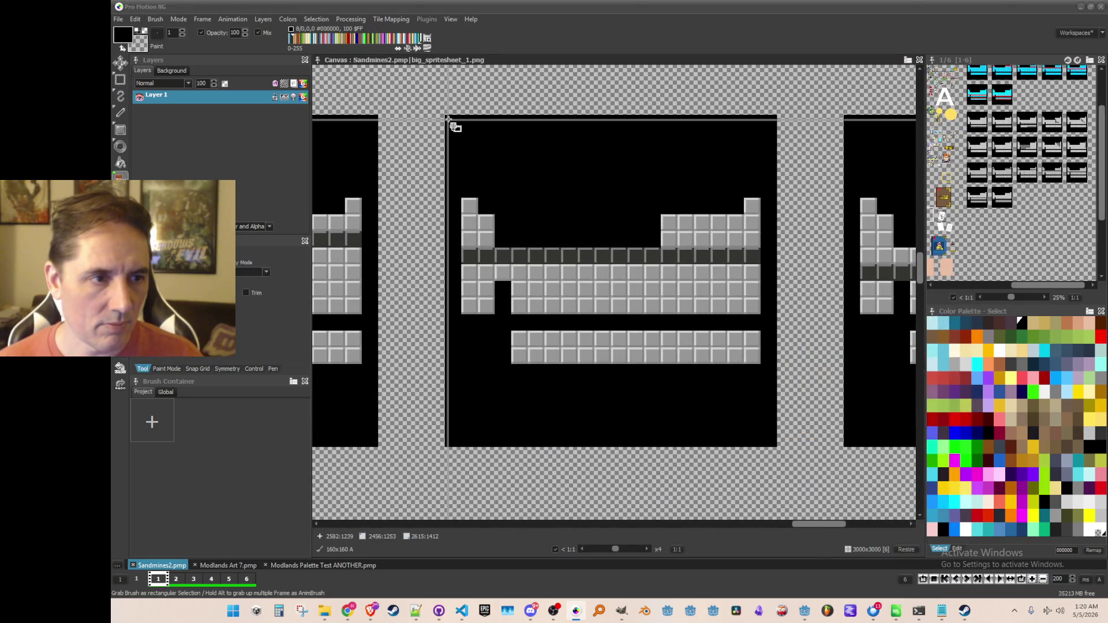
mouse_move(448, 117)
left_mouse_down()
mouse_move(588, 247)
mouse_move(771, 323)
mouse_move(776, 446)
left_mouse_up()
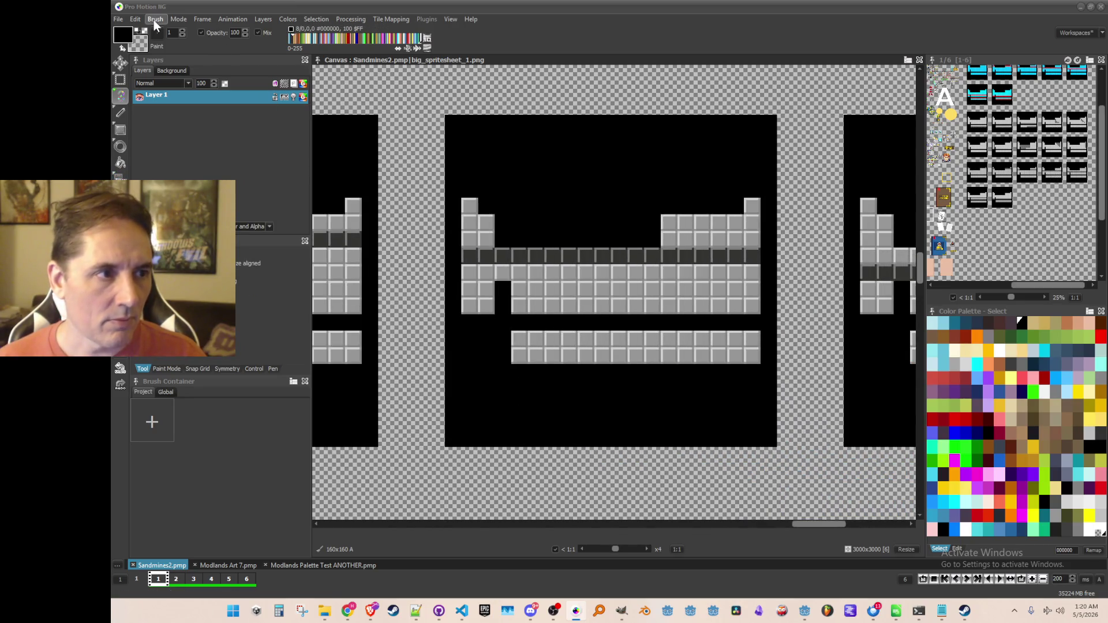
left_click(154, 20)
left_click(253, 296)
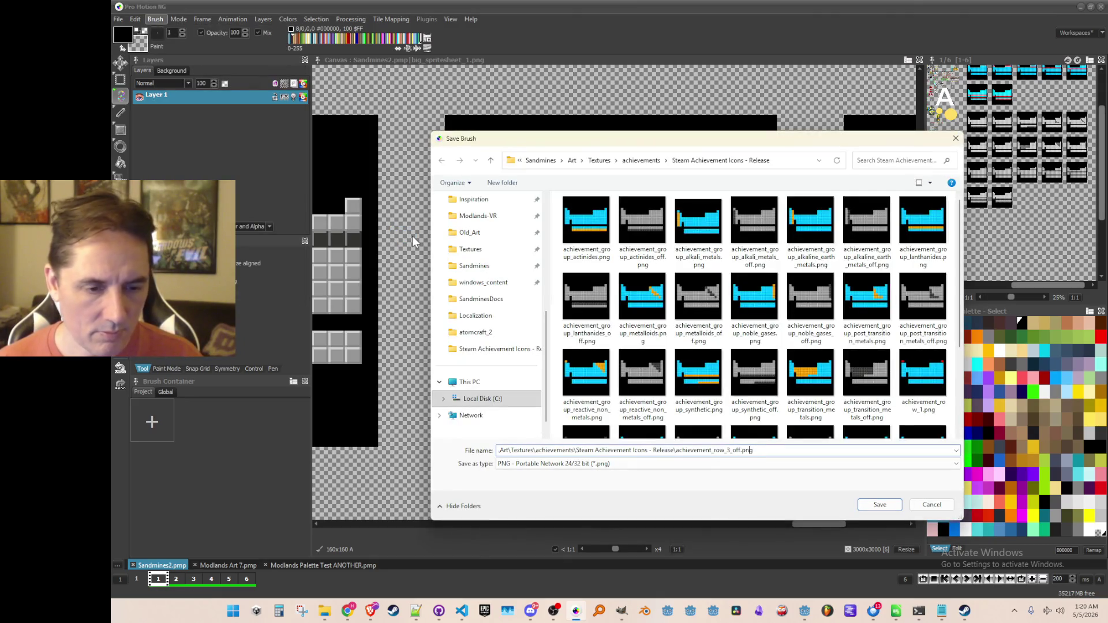
scroll(685, 302, "down", 3)
left_click(845, 361)
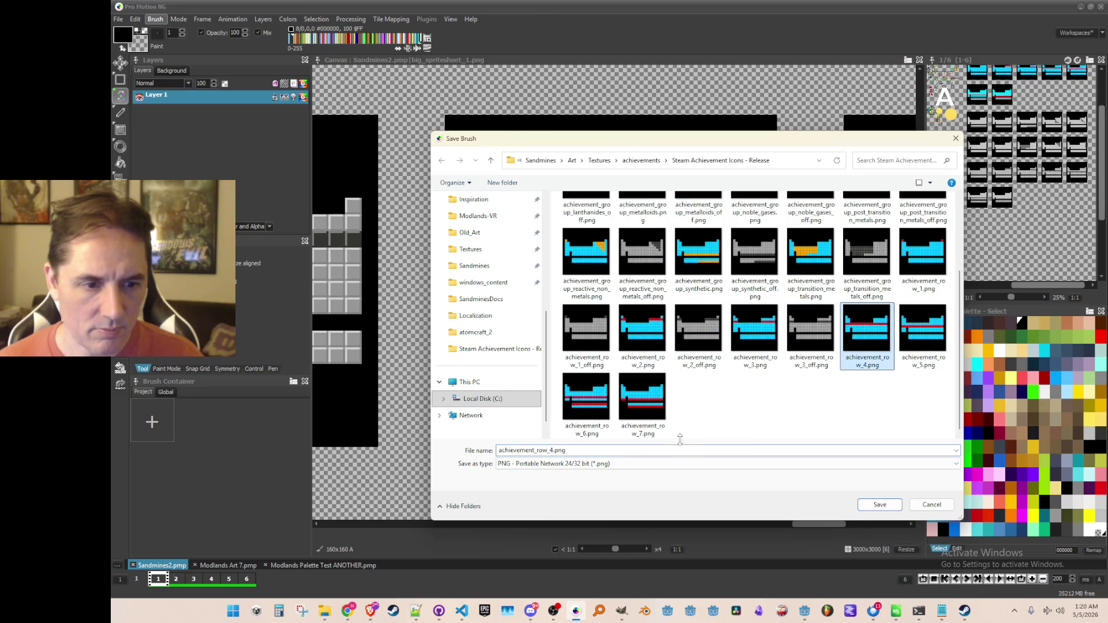
left_click(568, 454)
key("Right")
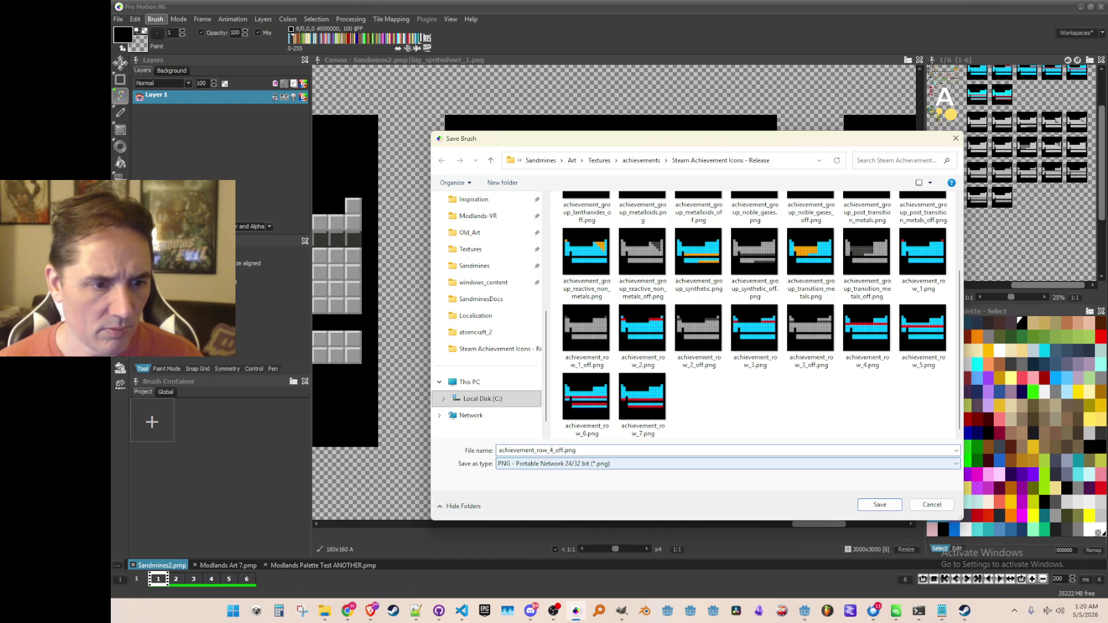
key("Return")
left_click_drag(603, 292, 568, 295)
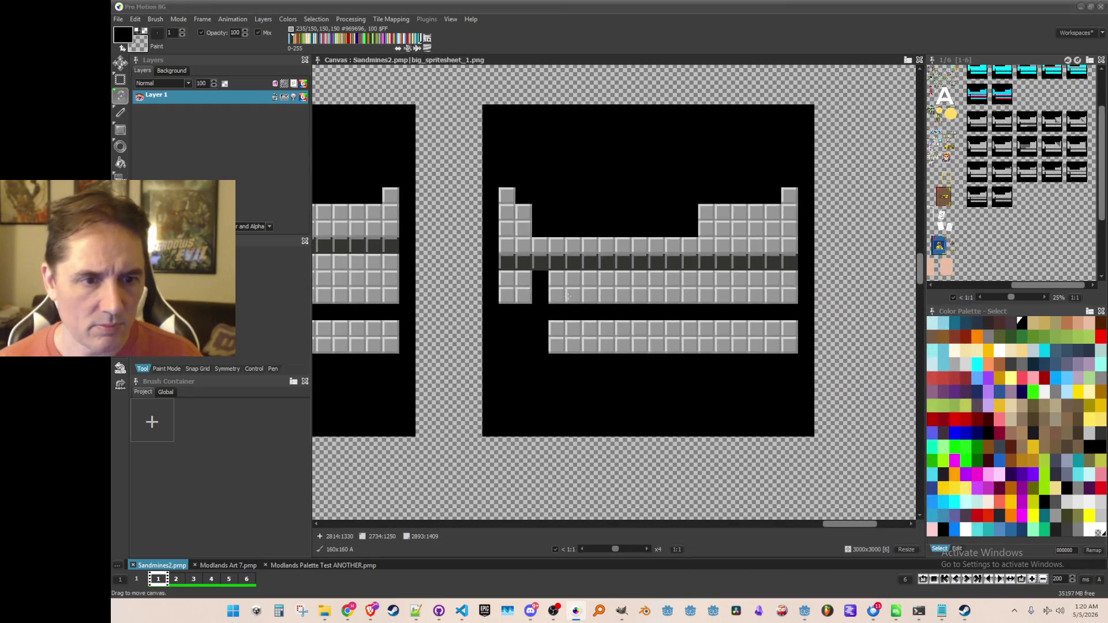
Step: Grab the next grey tile as a brush and save it as achievement_row_5_off.png with _off appended
key("b")
scroll(567, 296, "up", 4)
scroll(579, 248, "down", 3)
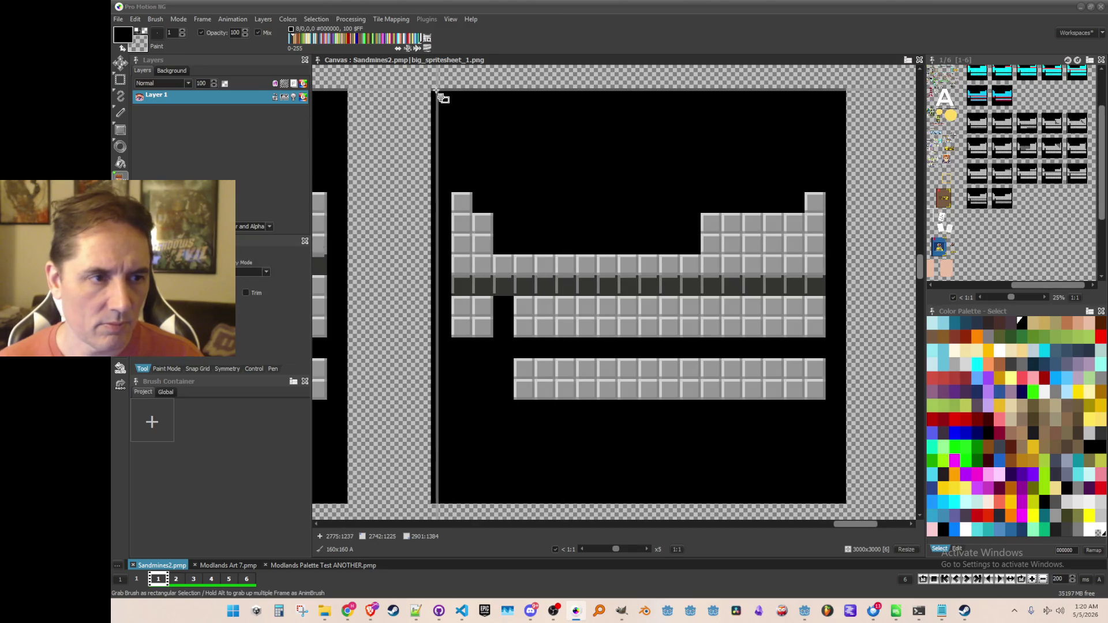
left_click_drag(434, 91, 844, 501)
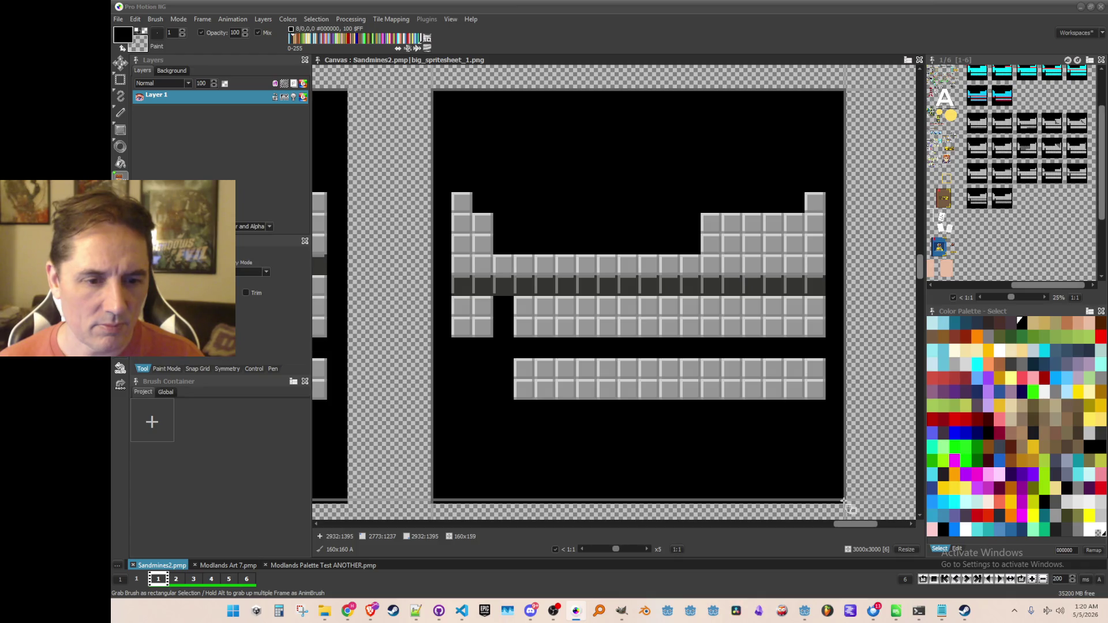
scroll(577, 289, "down", 2)
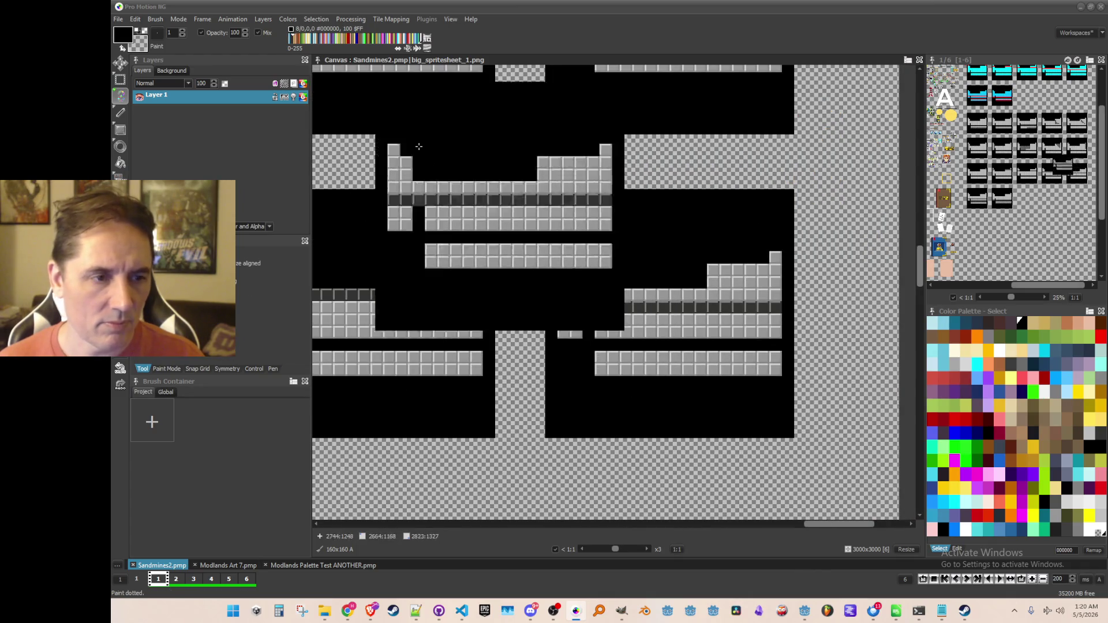
left_click(155, 19)
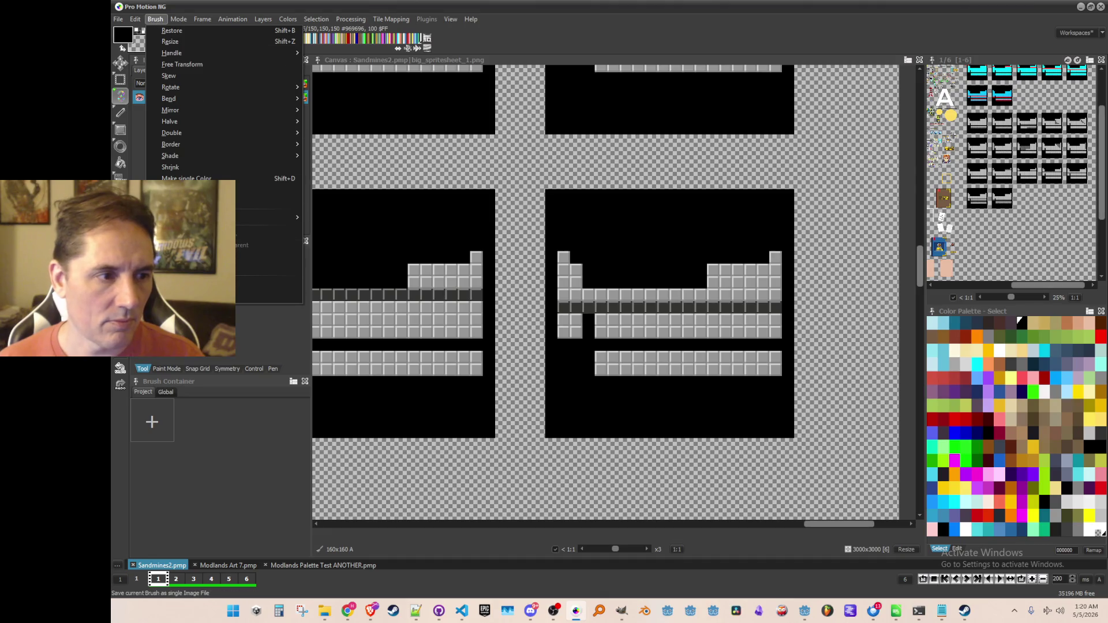
left_click(196, 296)
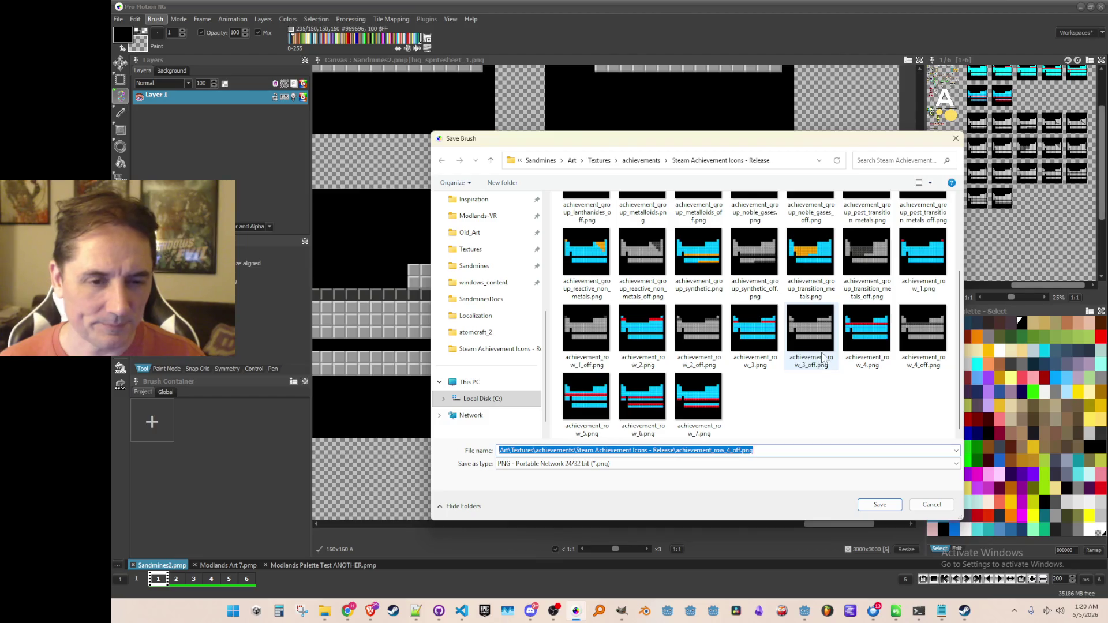
left_click(599, 405)
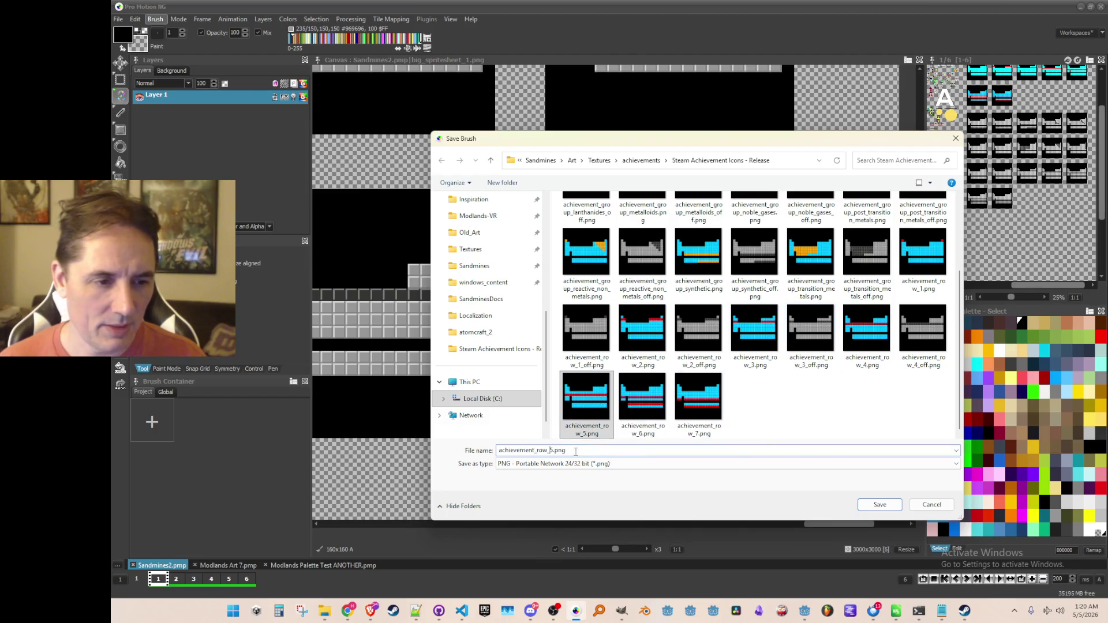
type("_off")
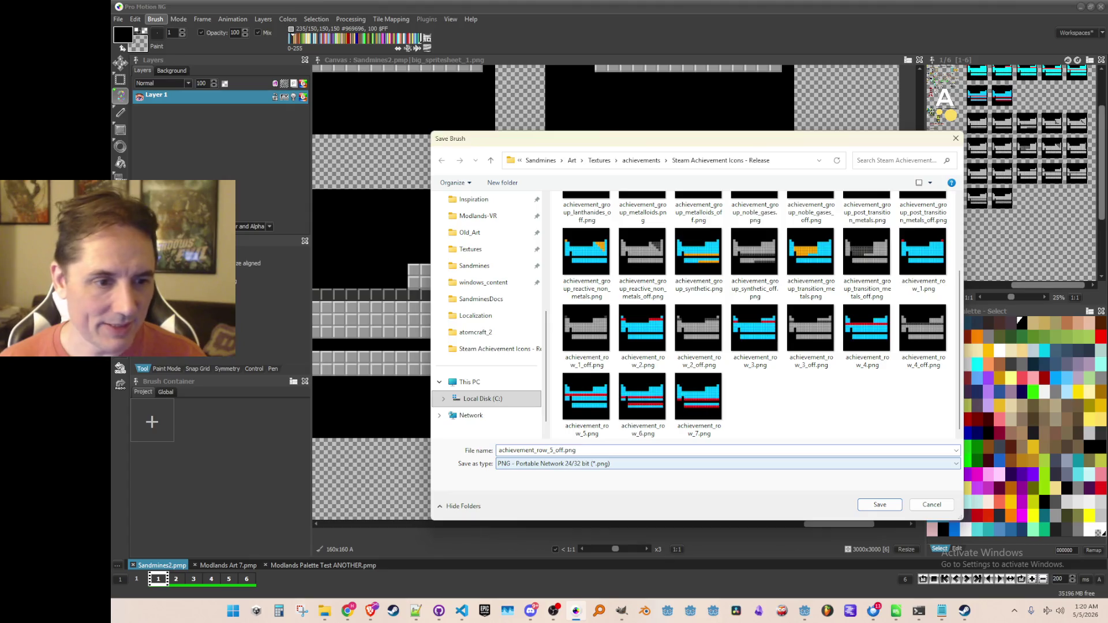
key("Return")
scroll(579, 334, "down", 3)
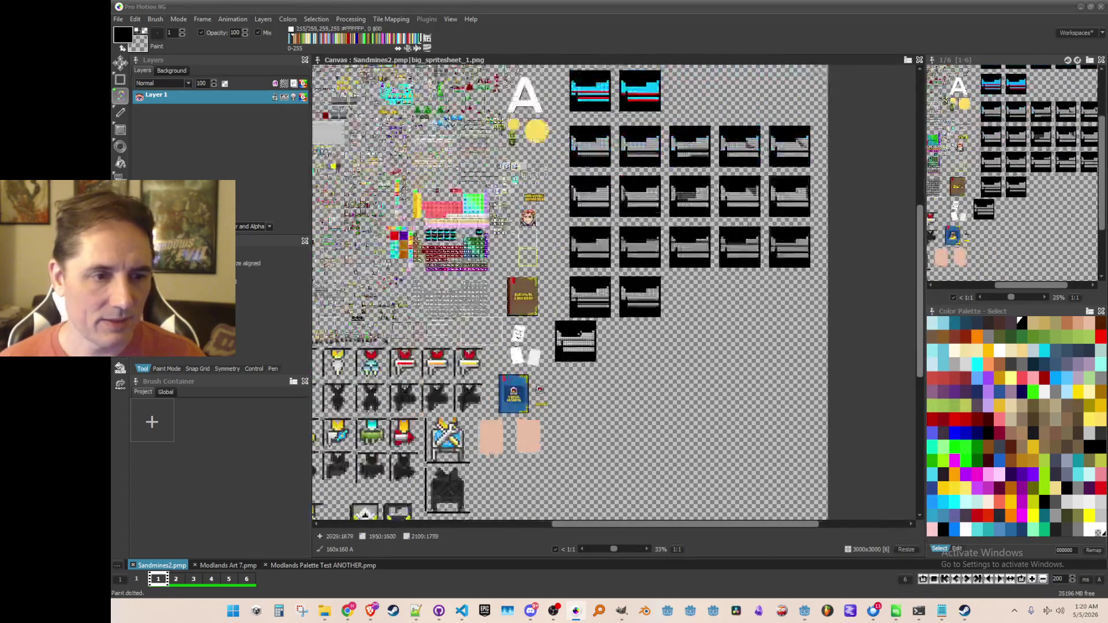
Step: Grab the full 160×160 grey icon tile as a brush
scroll(579, 334, "up", 8)
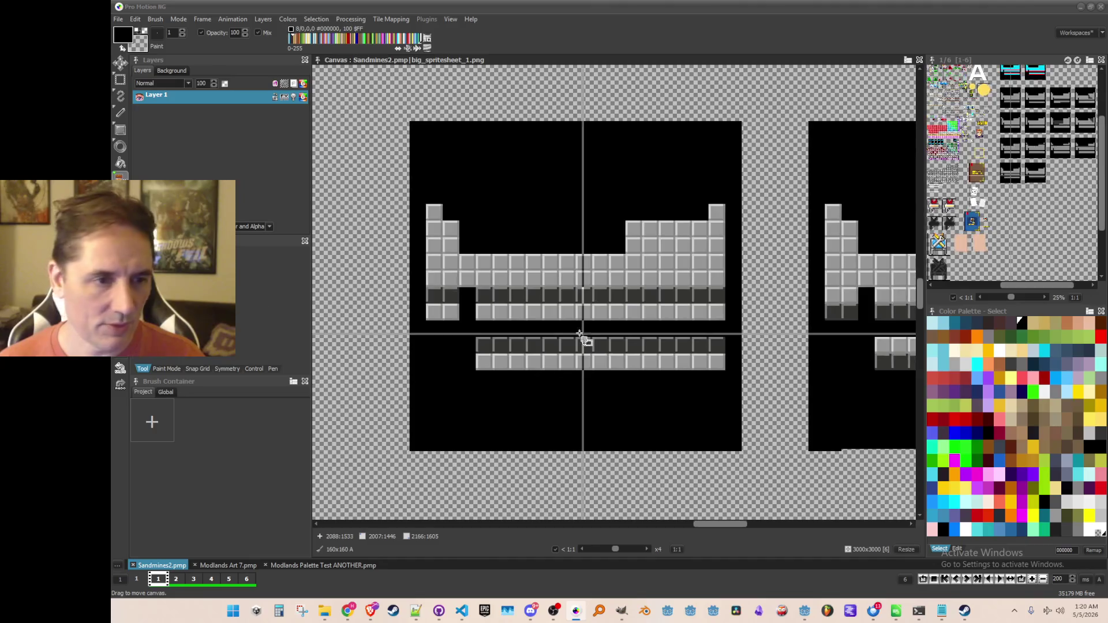
scroll(579, 333, "up", 1)
key("b")
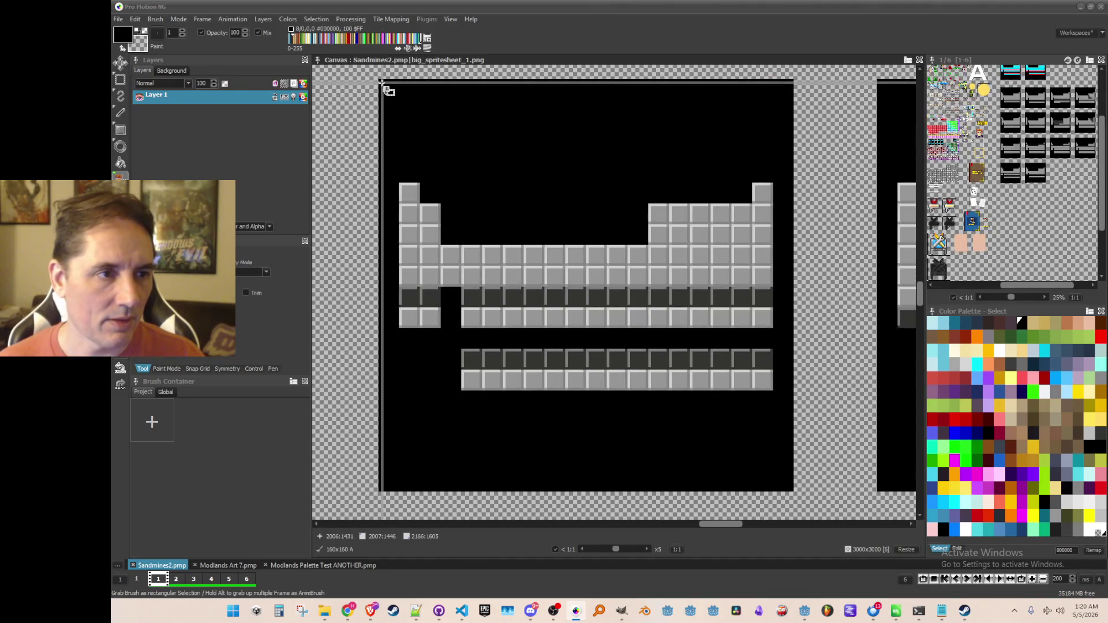
mouse_move(381, 82)
left_mouse_down()
mouse_move(662, 383)
mouse_move(791, 490)
left_mouse_up()
scroll(791, 491, "down", 1)
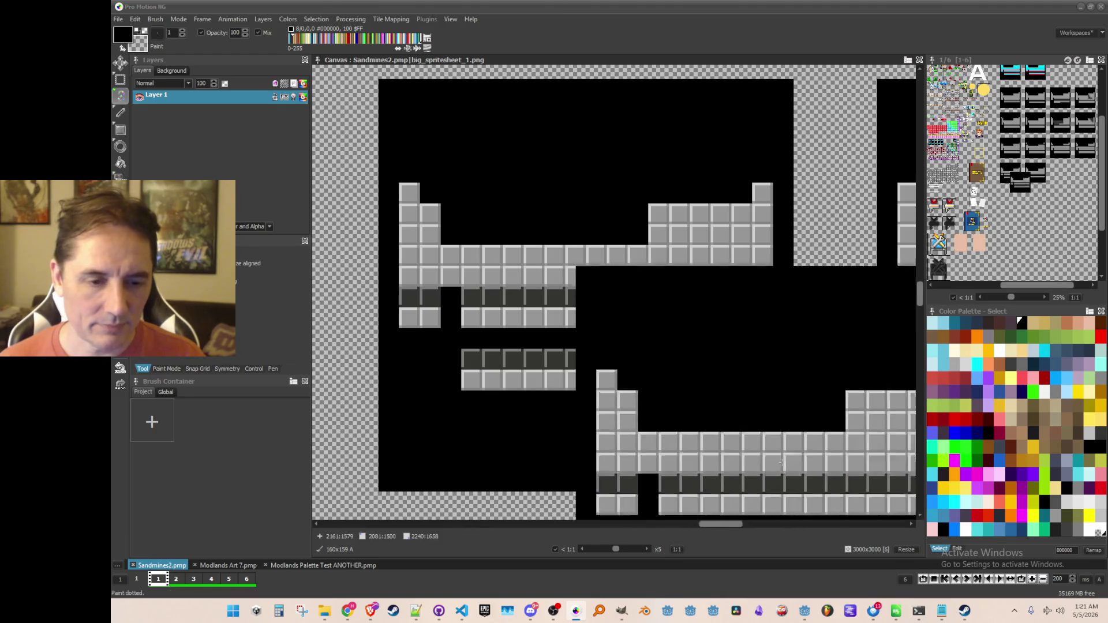
scroll(470, 248, "up", 1)
mouse_move(469, 248)
left_mouse_down()
mouse_move(448, 240)
mouse_move(446, 165)
left_mouse_up()
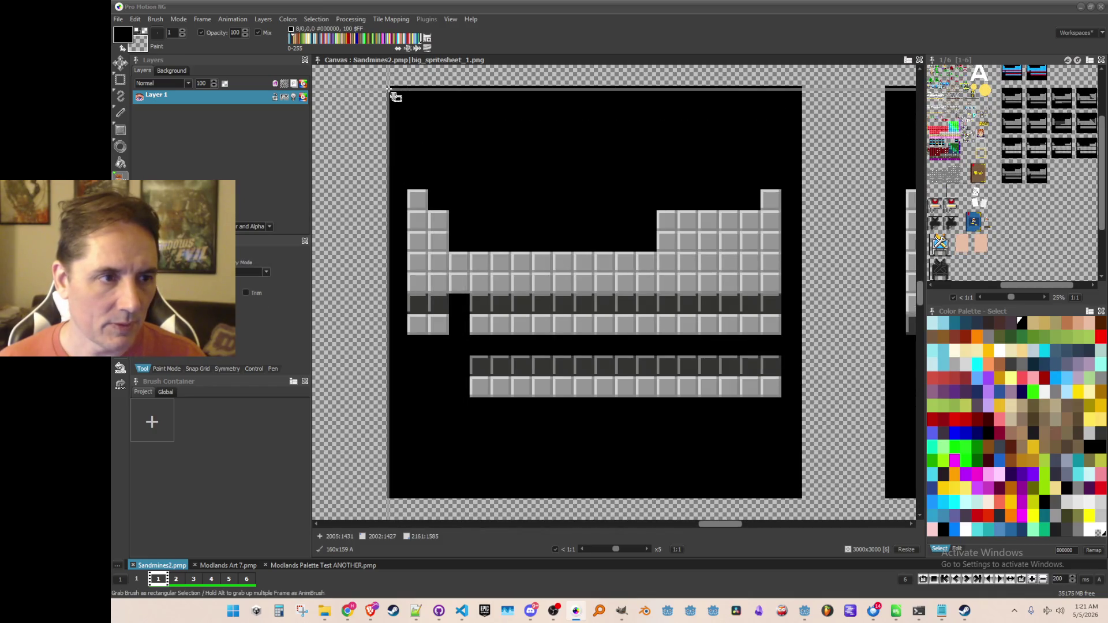
left_click_drag(726, 427, 800, 495)
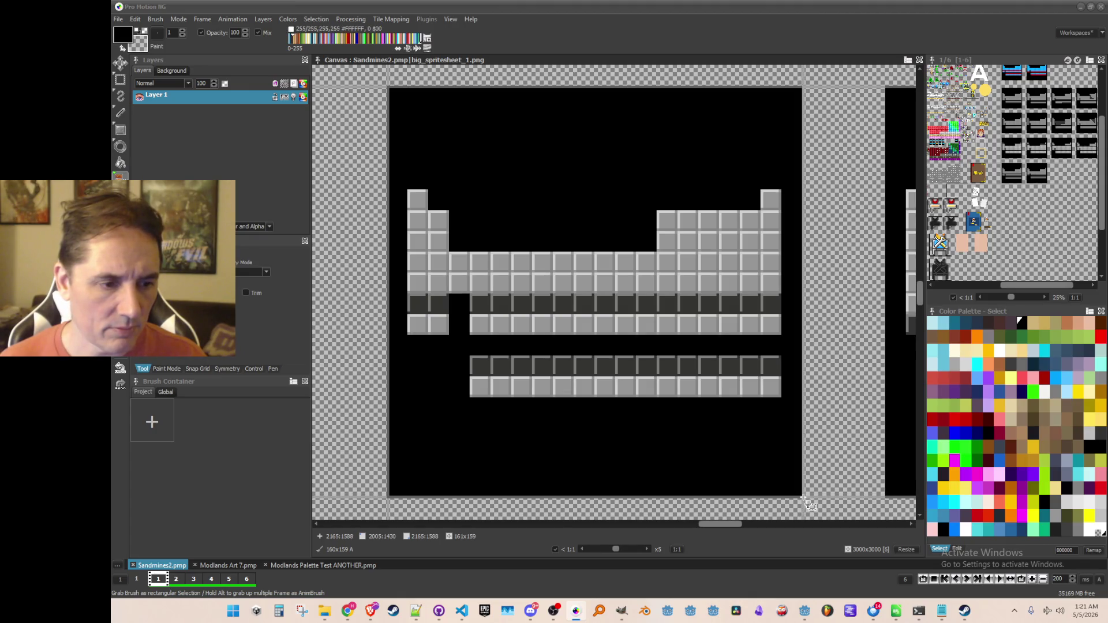
left_click_drag(800, 495, 799, 497)
Step: Move over to the next icons and grab a 174×12 strip of cells as the brush
scroll(805, 506, "down", 2)
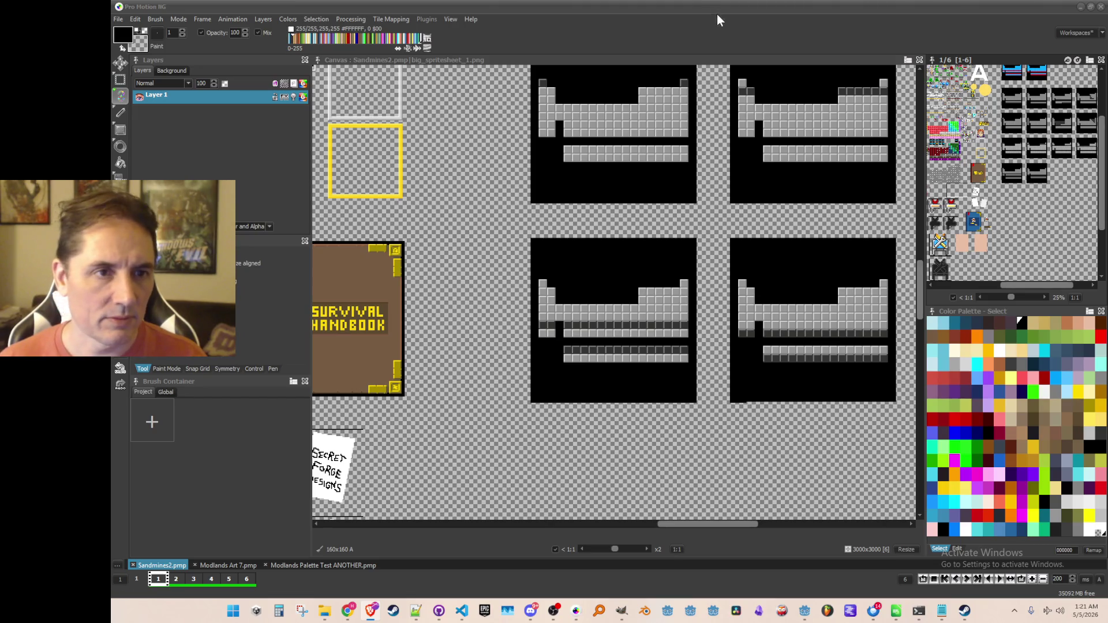
scroll(540, 320, "up", 1)
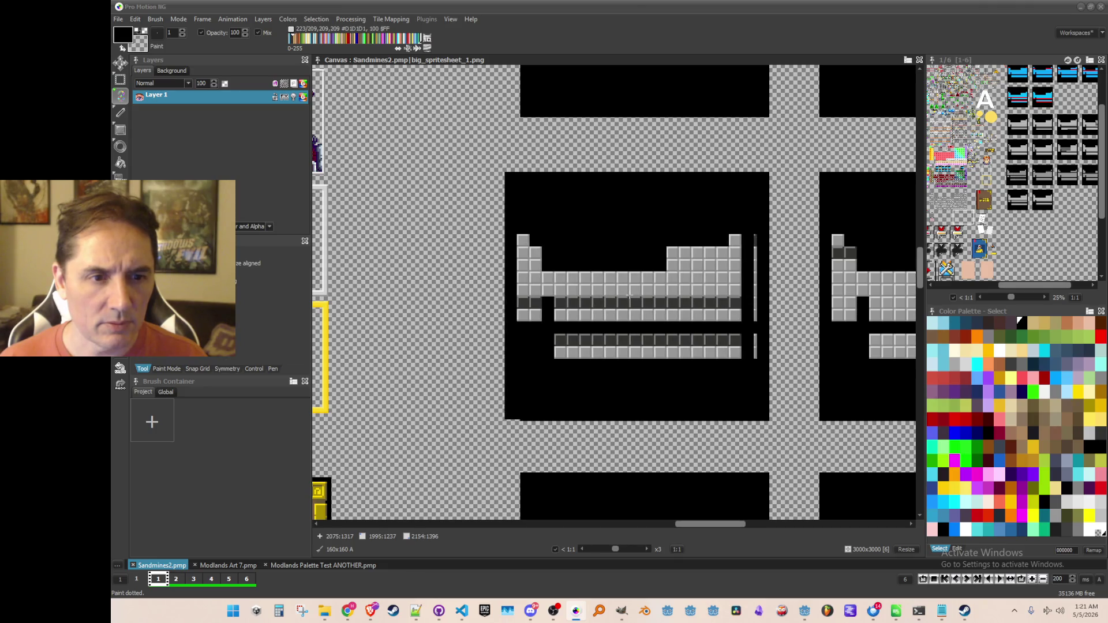
left_click_drag(613, 415, 514, 359)
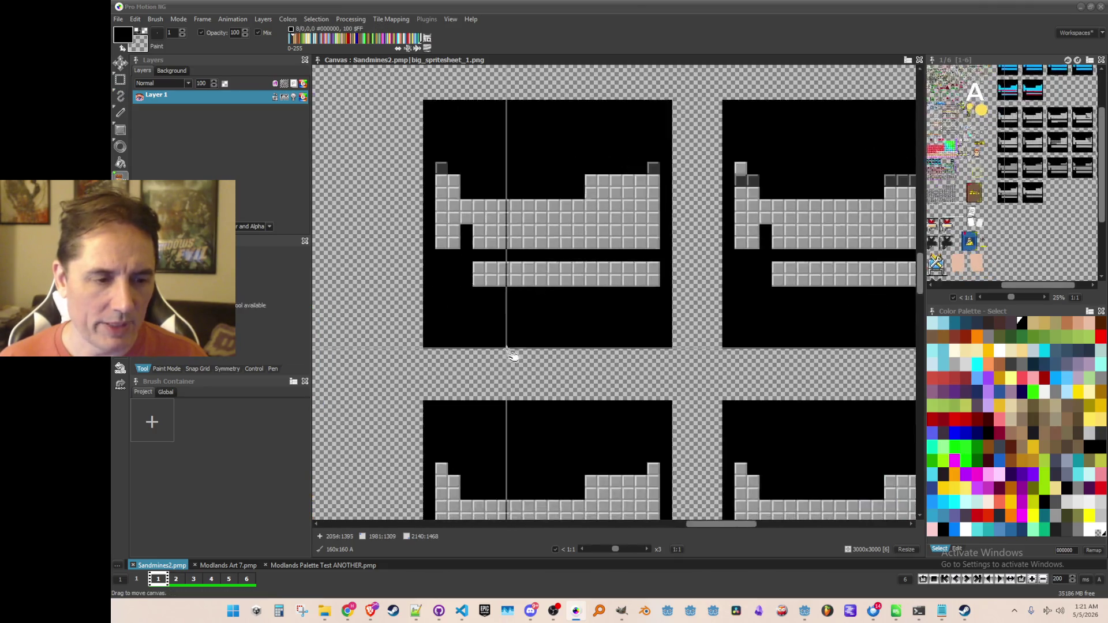
scroll(514, 358, "up", 1)
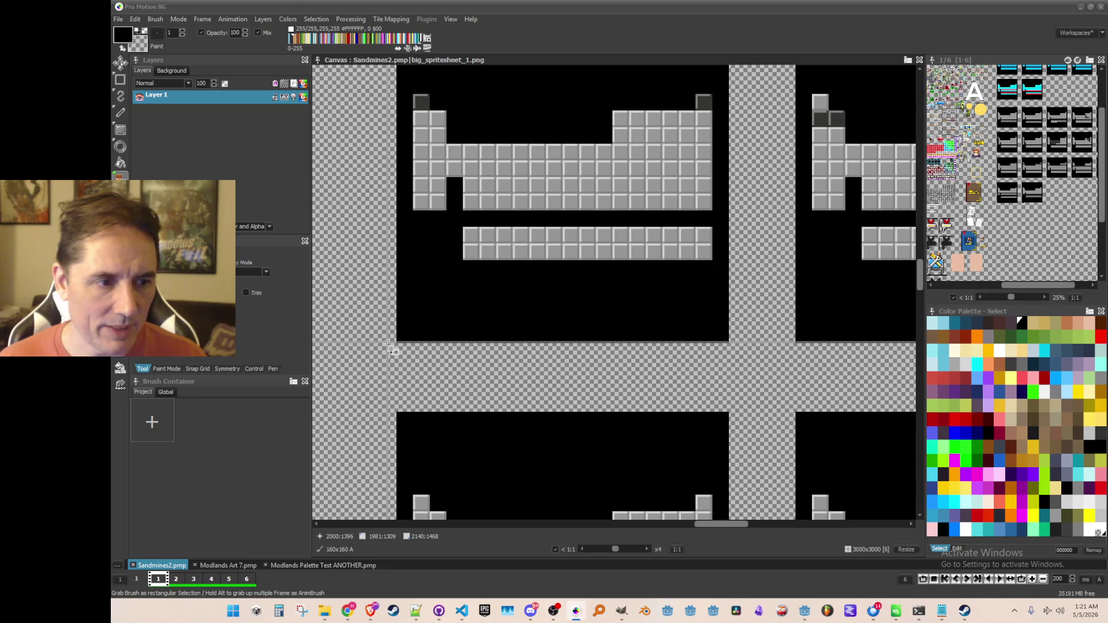
left_click_drag(429, 344, 831, 372)
scroll(748, 370, "down", 3)
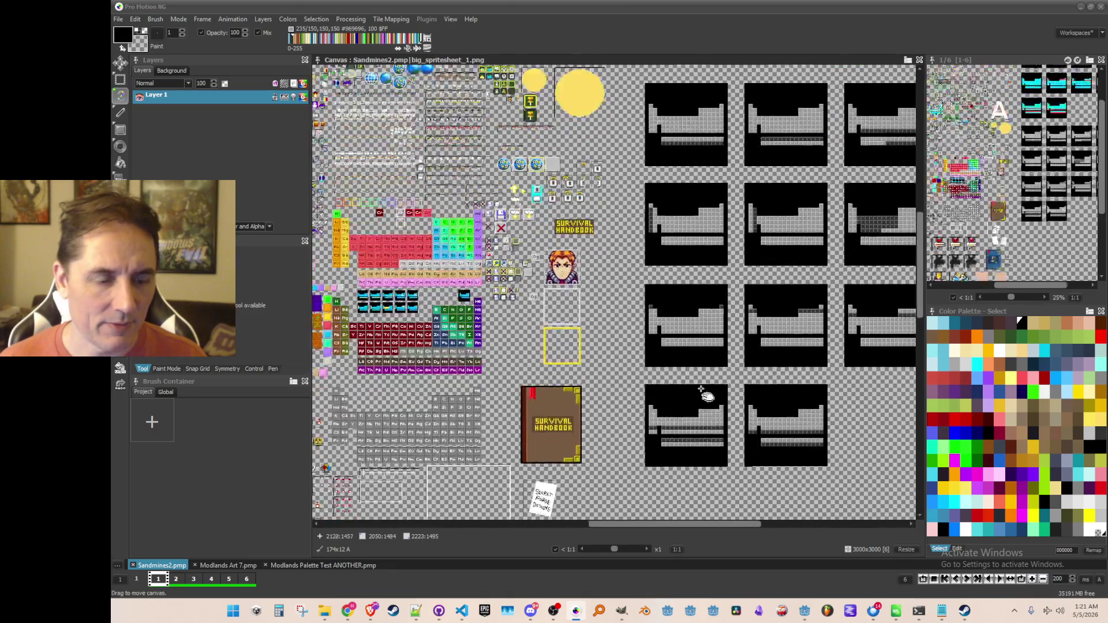
Step: Save the spritesheet with the strip applied to the next grey icon
scroll(672, 407, "up", 3)
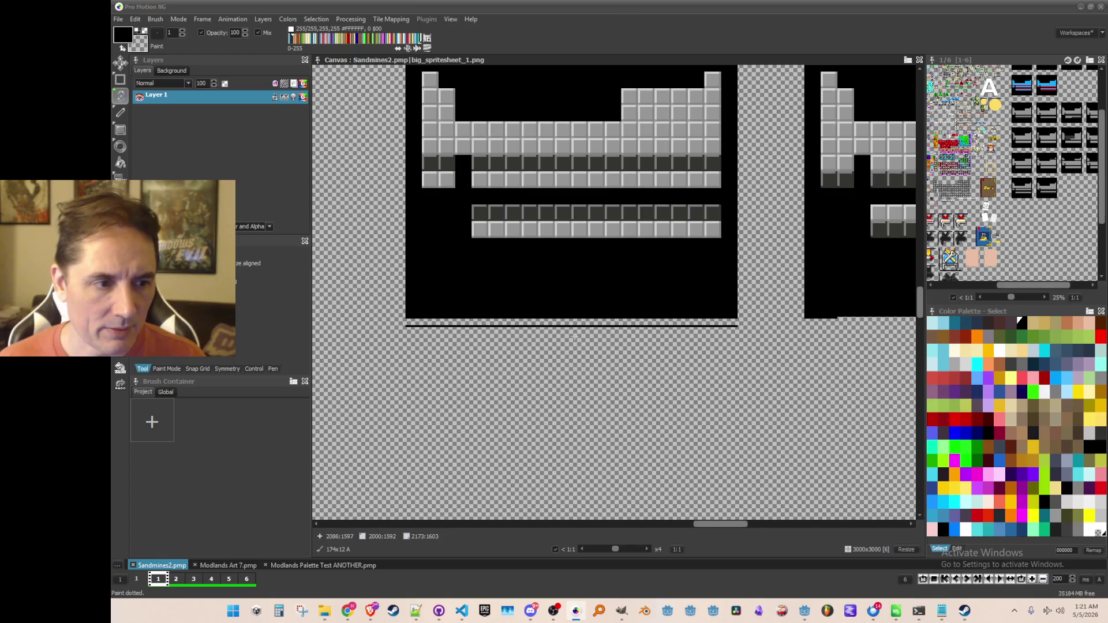
scroll(554, 403, "down", 1)
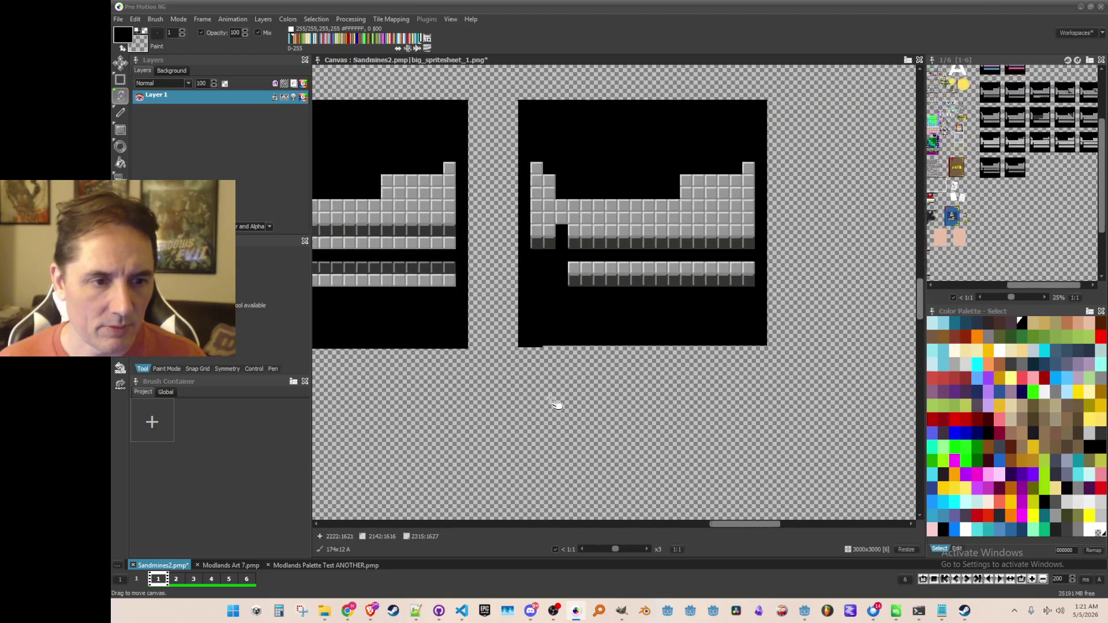
scroll(554, 403, "up", 1)
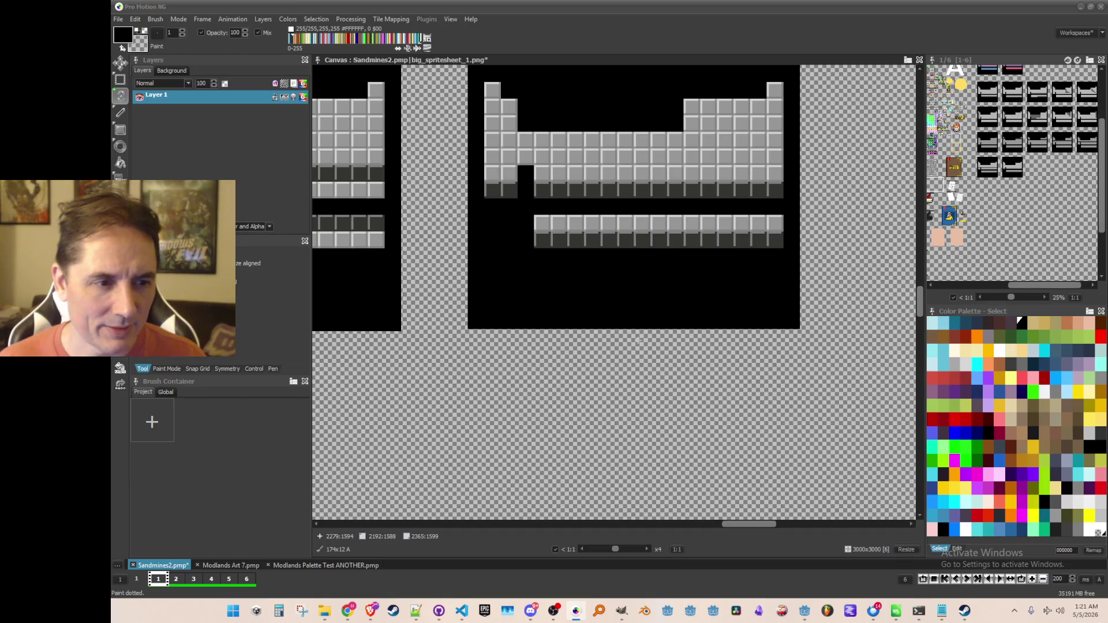
scroll(637, 342, "down", 1)
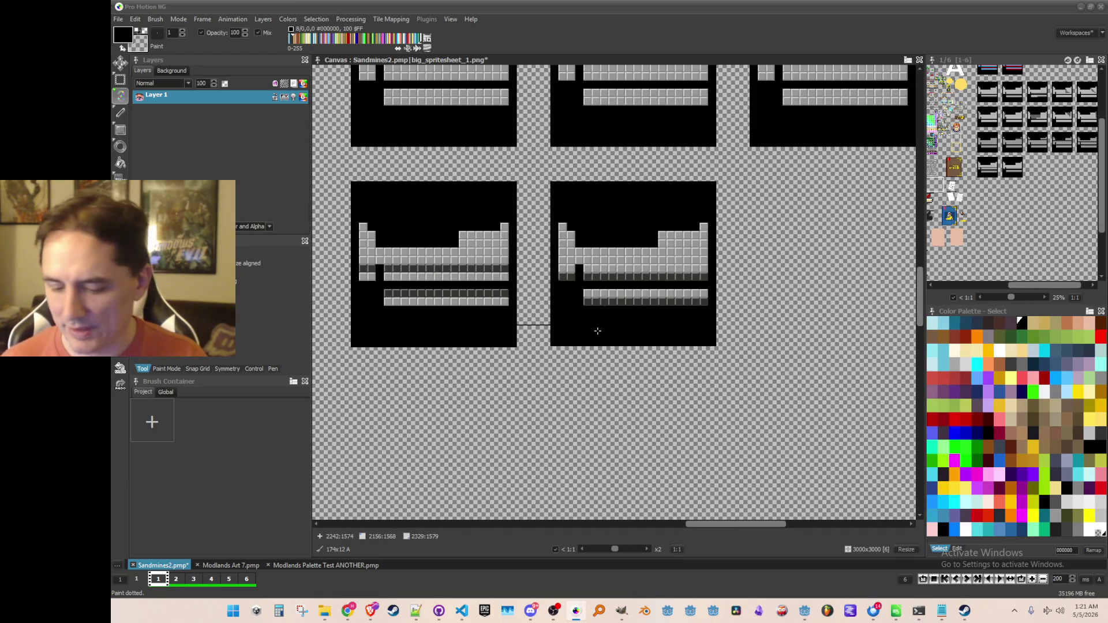
key("ctrl+s")
Step: Grab the corrected grey tile and save it as achievement_row_6_off.png
scroll(528, 224, "up", 1)
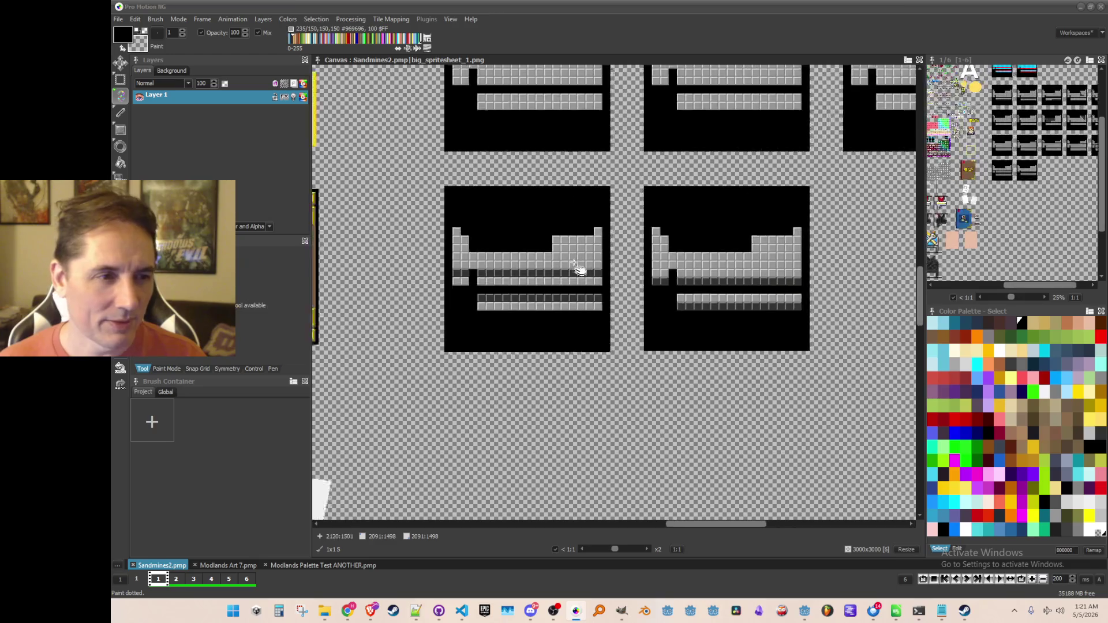
key("b")
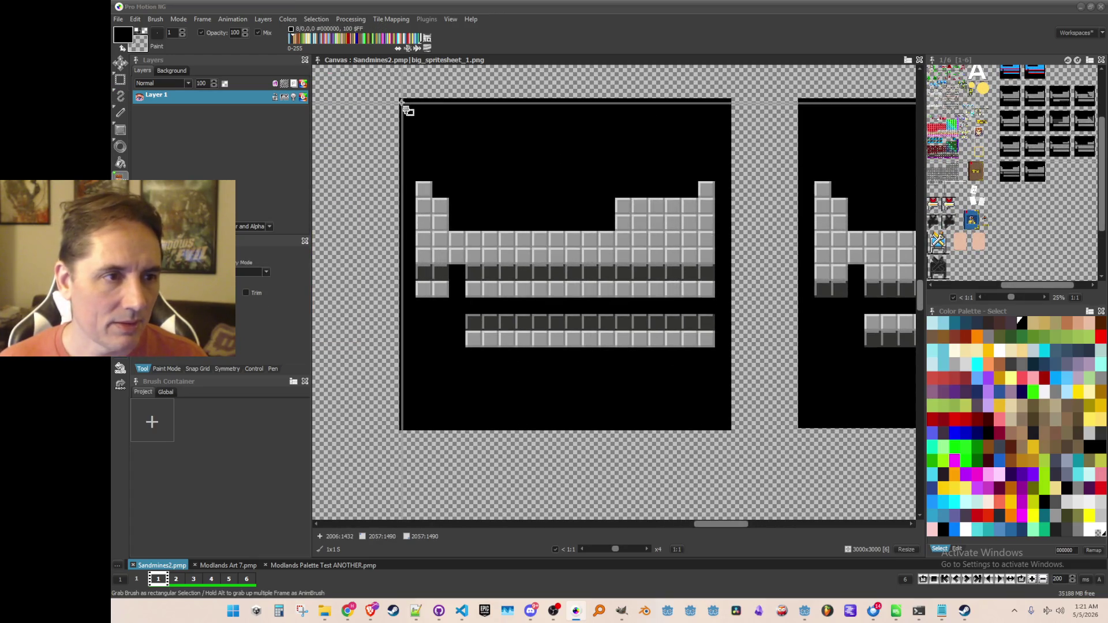
mouse_move(401, 100)
left_mouse_down()
mouse_move(646, 309)
mouse_move(730, 428)
left_mouse_up()
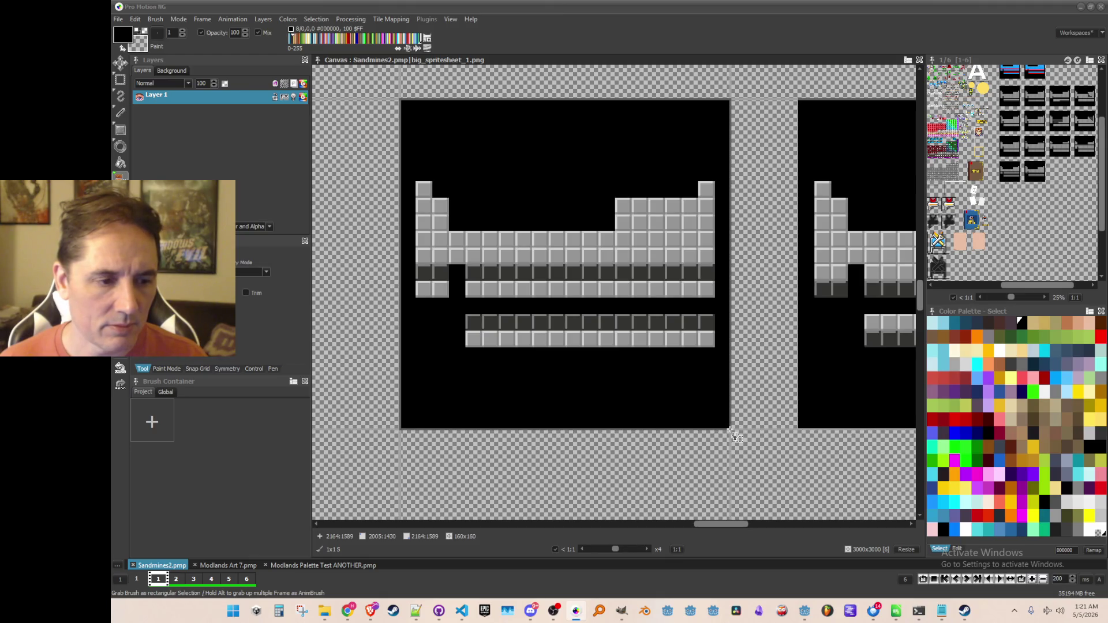
scroll(733, 430, "down", 1)
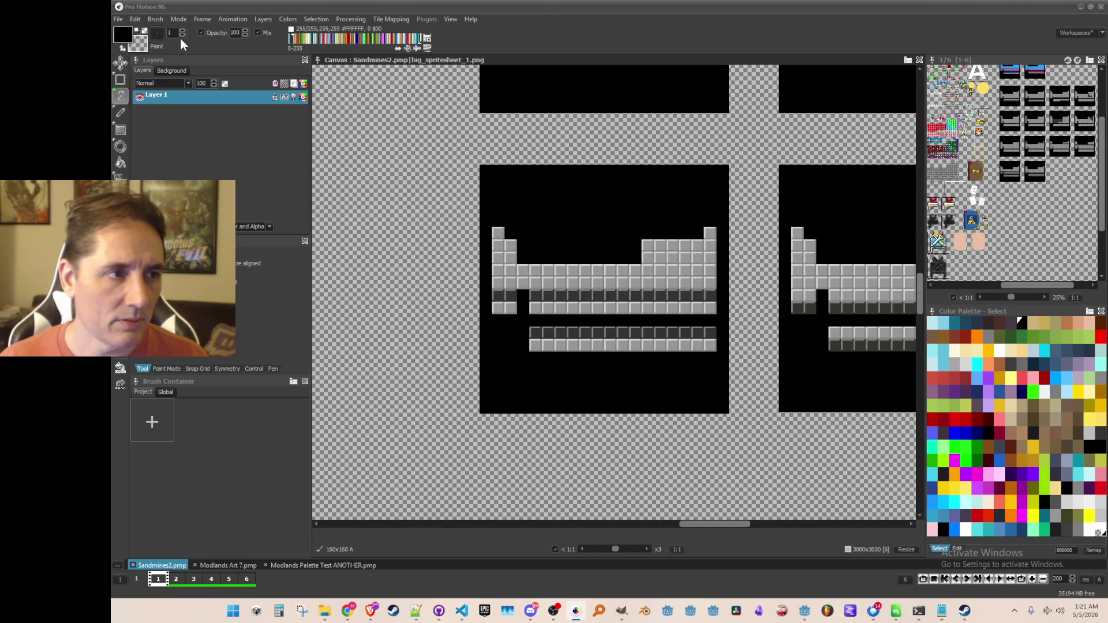
left_click(155, 19)
left_click(266, 296)
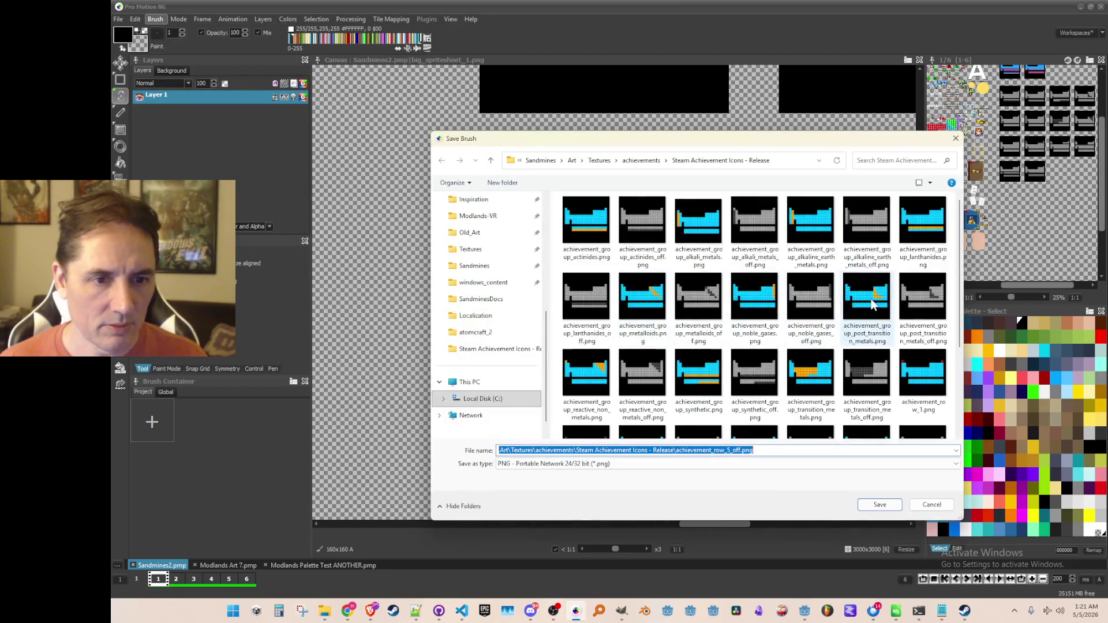
left_click(703, 394)
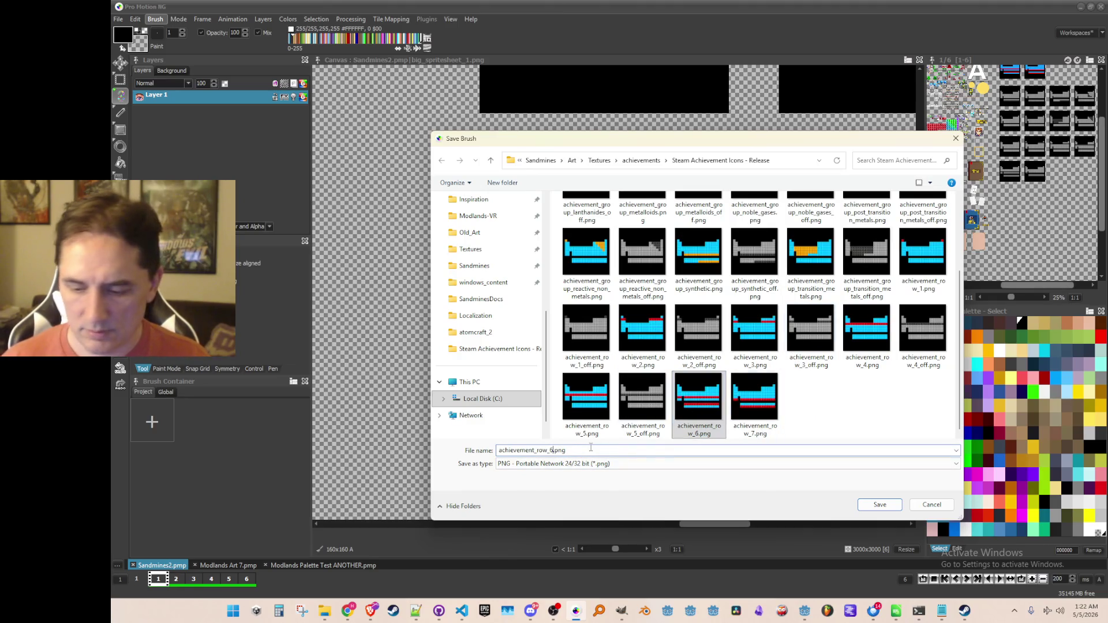
key("Return")
scroll(523, 227, "up", 1)
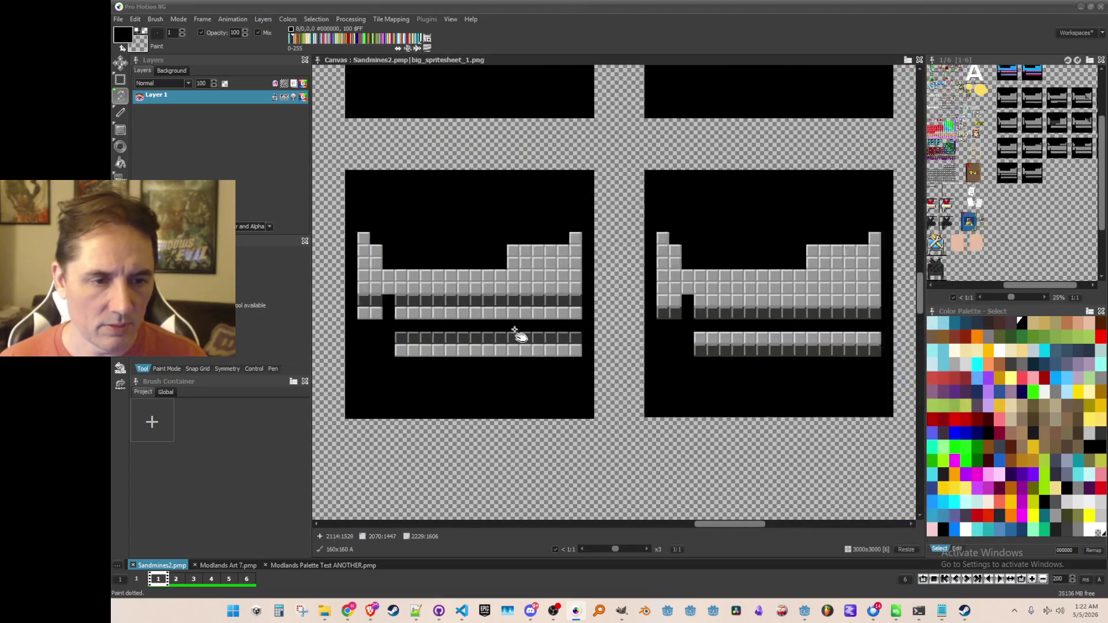
Step: Grab the whole grey row 7 icon tile as a brush, undoing an accidental stamp
key("b")
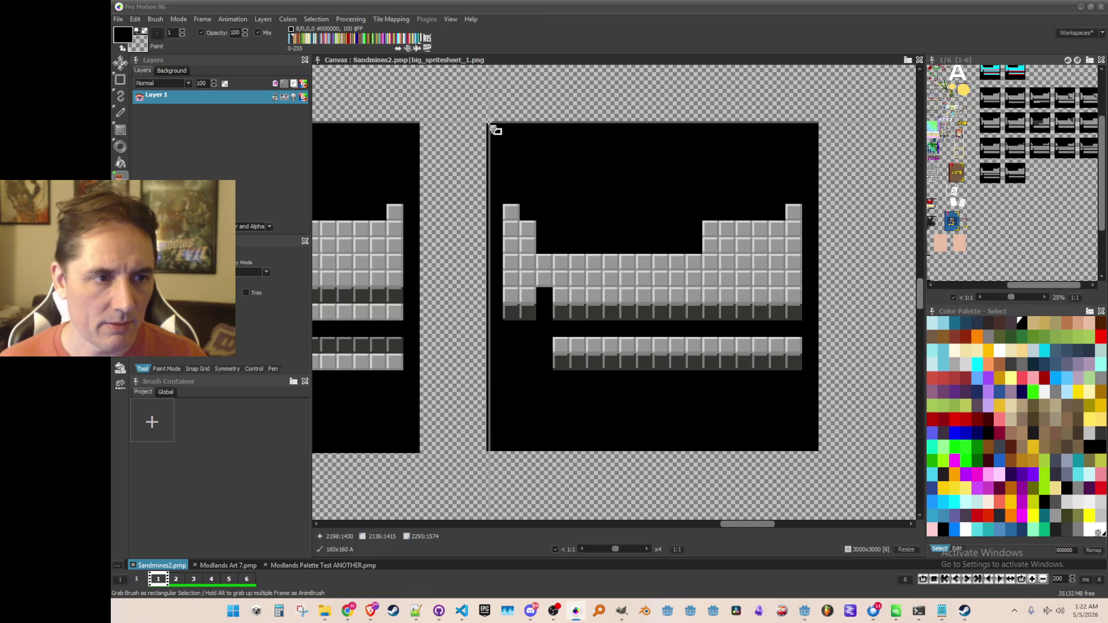
mouse_move(490, 123)
left_mouse_down()
mouse_move(698, 357)
mouse_move(817, 450)
left_mouse_up()
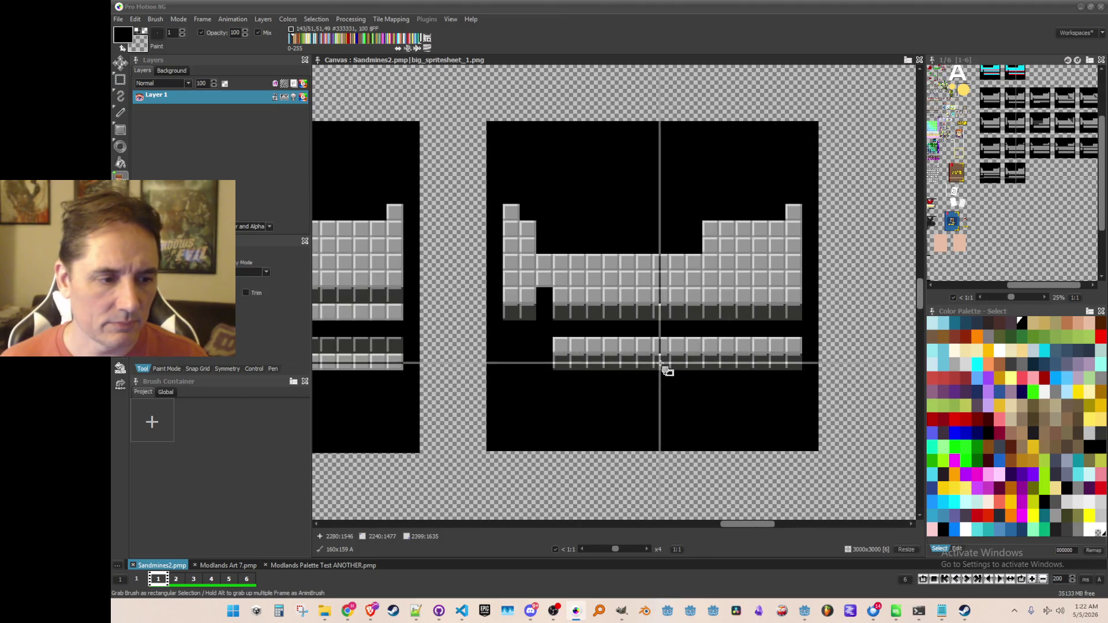
scroll(643, 337, "up", 1)
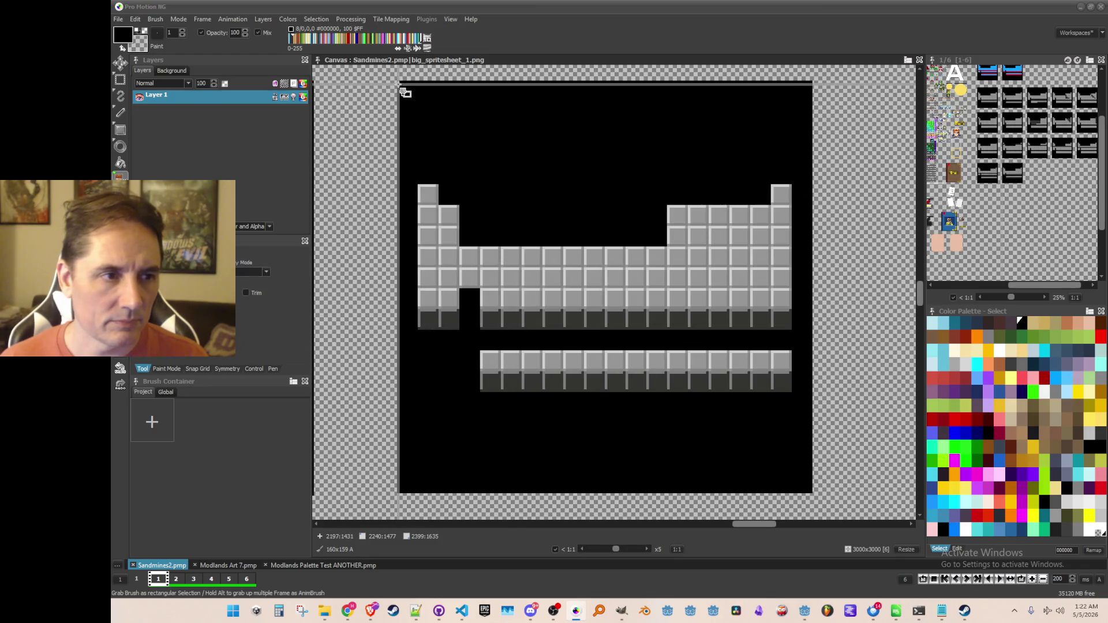
mouse_move(399, 86)
left_mouse_down()
mouse_move(786, 443)
mouse_move(815, 494)
left_mouse_up()
scroll(566, 453, "down", 2)
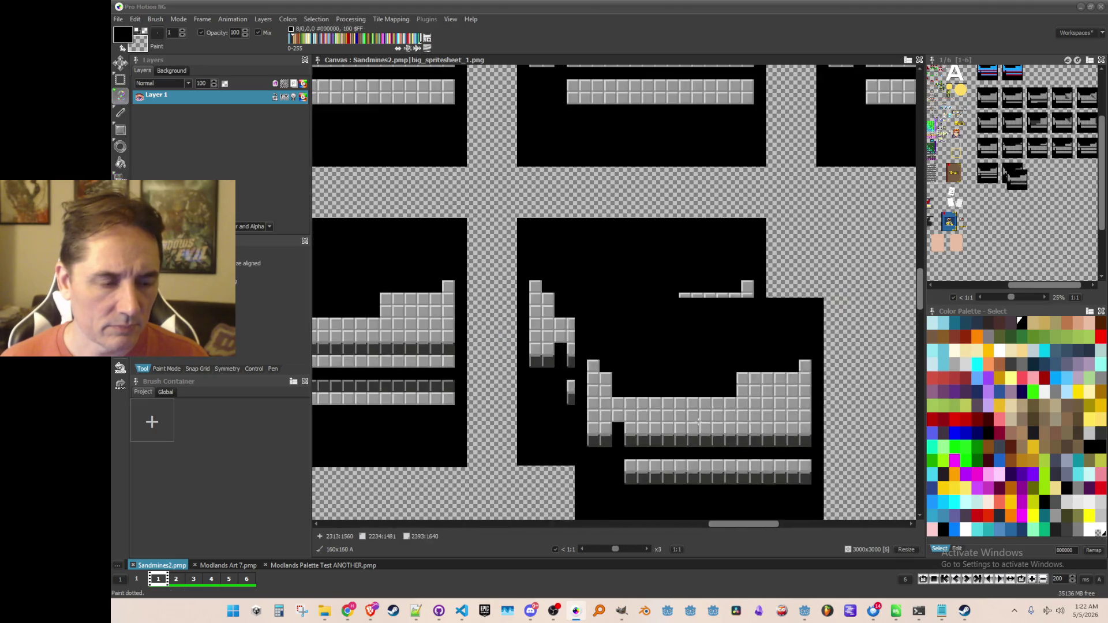
scroll(594, 384, "up", 1)
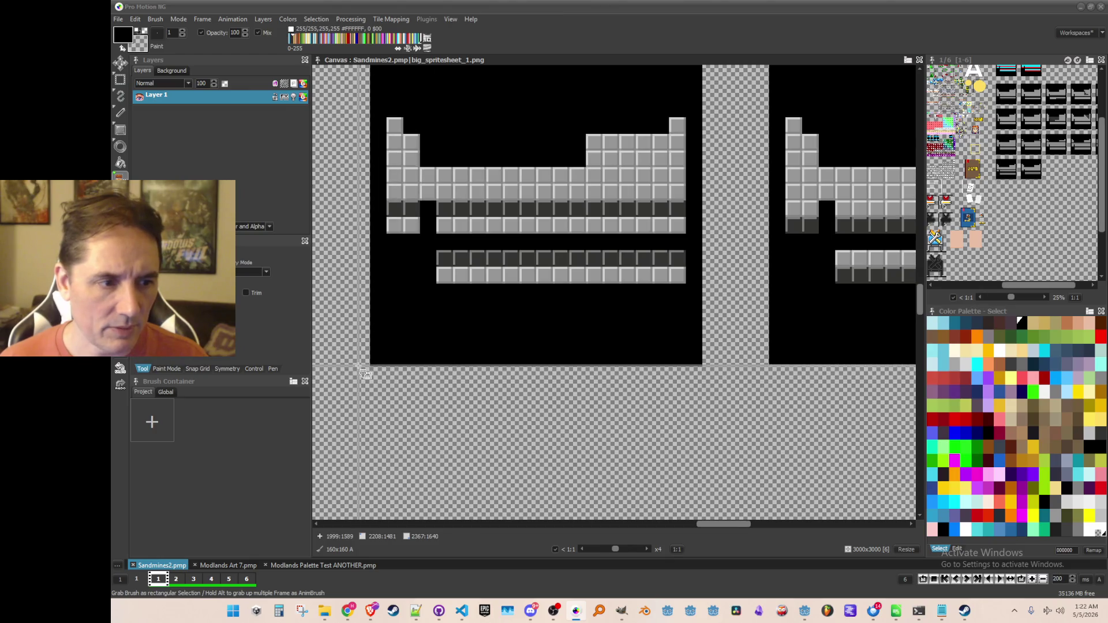
left_click_drag(754, 403, 768, 406)
scroll(736, 398, "right", 3)
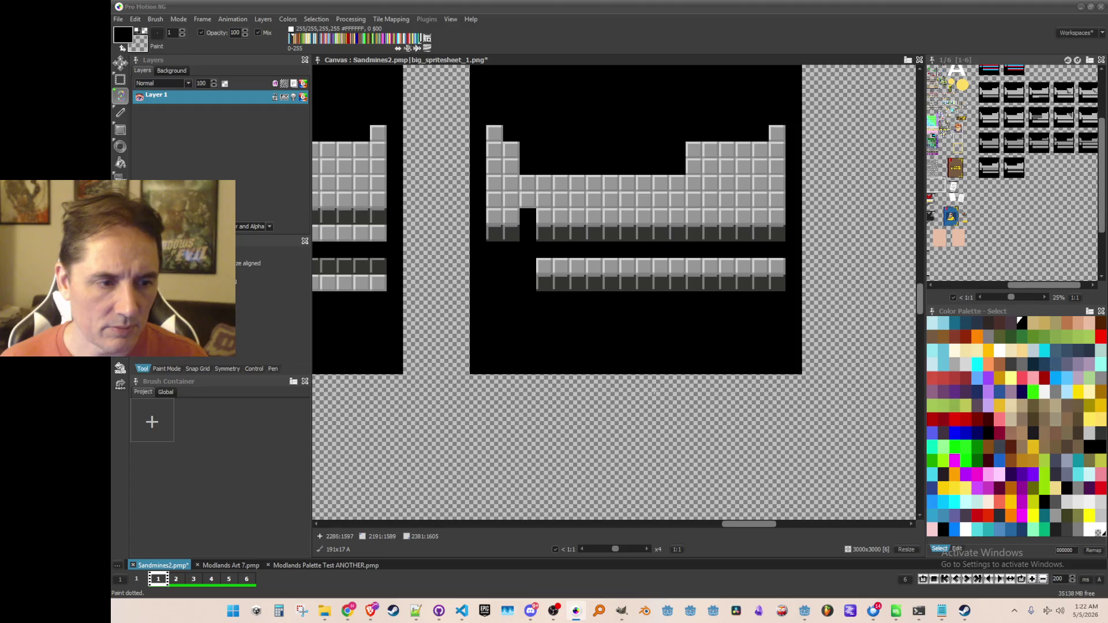
left_click(665, 237)
key("ctrl+z")
scroll(652, 271, "up", 3)
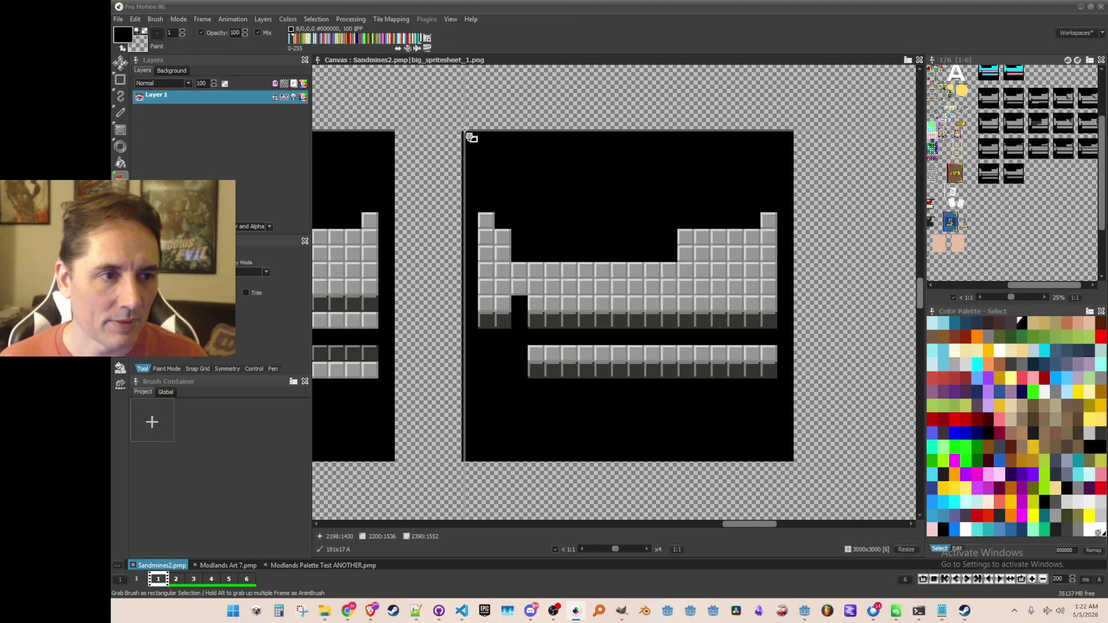
left_click_drag(468, 133, 793, 460)
scroll(578, 289, "down", 3)
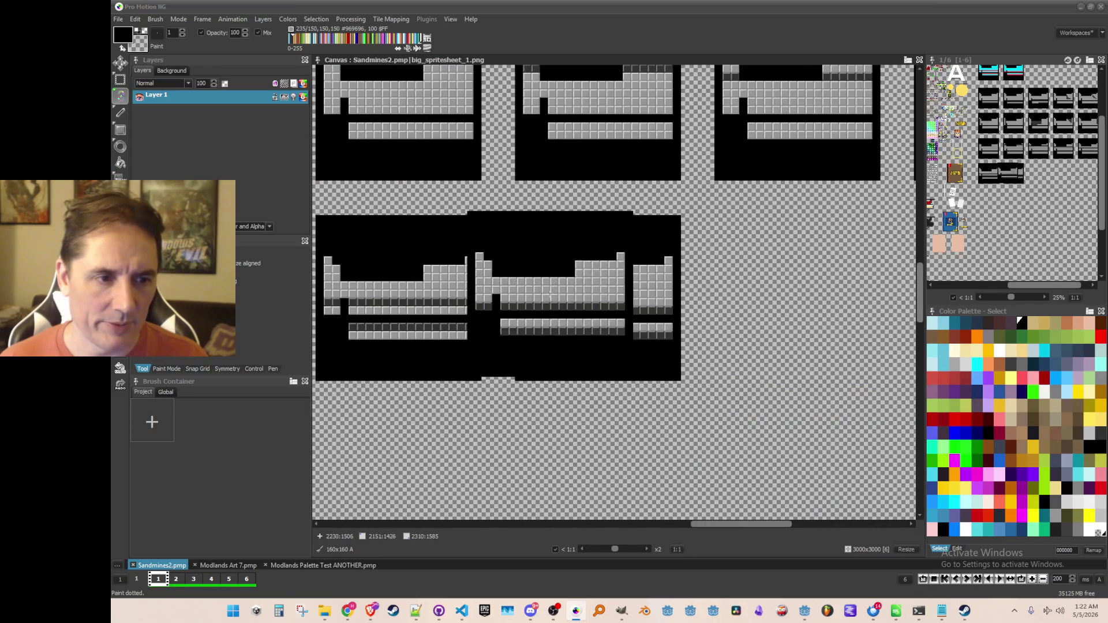
Step: Save the brush as an image named achievement_row_7_off.png
left_click(155, 20)
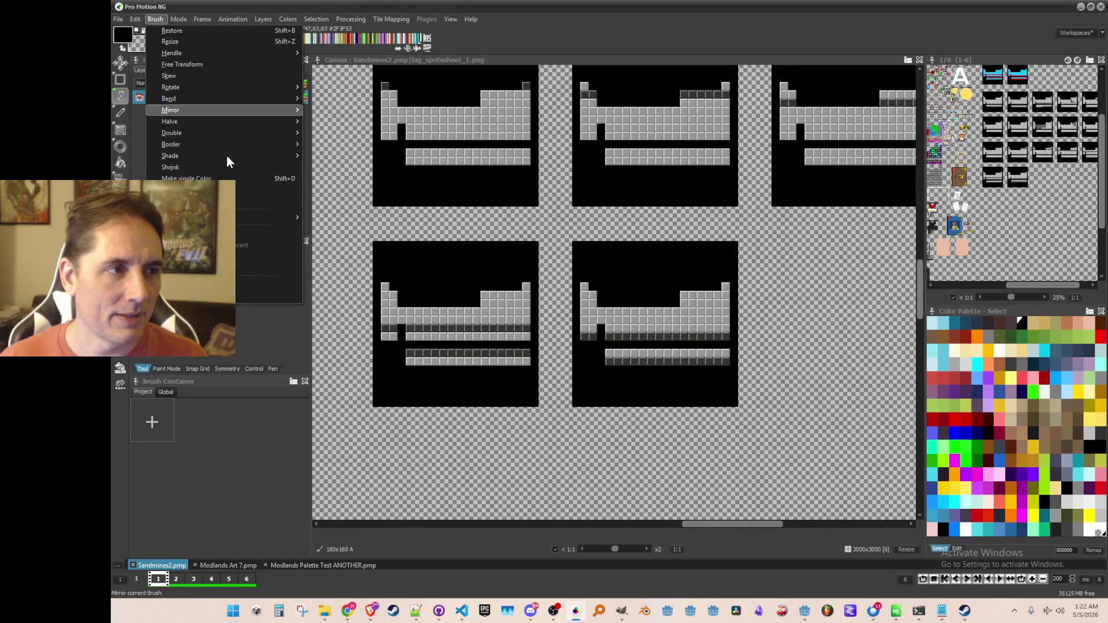
left_click(240, 297)
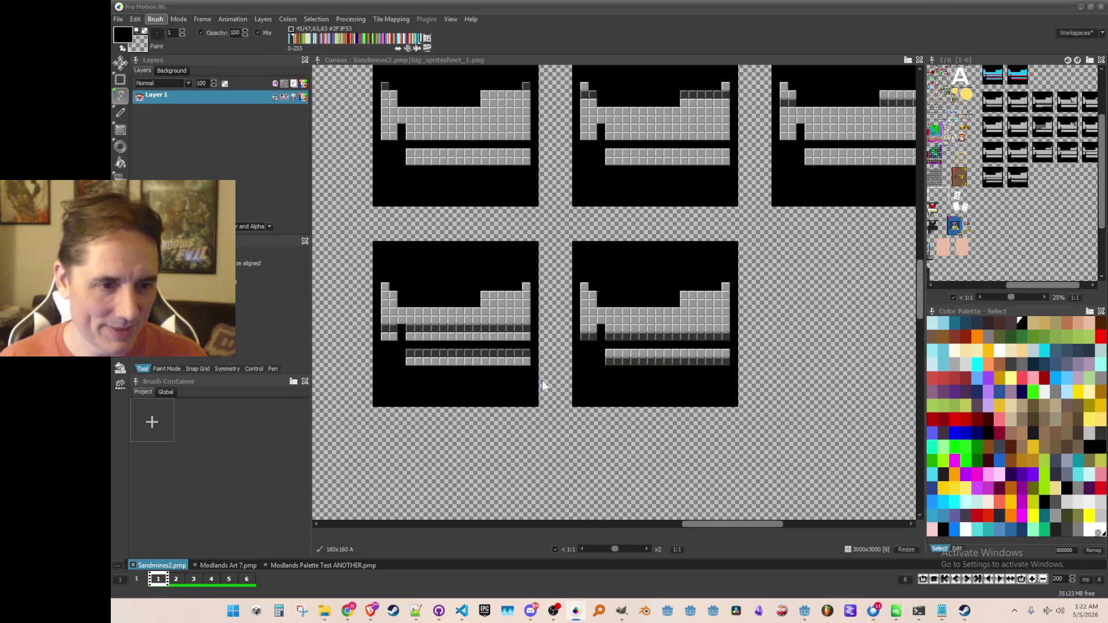
scroll(807, 376, "down", 2)
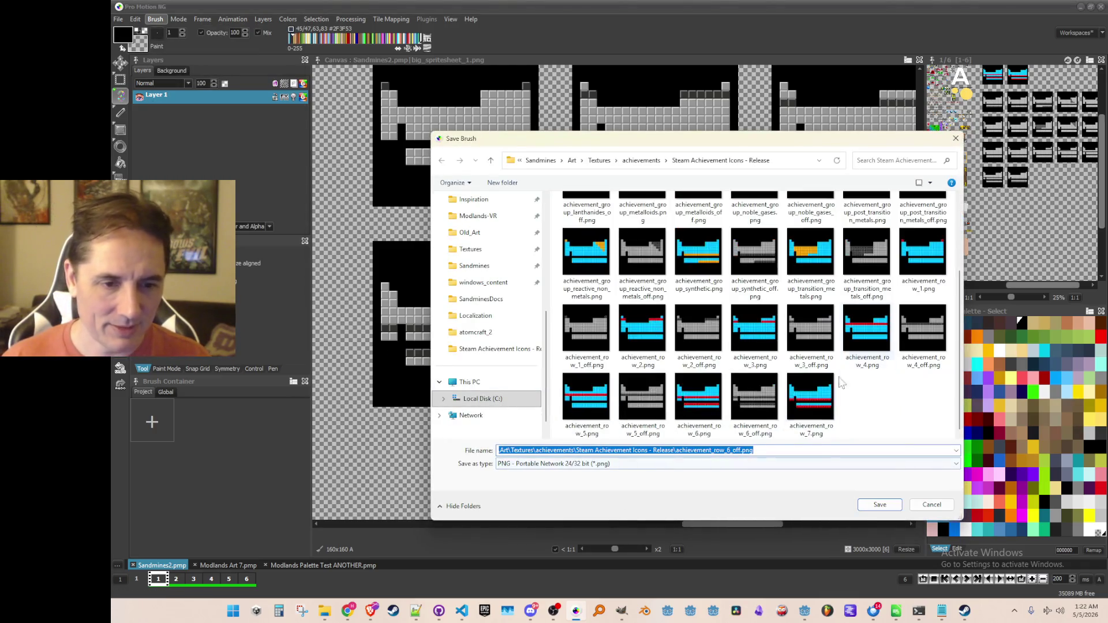
left_click(818, 408)
left_click(600, 450)
left_click_drag(549, 450, 553, 450)
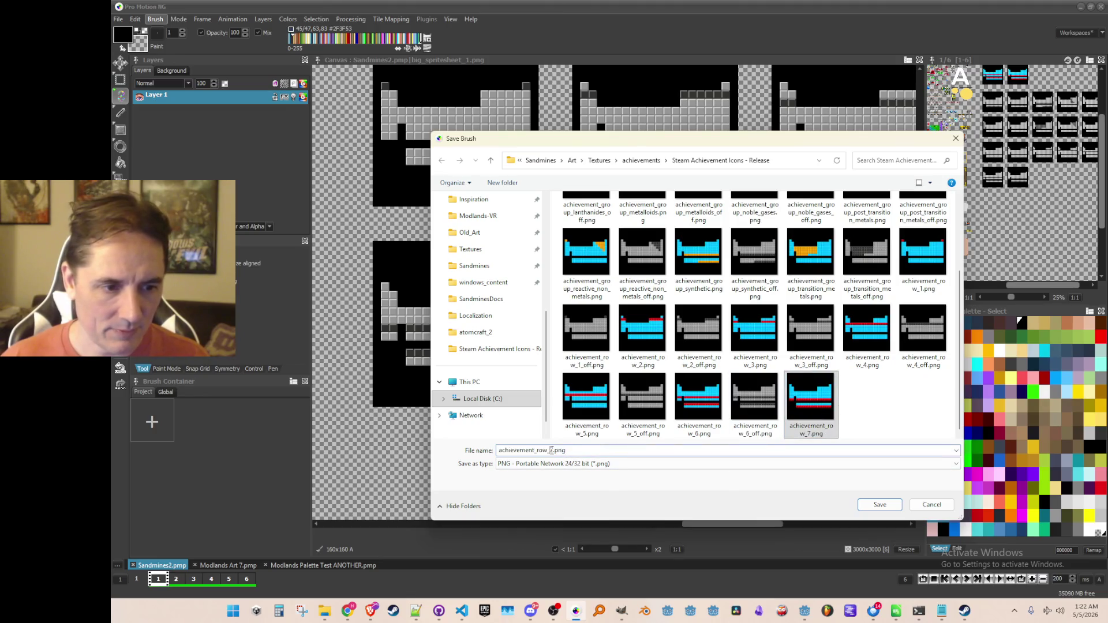
type("7_off")
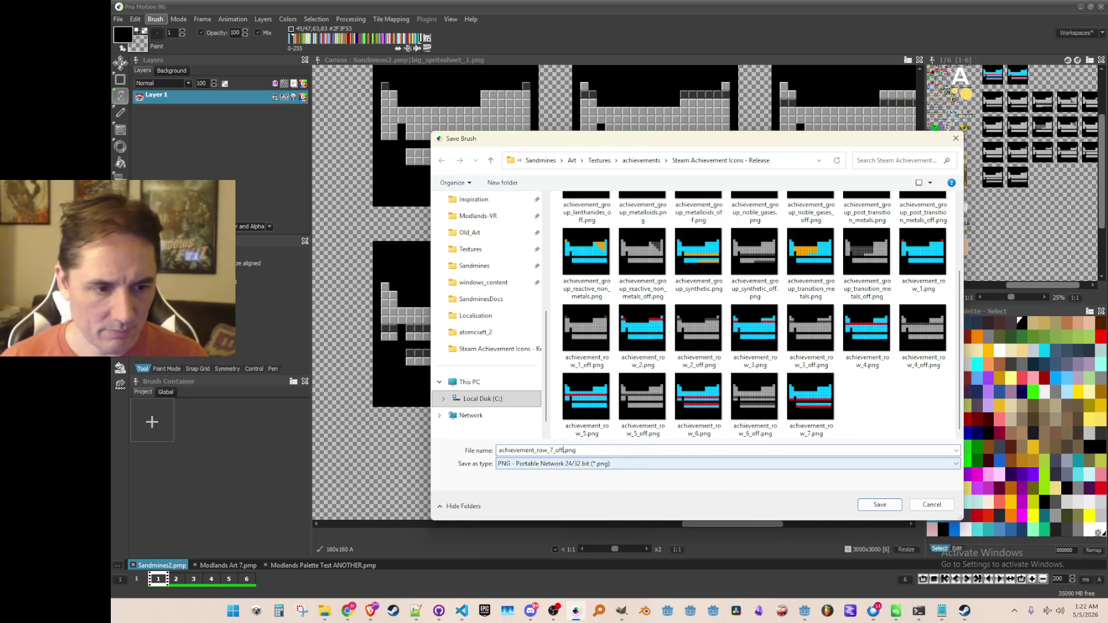
key("Return")
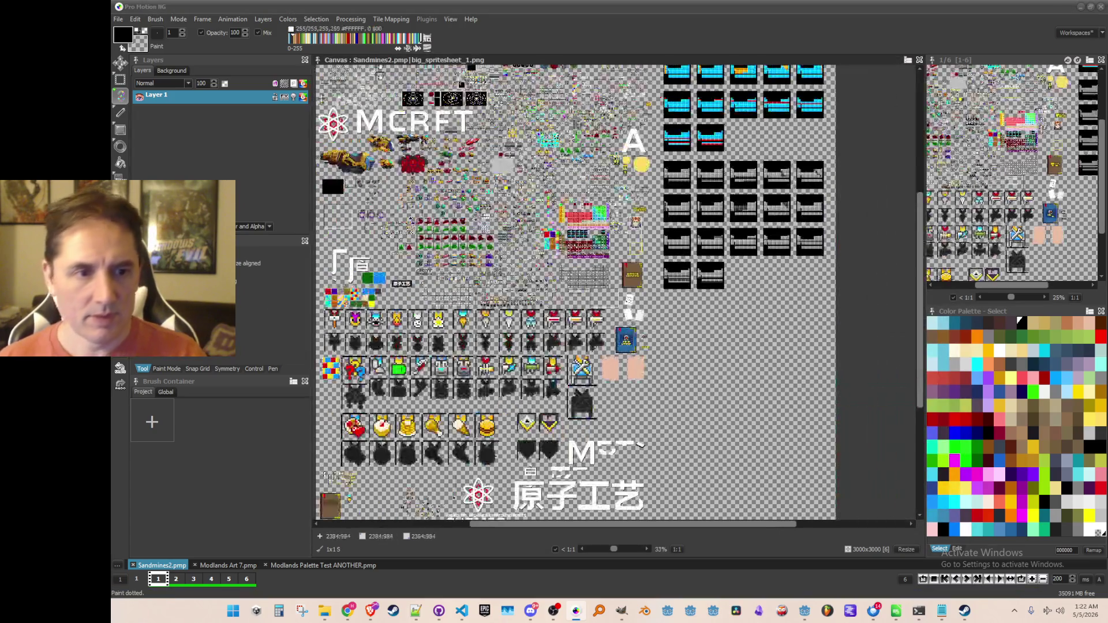
Step: Pan the sprite sheet to the lower icon rows
scroll(673, 412, "up", 4)
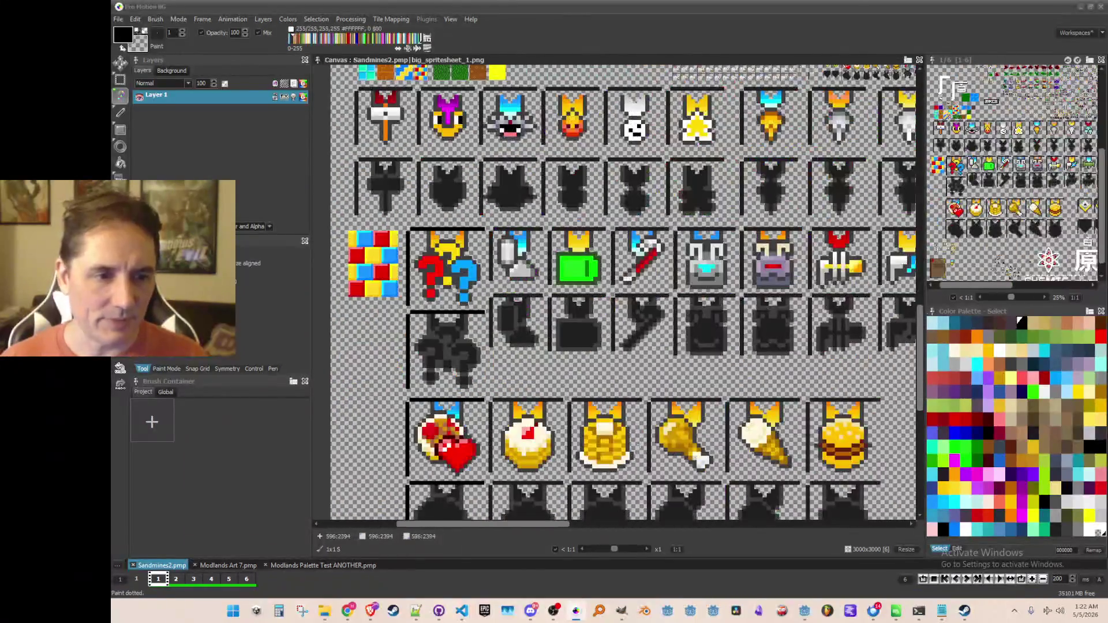
mouse_move(697, 334)
left_mouse_down()
mouse_move(581, 398)
mouse_move(477, 385)
mouse_move(397, 391)
mouse_move(654, 380)
mouse_move(645, 387)
left_mouse_up()
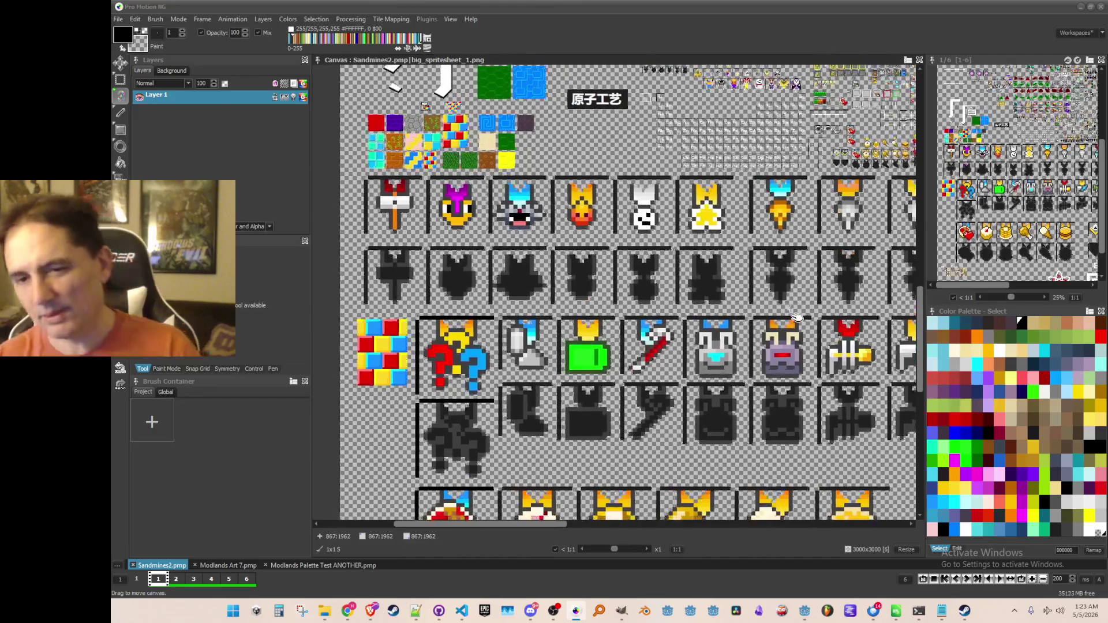
scroll(837, 404, "down", 1)
scroll(865, 507, "up", 1)
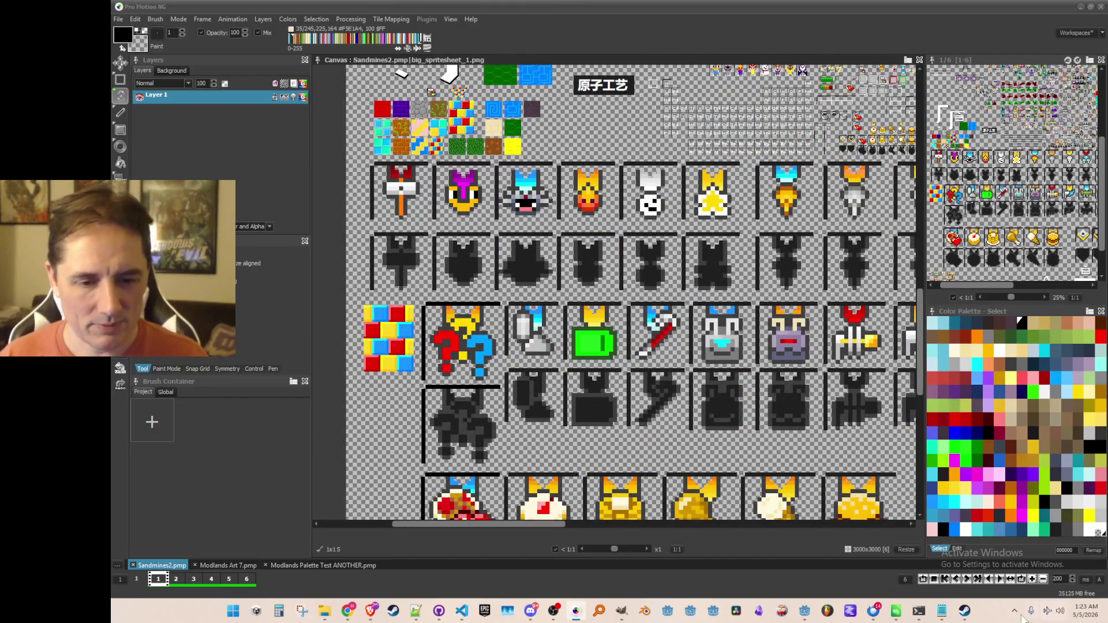
left_click(966, 613)
left_click(968, 615)
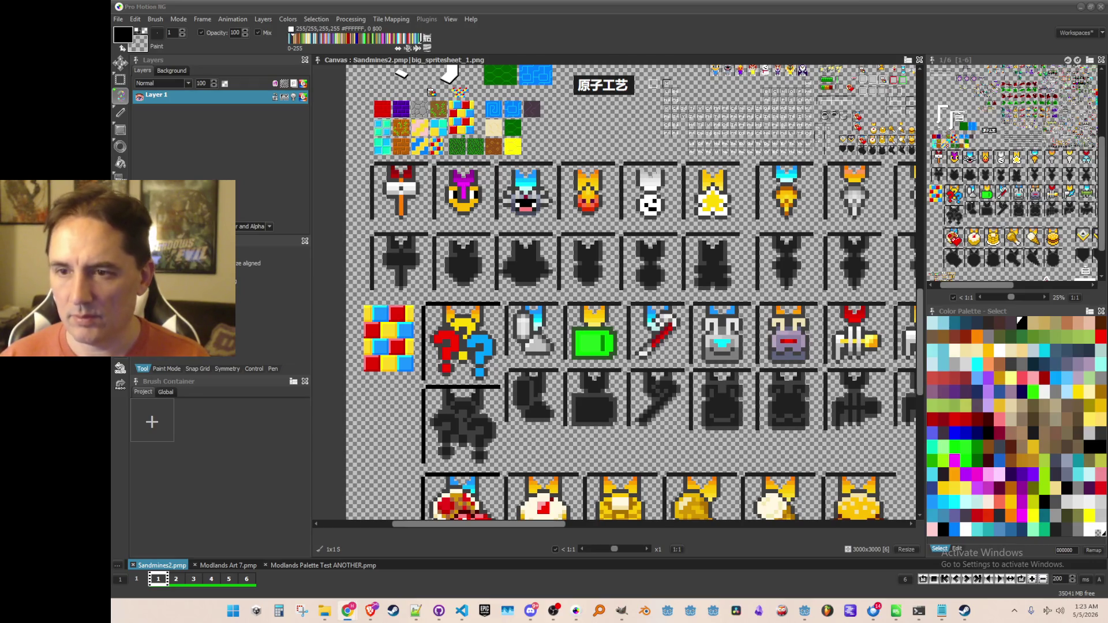
Step: Over the canvas, edit the first achievement and choose a new unachieved icon file
mouse_move(1107, 64)
left_mouse_down()
mouse_move(925, 66)
mouse_move(757, 36)
mouse_move(786, 53)
mouse_move(757, 61)
left_mouse_up()
left_click(981, 216)
left_click(826, 262)
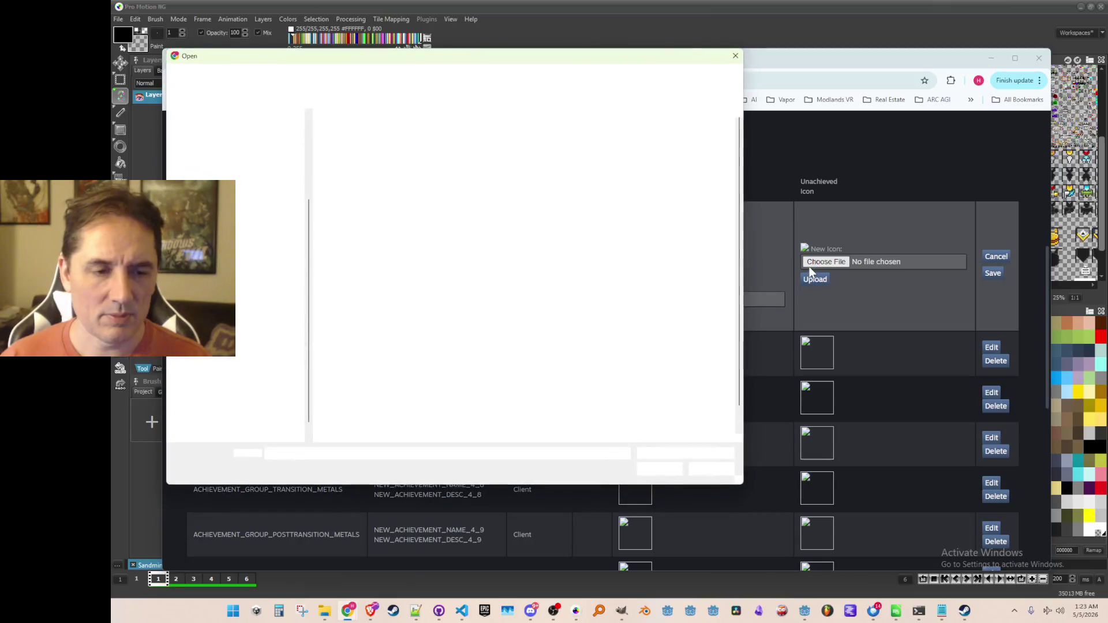
Step: Pick achievement_group_alkali_metals_off.png in the file picker
mouse_move(469, 58)
left_mouse_down()
mouse_move(513, 405)
mouse_move(562, 398)
mouse_move(691, 115)
mouse_move(692, 131)
left_mouse_up()
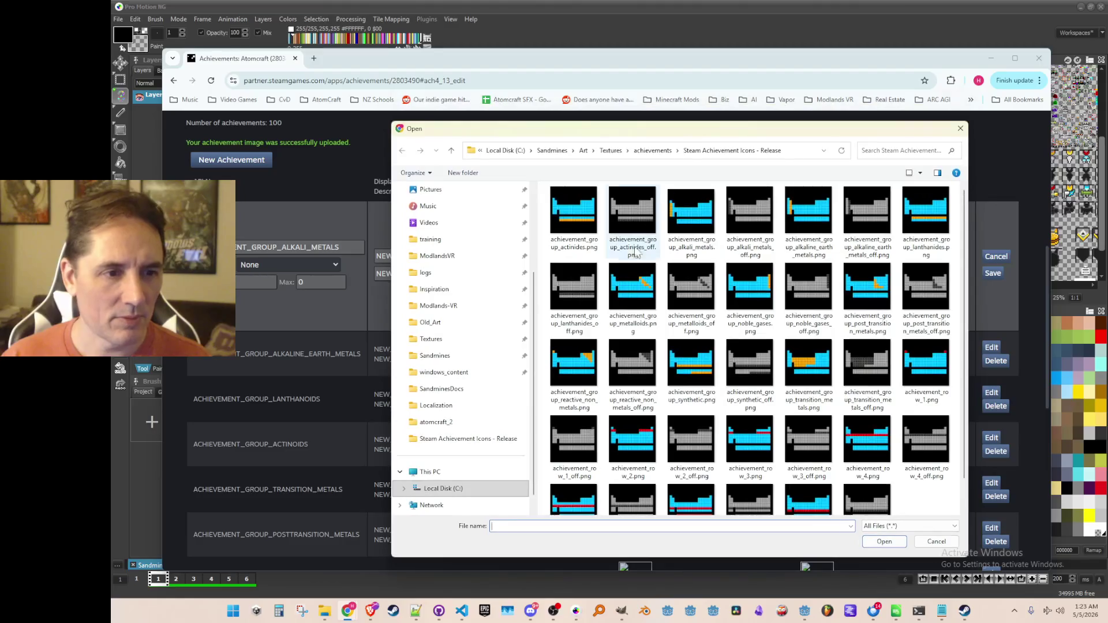
left_click(743, 324)
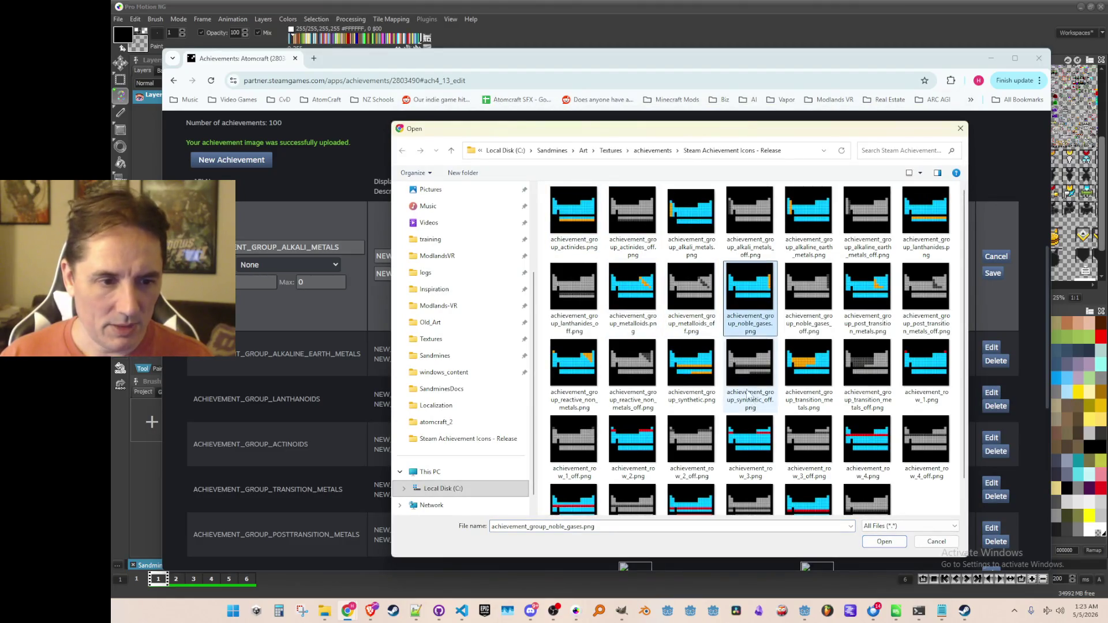
left_click(749, 369)
left_click(871, 302)
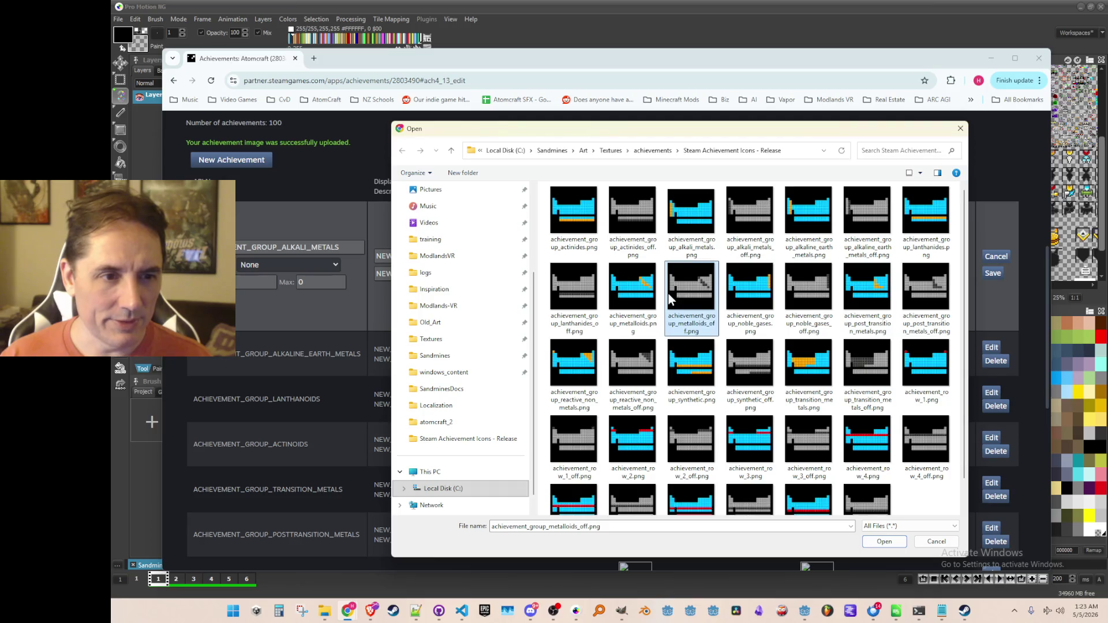
left_click(692, 216)
double_click(757, 213)
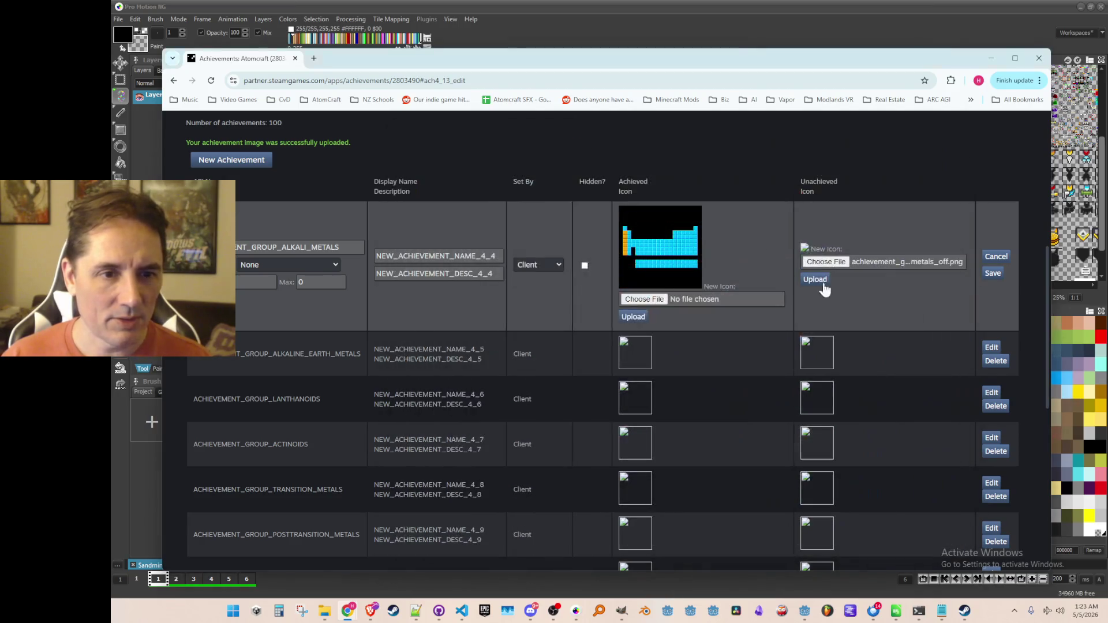
Step: Upload the chosen unachieved icon and save the alkali metals achievement row
left_click(829, 285)
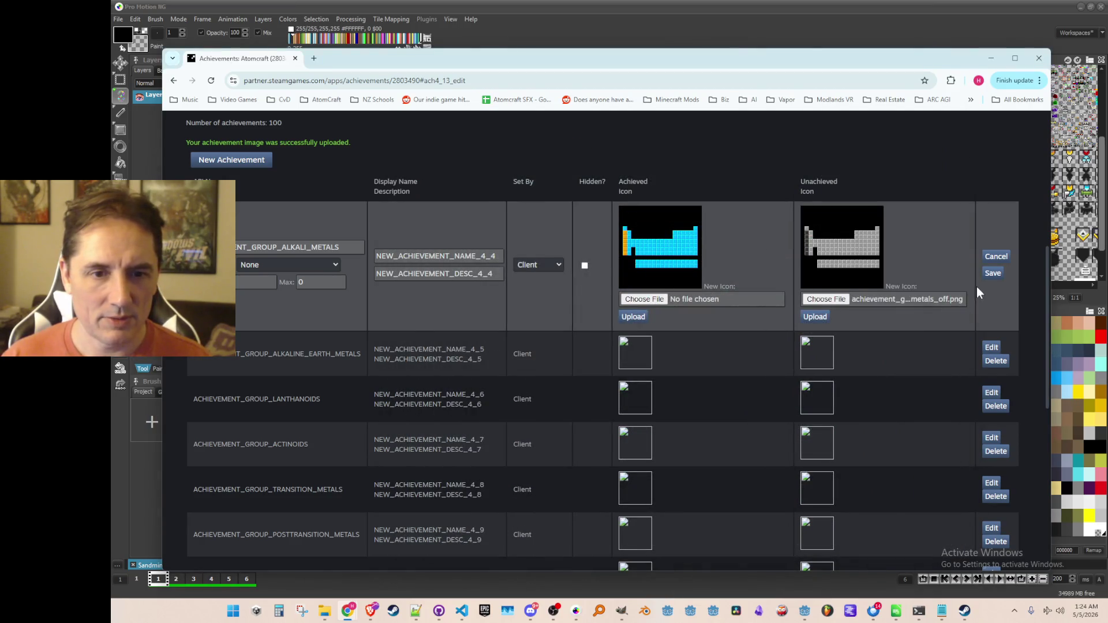
left_click(992, 273)
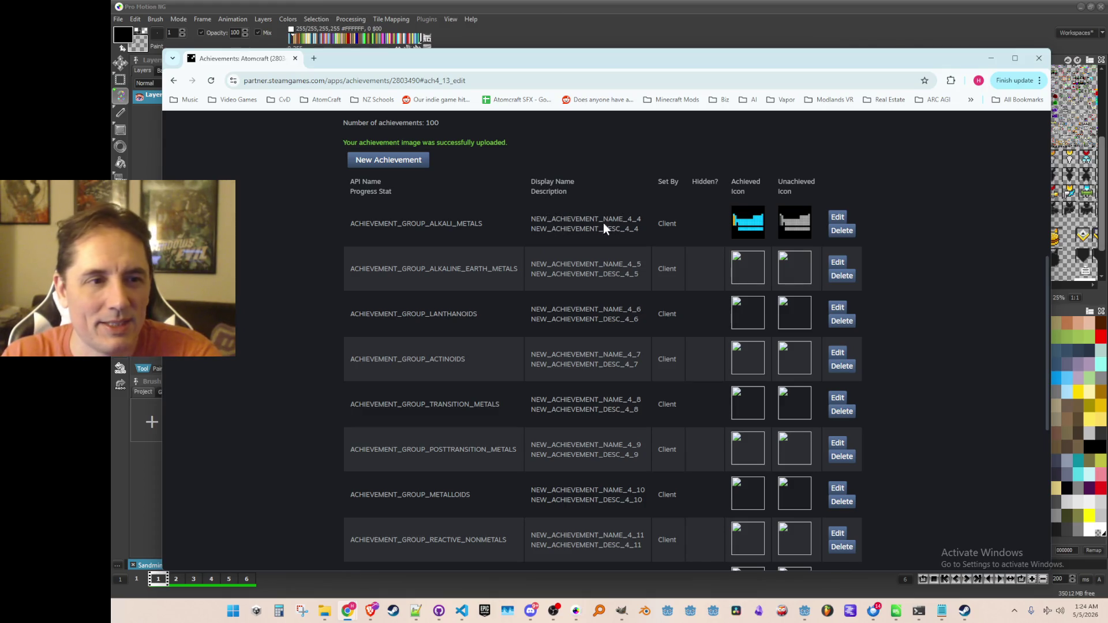
left_click_drag(565, 228, 640, 231)
left_click(561, 225)
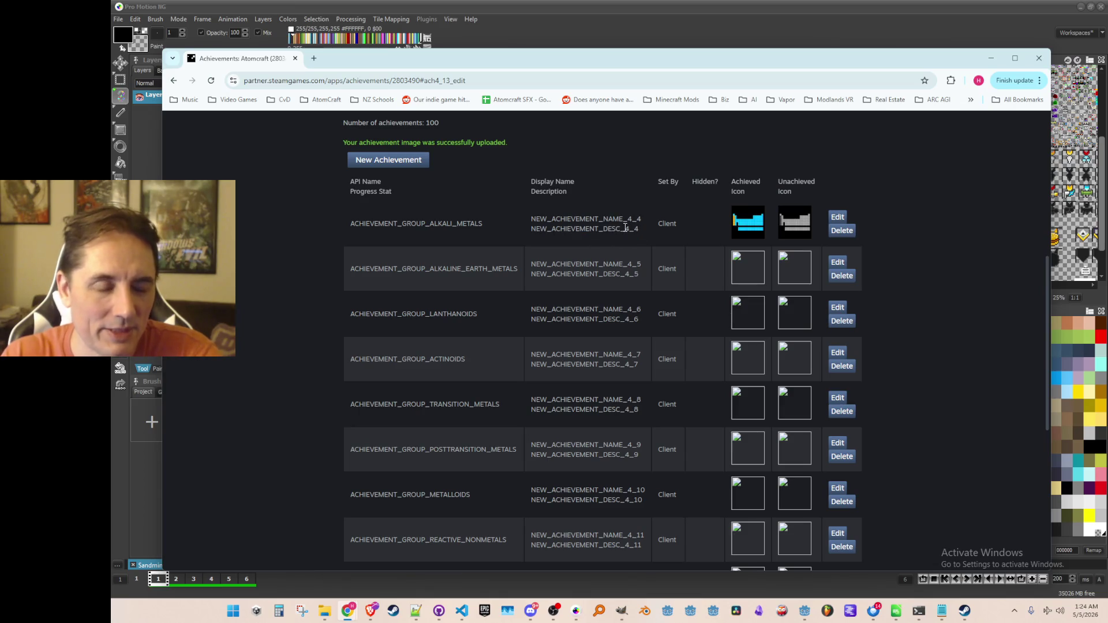
left_click_drag(538, 222, 628, 233)
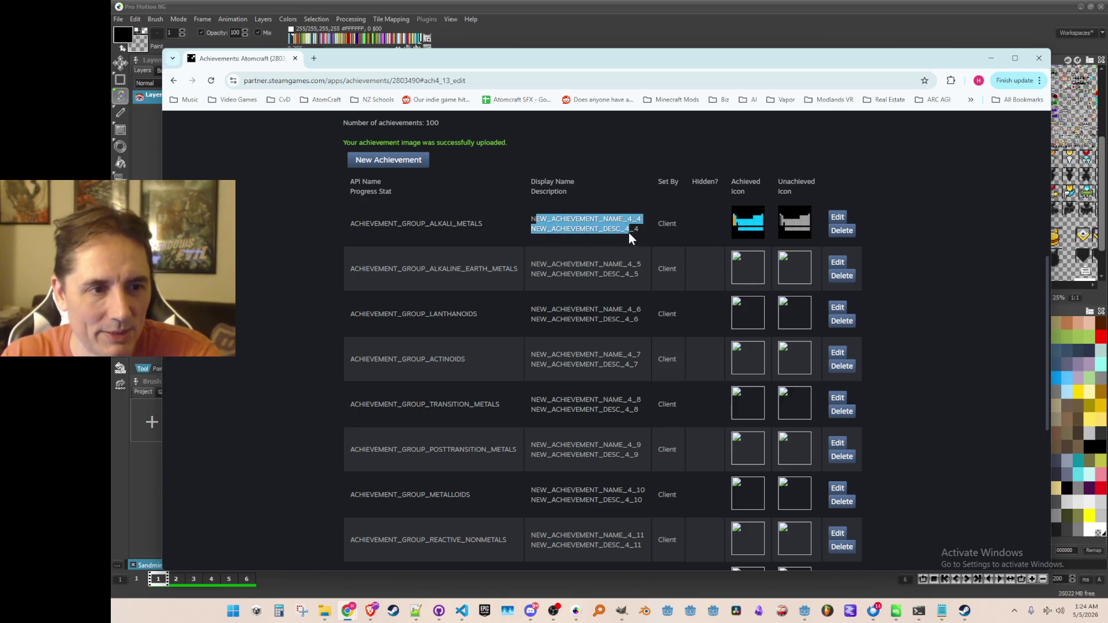
left_click(628, 233)
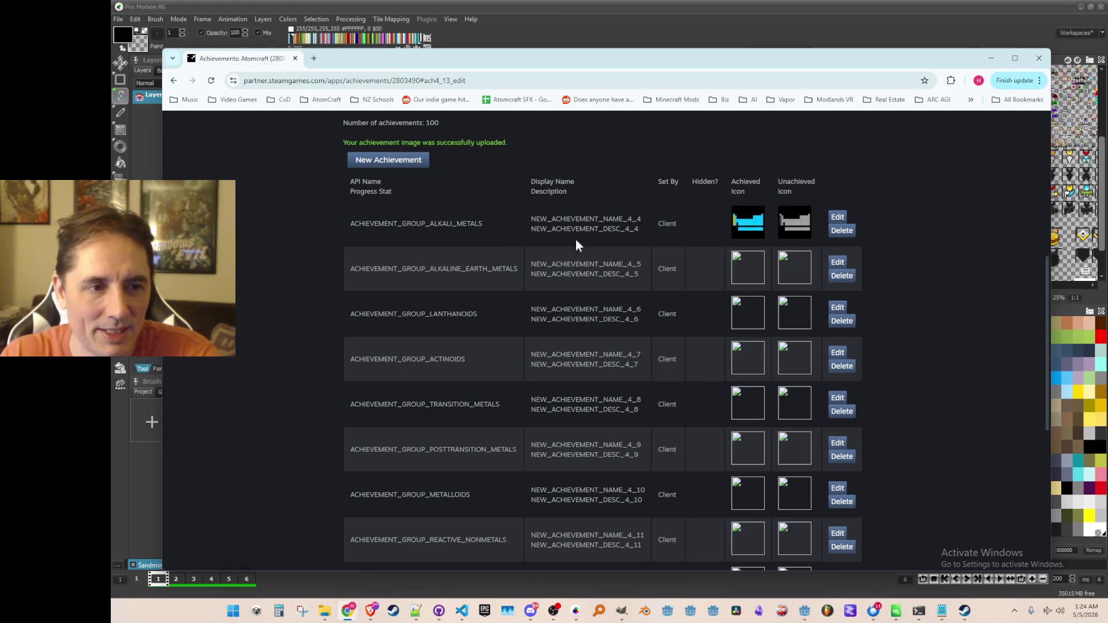
scroll(553, 292, "down", 1)
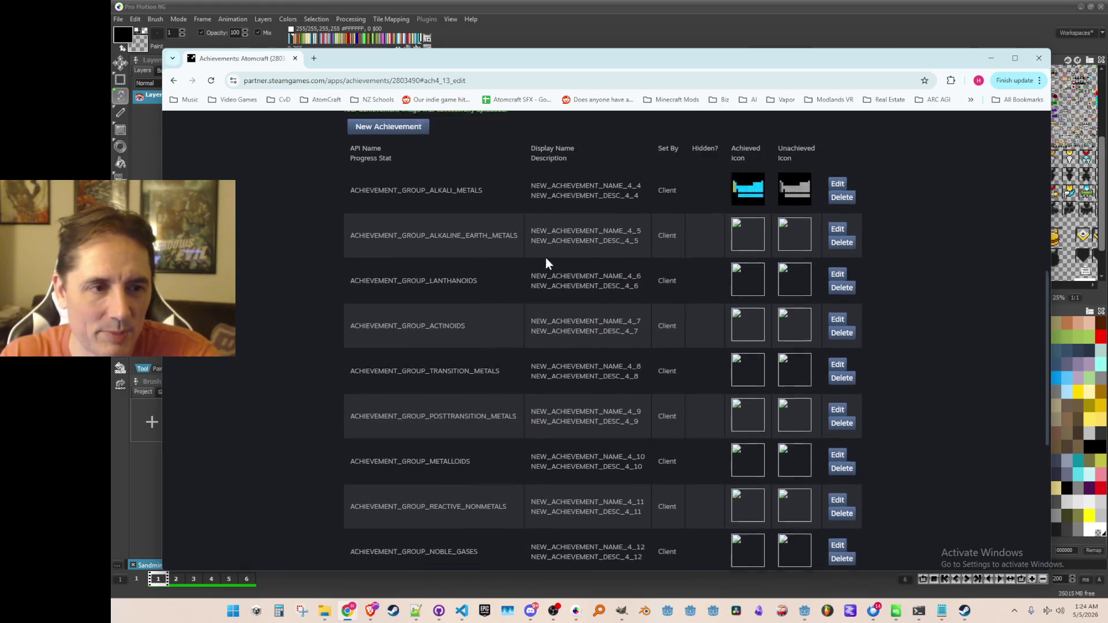
scroll(584, 240, "up", 1)
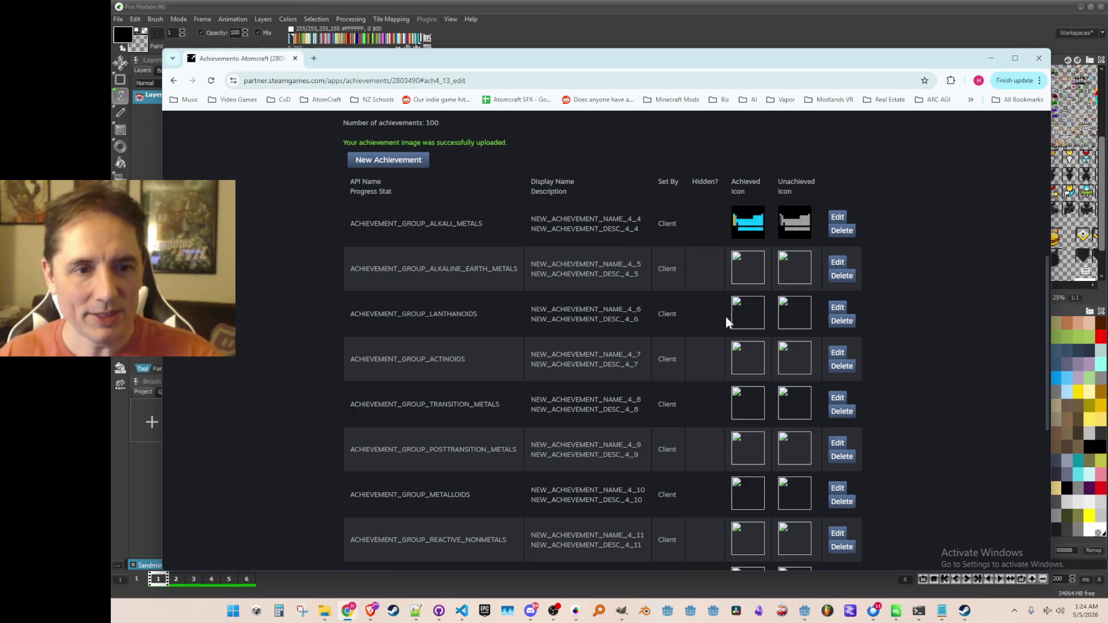
Step: Upload the coloured alkaline earth metals image as the achieved icon
left_click(838, 262)
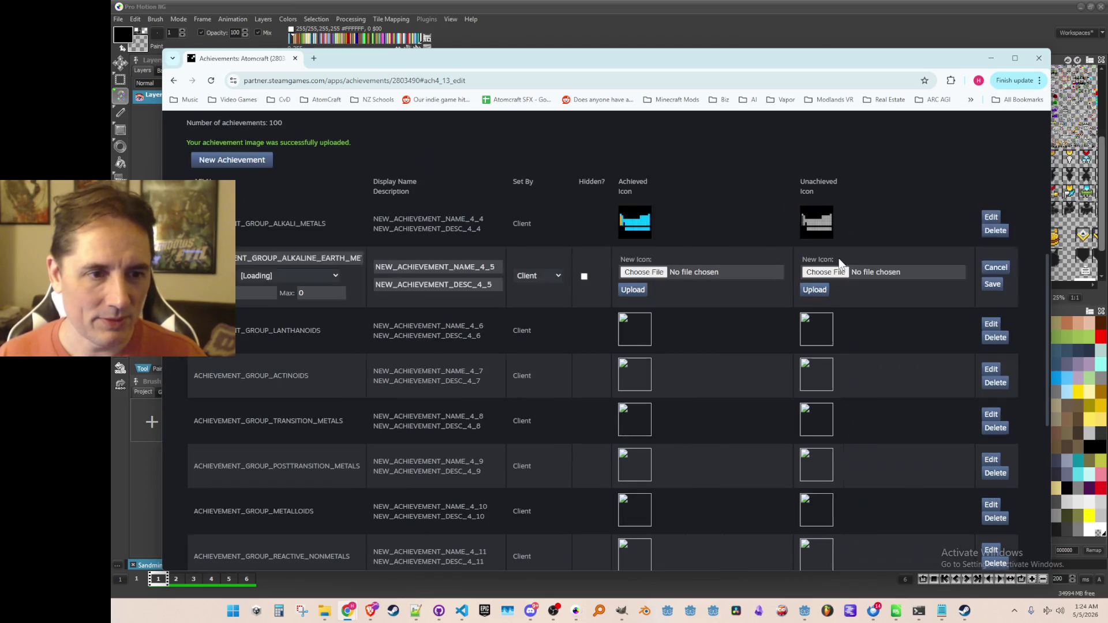
left_click(657, 272)
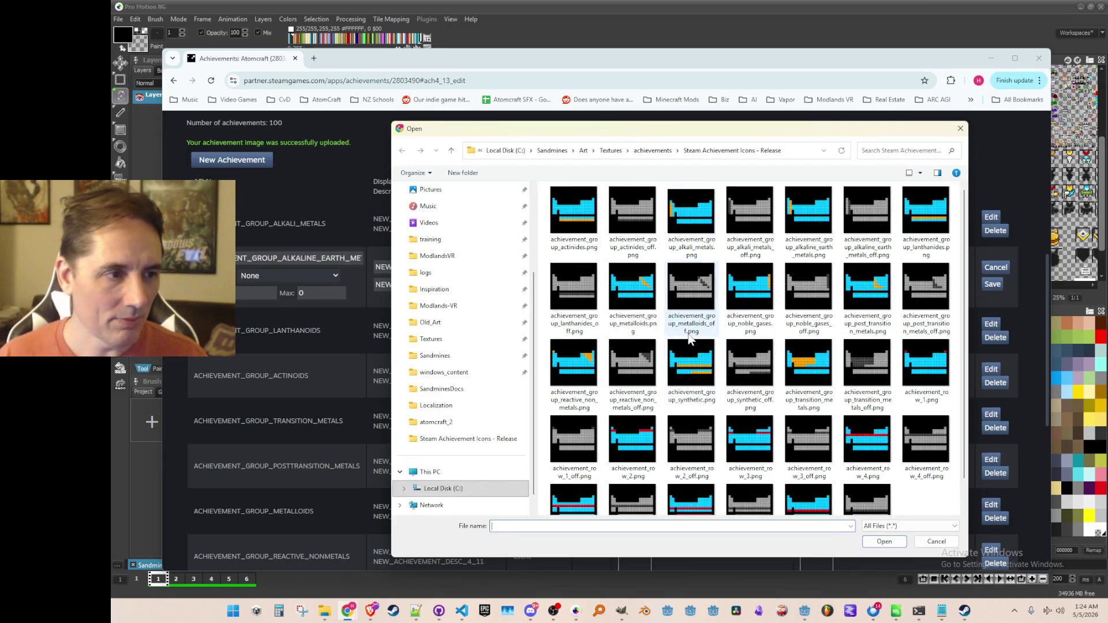
left_click(799, 220)
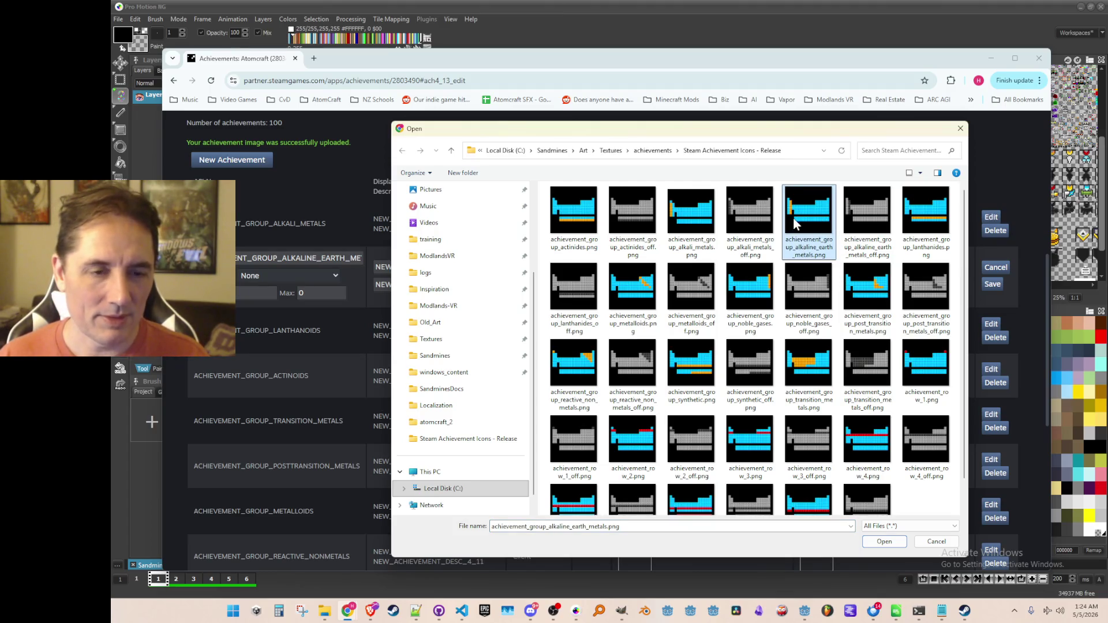
double_click(801, 209)
left_click(637, 296)
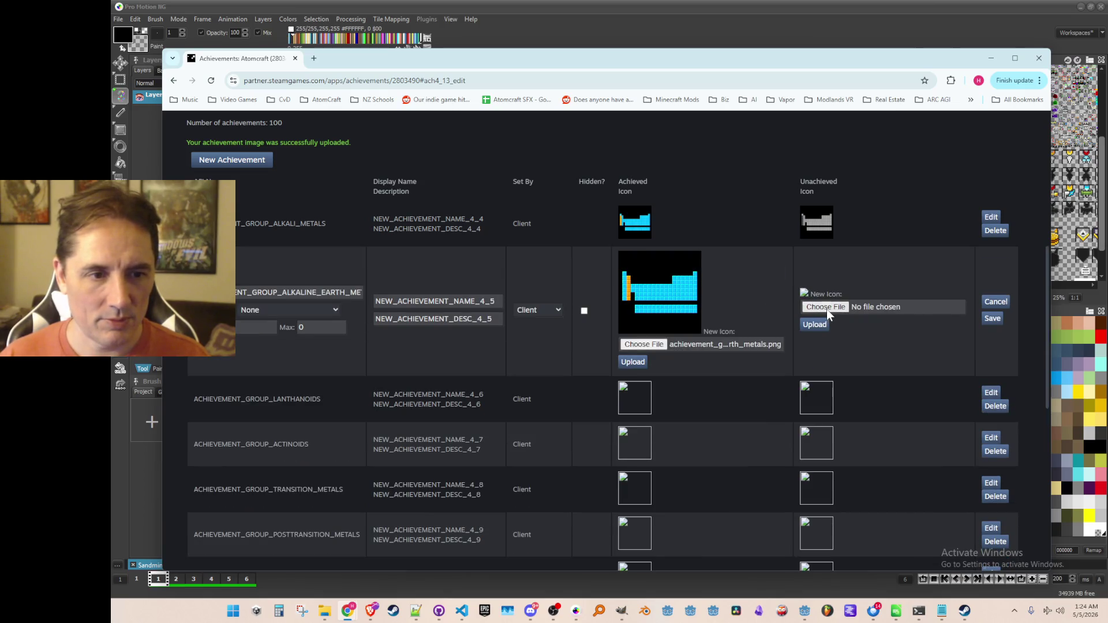
Step: Set the alkaline earth metals off image as the unachieved icon and save the achievement
left_click(825, 306)
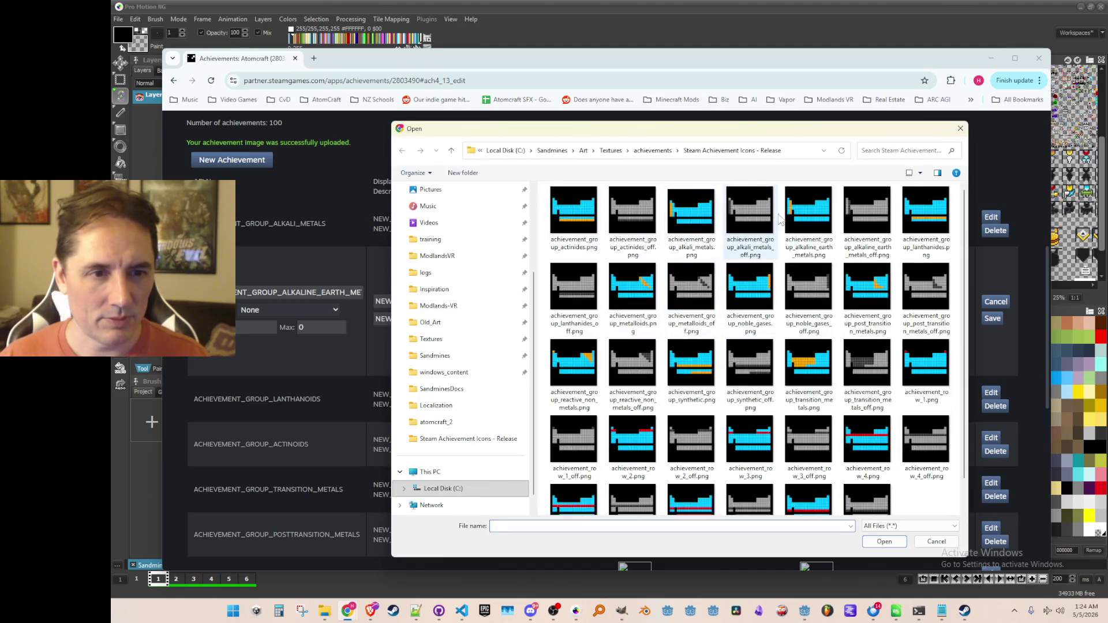
double_click(861, 207)
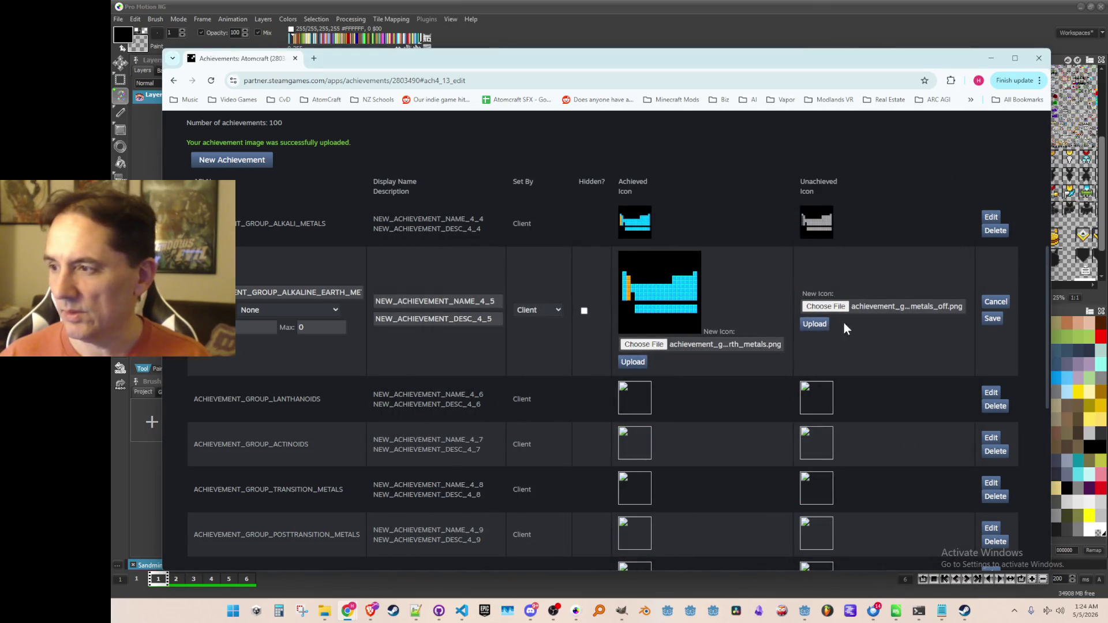
left_click(993, 321)
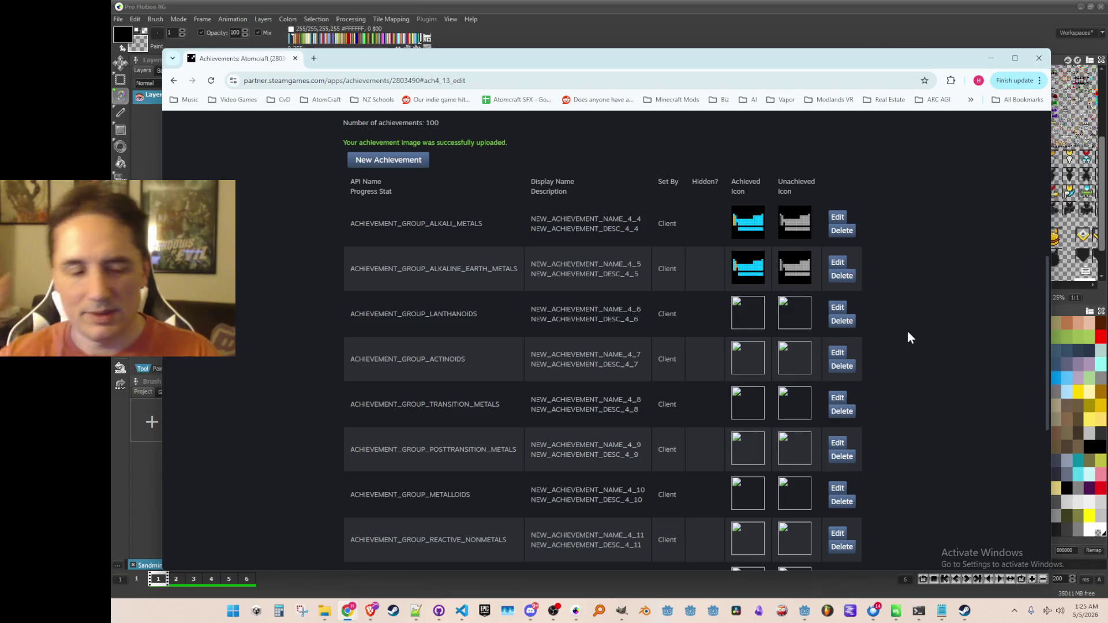
left_click(963, 610)
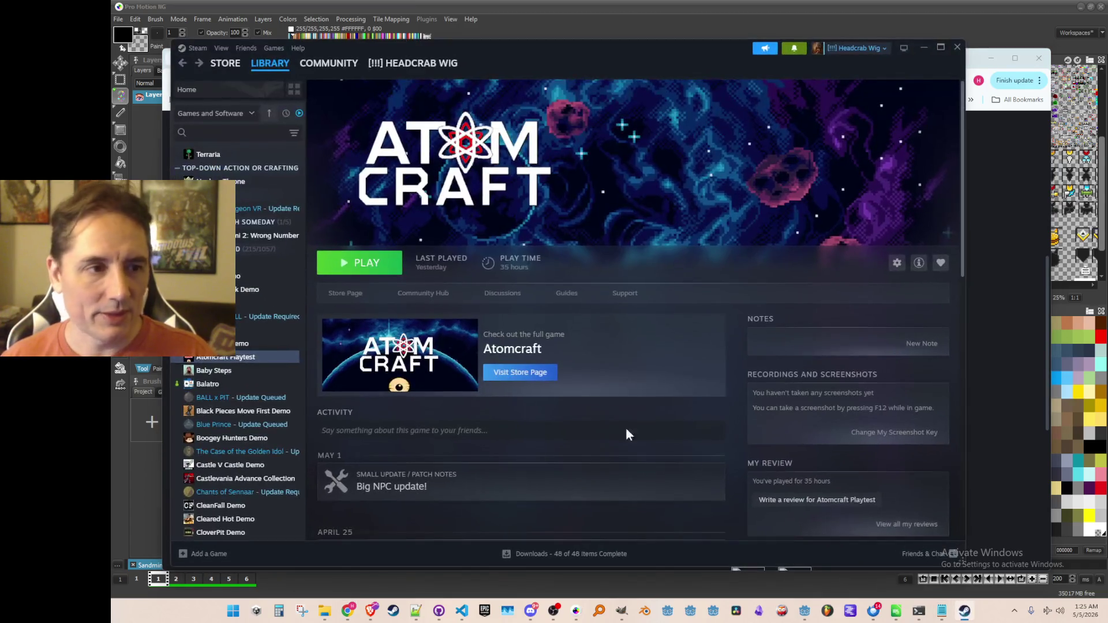
Step: Open and close the Steam settings window, then open and dismiss the Steam client menu
mouse_move(204, 60)
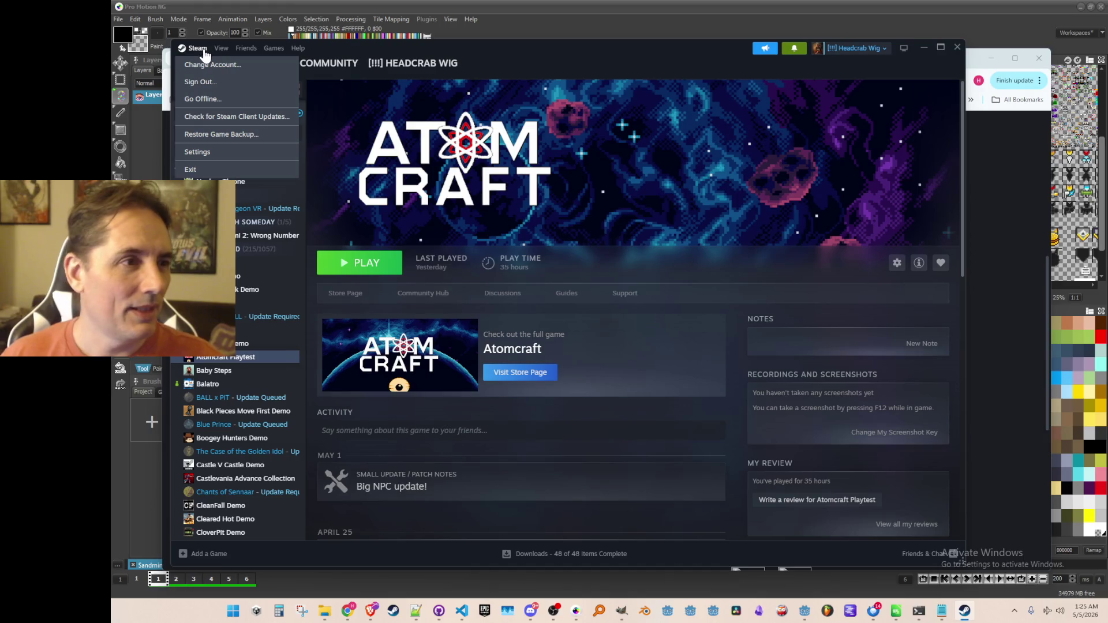
left_click(201, 151)
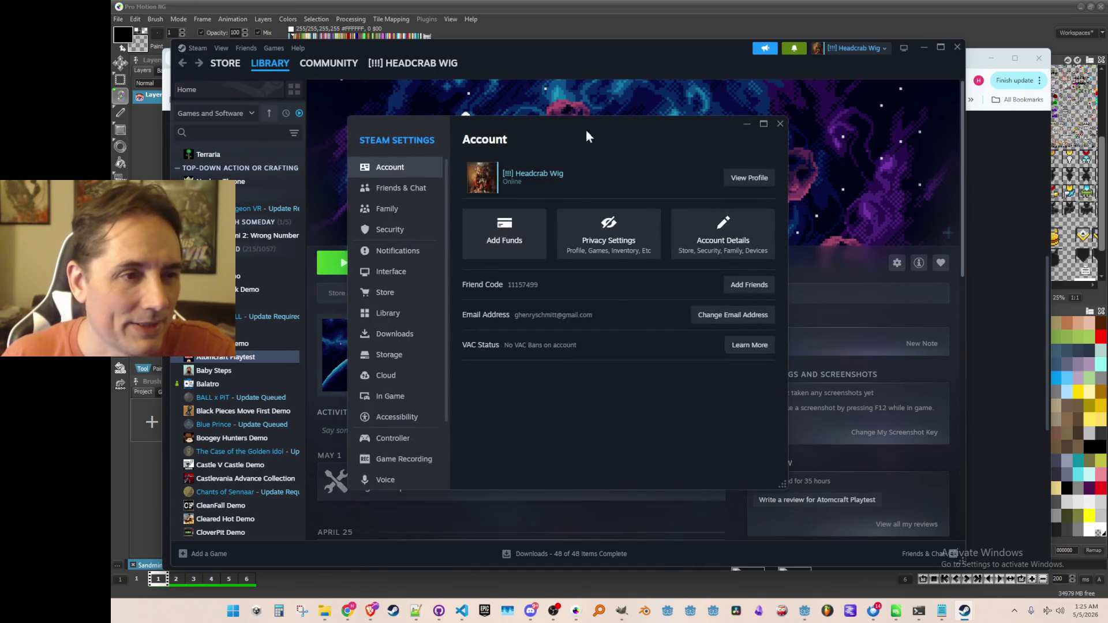
mouse_move(500, 130)
left_mouse_down()
mouse_move(632, 171)
mouse_move(799, 172)
mouse_move(794, 198)
left_mouse_up()
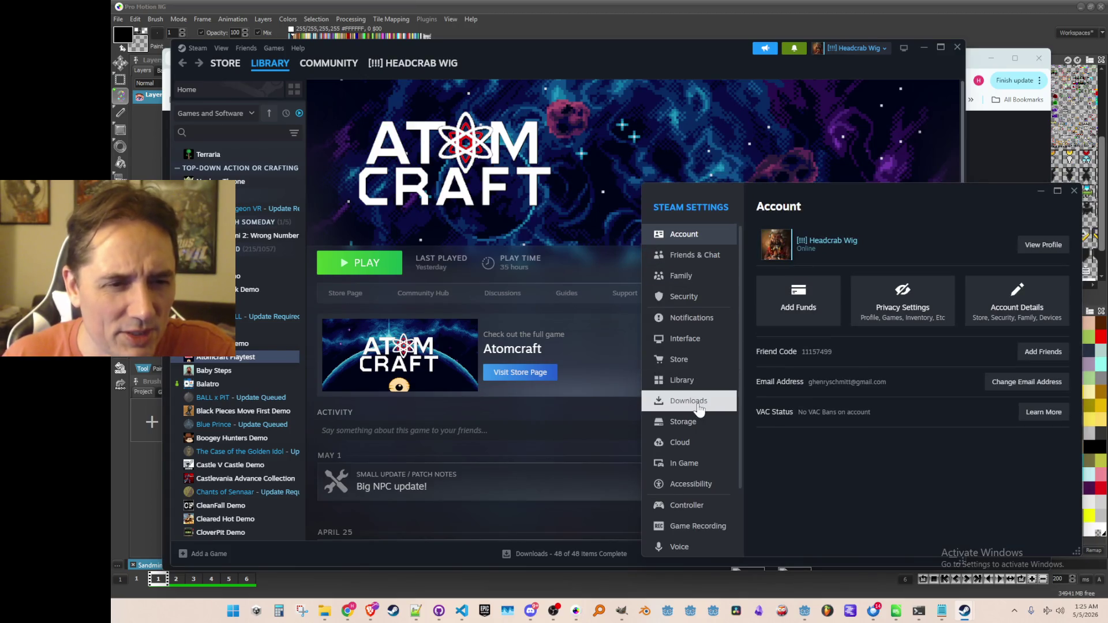
scroll(702, 410, "down", 1)
scroll(702, 375, "up", 2)
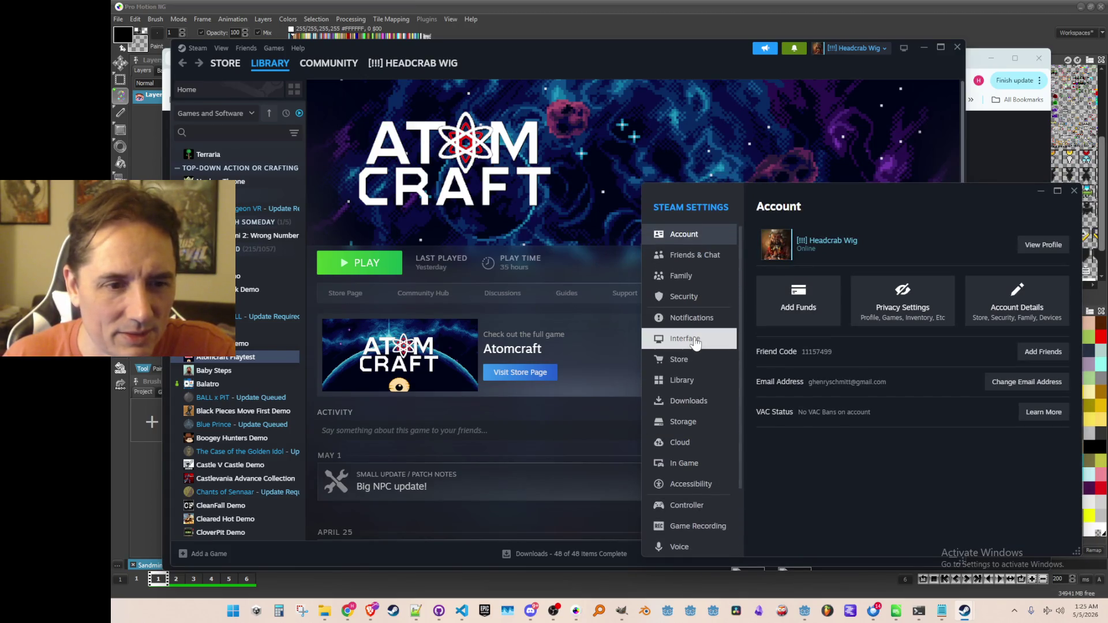
key("Escape")
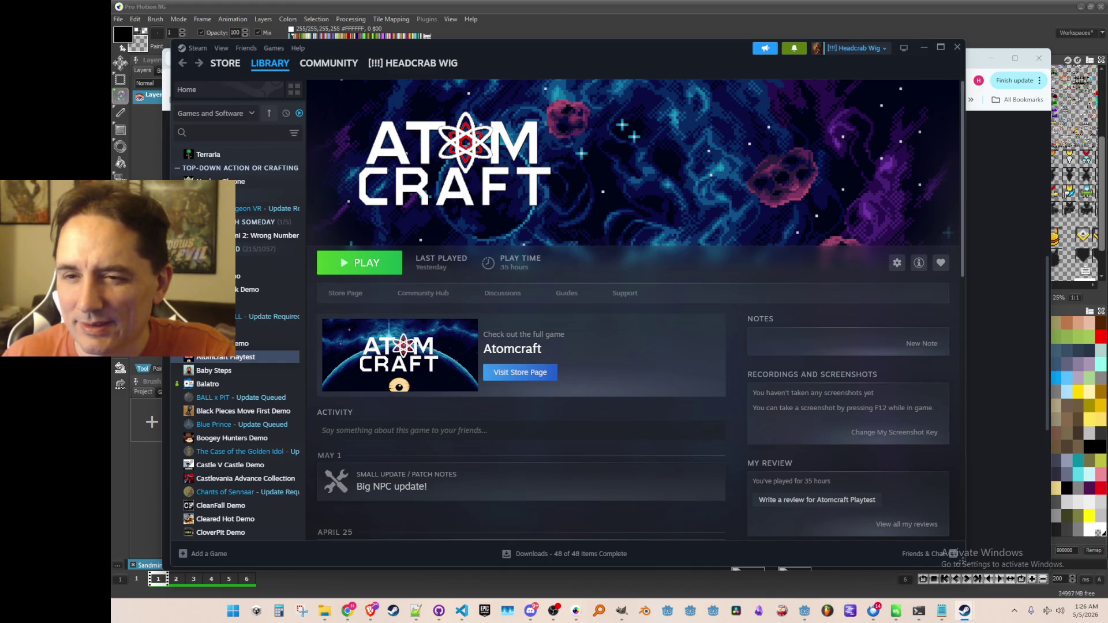
left_click(298, 48)
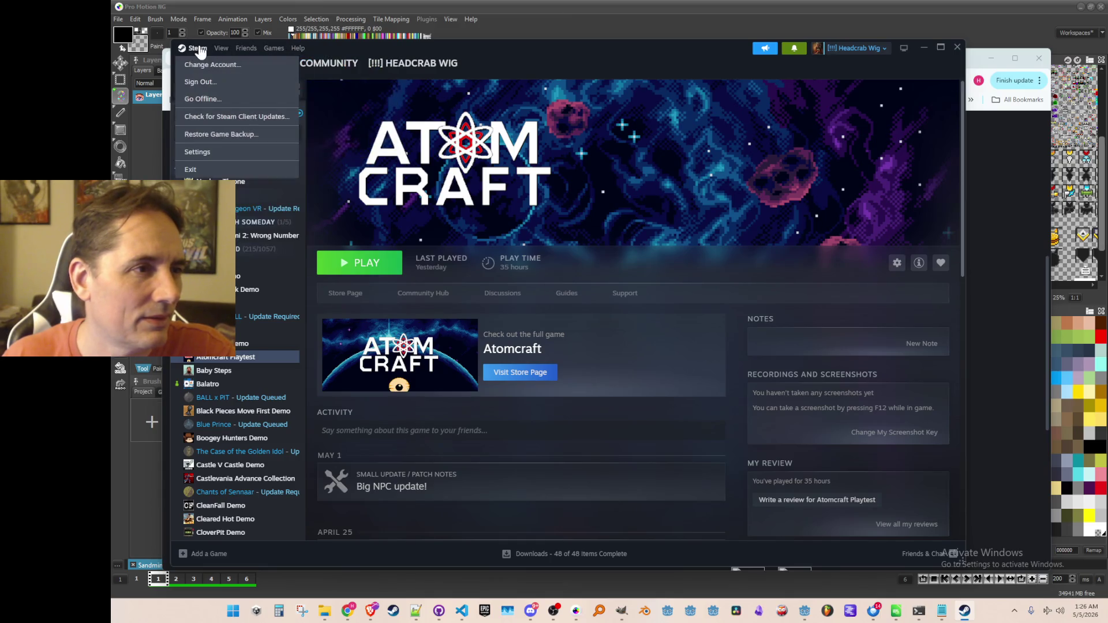
left_click(379, 132)
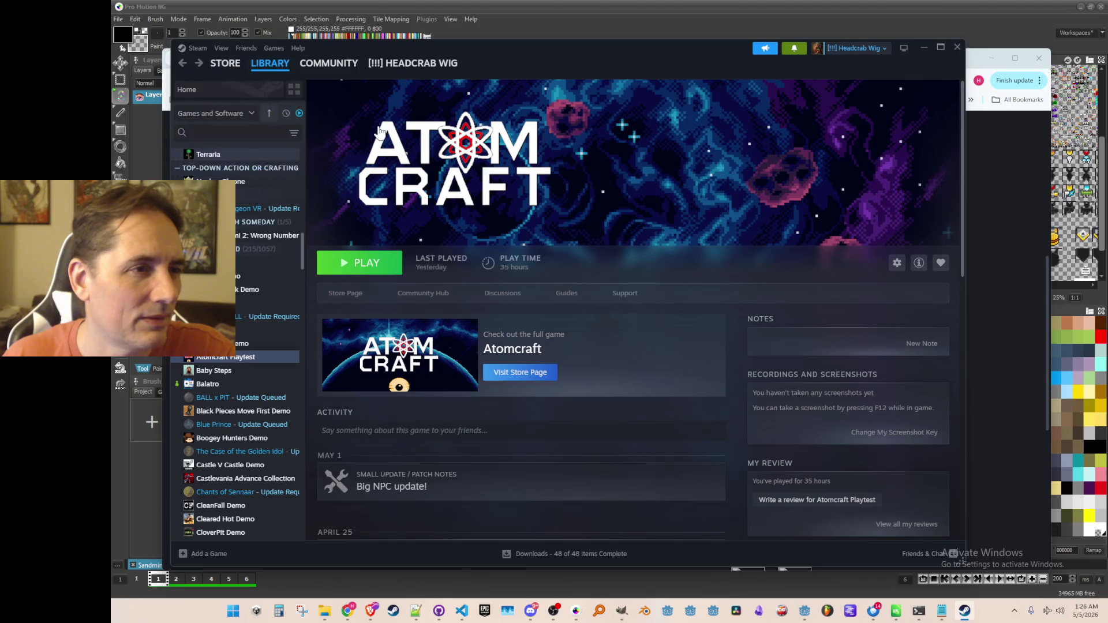
Step: Close the new-release store promo after Steam relaunches in Simplified Chinese
key("Escape")
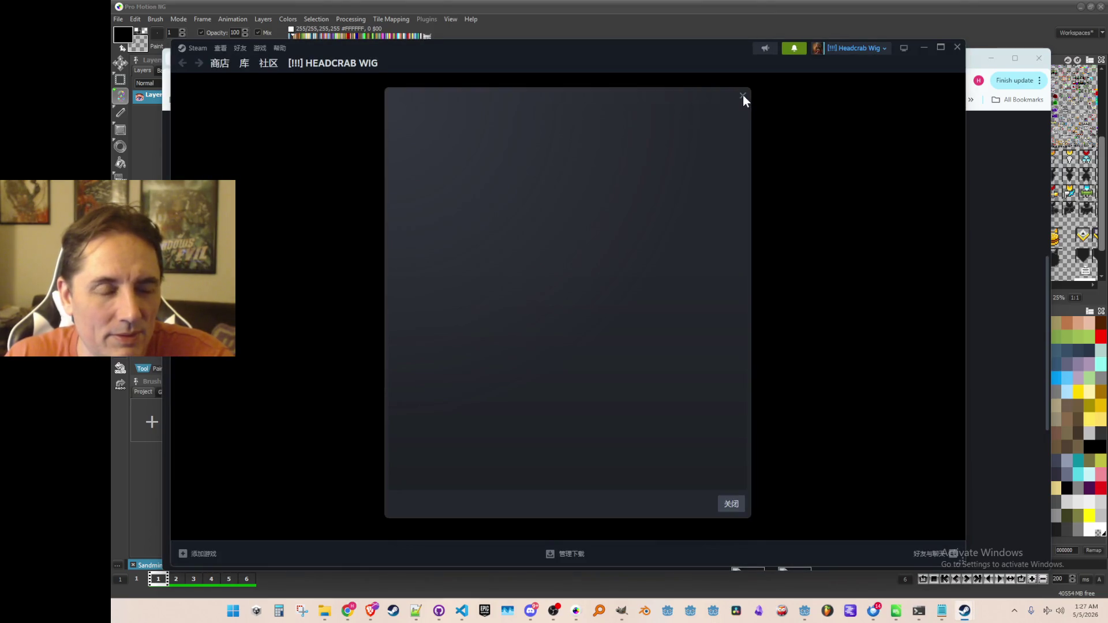
left_click(732, 506)
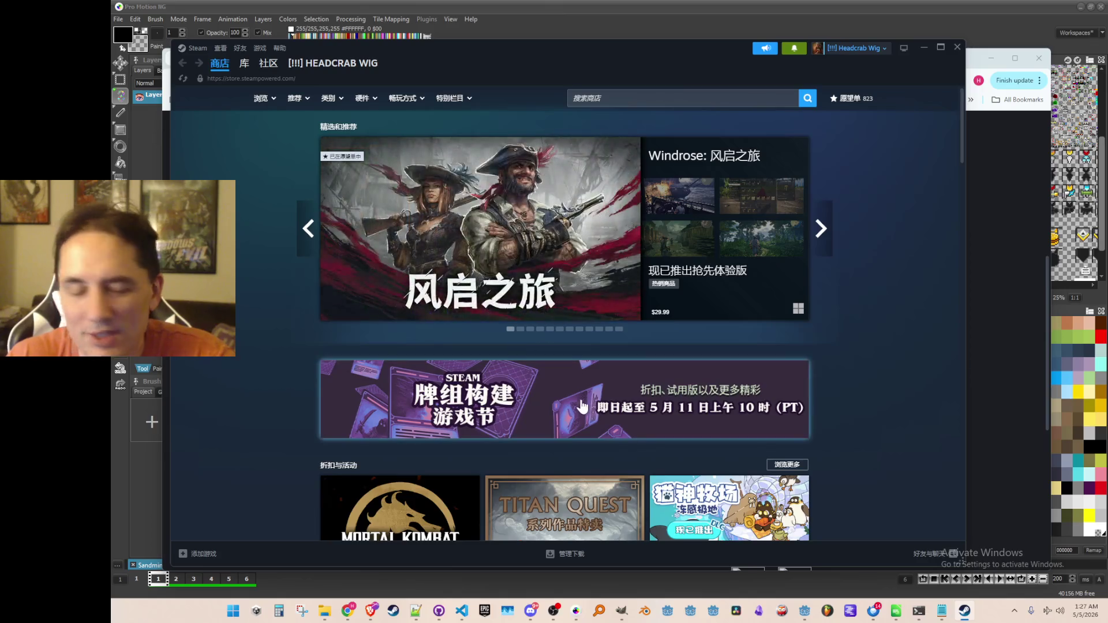
Step: Scroll through the Chinese-language Steam store front page
scroll(587, 366, "down", 3)
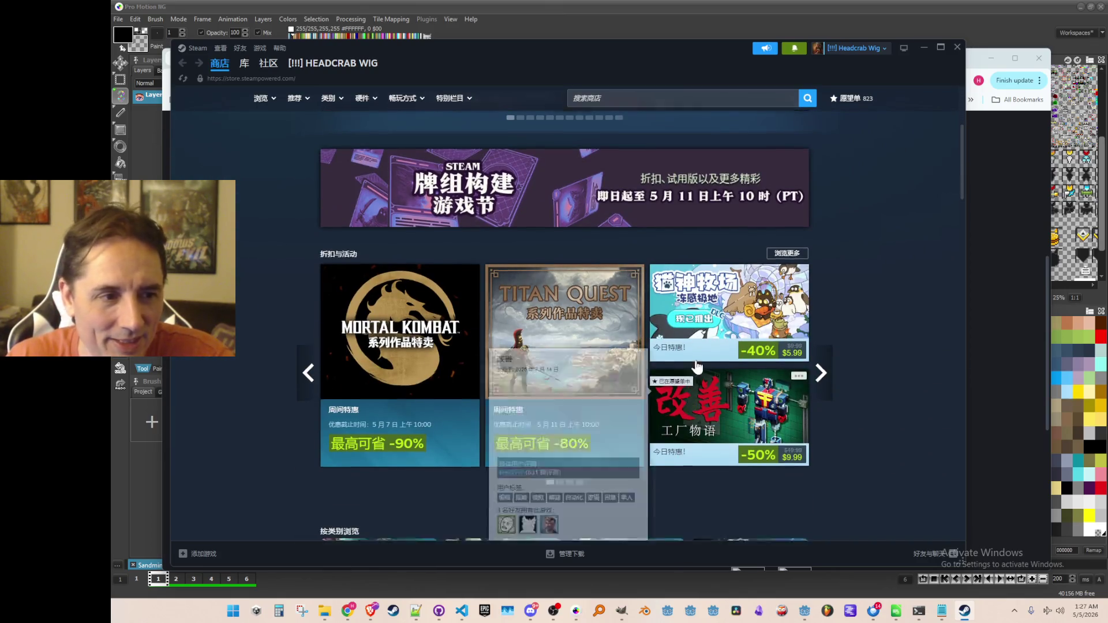
scroll(668, 385, "down", 4)
scroll(667, 385, "down", 4)
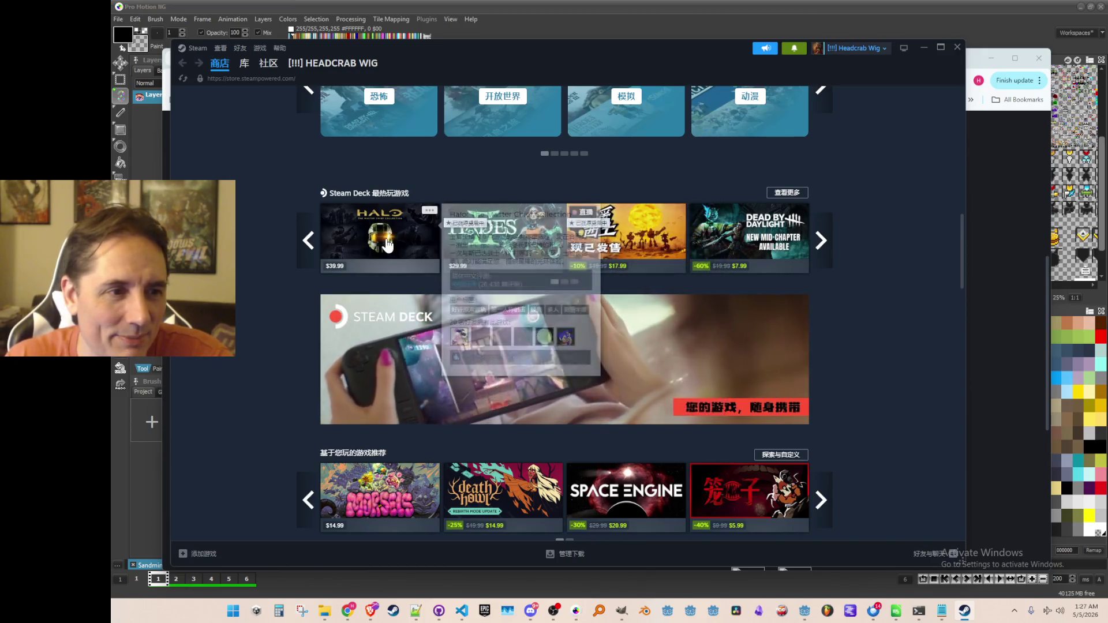
mouse_move(416, 250)
scroll(706, 277, "down", 4)
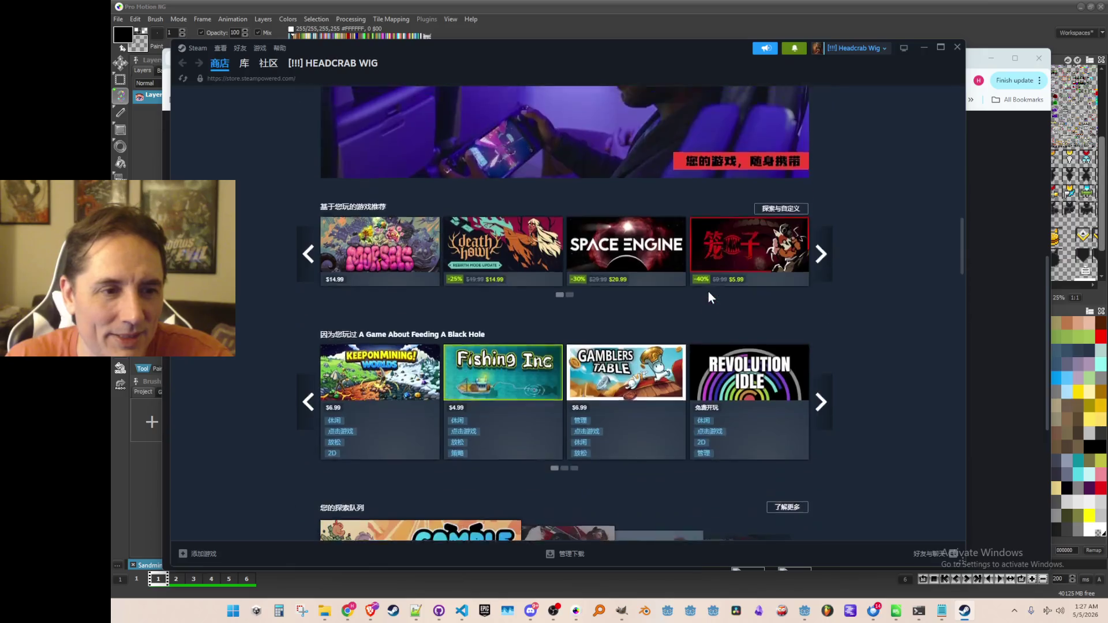
scroll(522, 305, "down", 4)
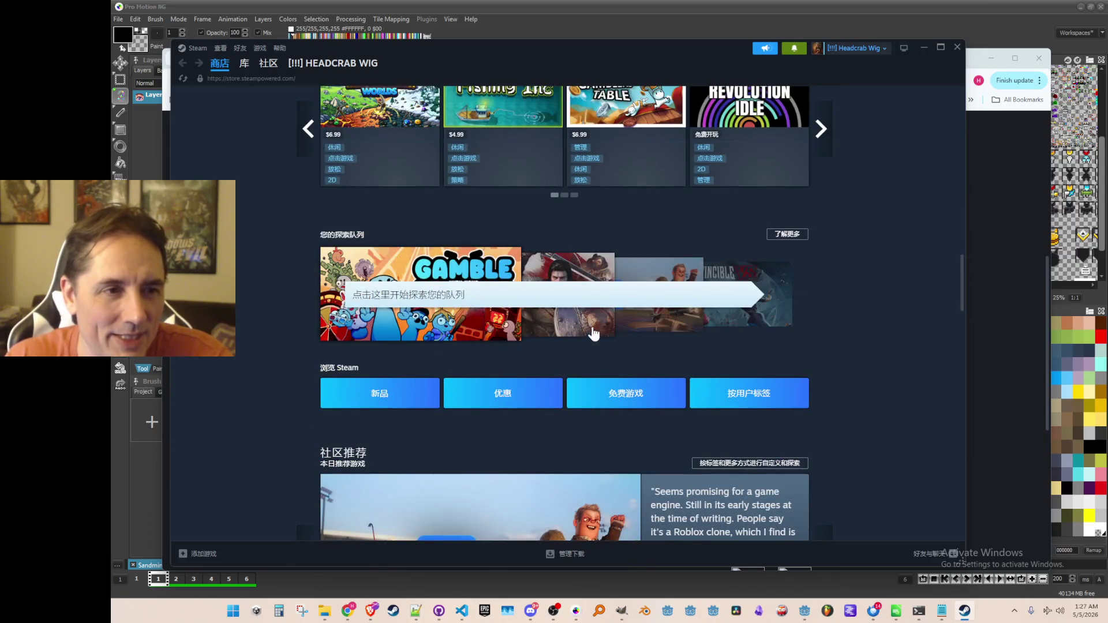
scroll(628, 318, "down", 3)
scroll(594, 297, "up", 15)
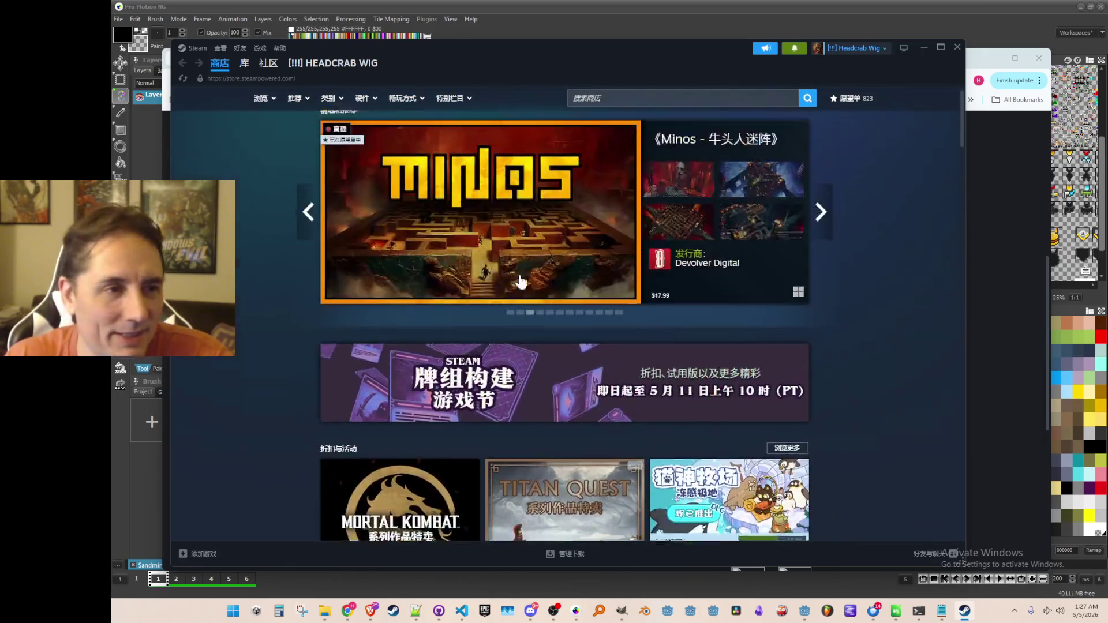
Step: Switch to the 库 Library, open Atomcraft's page, then return to Library home
left_click(245, 65)
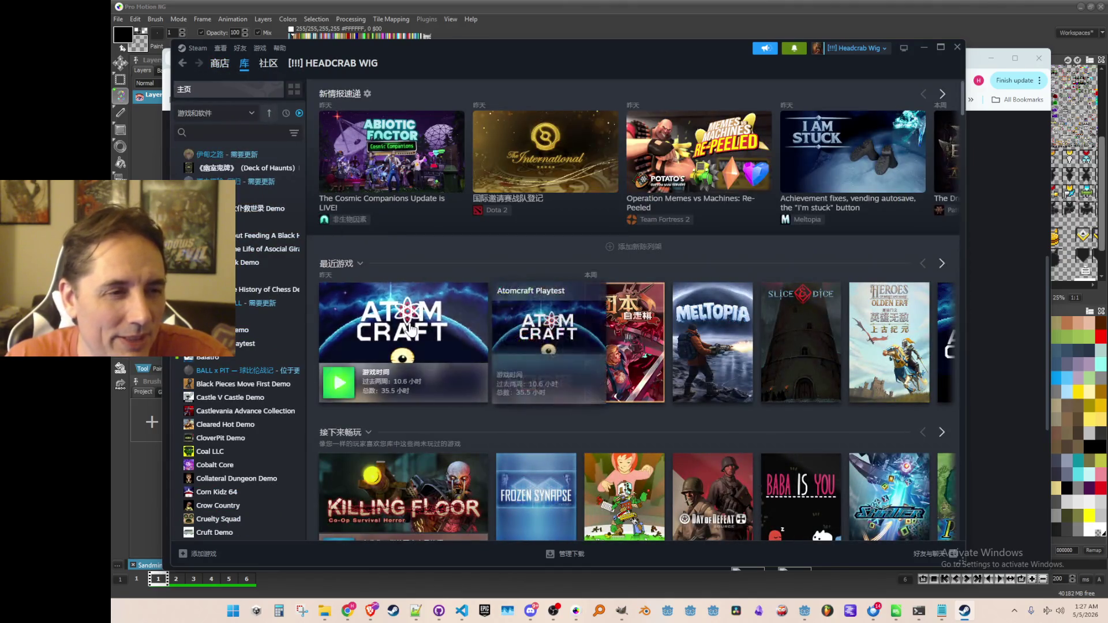
left_click(404, 326)
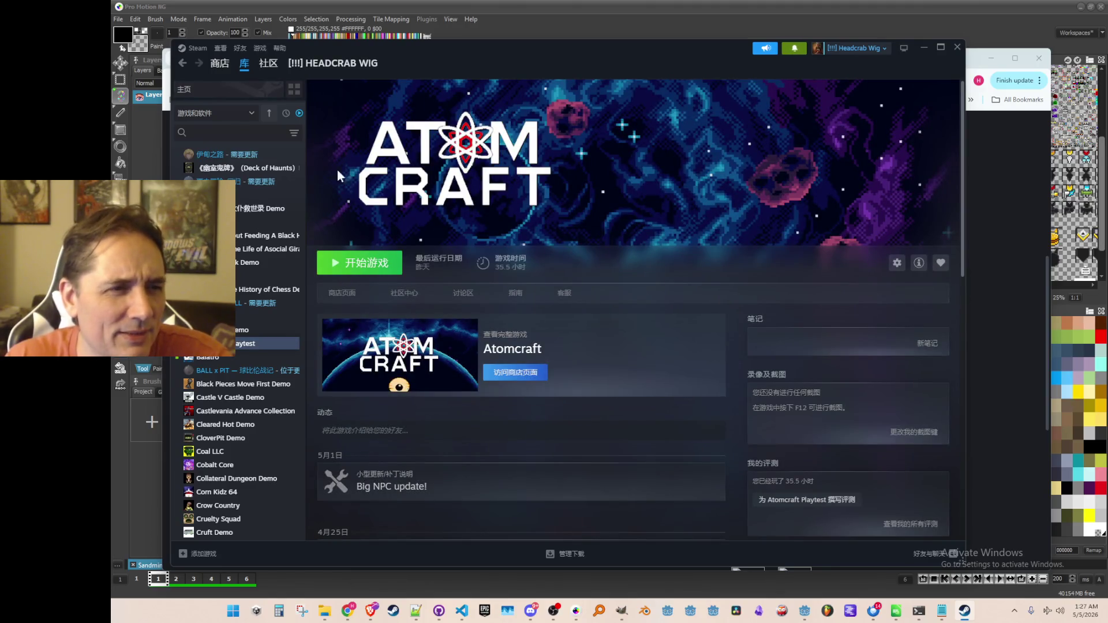
left_click(182, 65)
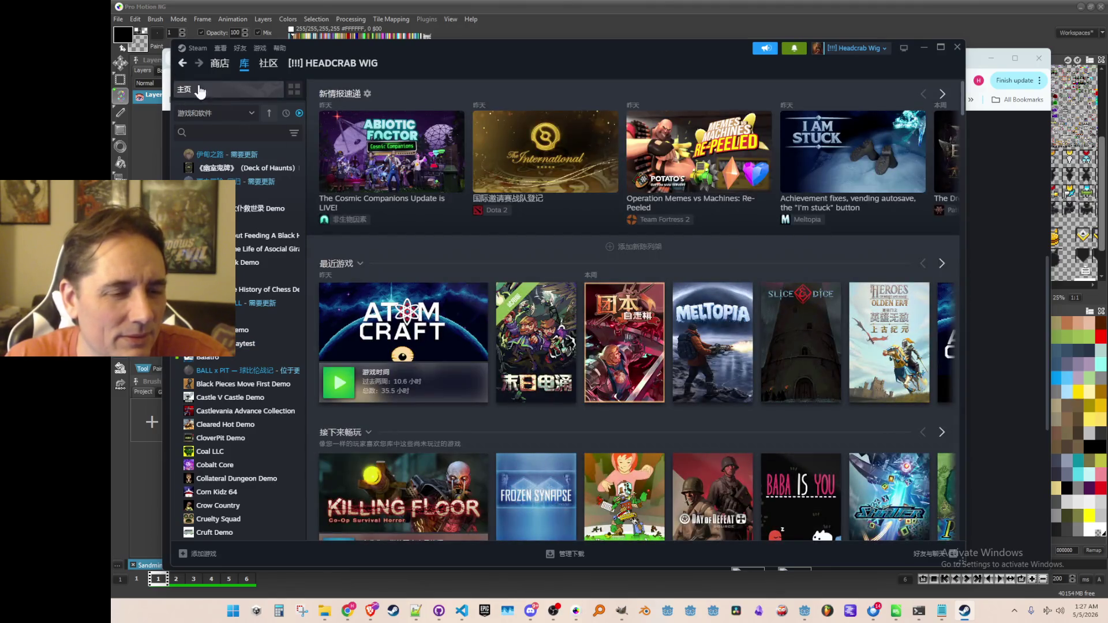
Step: Page the Recent Games row to its end and open the Atomcraft page, now titled 原子工艺
left_click(941, 263)
left_click(940, 263)
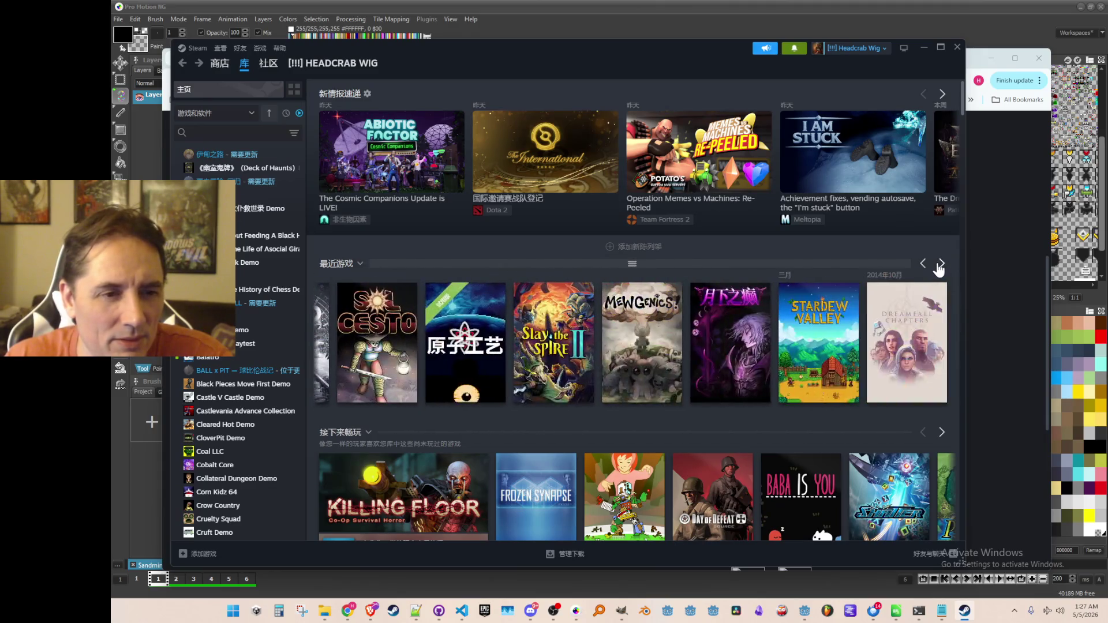
left_click(472, 340)
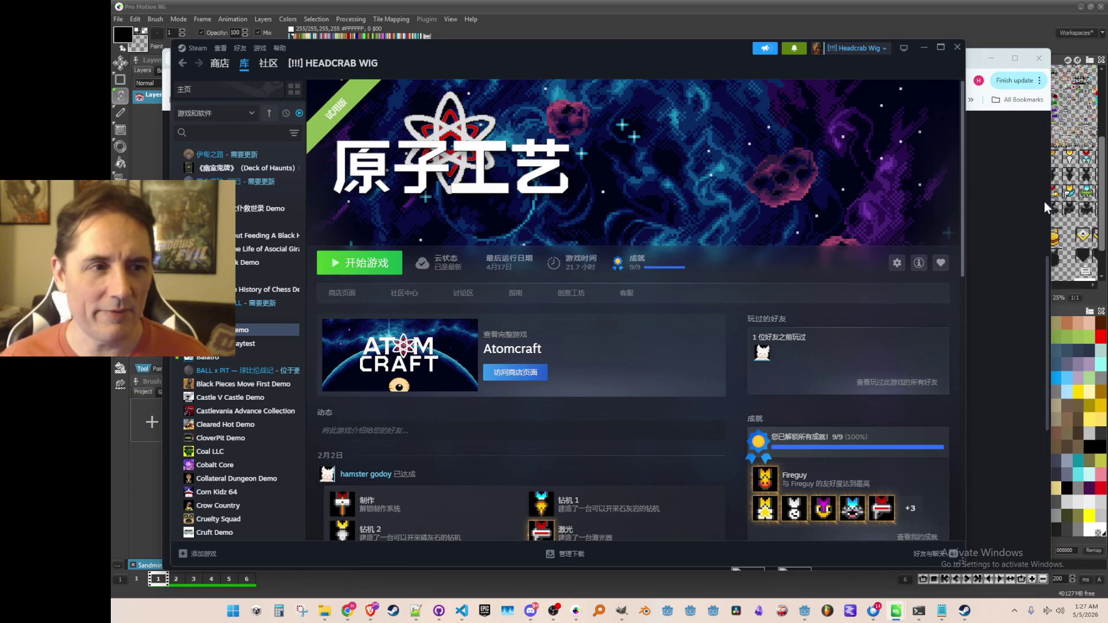
scroll(625, 193, "down", 1)
scroll(625, 192, "up", 1)
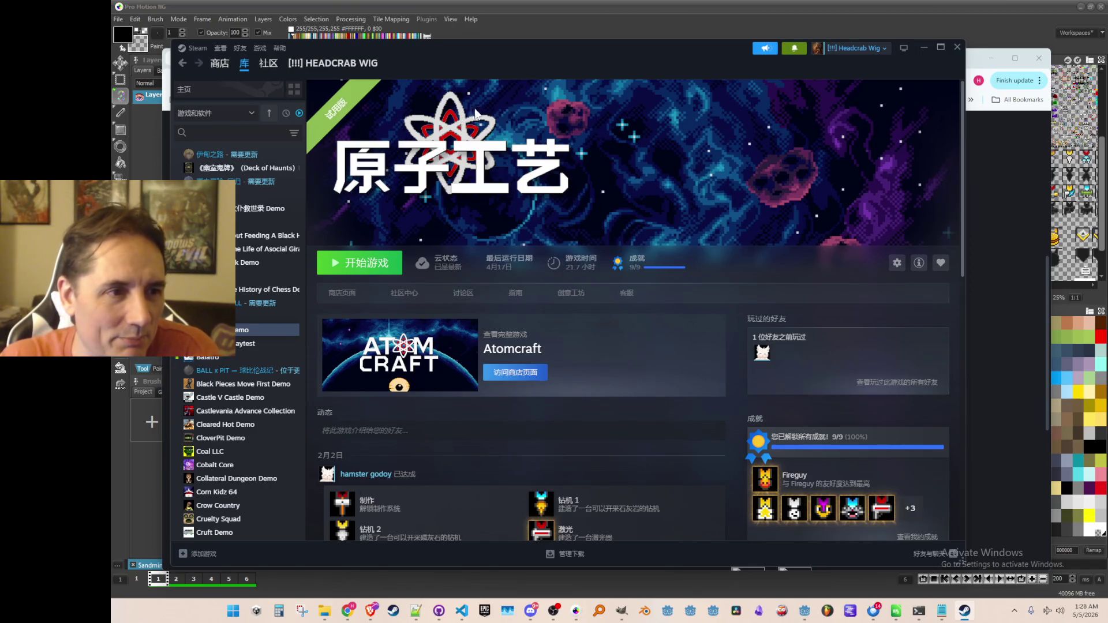
scroll(404, 202, "down", 1)
scroll(411, 170, "up", 1)
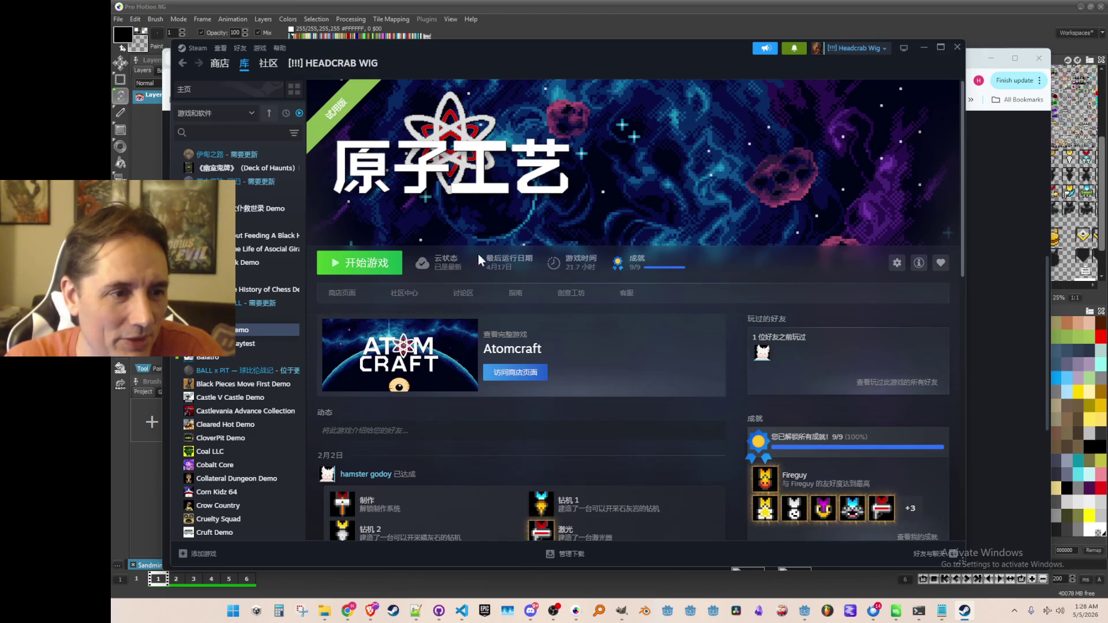
Step: Return to the Steam Library home, then switch to the Steamworks achievements page in Chrome
mouse_move(401, 65)
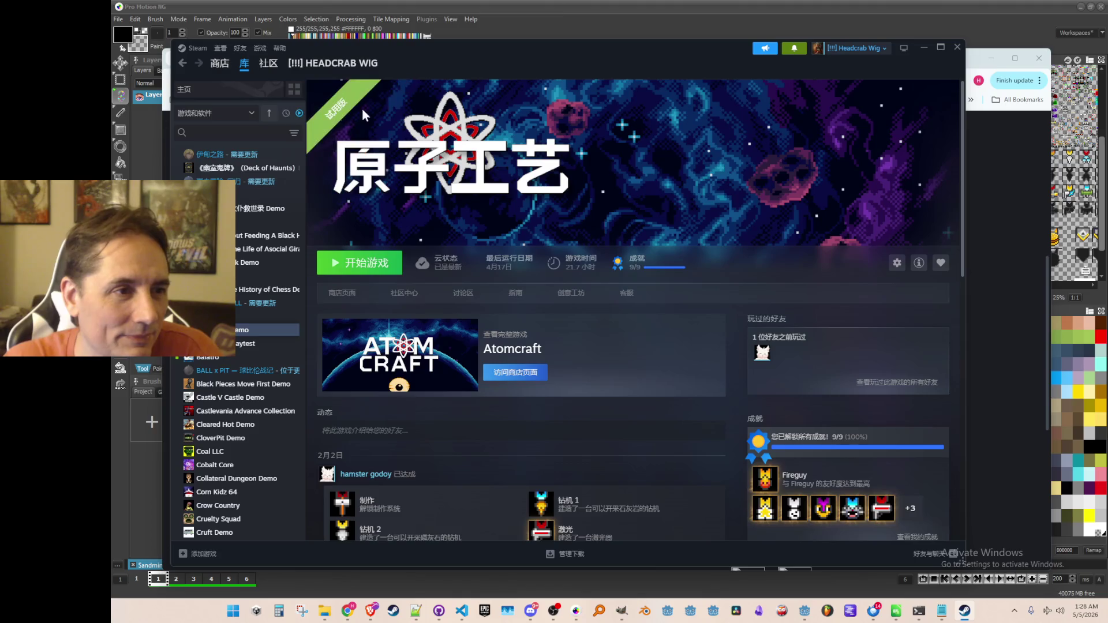
left_click(231, 91)
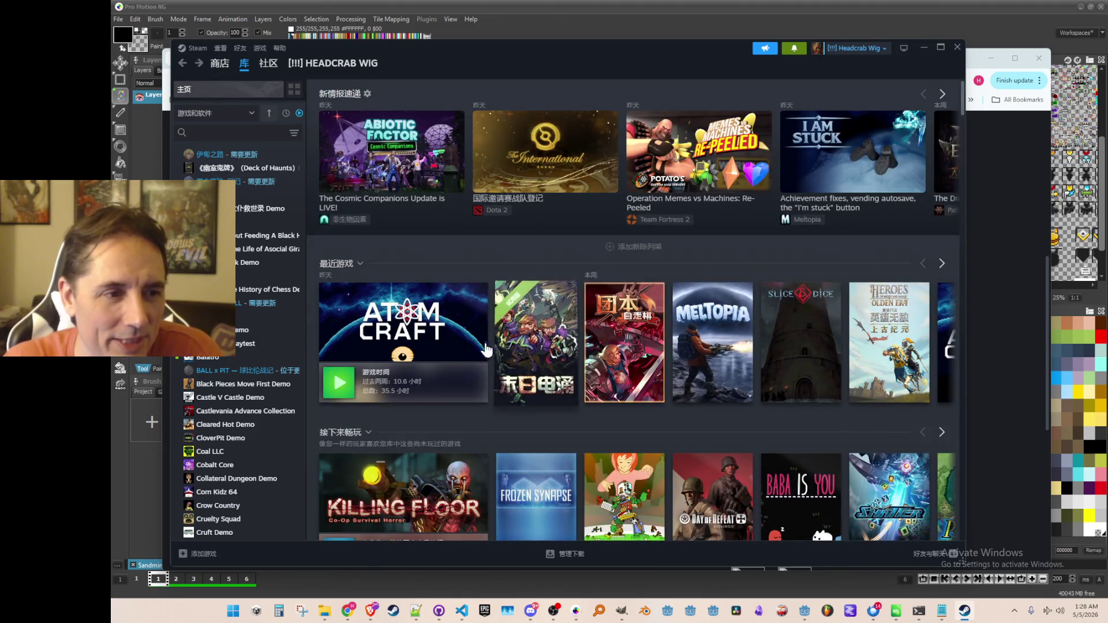
mouse_move(415, 321)
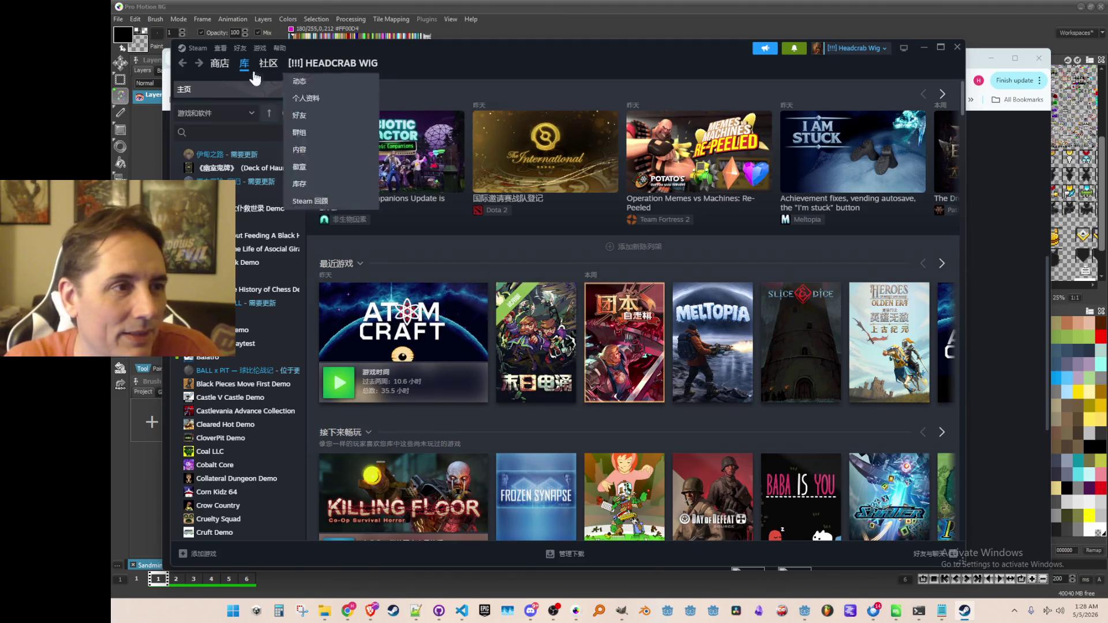
key("alt+Tab")
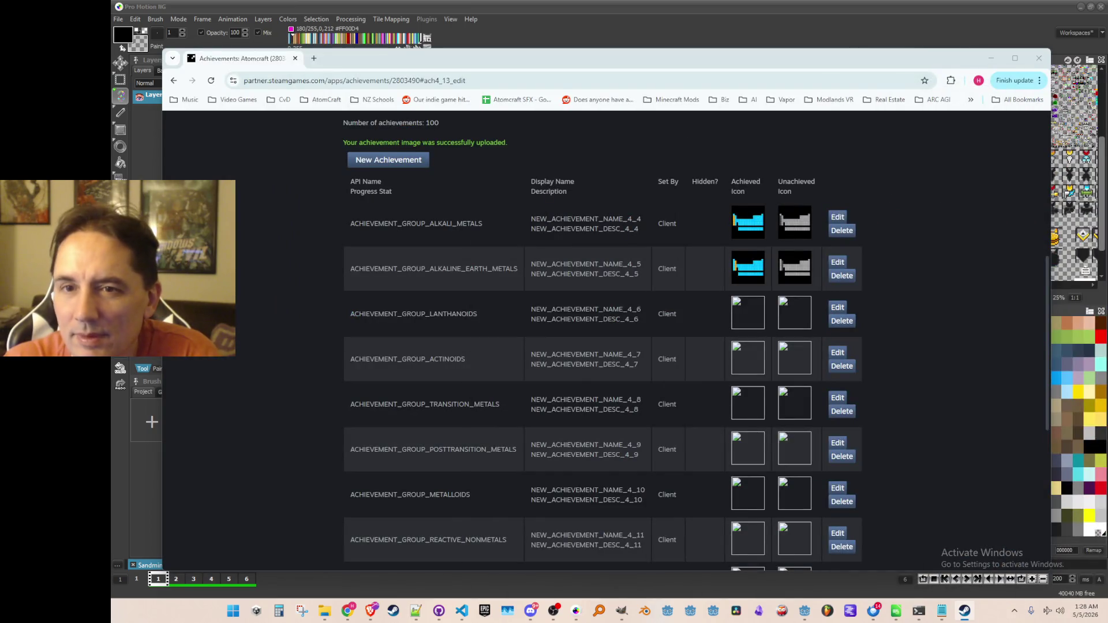
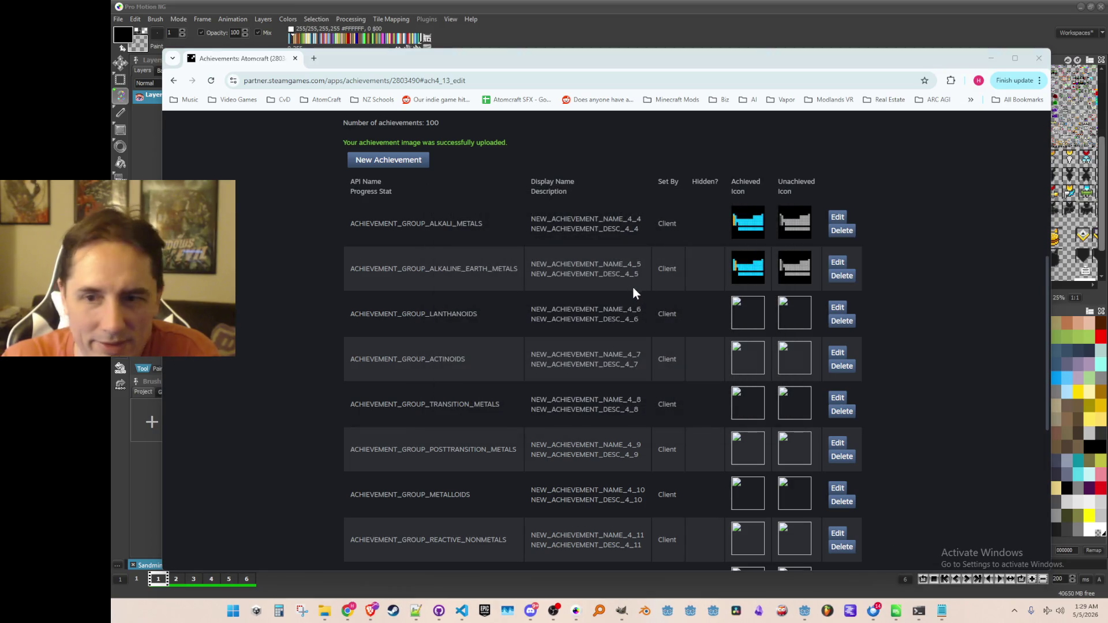
Step: Move the Steam client window aside and return to the Steamworks achievements page
mouse_move(600, 156)
left_mouse_down()
mouse_move(364, 74)
mouse_move(415, 54)
mouse_move(407, 49)
left_mouse_up()
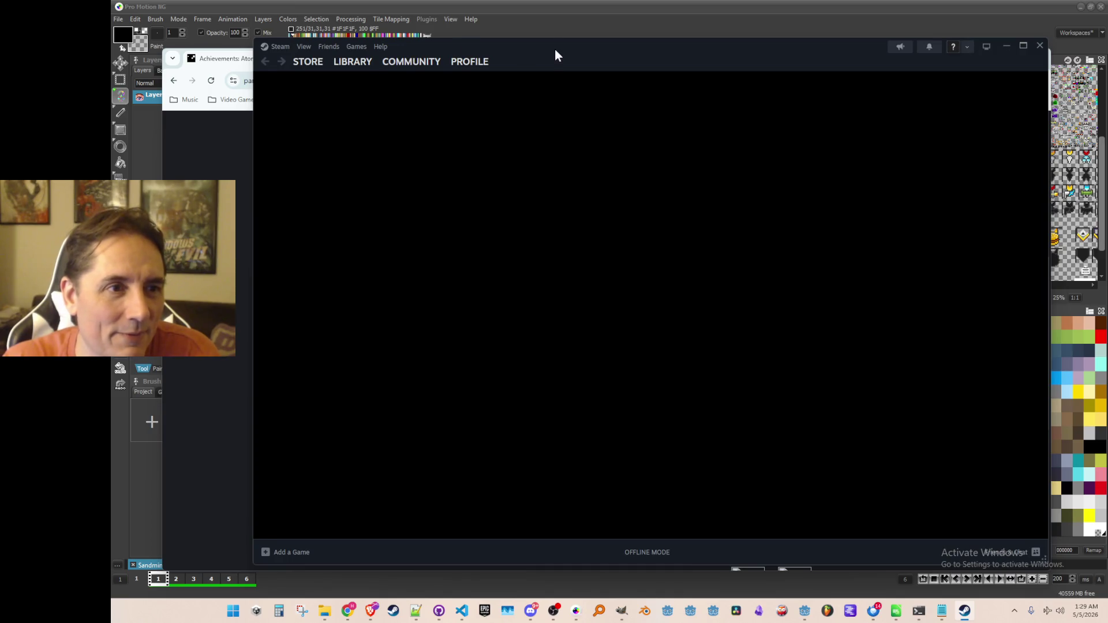
left_click_drag(555, 50, 557, 55)
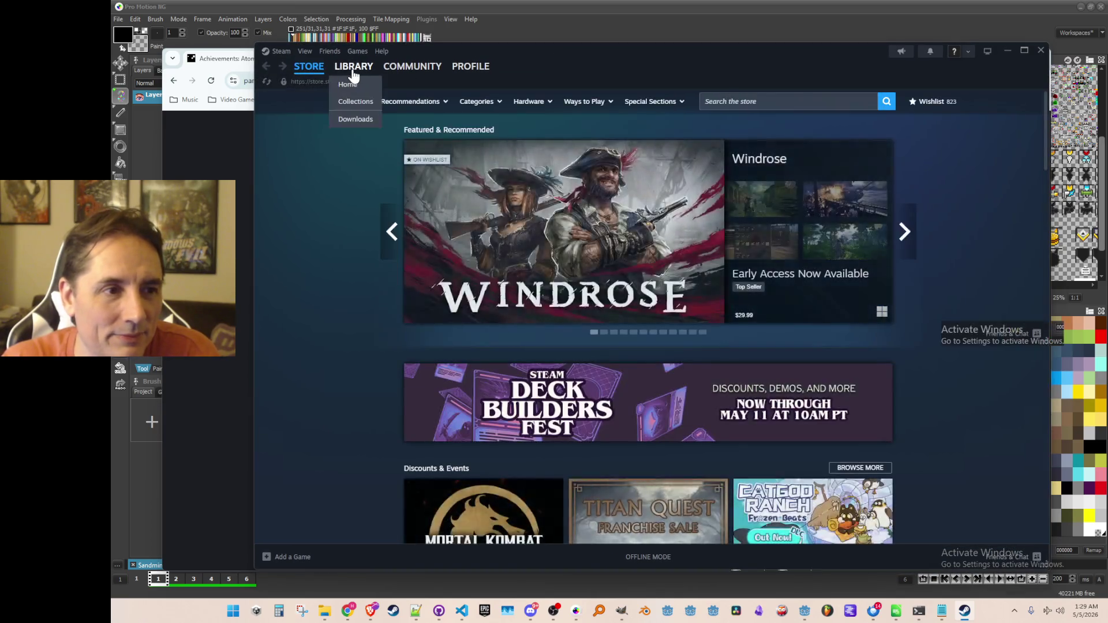
left_click(352, 74)
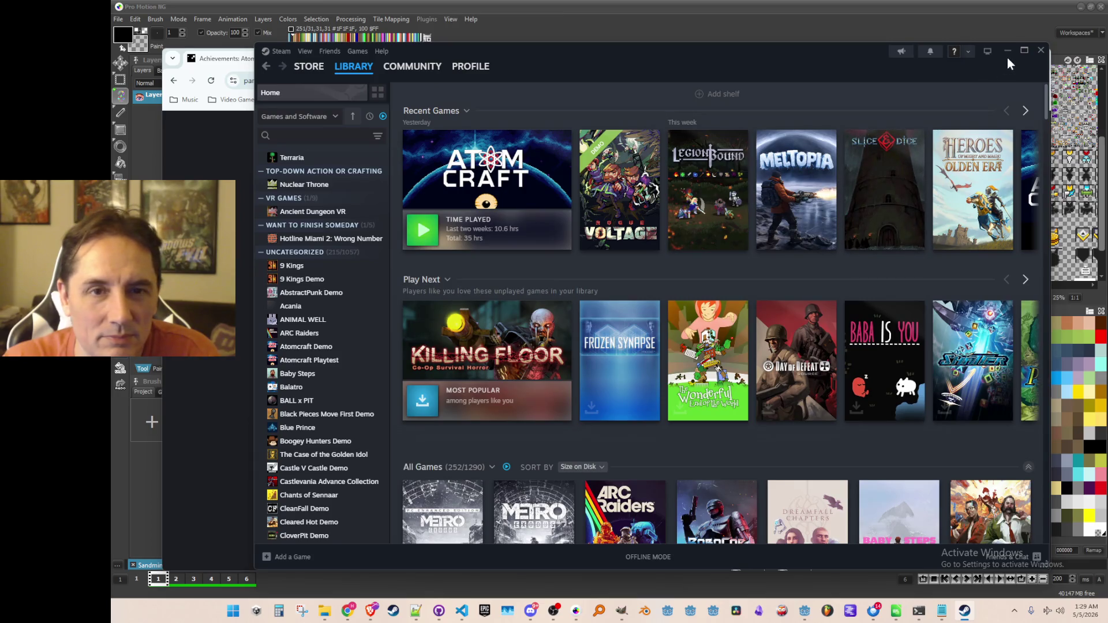
left_click(1008, 52)
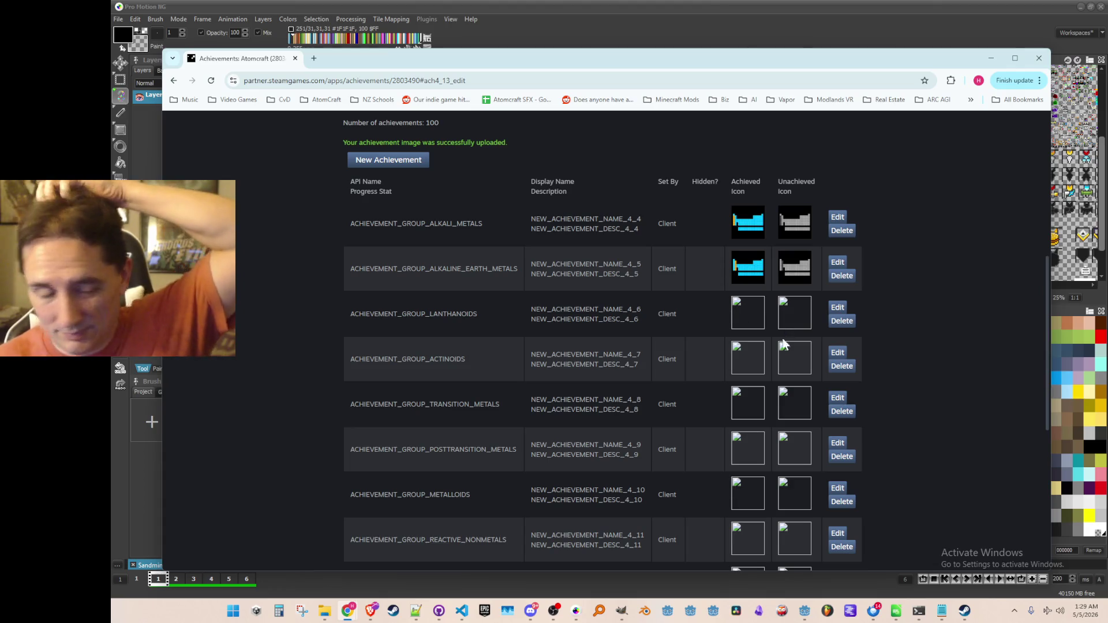
Step: Rename the lanthanoids API name to ACHIEVEMENT_GROUP_LANTHANIDES and upload its lanthanides achieved icon
left_click(838, 308)
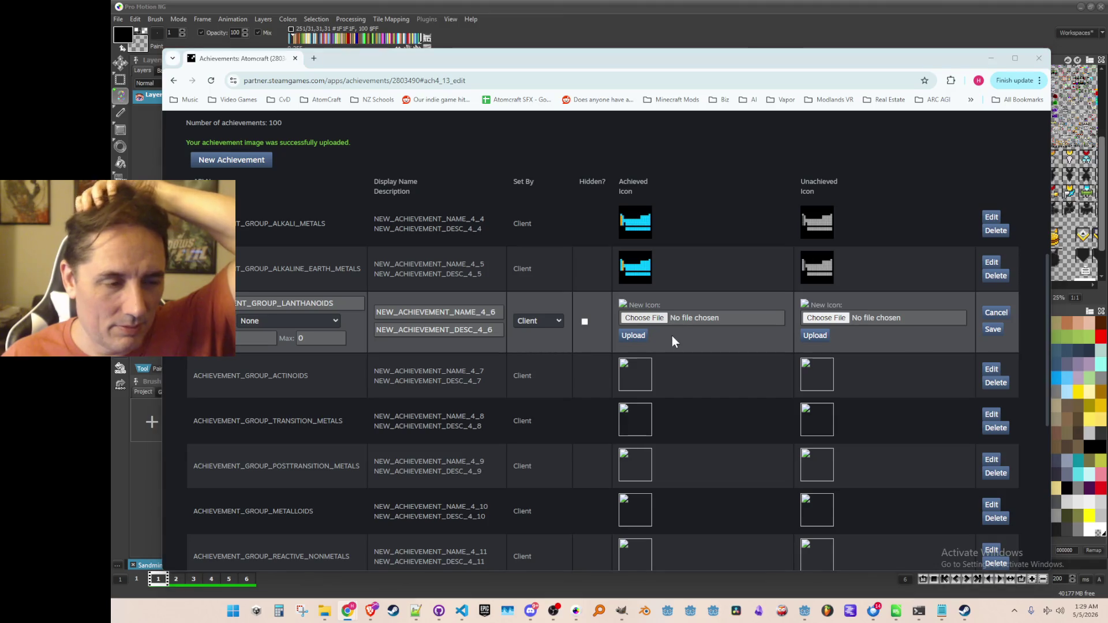
left_click(673, 315)
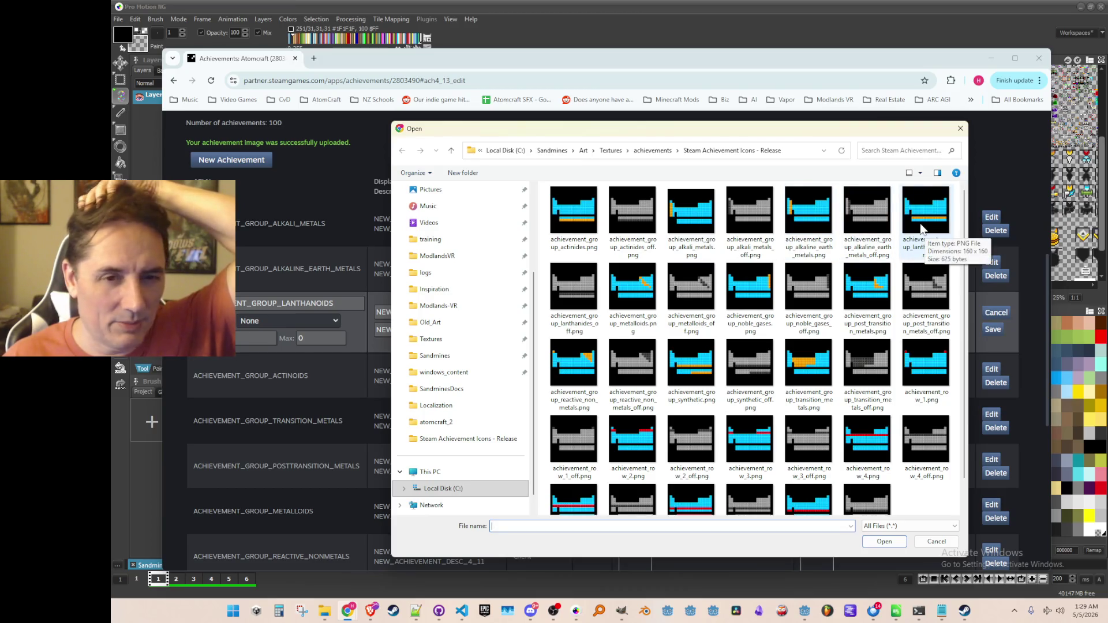
double_click(933, 219)
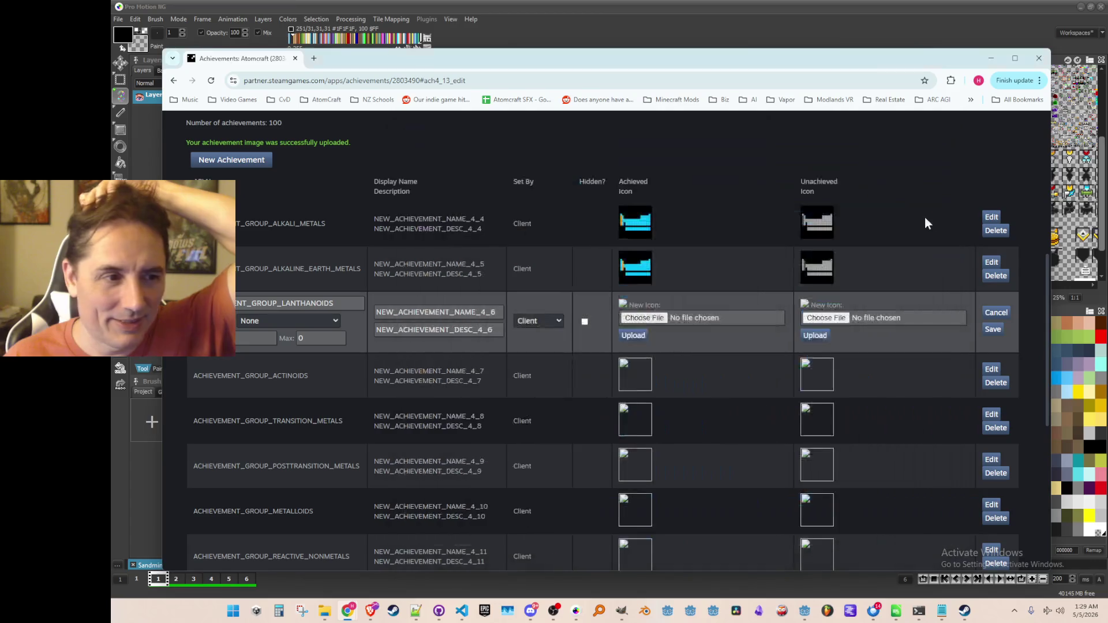
left_click_drag(316, 303, 352, 304)
type("I")
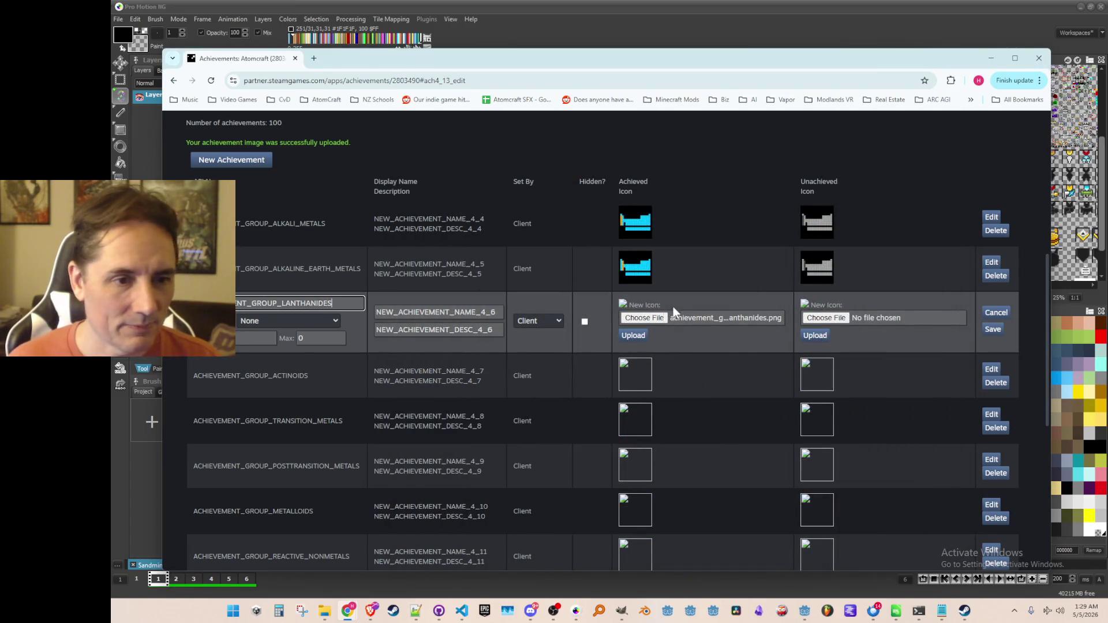
left_click(629, 338)
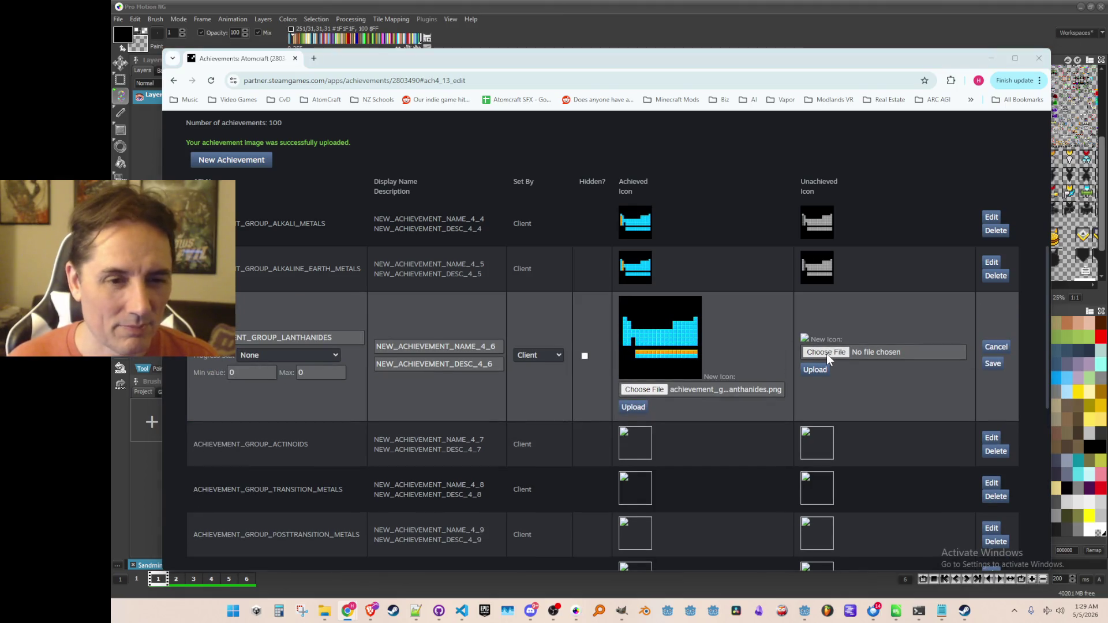
Step: Upload the lanthanides_off image as the unachieved icon and save the achievement
left_click(826, 352)
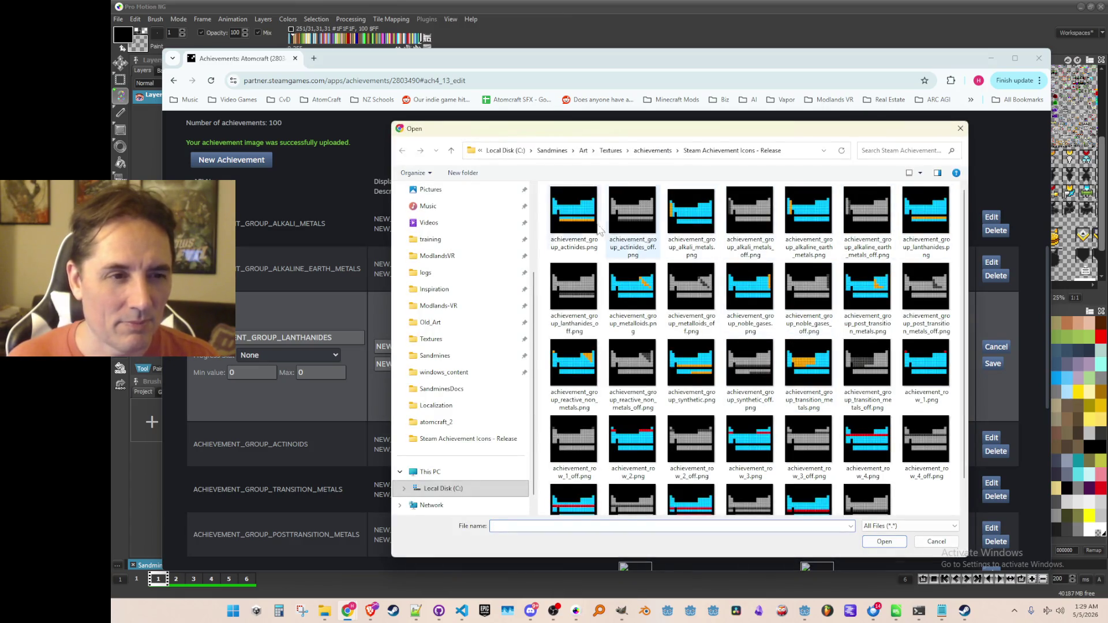
double_click(623, 213)
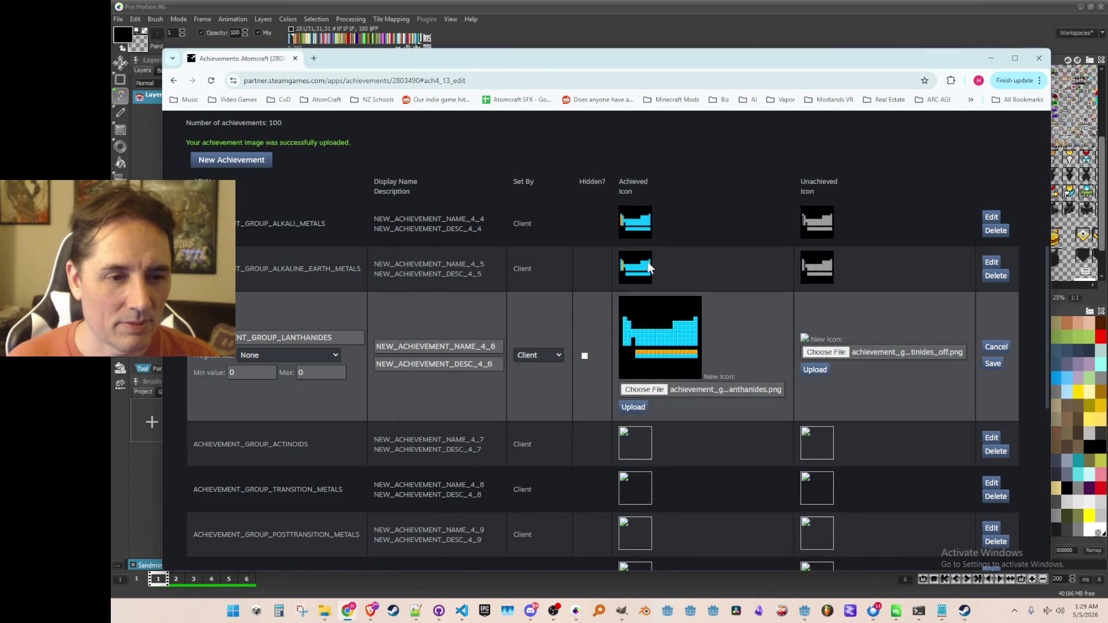
left_click(819, 351)
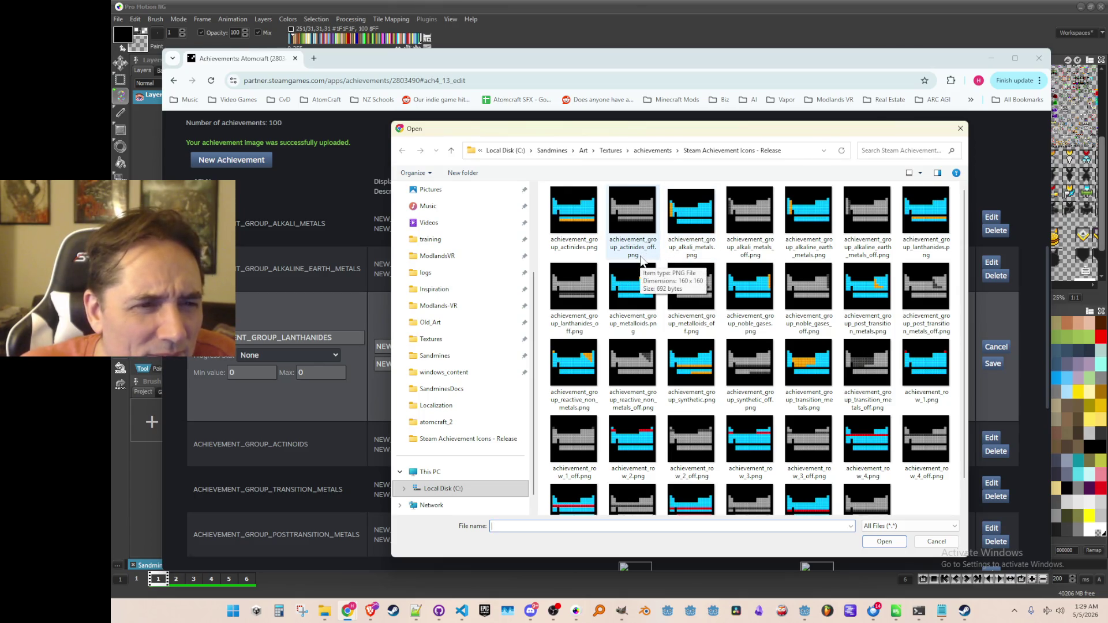
mouse_move(721, 134)
left_mouse_down()
mouse_move(766, 532)
mouse_move(721, 162)
mouse_move(761, 146)
mouse_move(754, 129)
mouse_move(709, 102)
left_mouse_up()
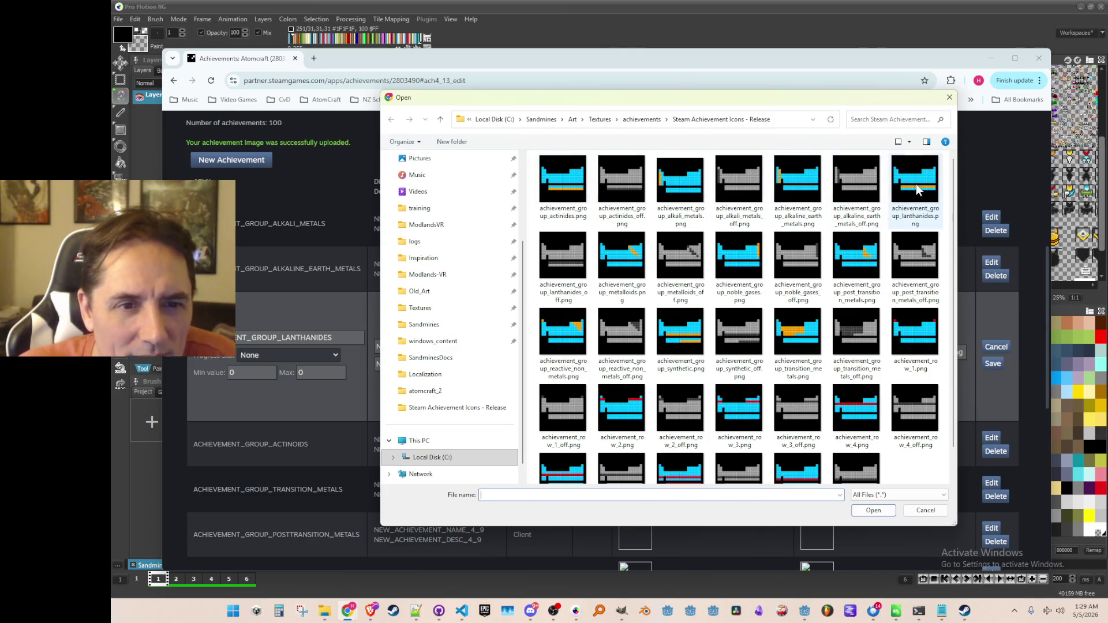
double_click(562, 262)
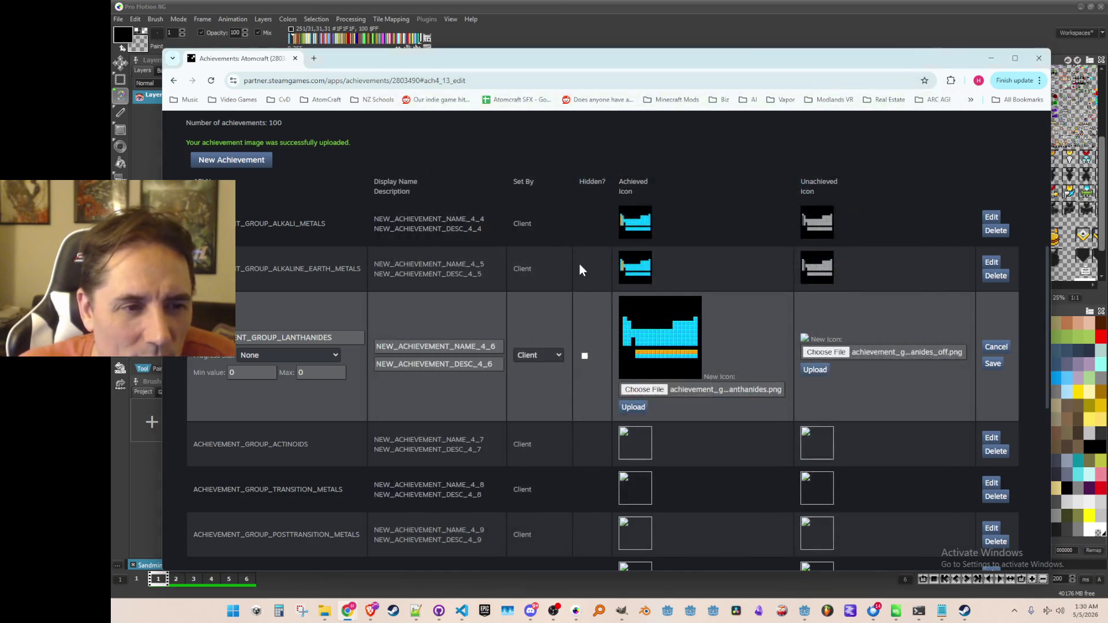
left_click(815, 369)
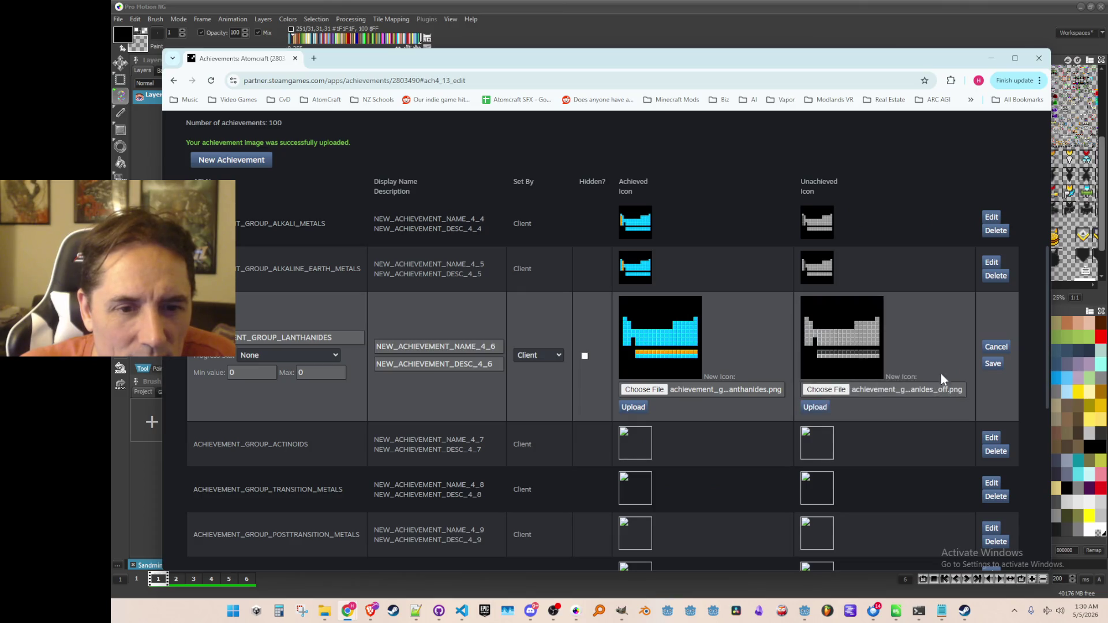
left_click(992, 365)
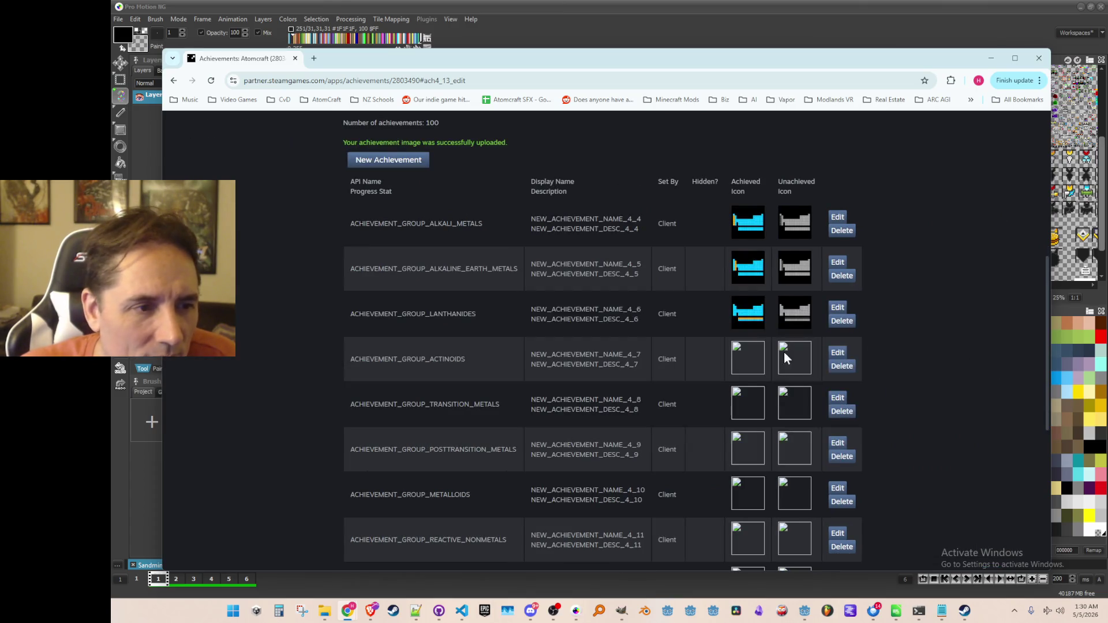
Step: Change the actinoids API name to ACHIEVEMENT_GROUP_ACTINIDES
left_click(837, 353)
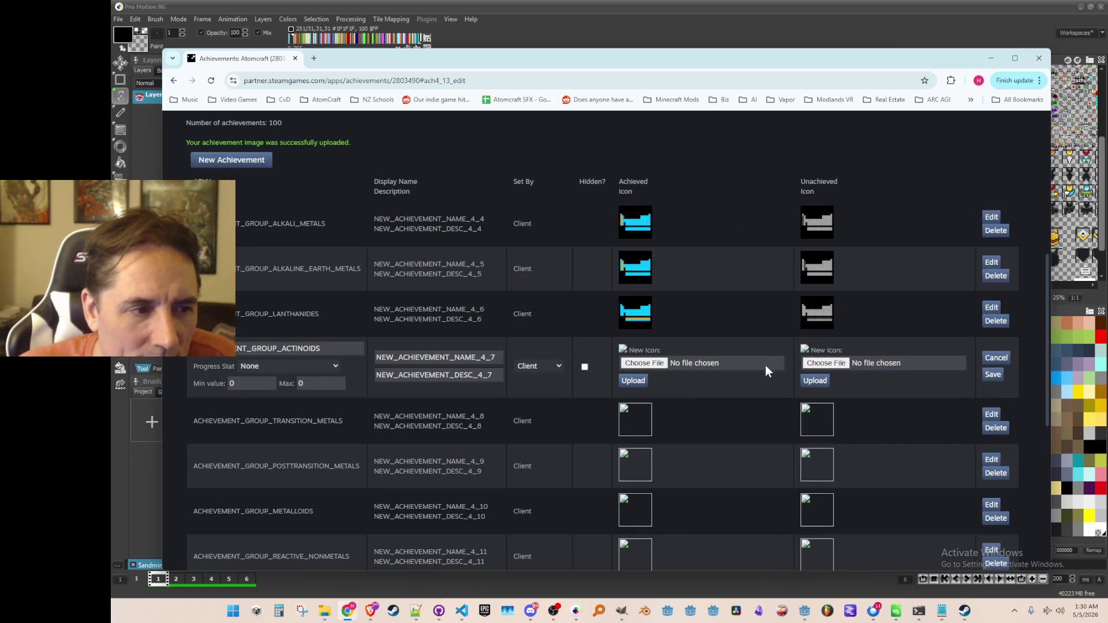
left_click(310, 352)
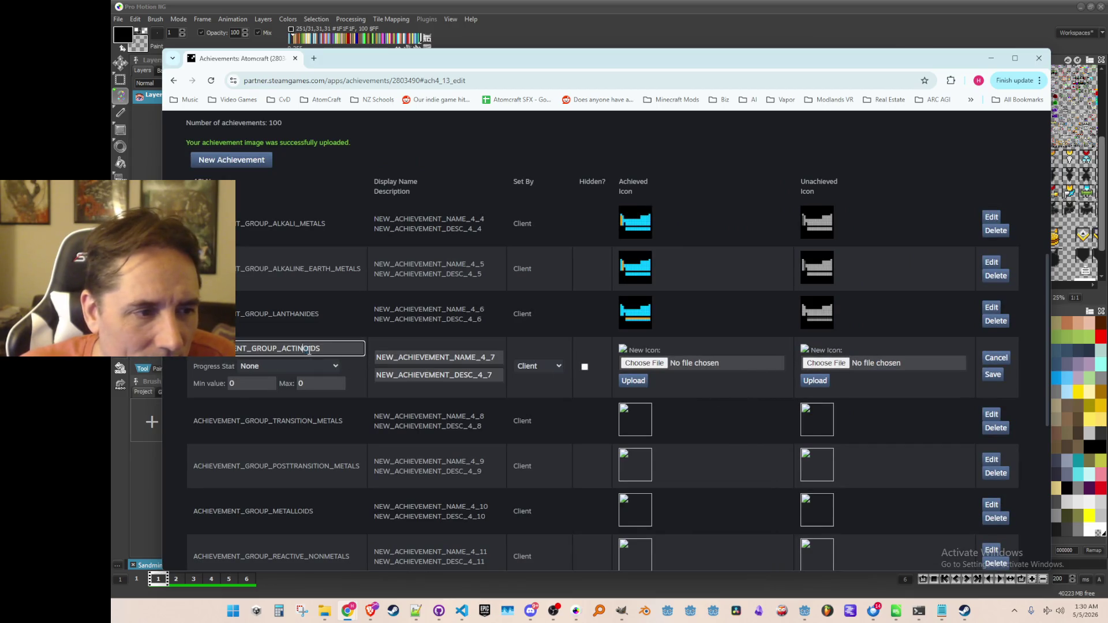
left_click_drag(302, 349, 359, 328)
type("IDES")
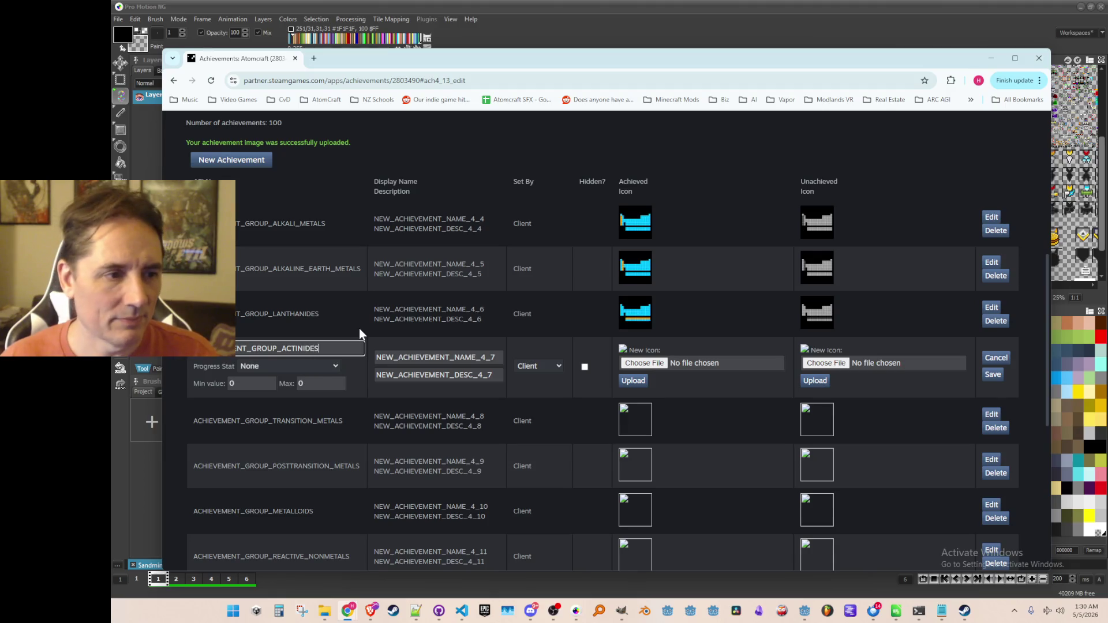
Step: Upload the actinides achieved icon and actinides_off unachieved icon, then save the achievement
left_click(660, 364)
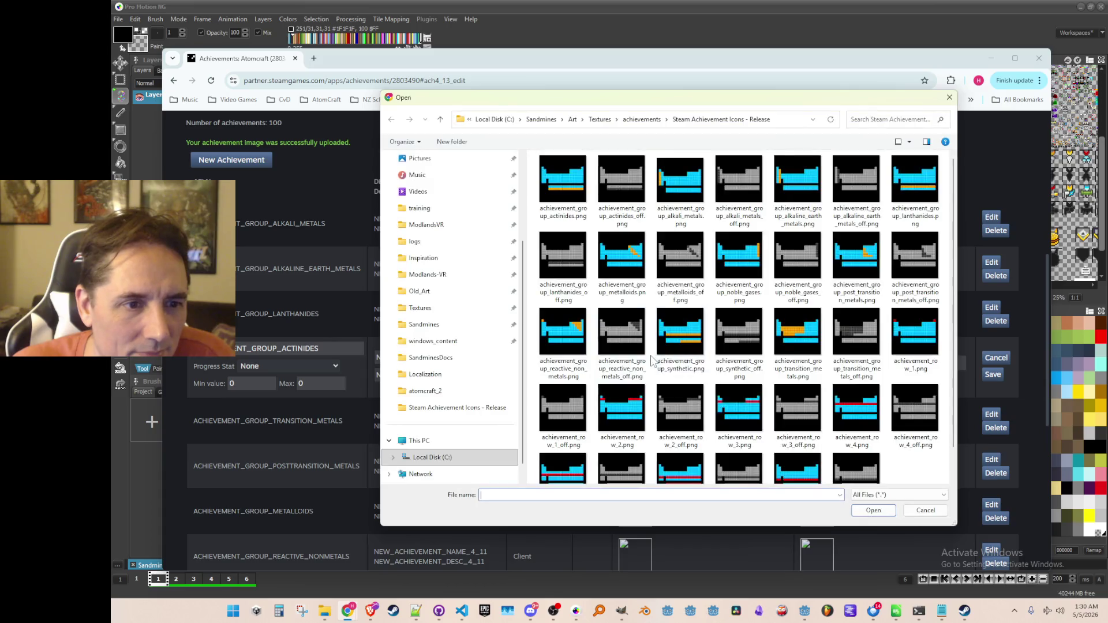
key("Escape")
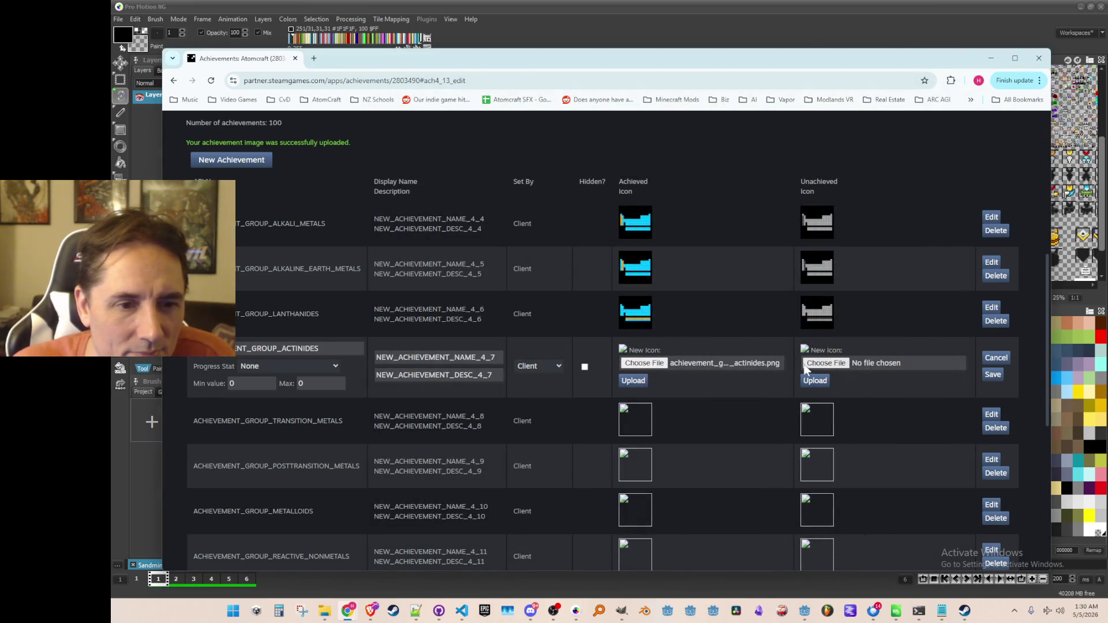
left_click(816, 364)
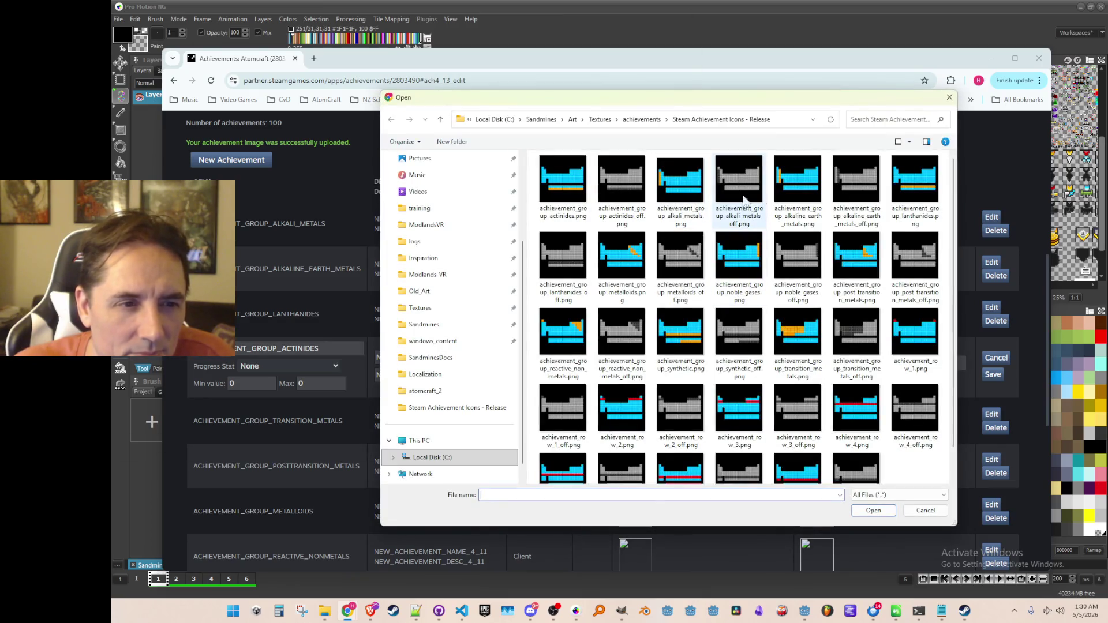
double_click(630, 177)
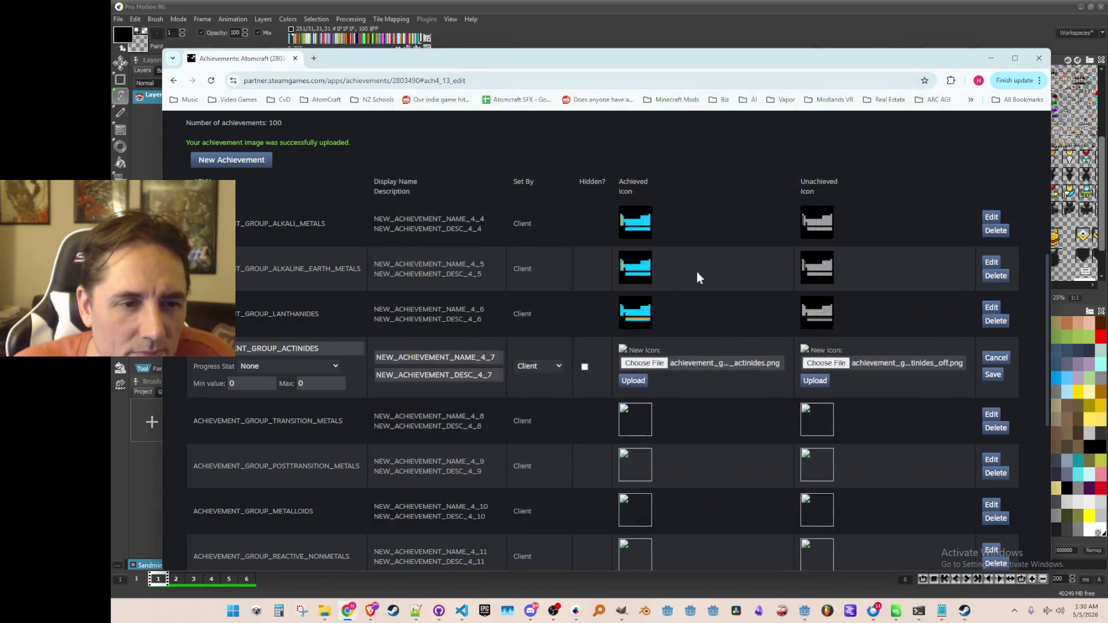
left_click(644, 381)
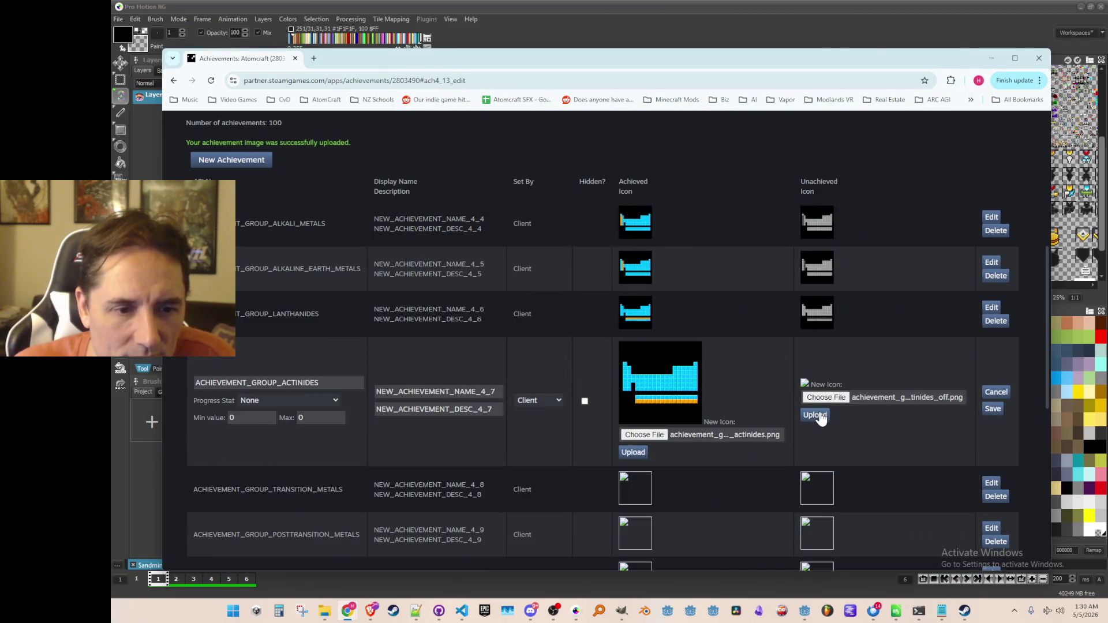
left_click(829, 421)
left_click(993, 410)
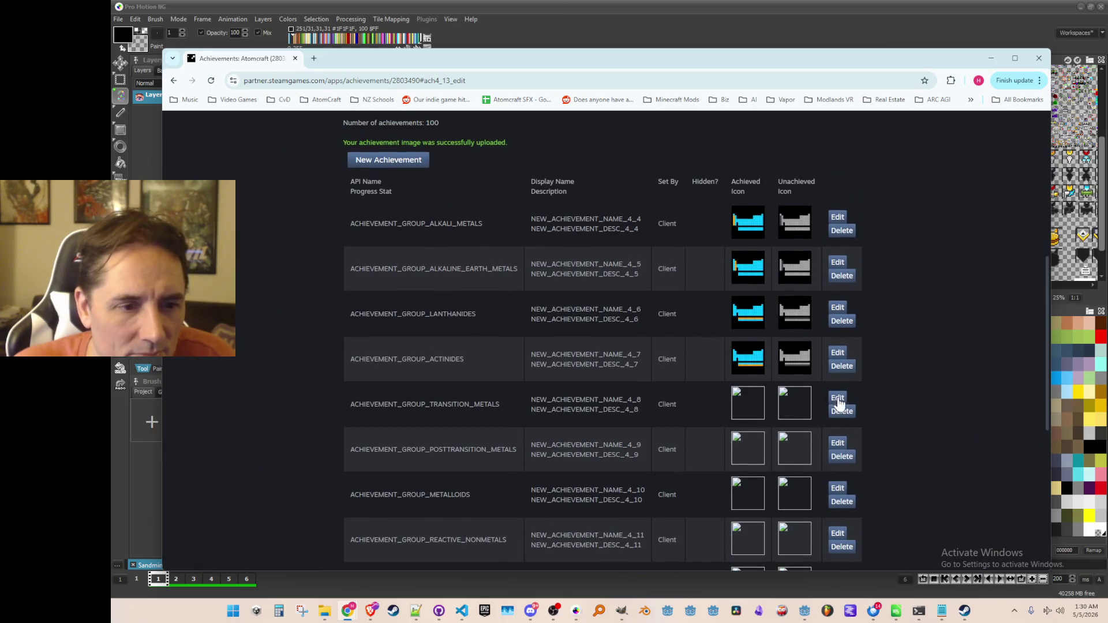
left_click(837, 398)
Step: Upload transition_metals as achieved and transition_metals_off as unachieved icon, then save TRANSITION_METALS
left_click(651, 408)
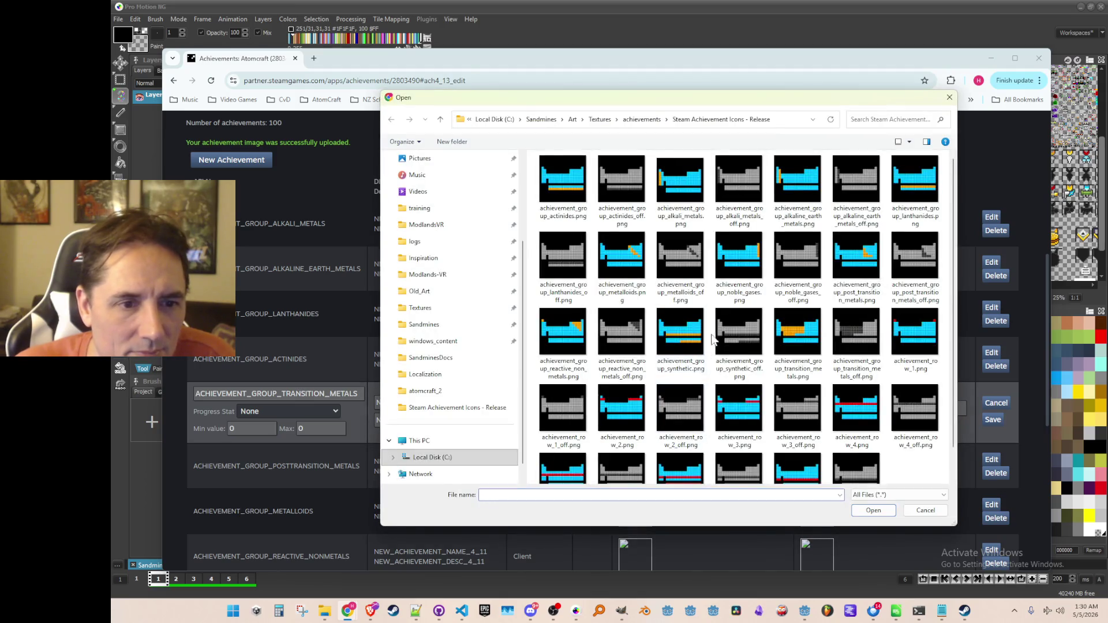
double_click(797, 335)
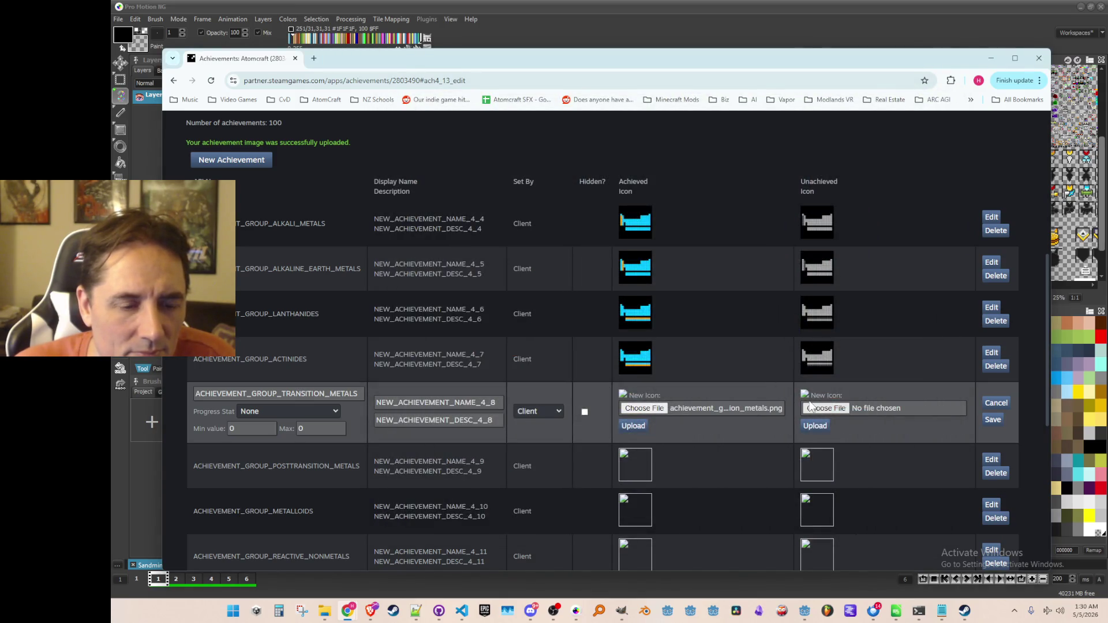
left_click(811, 408)
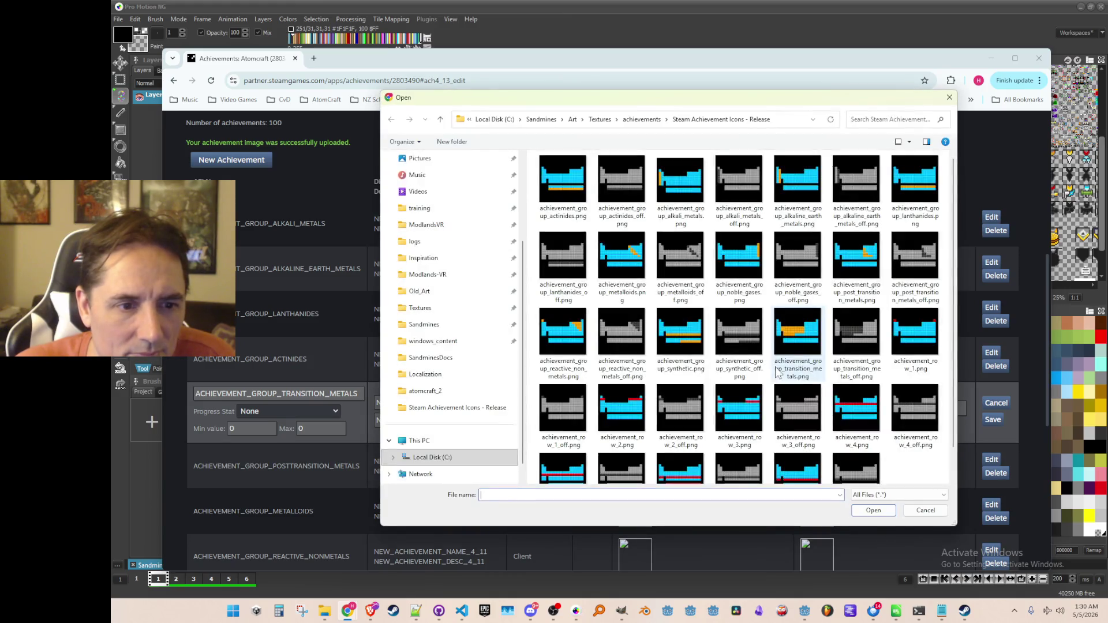
double_click(844, 330)
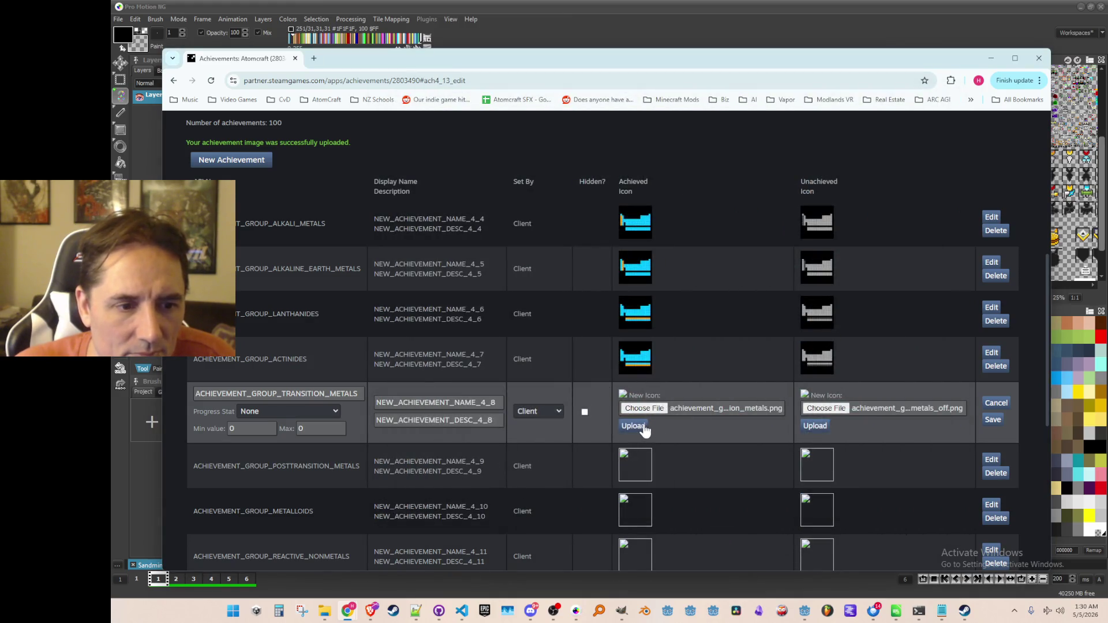
left_click(643, 427)
left_click(819, 458)
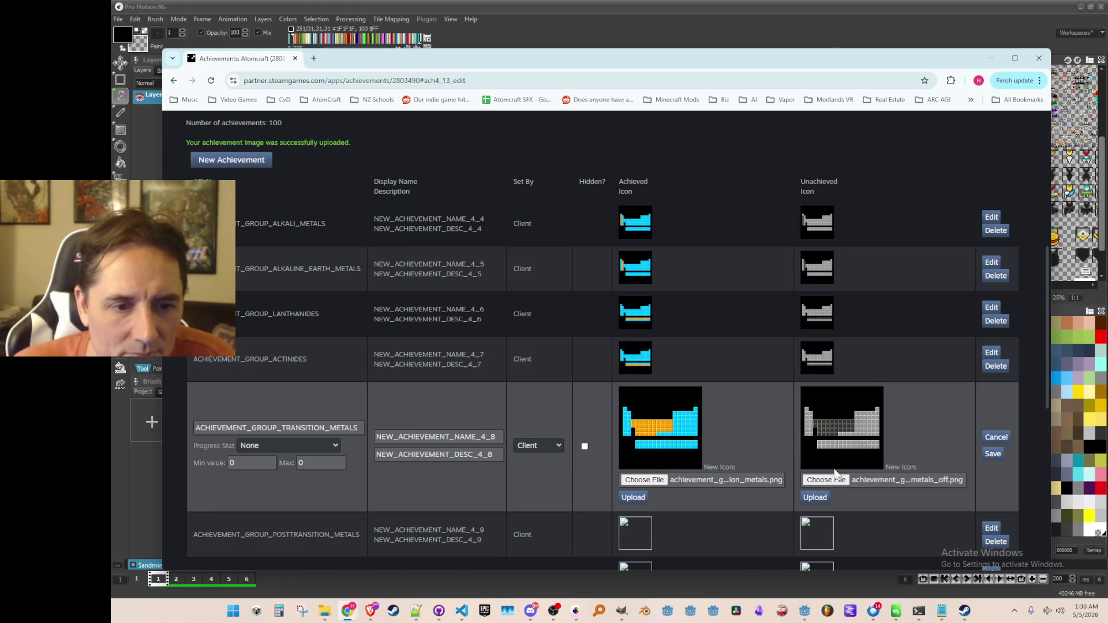
left_click(998, 455)
scroll(915, 370, "down", 3)
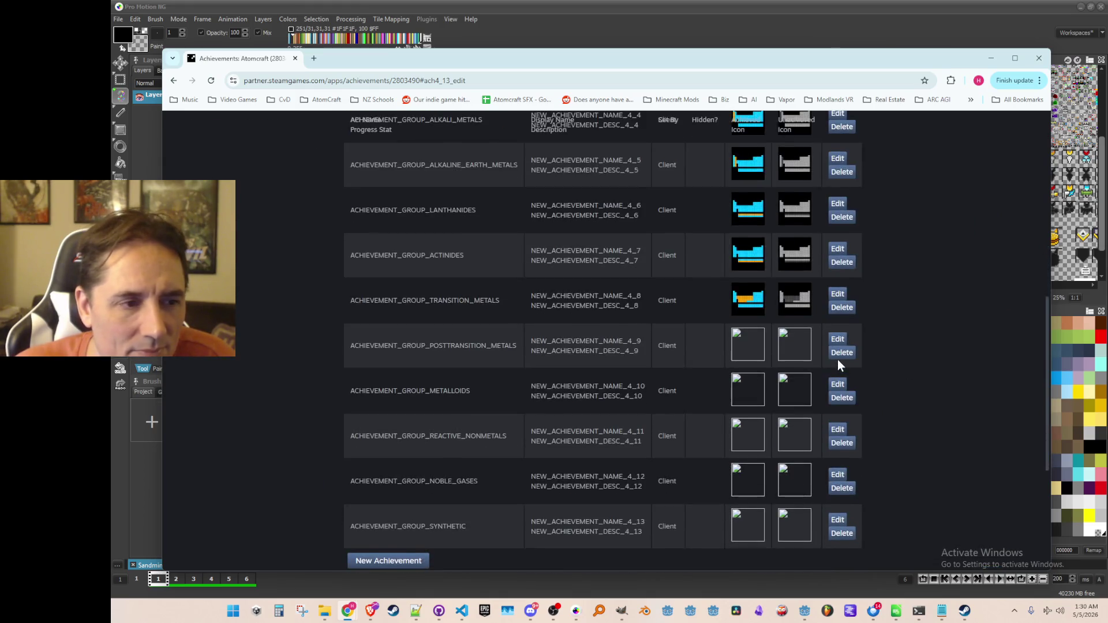
Step: Upload the post-transition metals achieved and off icons and save POSTTRANSITION_METALS
left_click(836, 288)
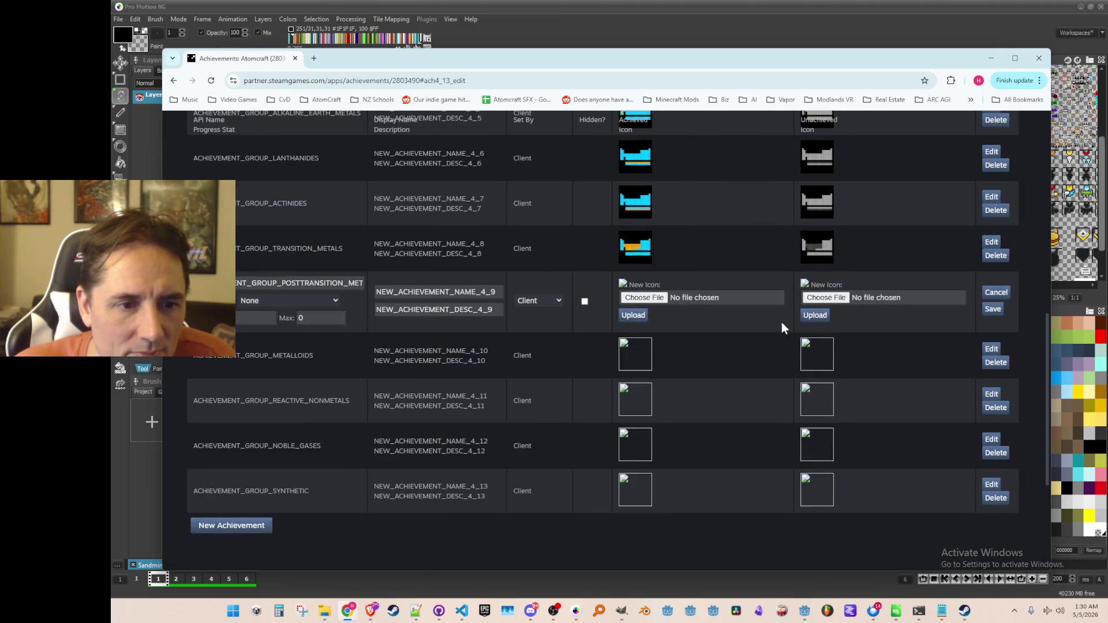
left_click(633, 303)
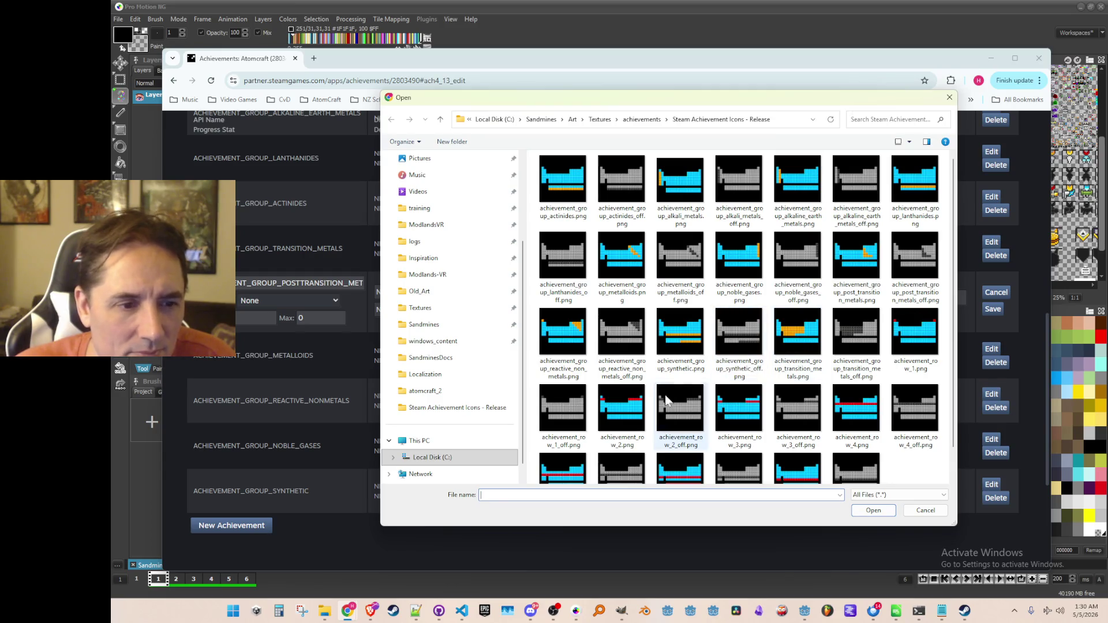
double_click(859, 257)
left_click(829, 301)
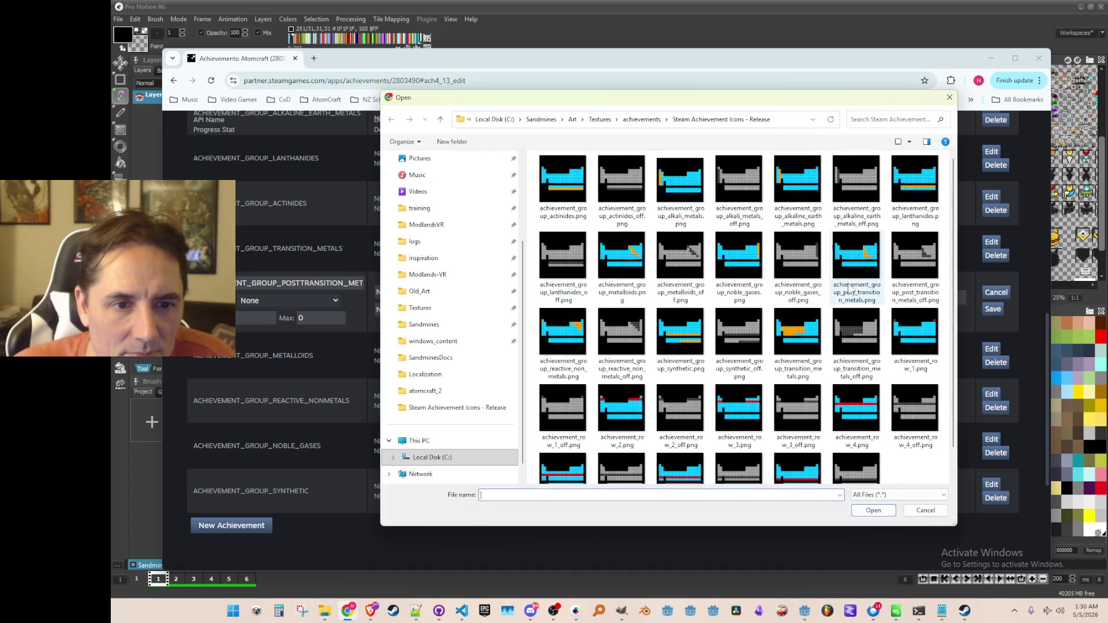
left_click(898, 254)
double_click(899, 254)
left_click(638, 315)
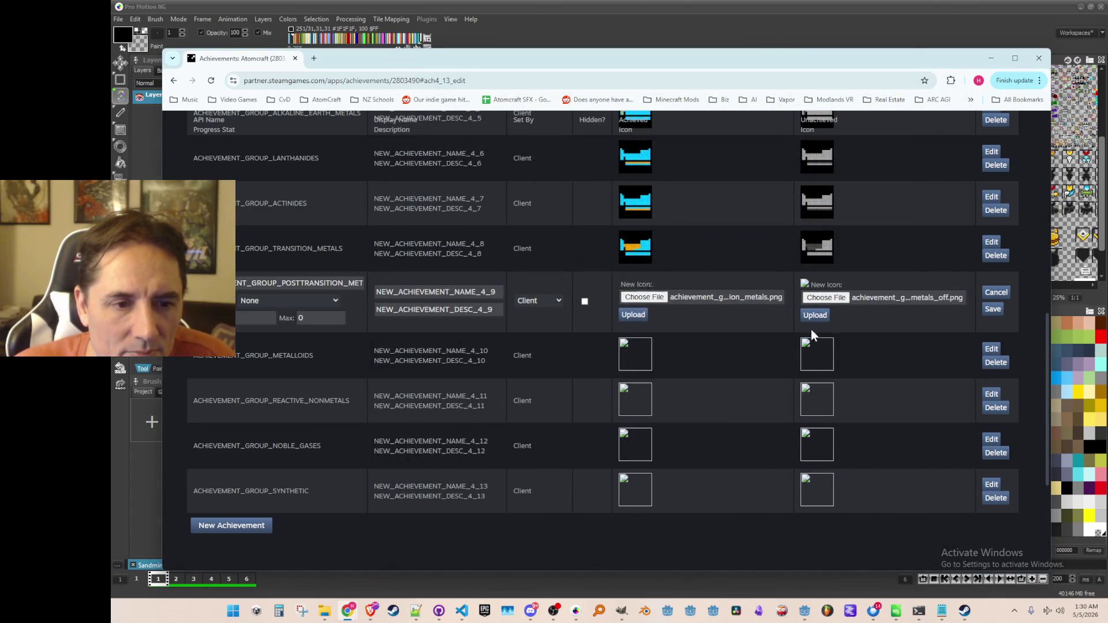
left_click(815, 353)
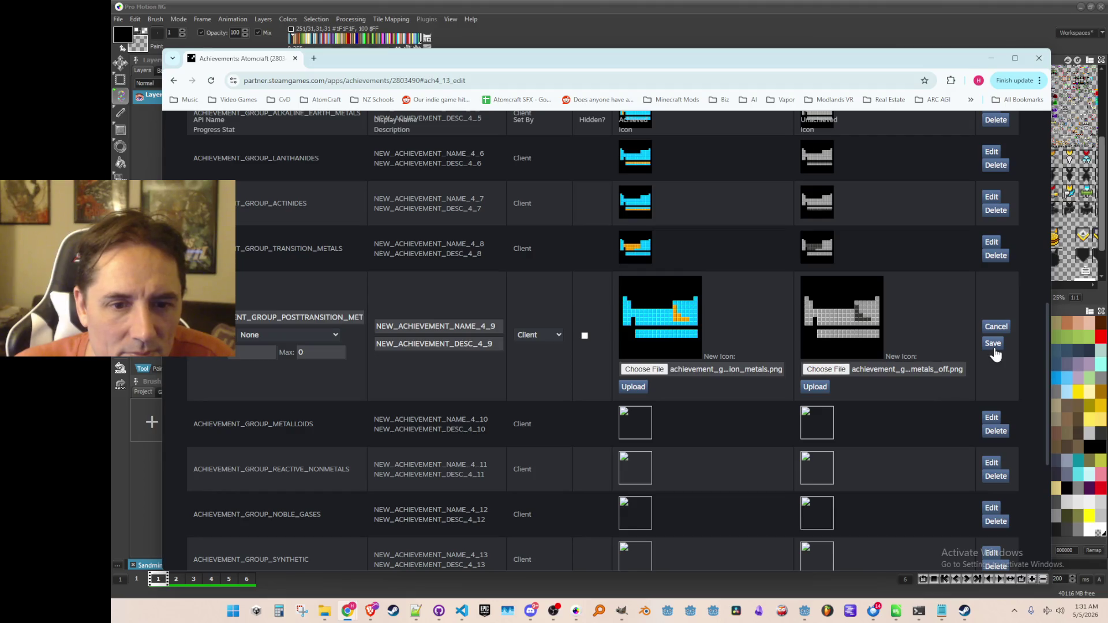
left_click(993, 345)
left_click(838, 333)
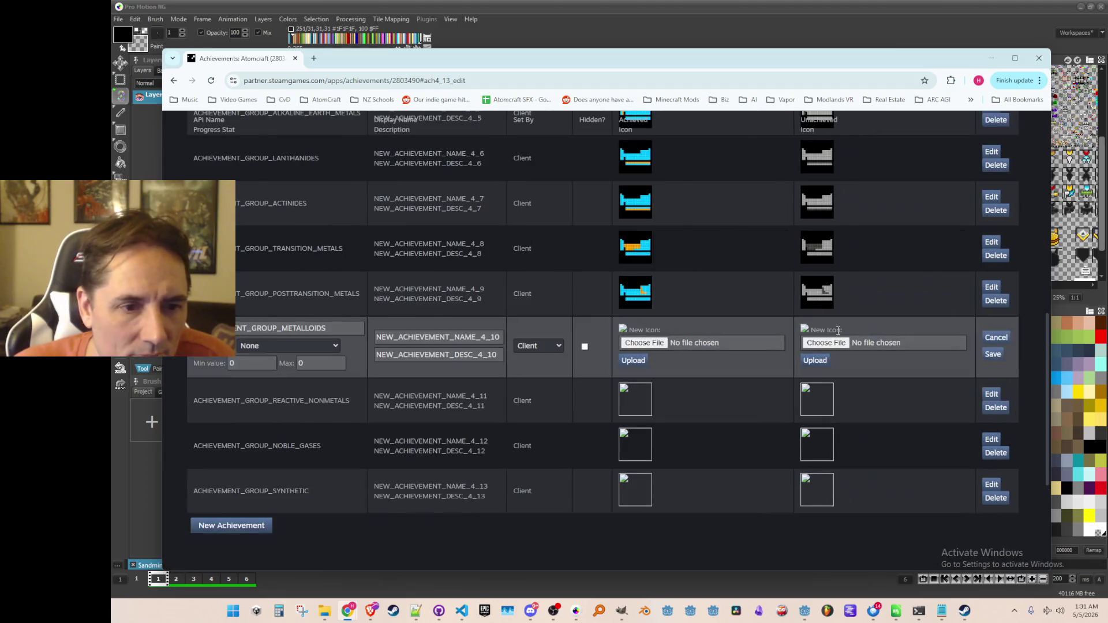
Step: Choose the metalloids achieved and off images and upload them for METALLOIDS
left_click(660, 342)
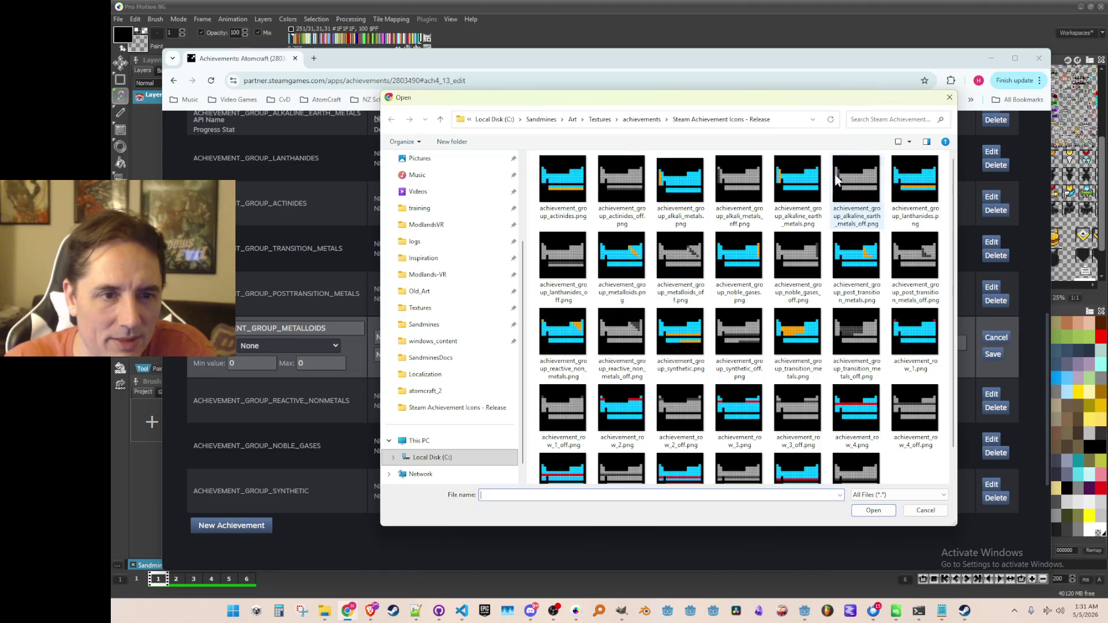
double_click(631, 268)
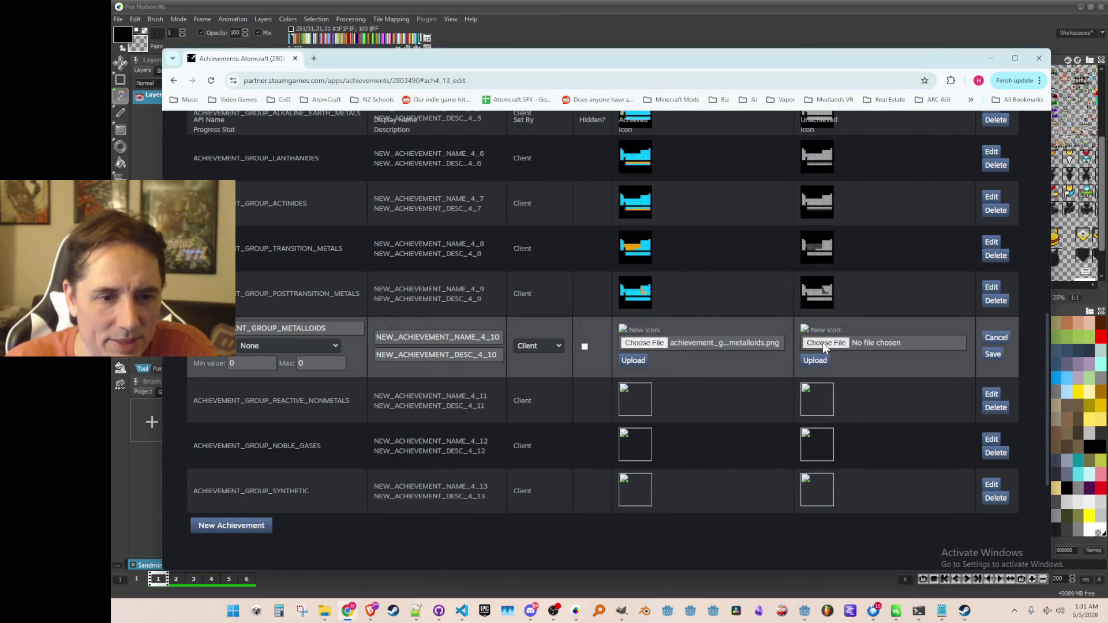
left_click(822, 342)
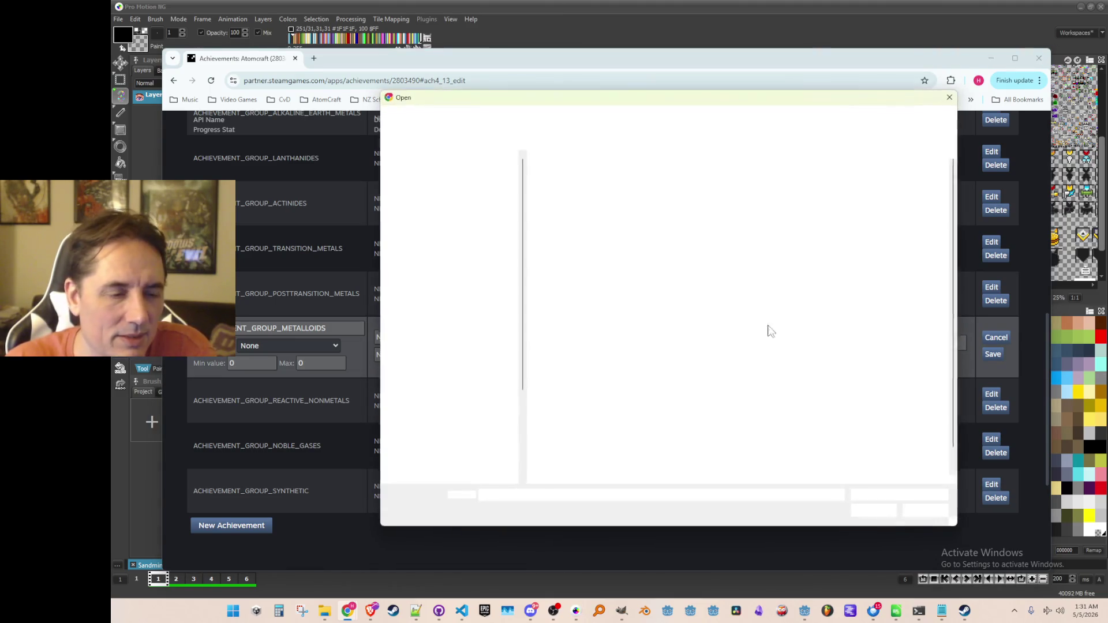
double_click(676, 251)
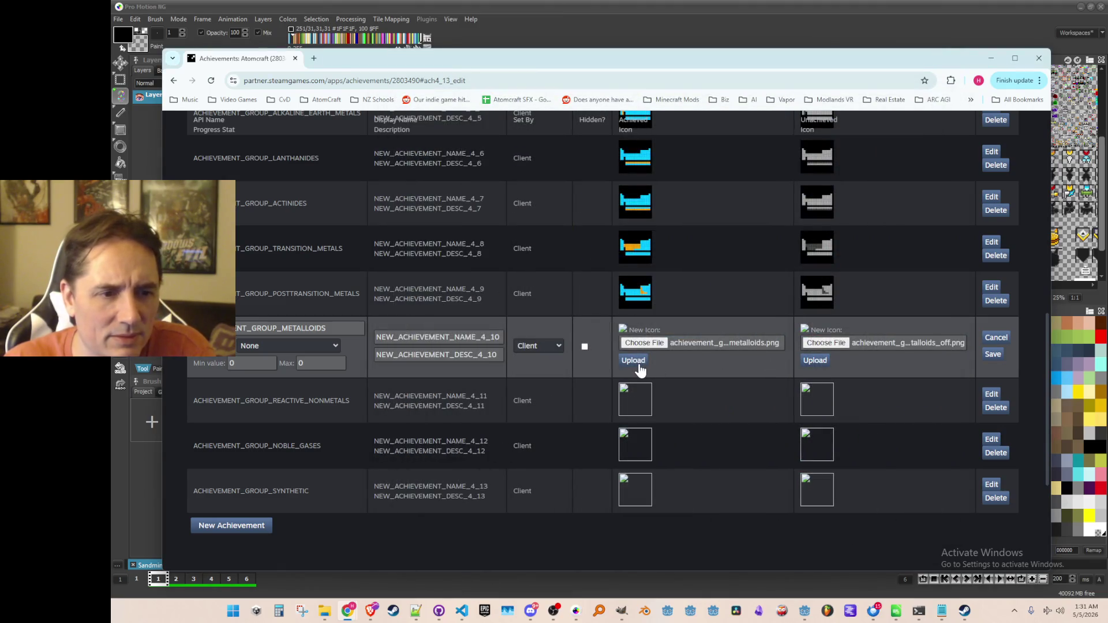
left_click(815, 395)
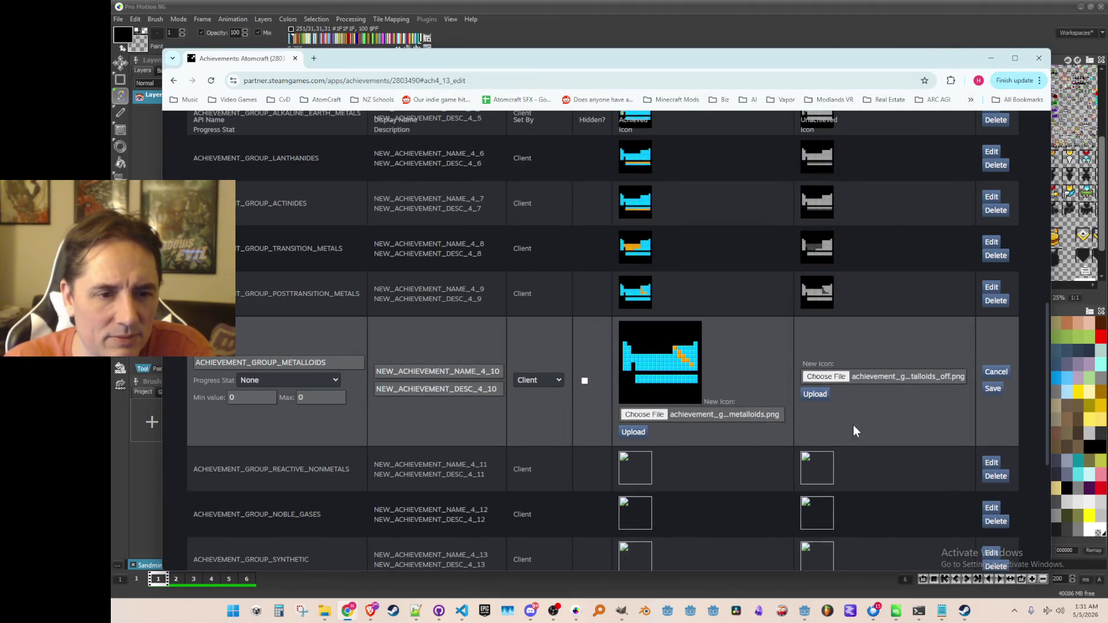
scroll(946, 391, "down", 2)
Step: Choose and upload the reactive non-metals achieved and off icons for REACTIVE_NONMETALS
left_click(991, 364)
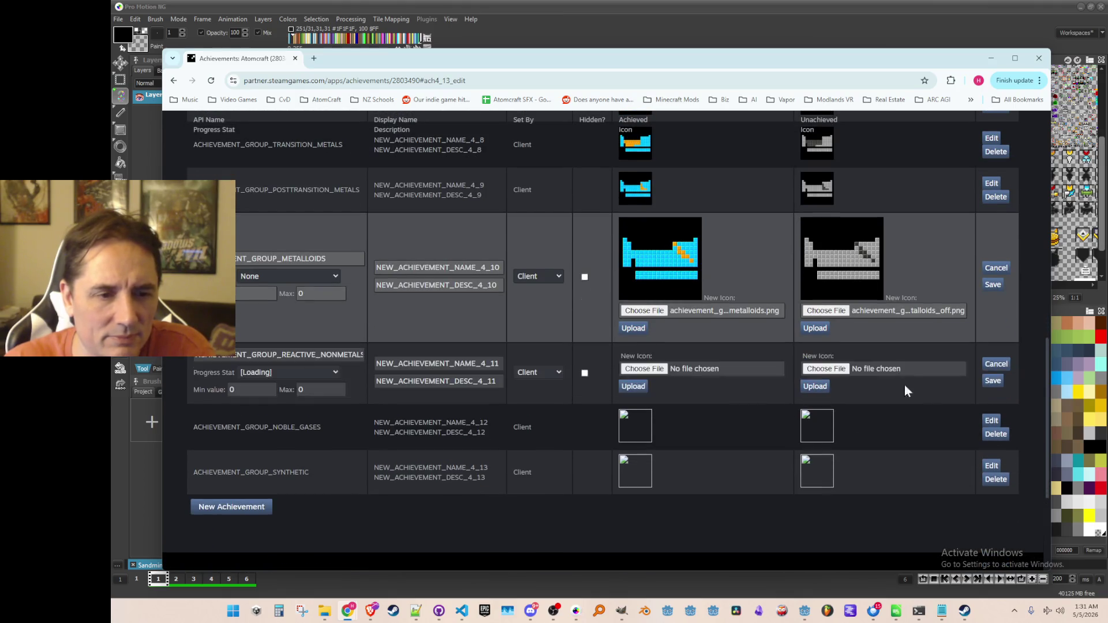
left_click(656, 372)
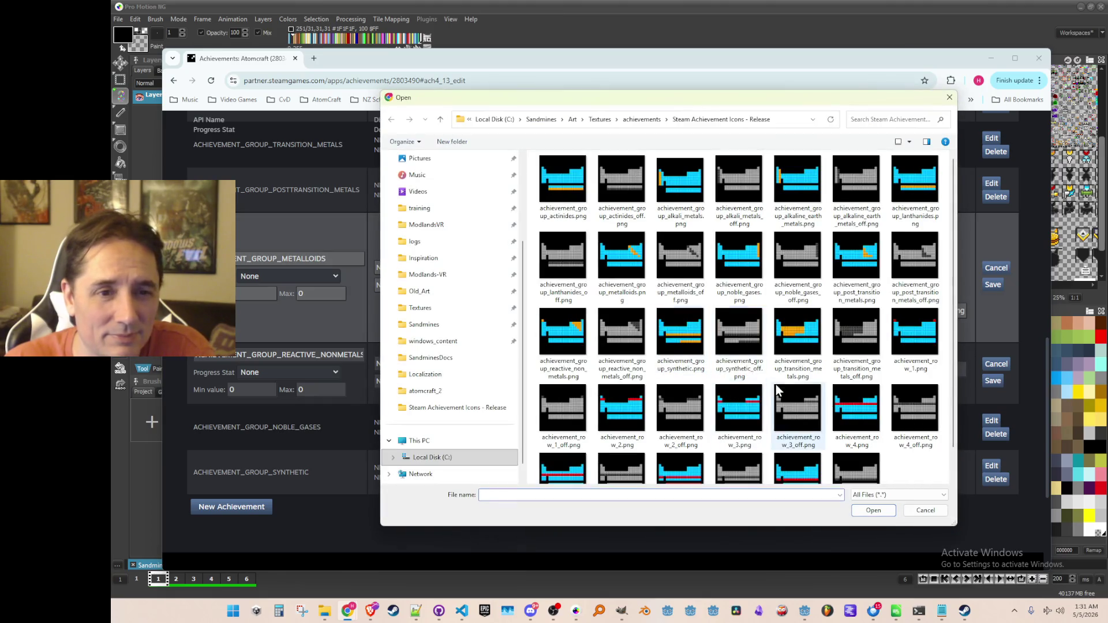
double_click(566, 343)
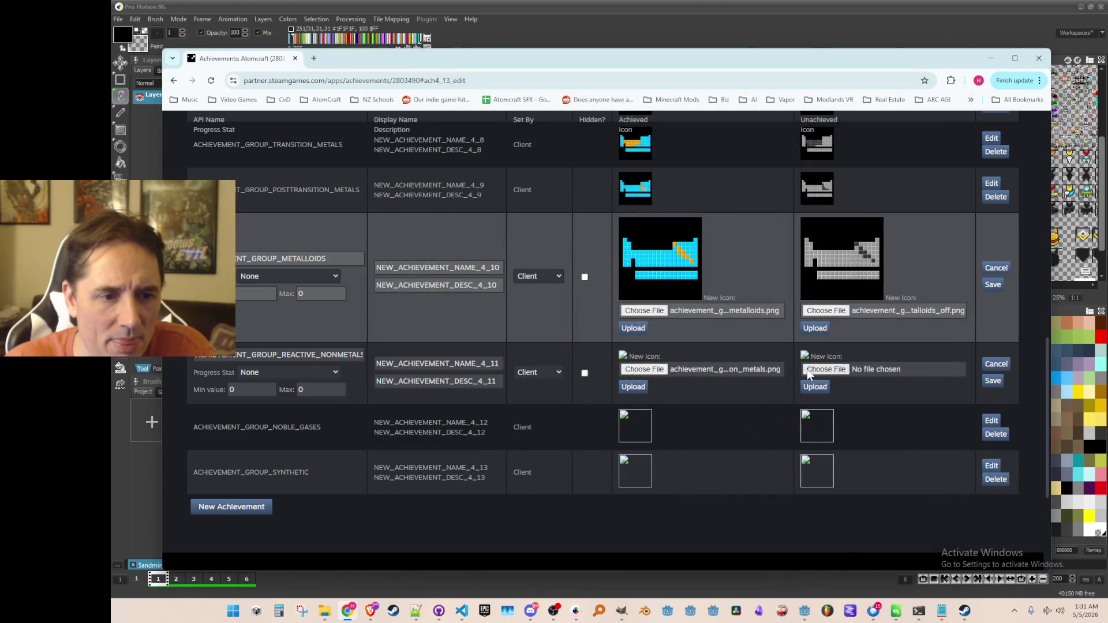
left_click(809, 372)
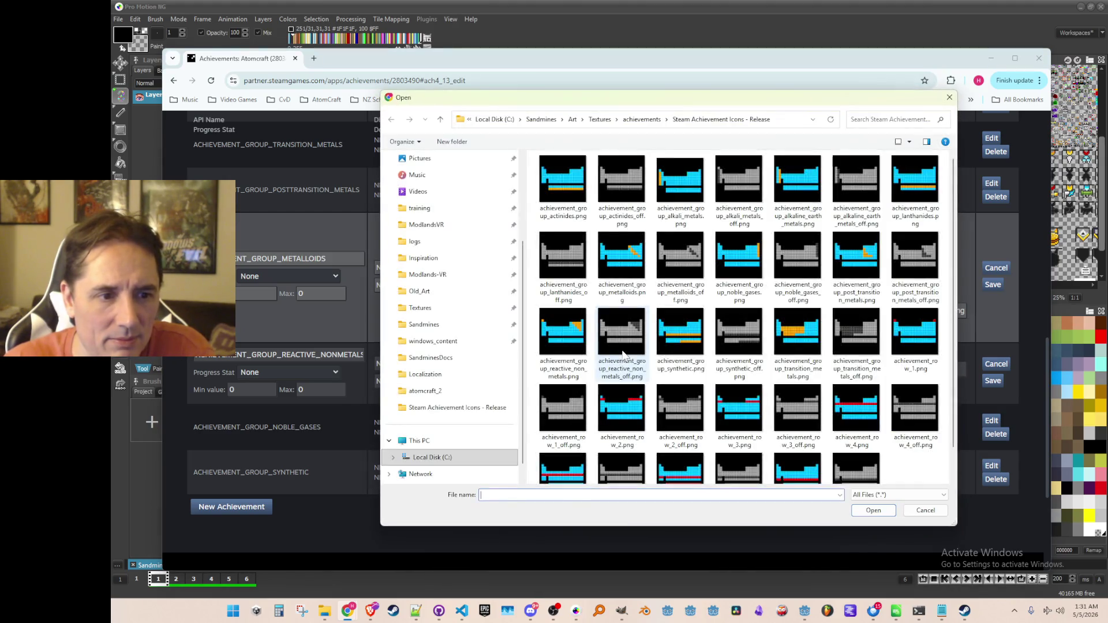
double_click(623, 346)
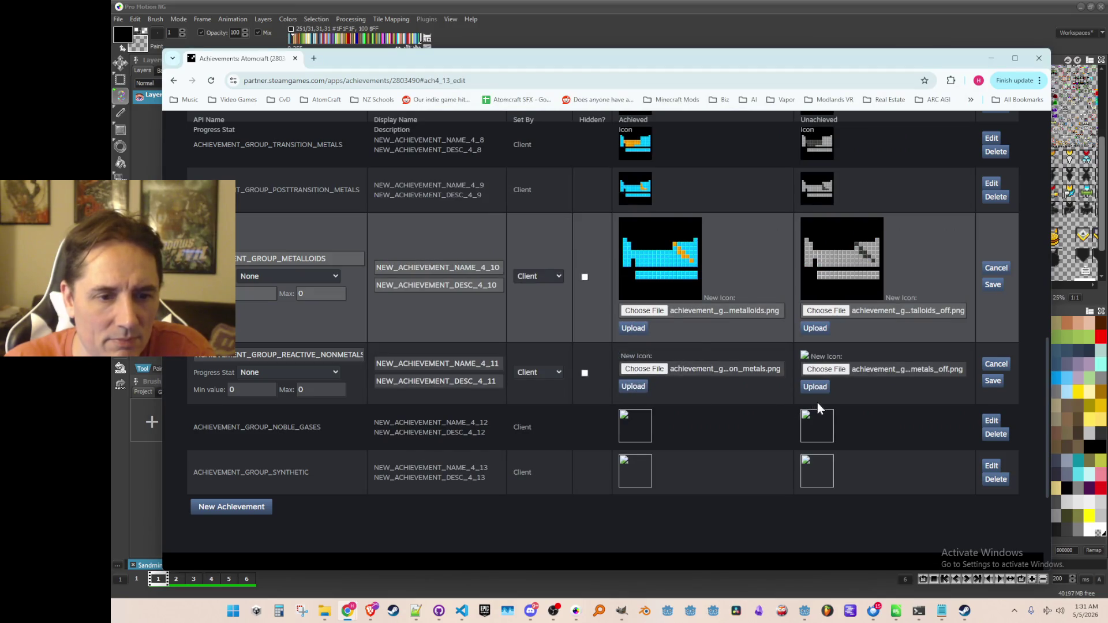
left_click(817, 420)
scroll(787, 383, "down", 2)
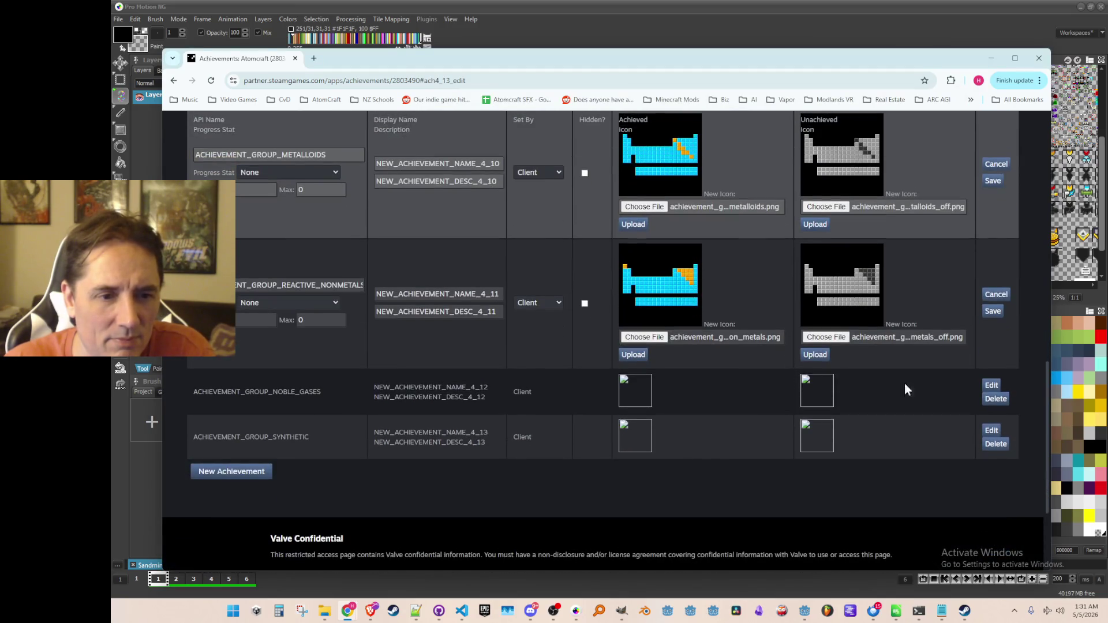
left_click(992, 384)
Step: Set the noble gases achieved and off icons, then save NOBLE_GASES and REACTIVE_NONMETALS
scroll(819, 390, "down", 1)
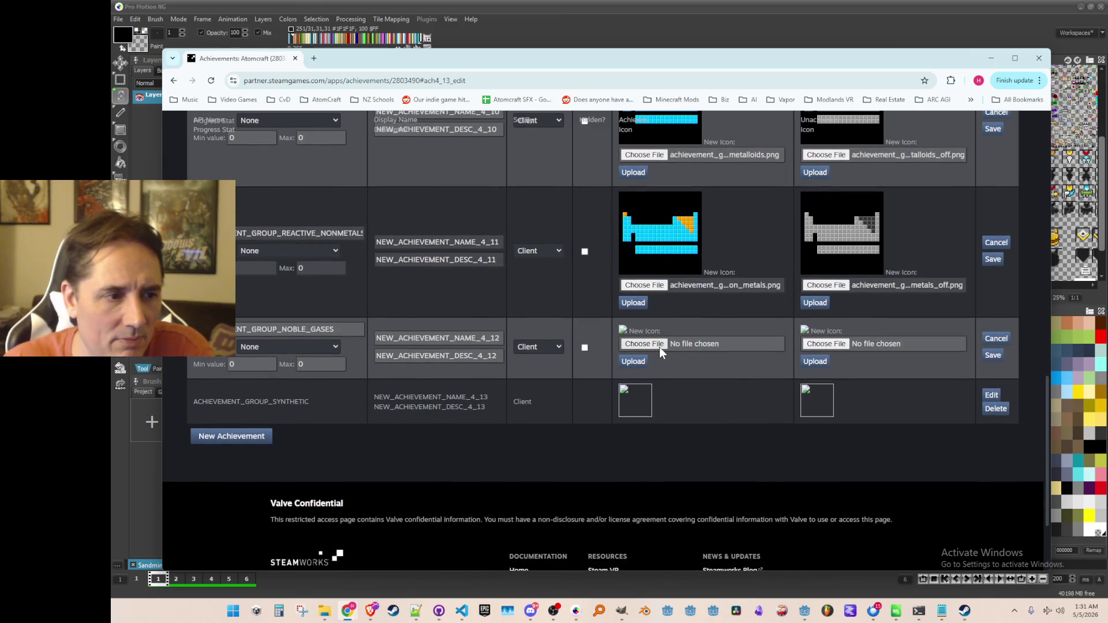
left_click(659, 348)
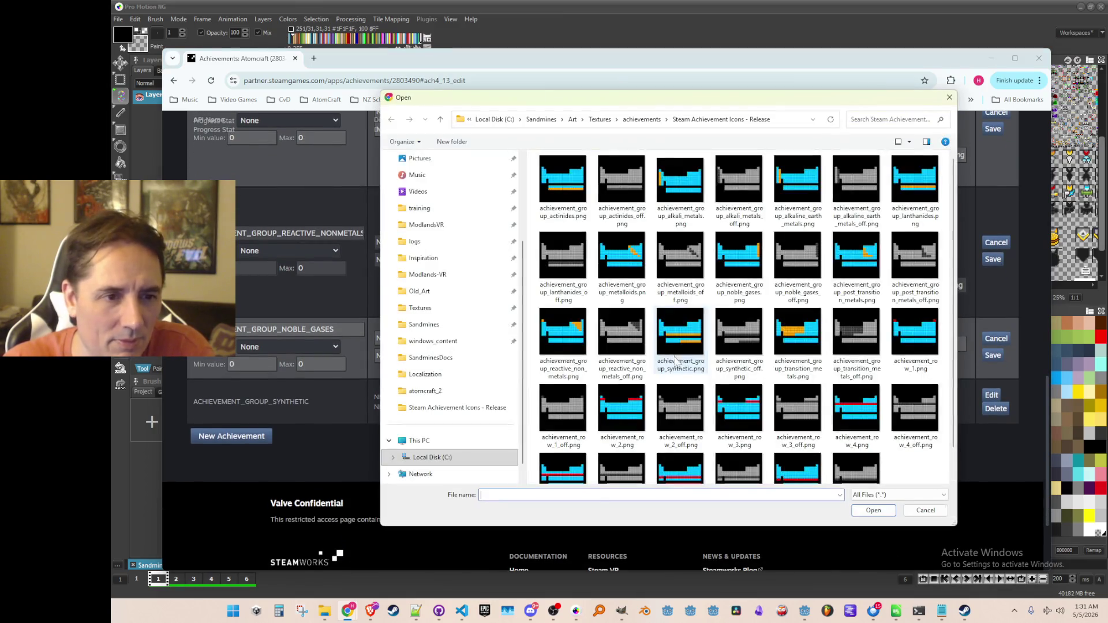
scroll(746, 363, "down", 1)
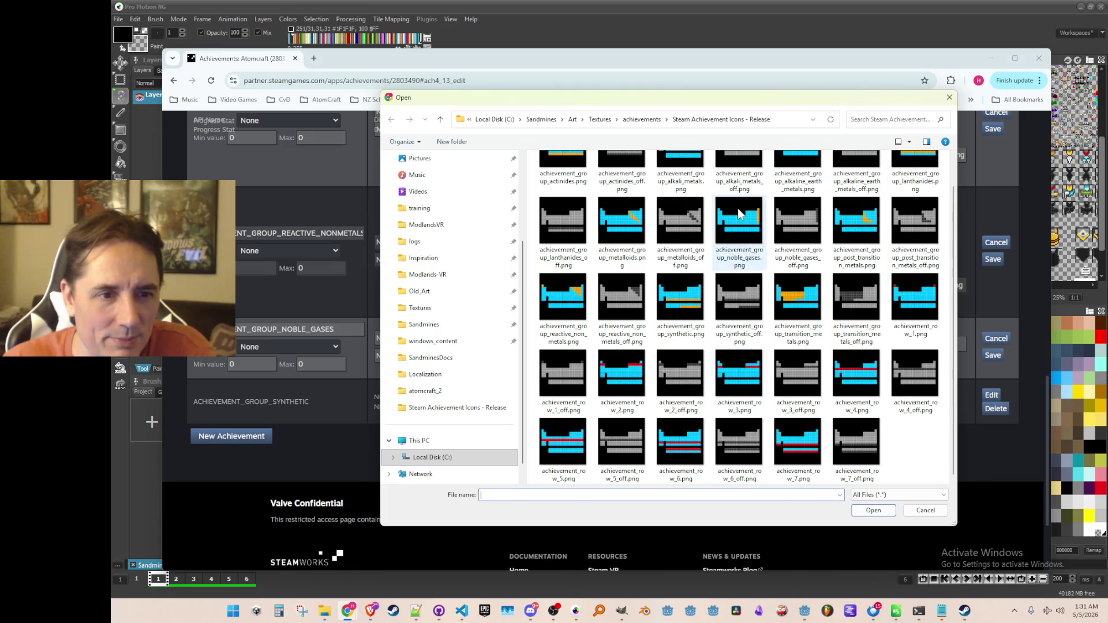
double_click(739, 215)
left_click(824, 344)
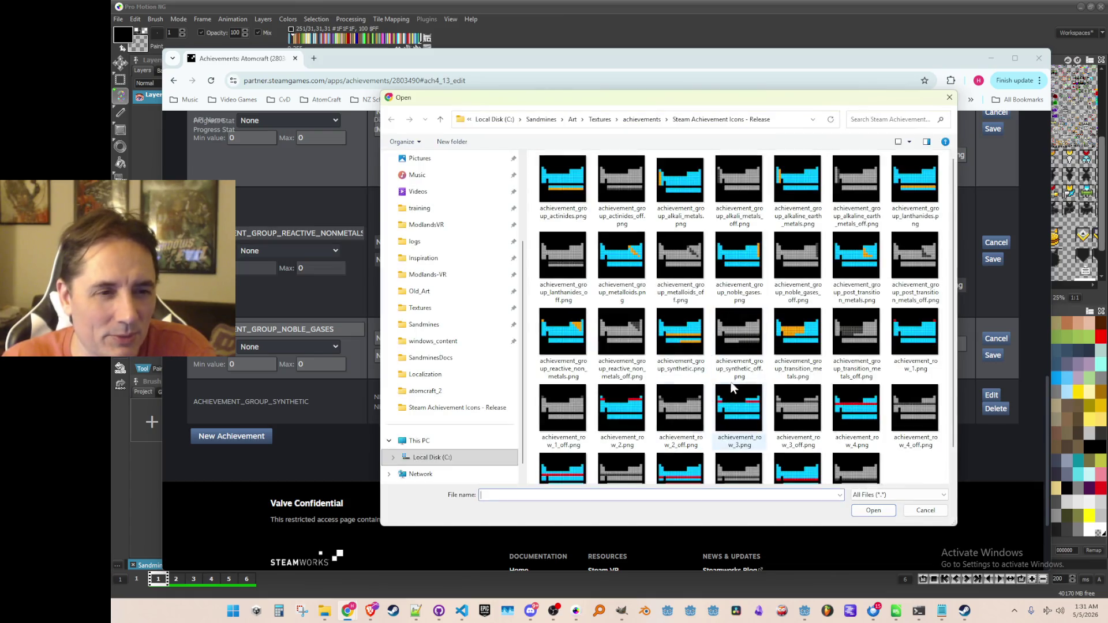
double_click(795, 253)
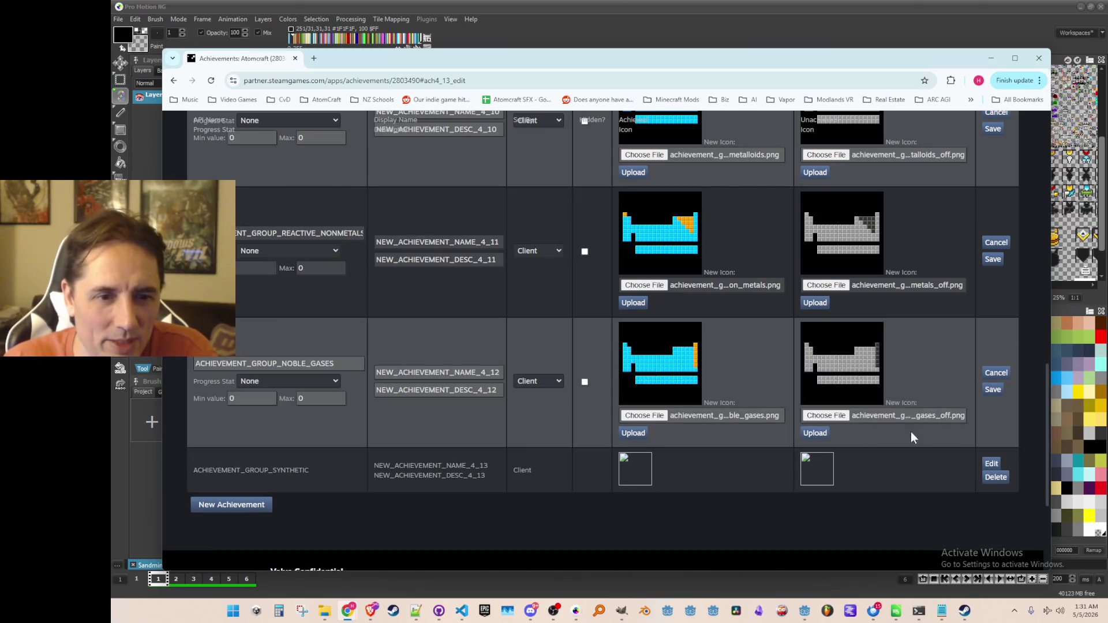
left_click(993, 390)
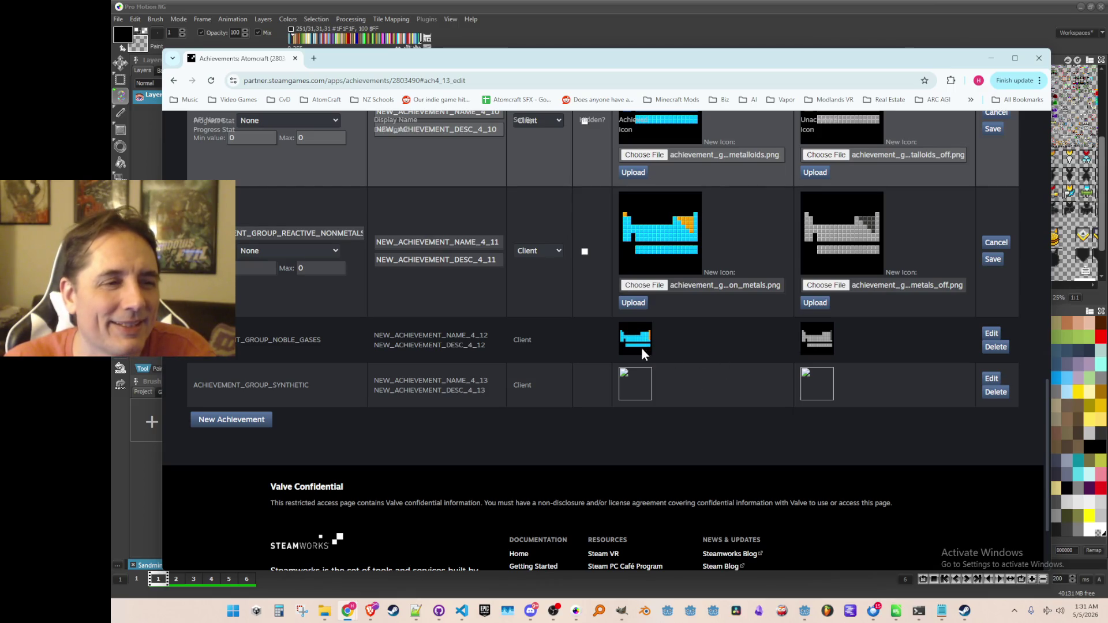
scroll(642, 347, "up", 2)
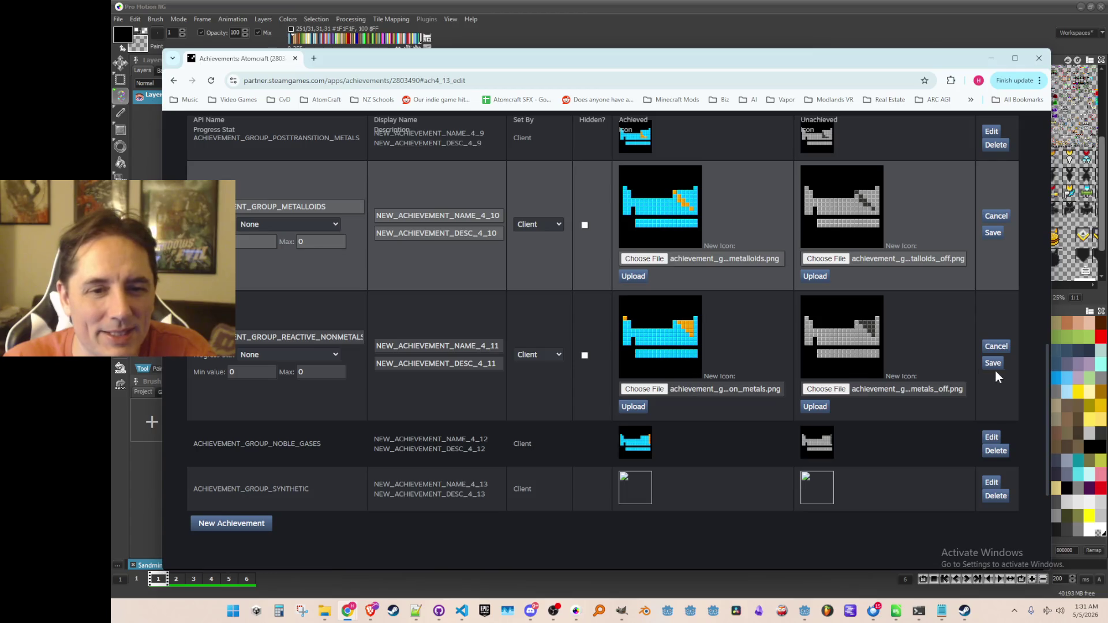
left_click(995, 365)
Step: Save the METALLOIDS achievement and find the synthetic row
left_click(994, 234)
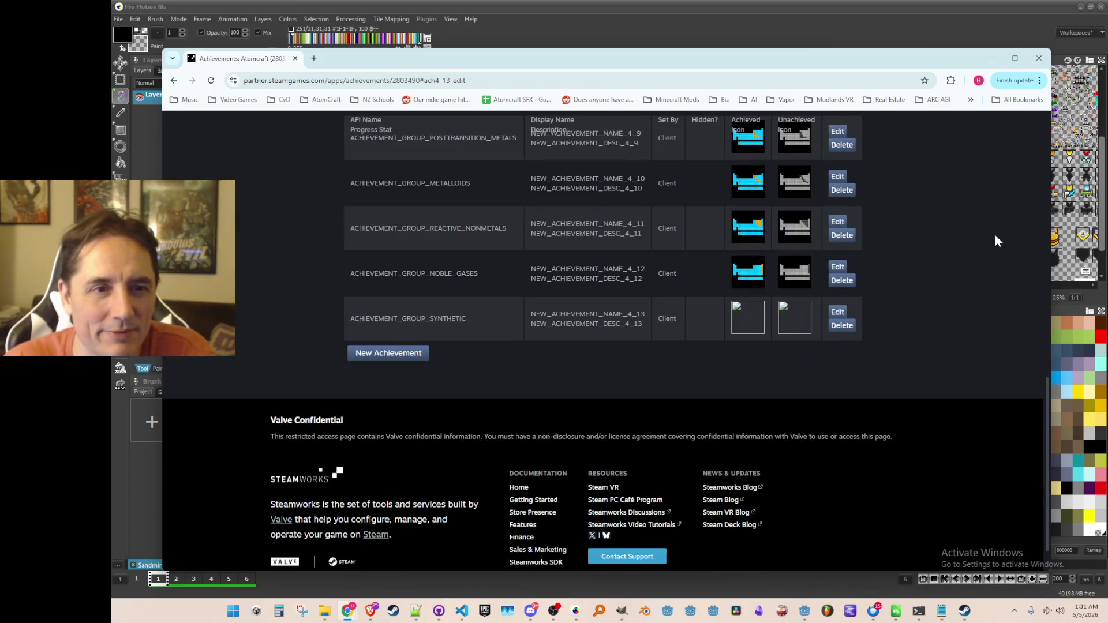
scroll(896, 363, "up", 8)
scroll(904, 362, "down", 5)
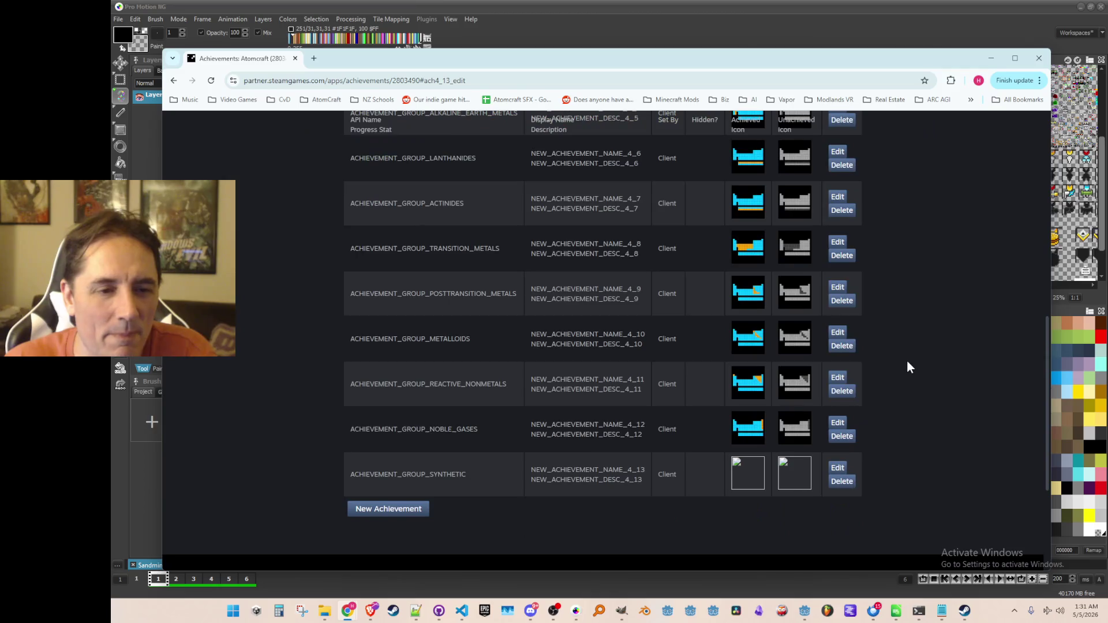
scroll(764, 348, "down", 3)
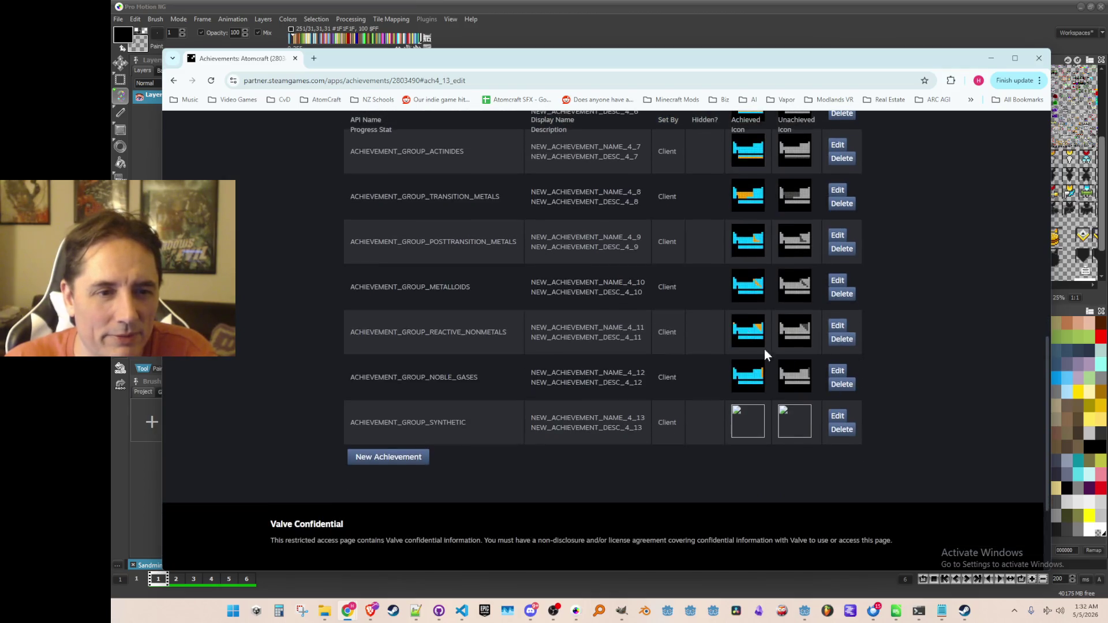
scroll(819, 355, "up", 1)
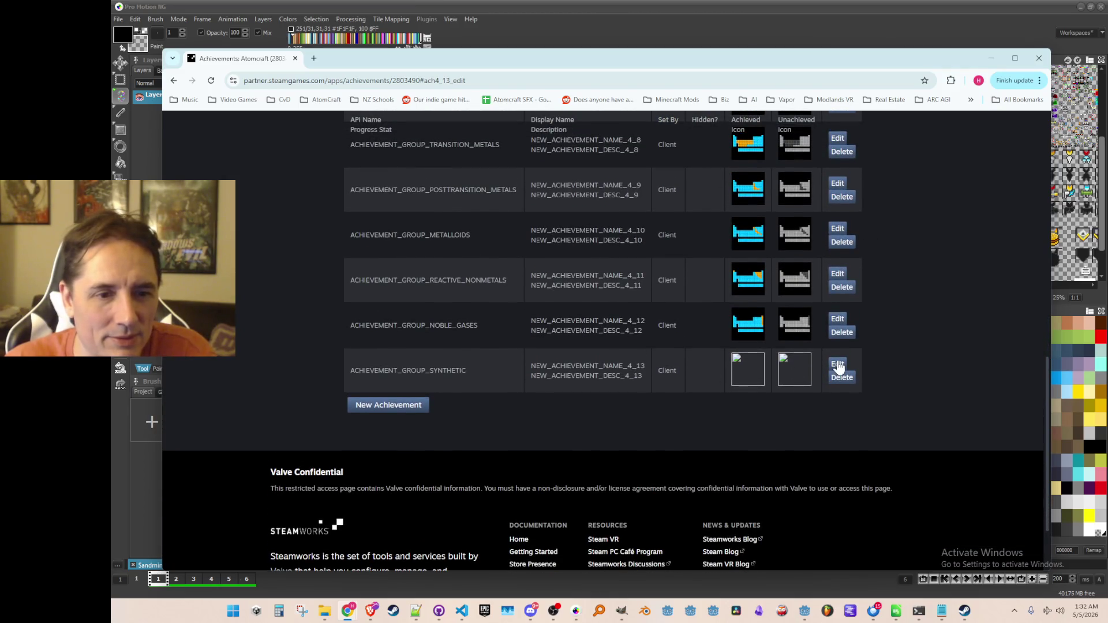
Step: Upload the synthetic achieved icon and achievement_group_synthetic_off.png unachieved icon, then save
left_click(837, 365)
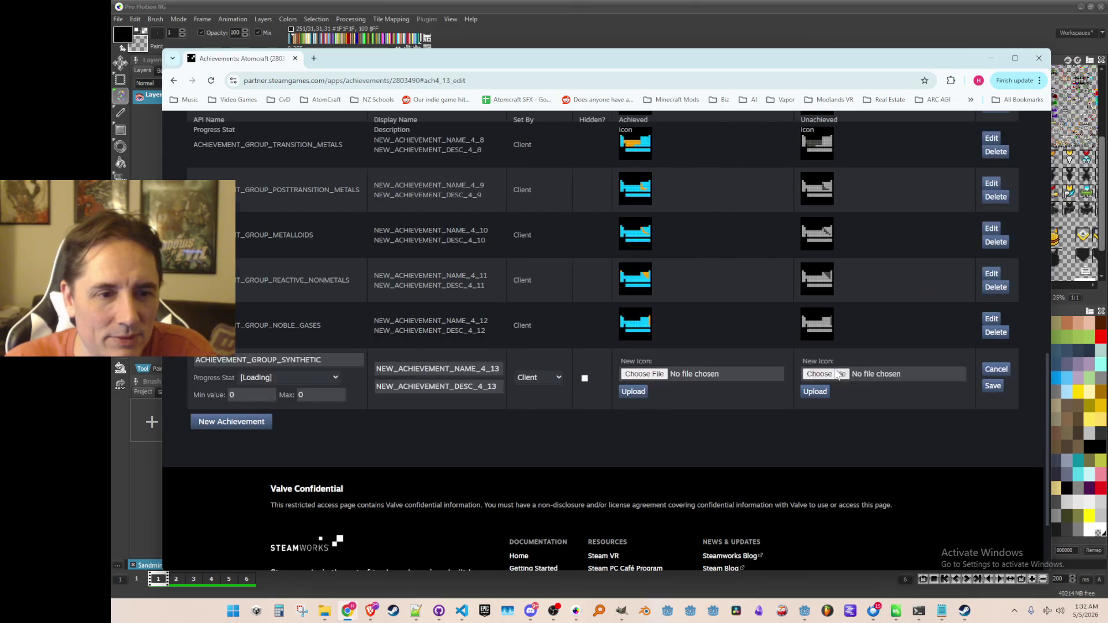
left_click(661, 375)
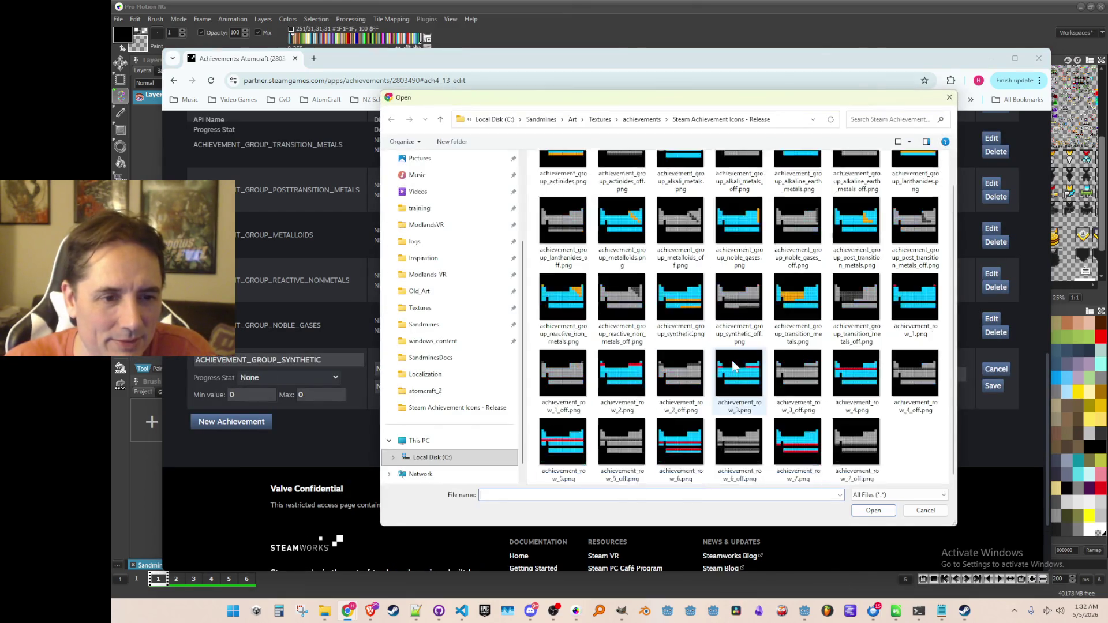
double_click(681, 303)
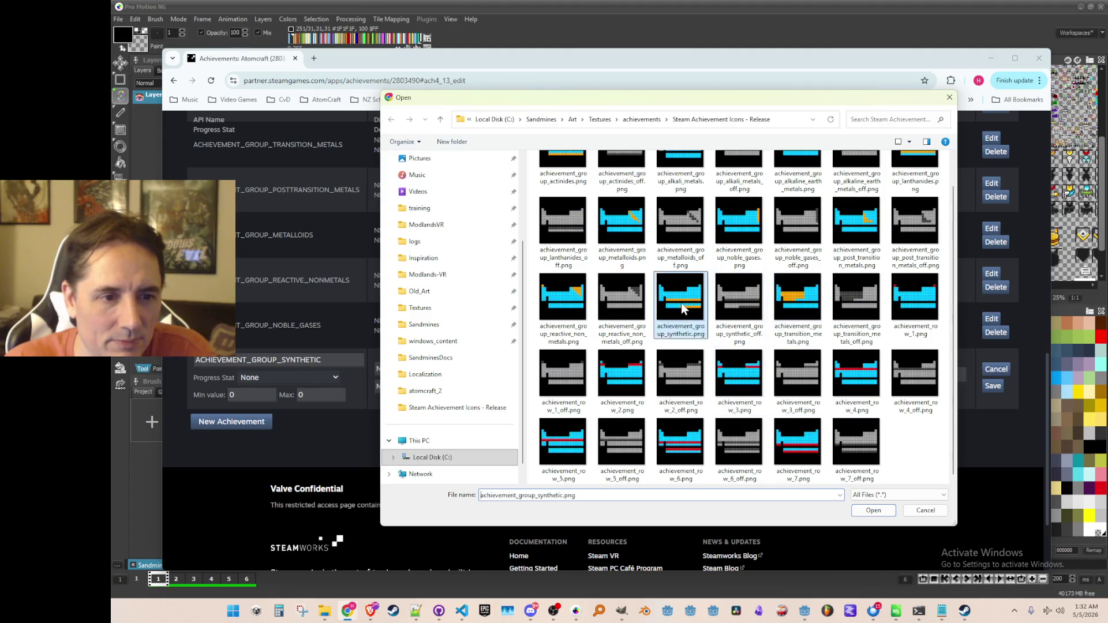
left_click(822, 376)
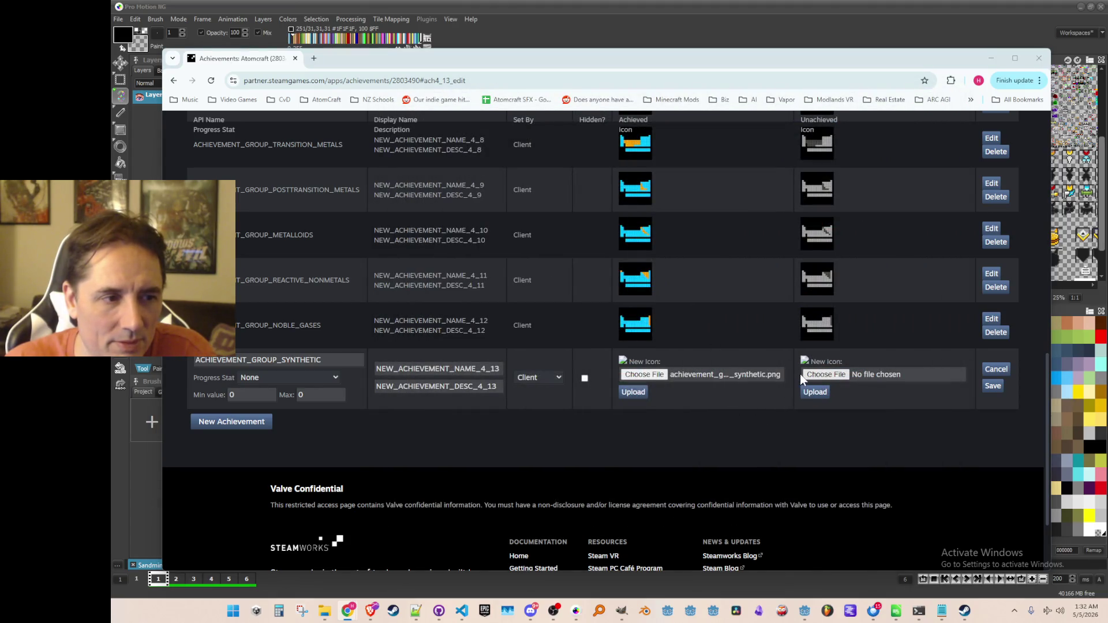
scroll(733, 385, "down", 1)
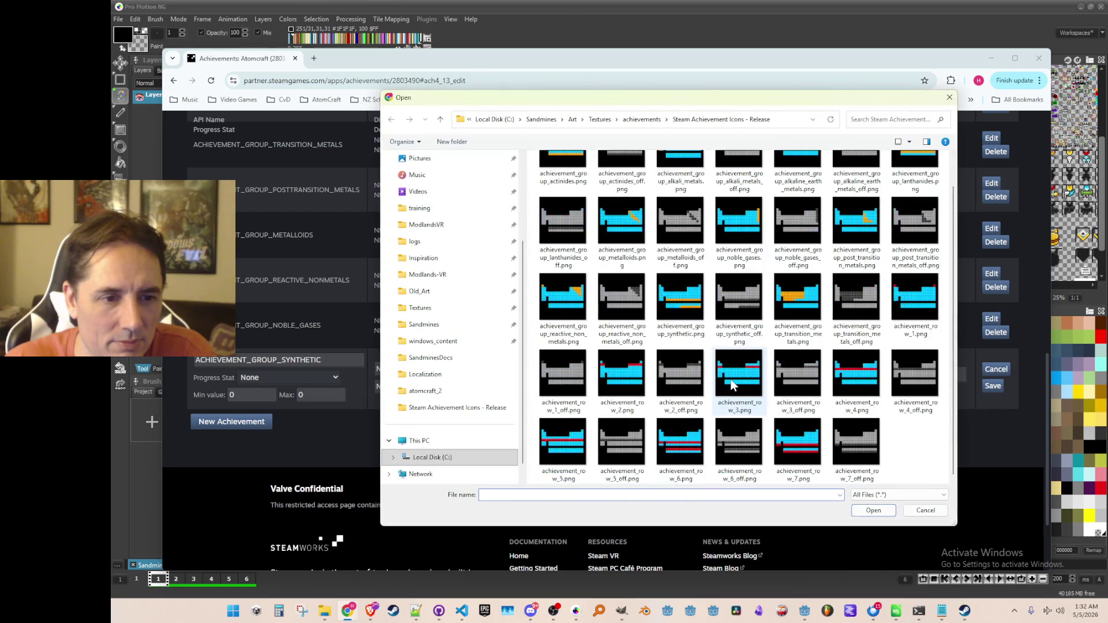
left_click(739, 295)
double_click(738, 294)
left_click(632, 393)
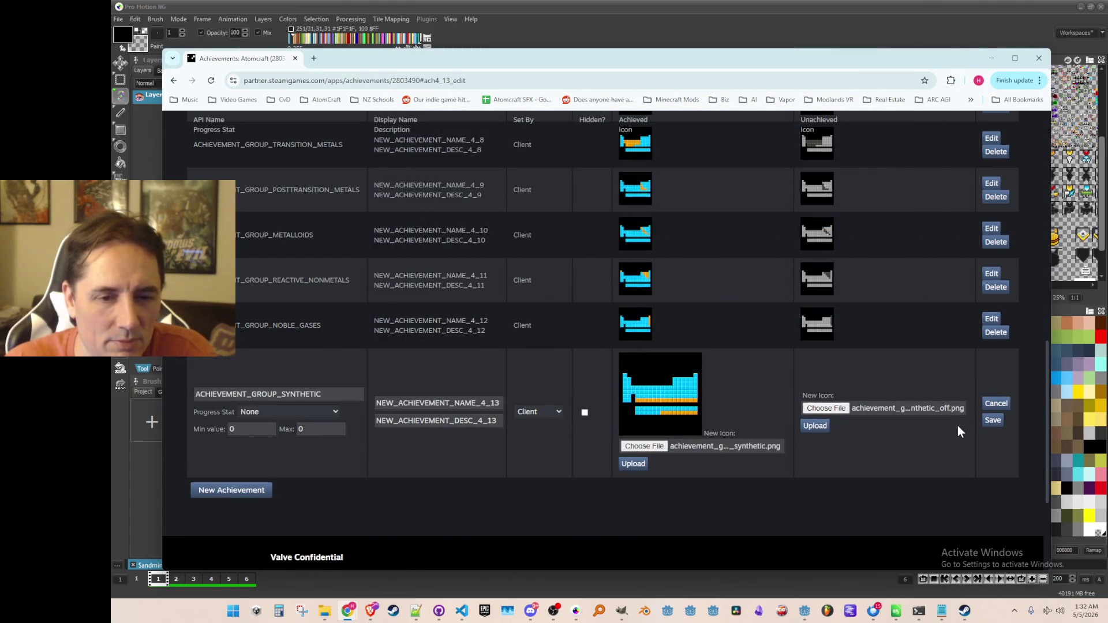
left_click(988, 421)
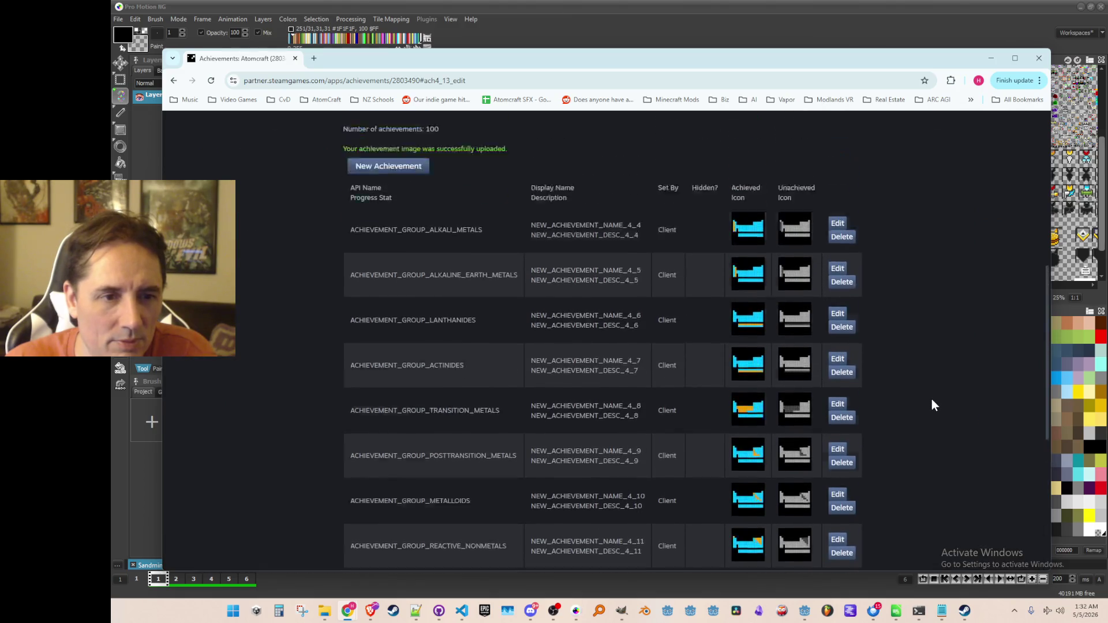
scroll(927, 398, "up", 2)
Step: Move the browser aside and zoom the Pro Motion sprite sheet out to 50%
scroll(912, 394, "down", 3)
mouse_move(318, 68)
left_mouse_down()
mouse_move(424, 80)
mouse_move(1107, 52)
left_mouse_up()
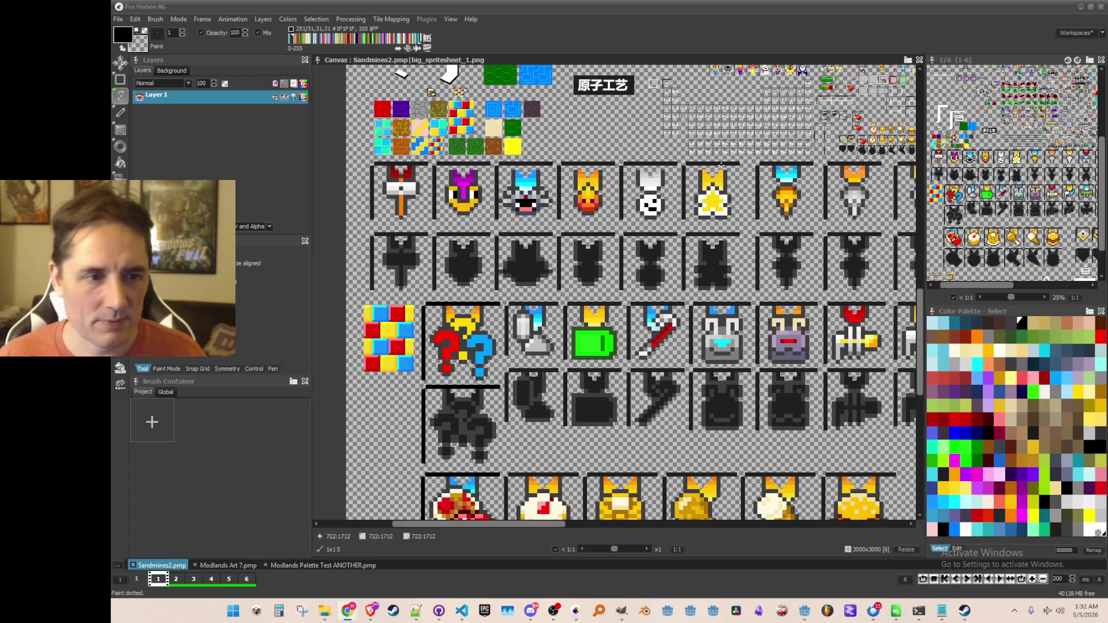
scroll(612, 254, "down", 3)
scroll(631, 236, "up", 2)
scroll(634, 242, "down", 2)
scroll(653, 266, "up", 1)
scroll(654, 270, "down", 2)
scroll(658, 269, "up", 1)
scroll(661, 269, "up", 1)
scroll(667, 269, "down", 1)
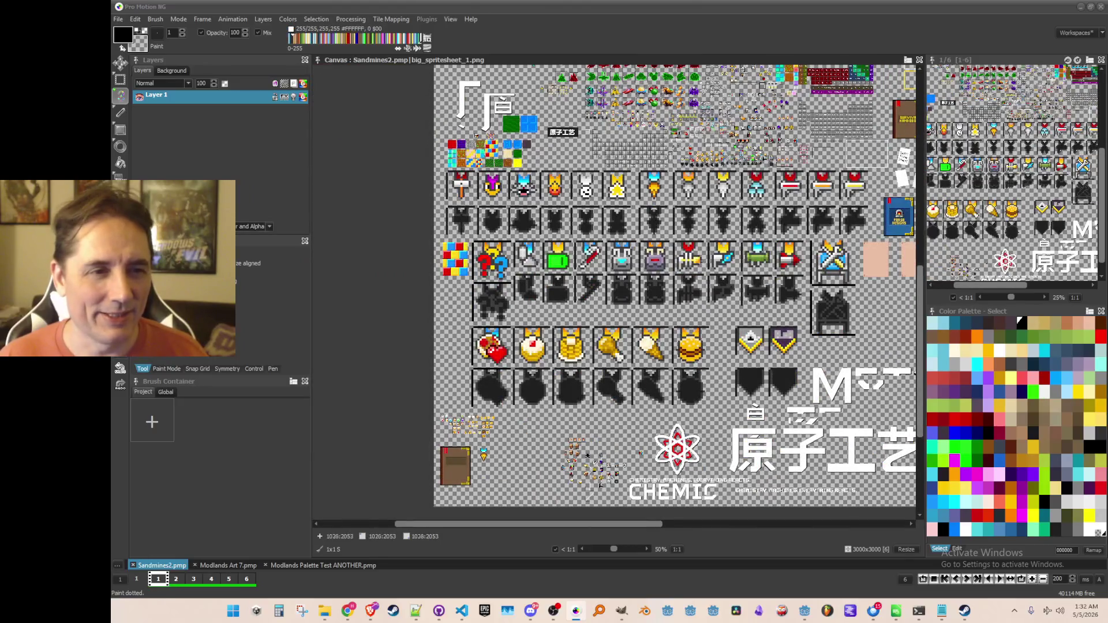
scroll(629, 277, "down", 1)
scroll(594, 289, "up", 1)
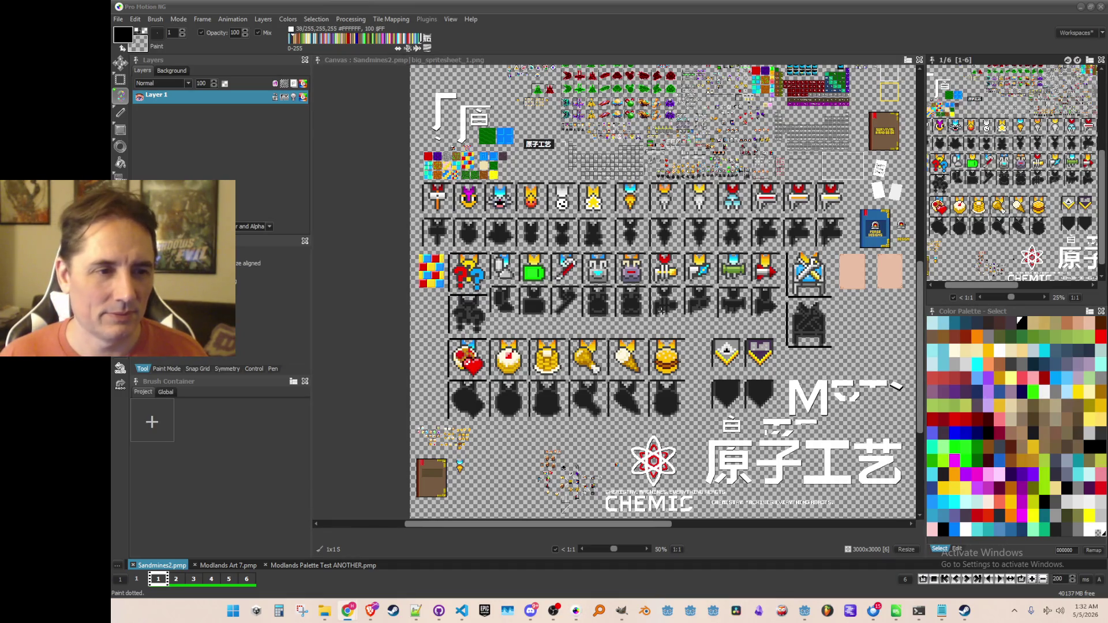
scroll(564, 508, "up", 1)
scroll(604, 472, "down", 1)
scroll(604, 472, "up", 1)
scroll(605, 472, "down", 1)
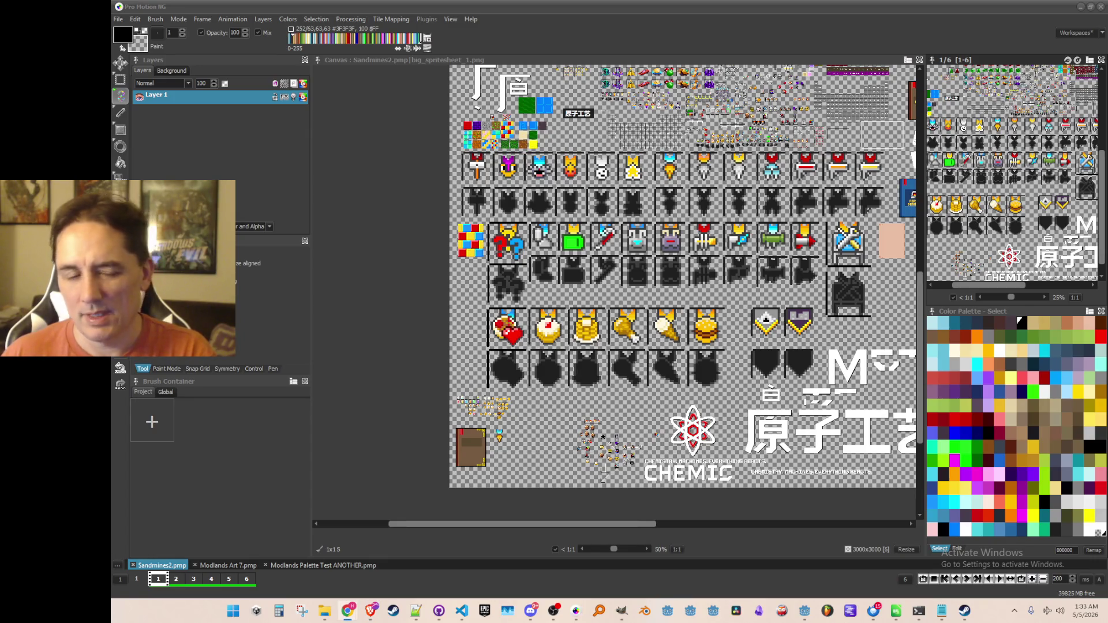
Step: Pan around the sprite sheet to inspect its full icon layout
left_click_drag(578, 286, 566, 282)
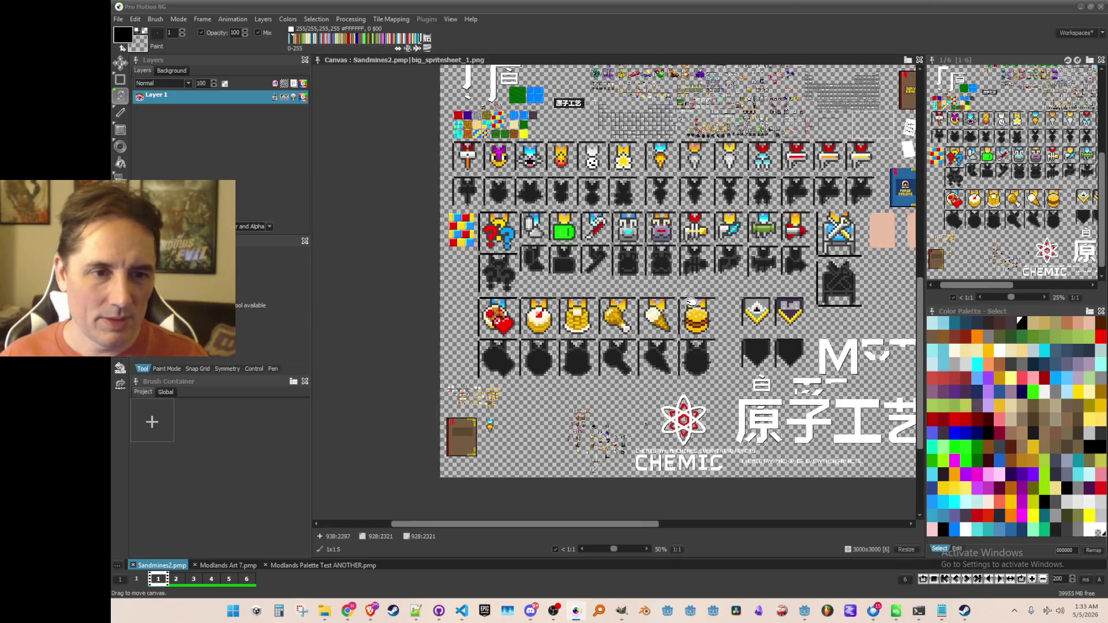
scroll(675, 274, "right", 2)
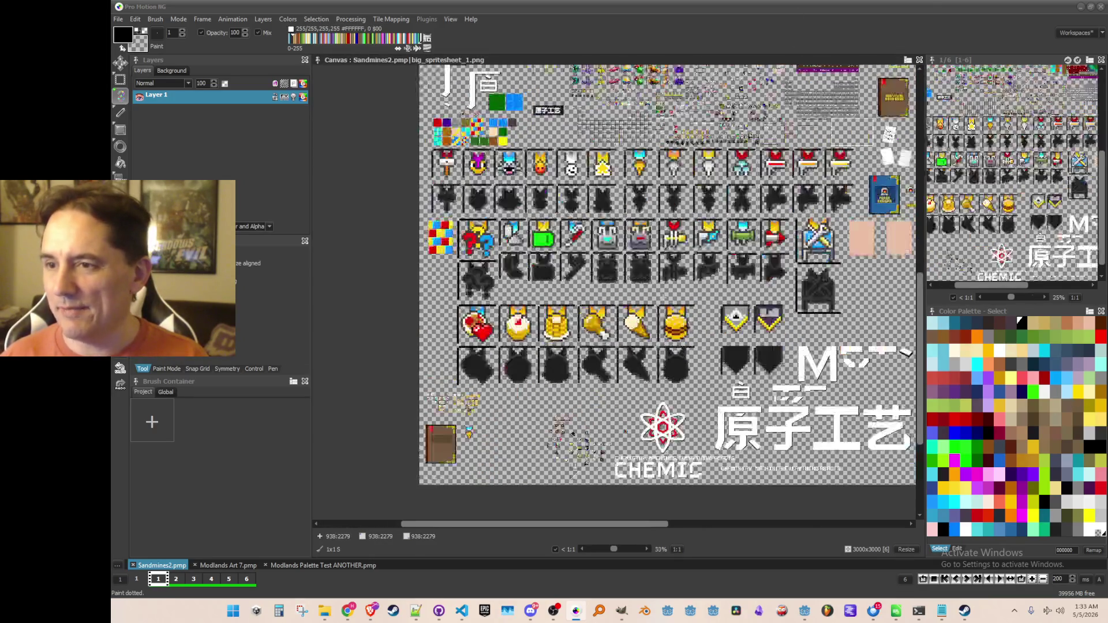
left_click_drag(660, 362, 572, 329)
mouse_move(904, 618)
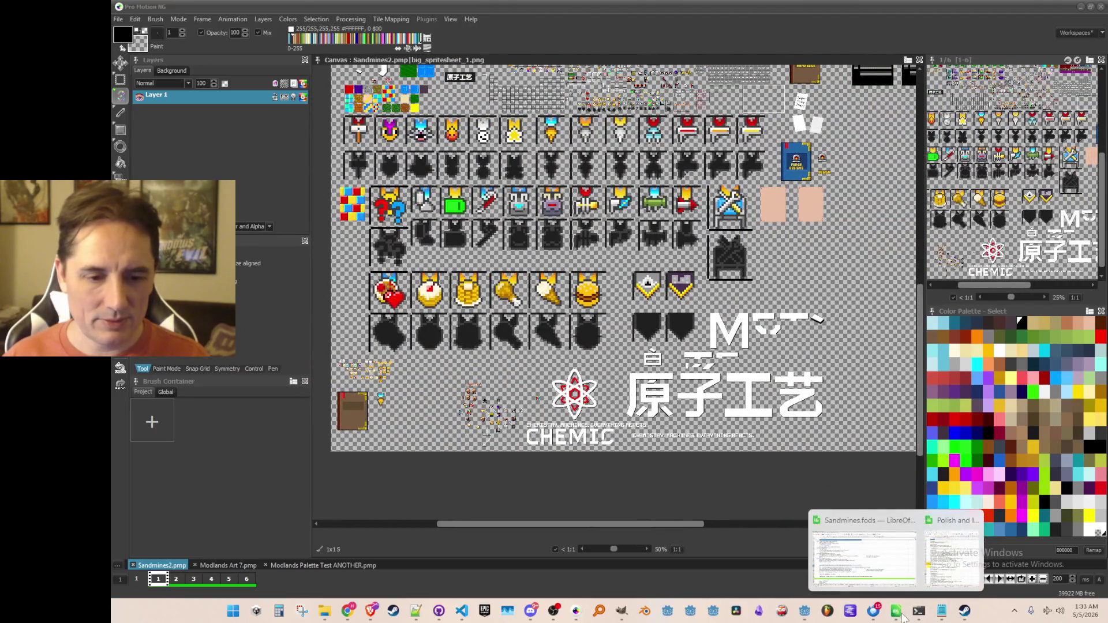
left_click(961, 554)
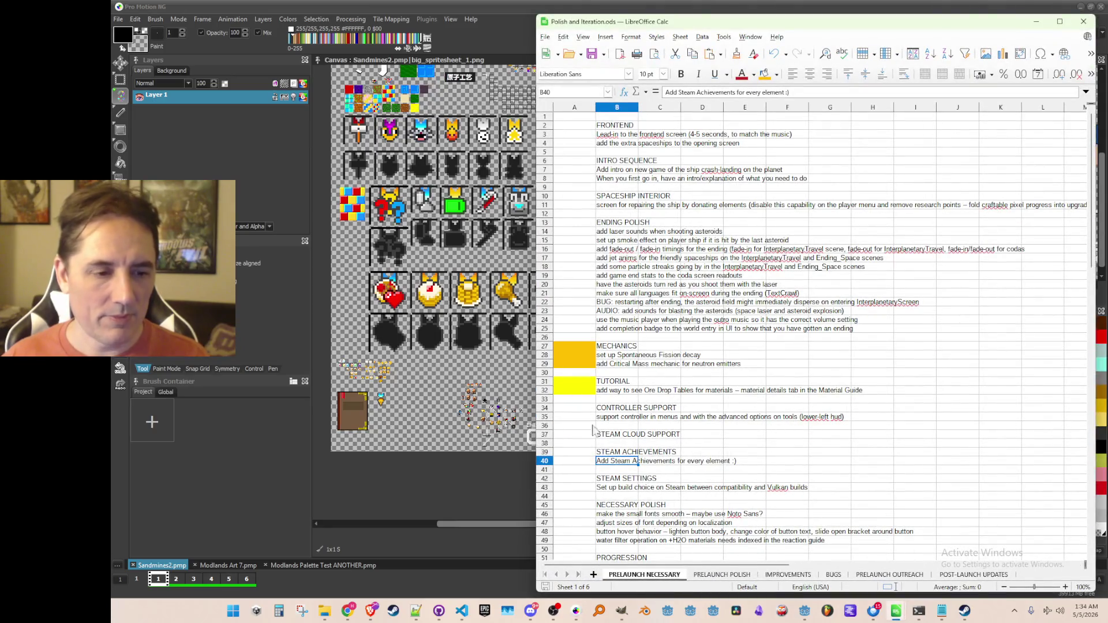
Step: Insert a new sheet after PRELAUNCH NECESSARY, name it ACHIEVEMENTS, and go to B2
left_click(593, 574)
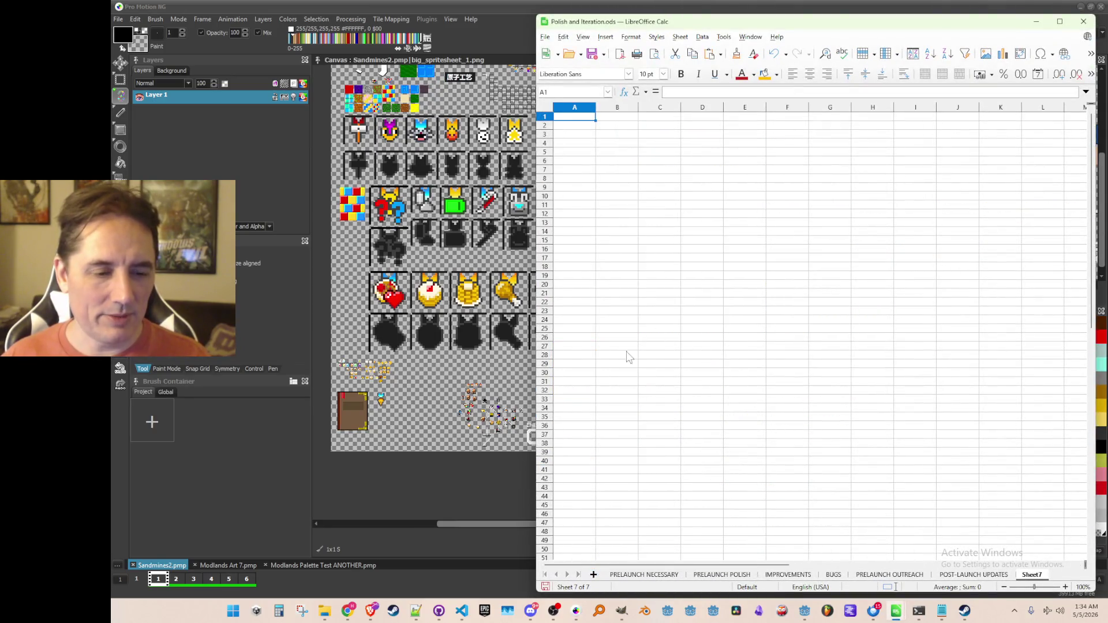
left_click_drag(728, 580, 720, 574)
double_click(716, 575)
type("ACHIEVEMENTS")
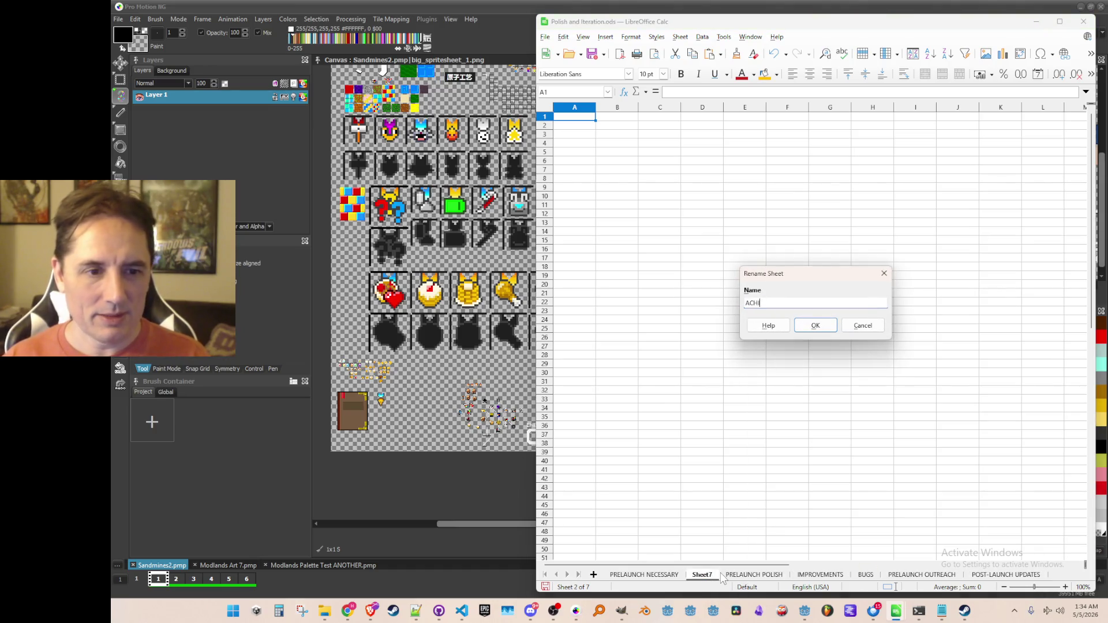
key("Return")
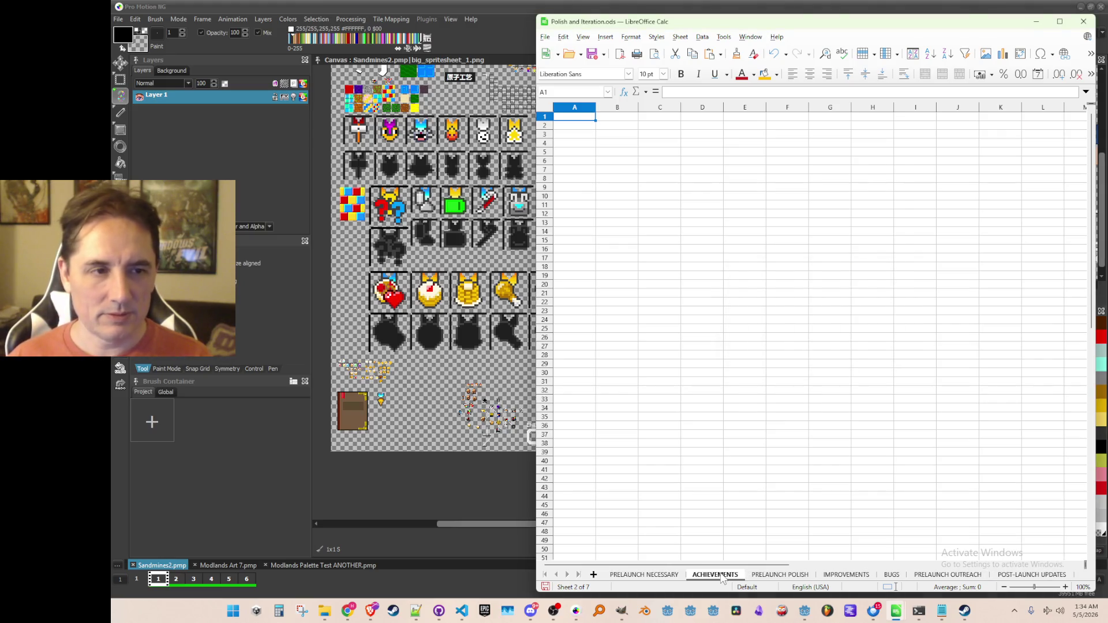
key("Down")
key("Right")
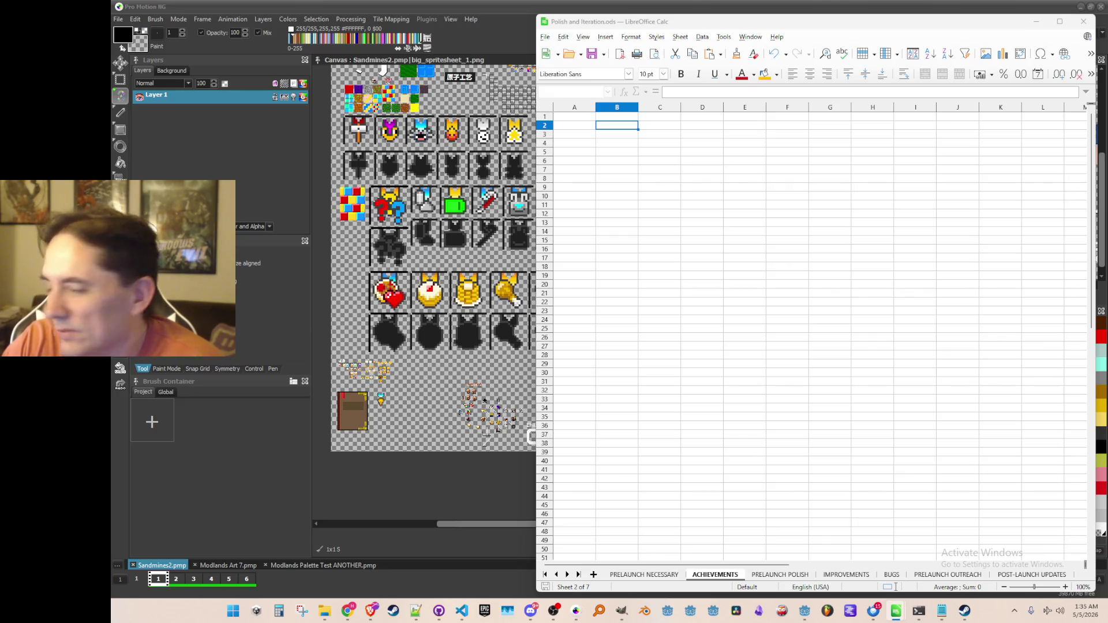
Step: Resize the Calc window and type the heading ACHIEVEMENTS in B2
mouse_move(692, 16)
left_mouse_down()
mouse_move(692, 102)
mouse_move(692, 66)
left_mouse_up()
mouse_move(534, 92)
left_mouse_down()
mouse_move(846, 114)
mouse_move(618, 119)
mouse_move(752, 120)
mouse_move(701, 119)
left_mouse_up()
mouse_move(704, 120)
left_mouse_down()
mouse_move(613, 124)
mouse_move(663, 129)
mouse_move(641, 139)
left_mouse_up()
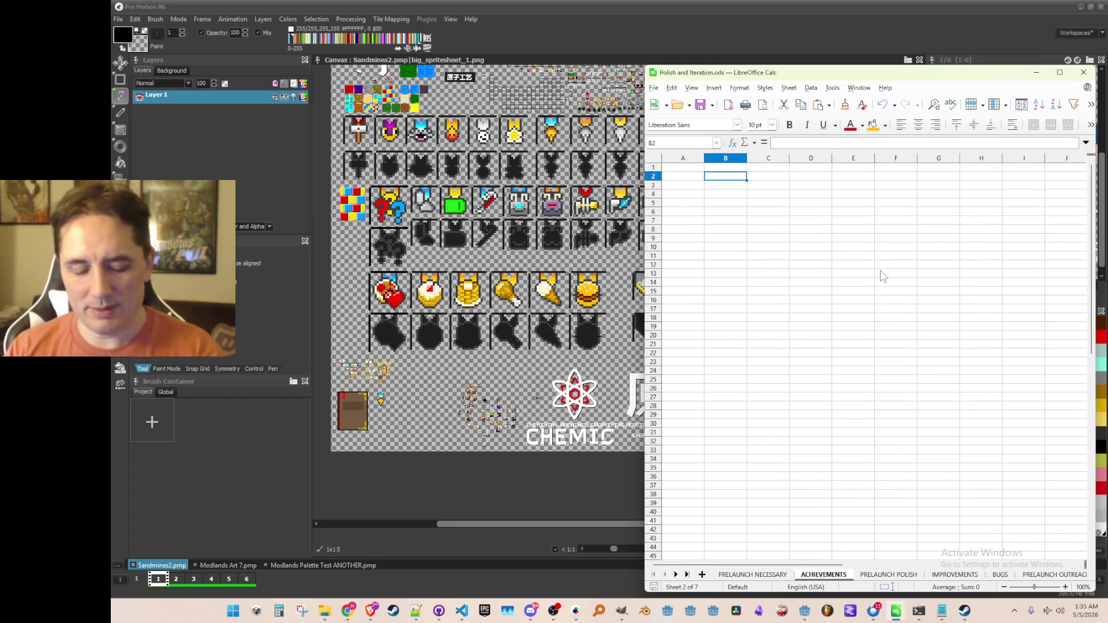
type("ACHIE")
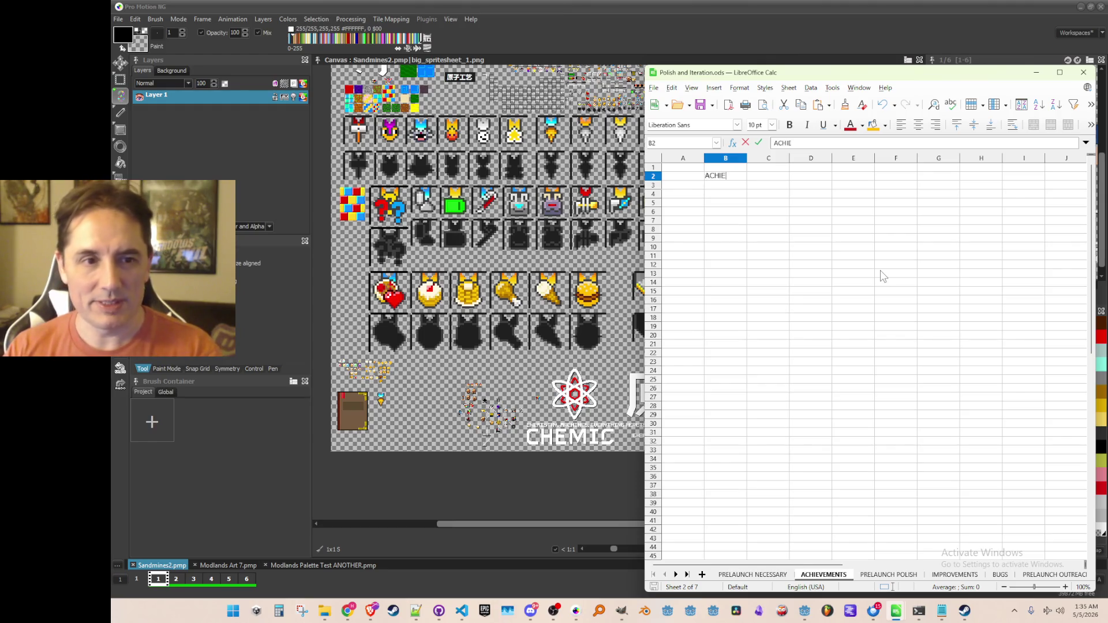
type("VEMENTS")
key("Return")
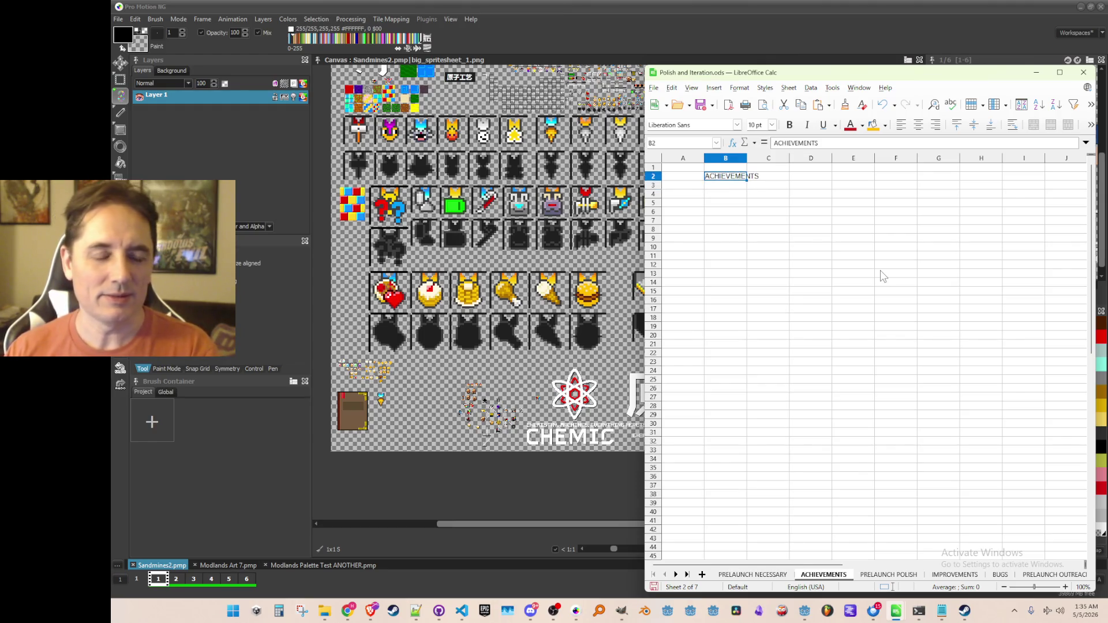
key("Return")
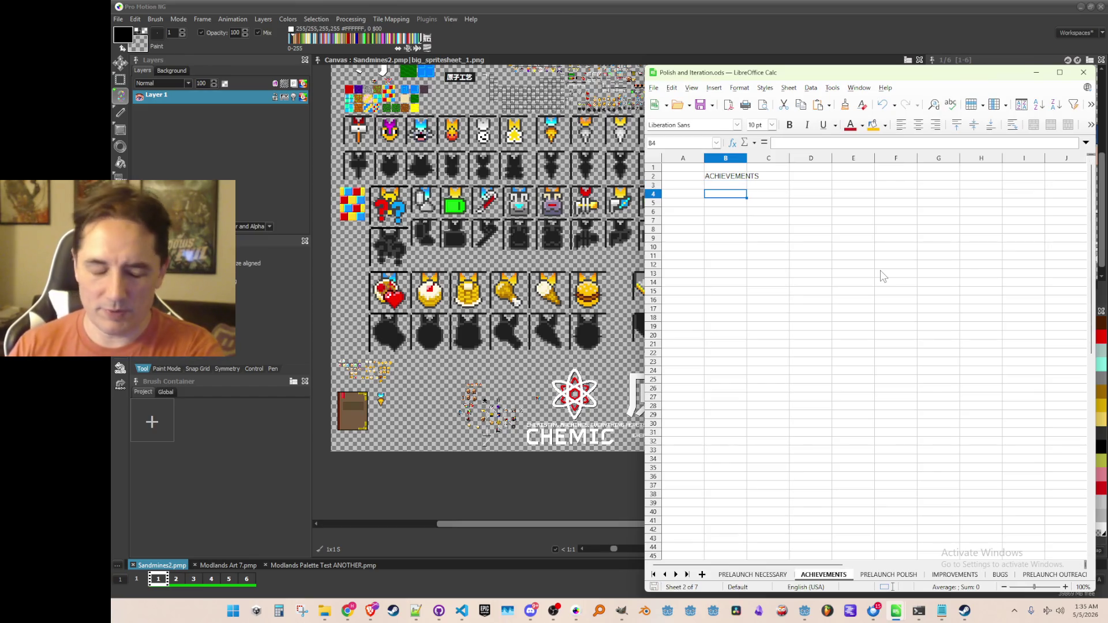
Step: Enter 'Collect the various Element Groups' in B4 and 'Collect the rows of the Periodic Table' in B5
type("AI")
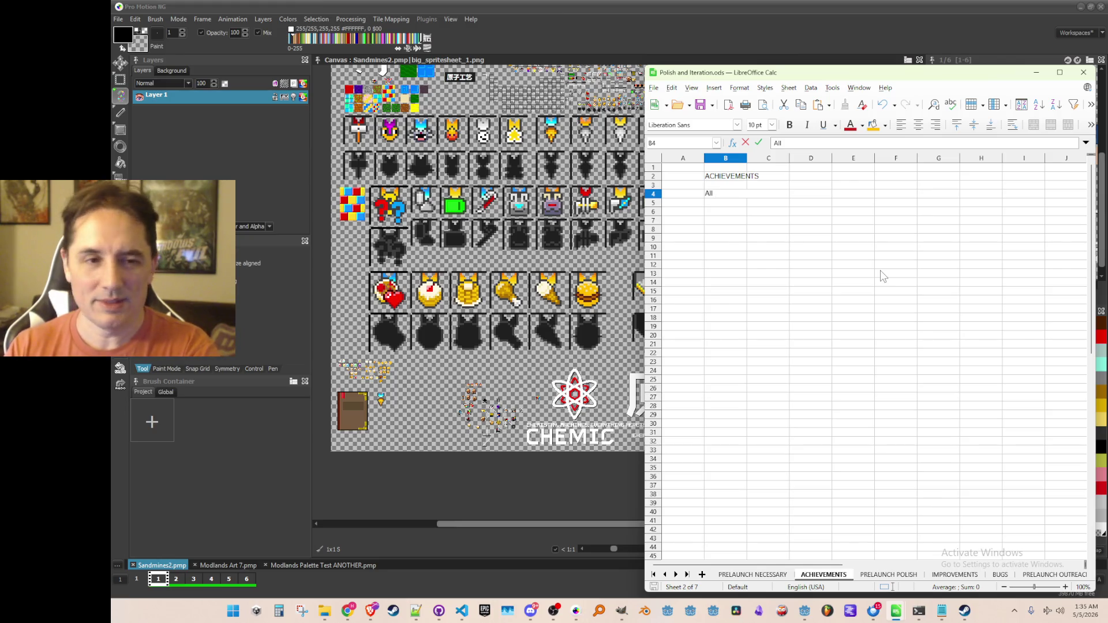
key("BackSpace")
key("BackSpace")
key("BackSpace")
type("ollect the various Element Groups")
key("Return")
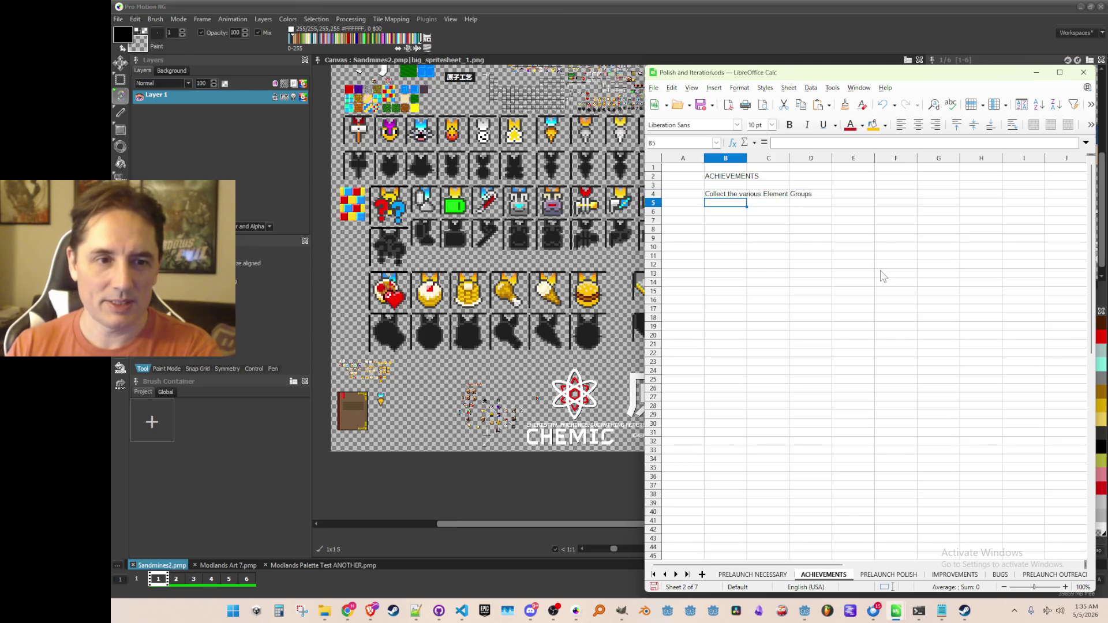
type("Collect the rows of the P")
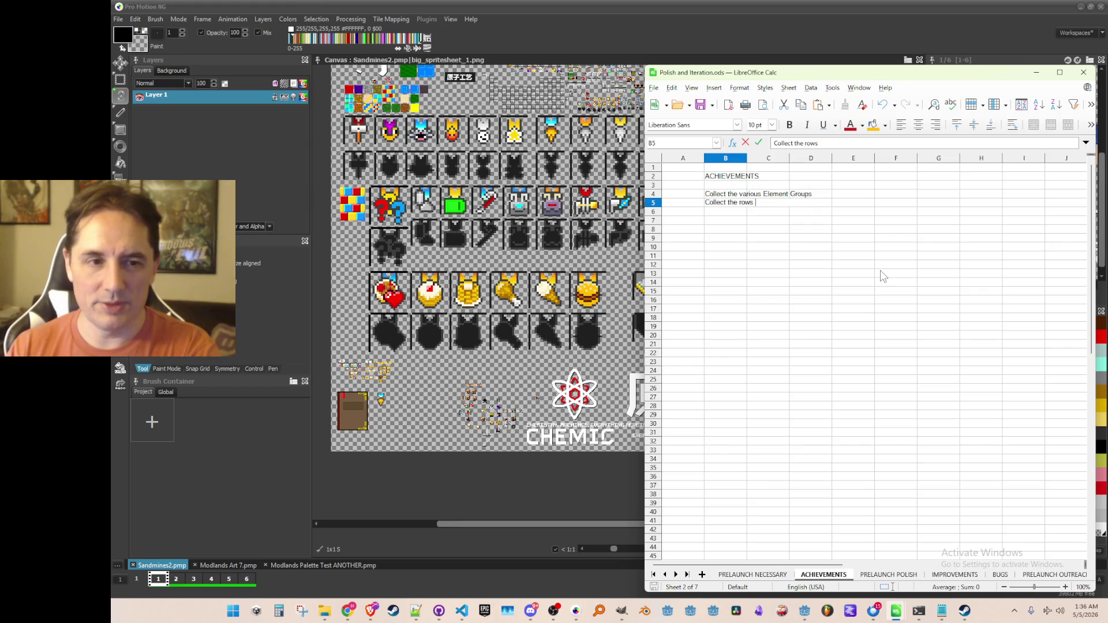
type("eriodic Table")
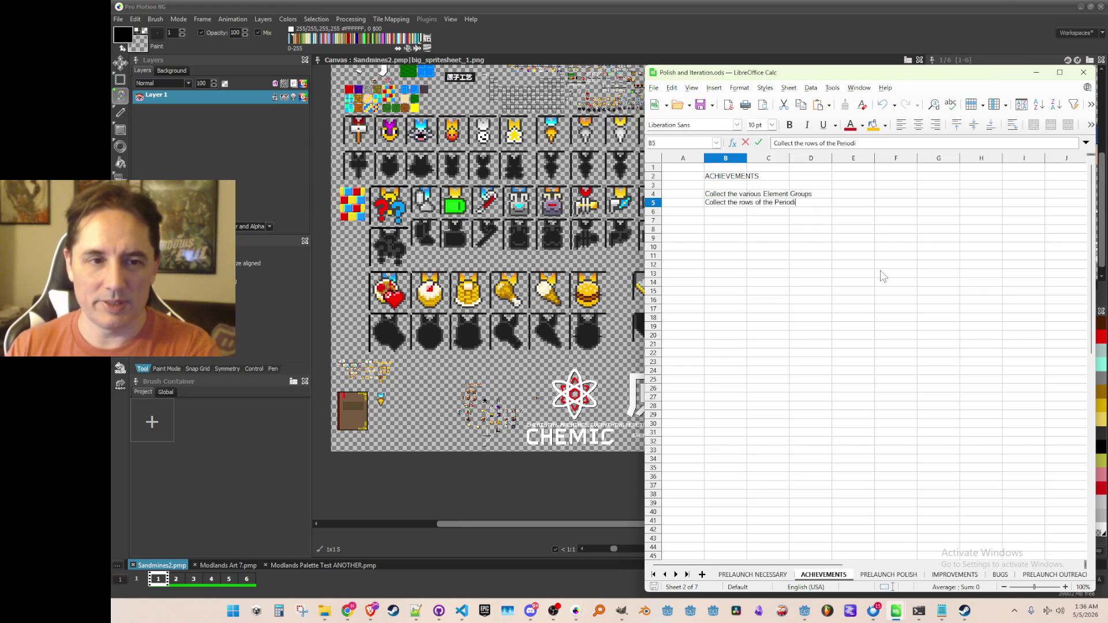
key("Return")
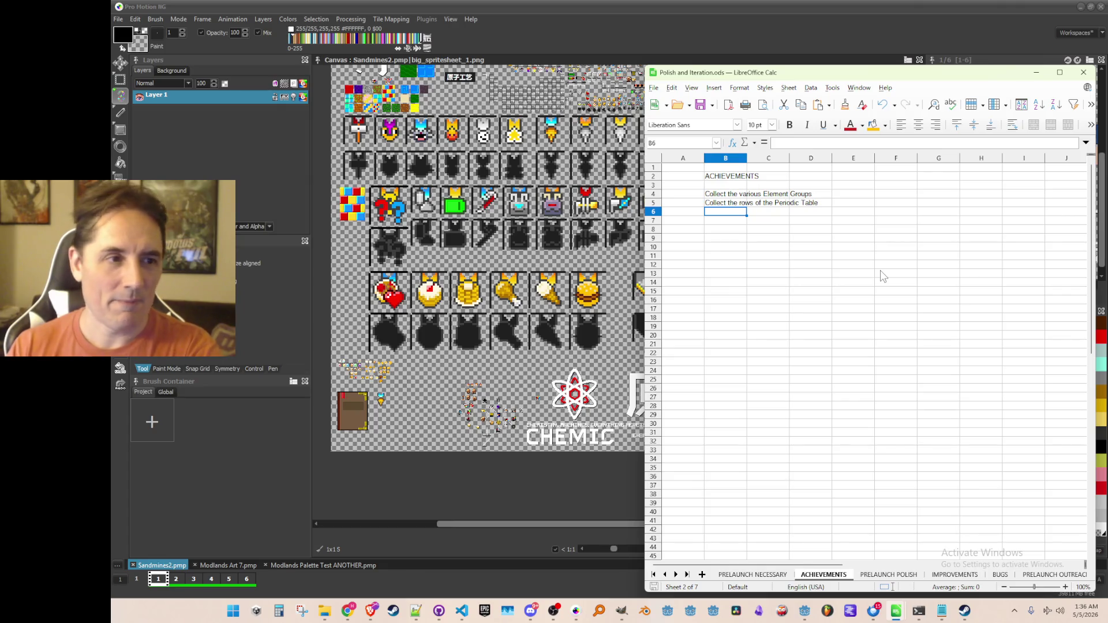
key("Up")
key("Left")
key("Right")
key("Down")
key("Up")
left_click(856, 176)
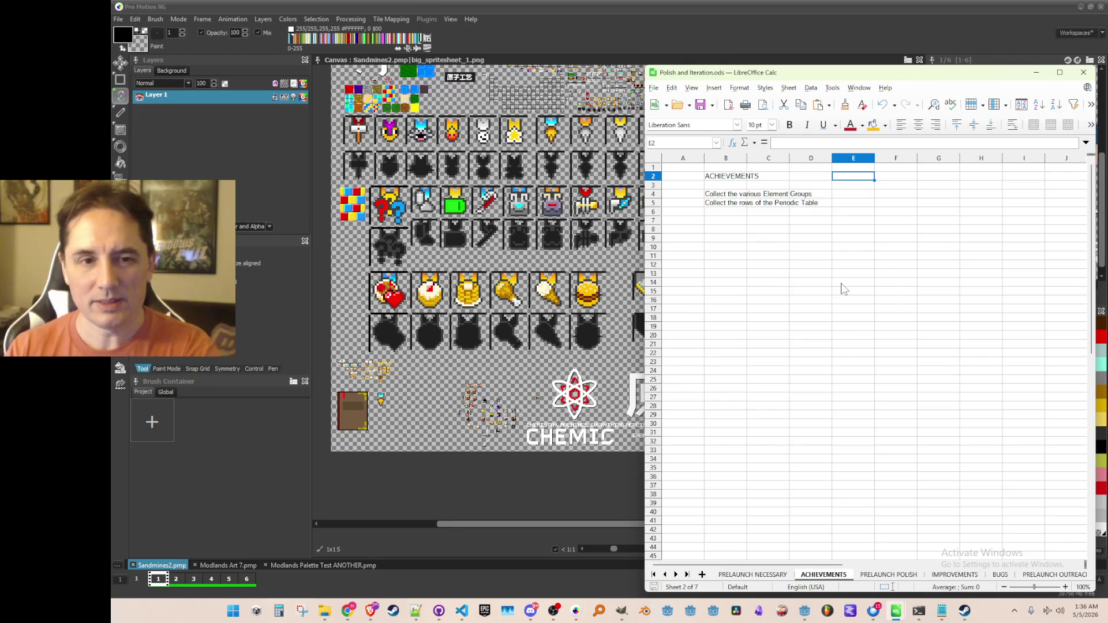
Step: Enter the headings Made Art, Uploaded Art and Added Localization across row 2
type("Made")
key("Tab")
type("Uploaded Art")
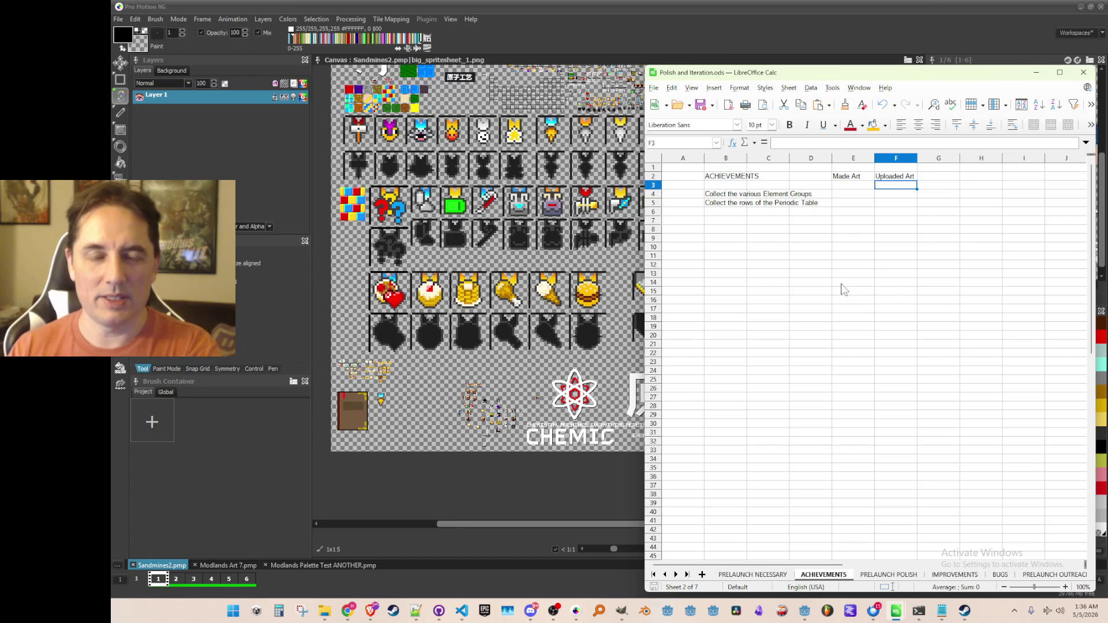
key("Tab")
type("Added Localization")
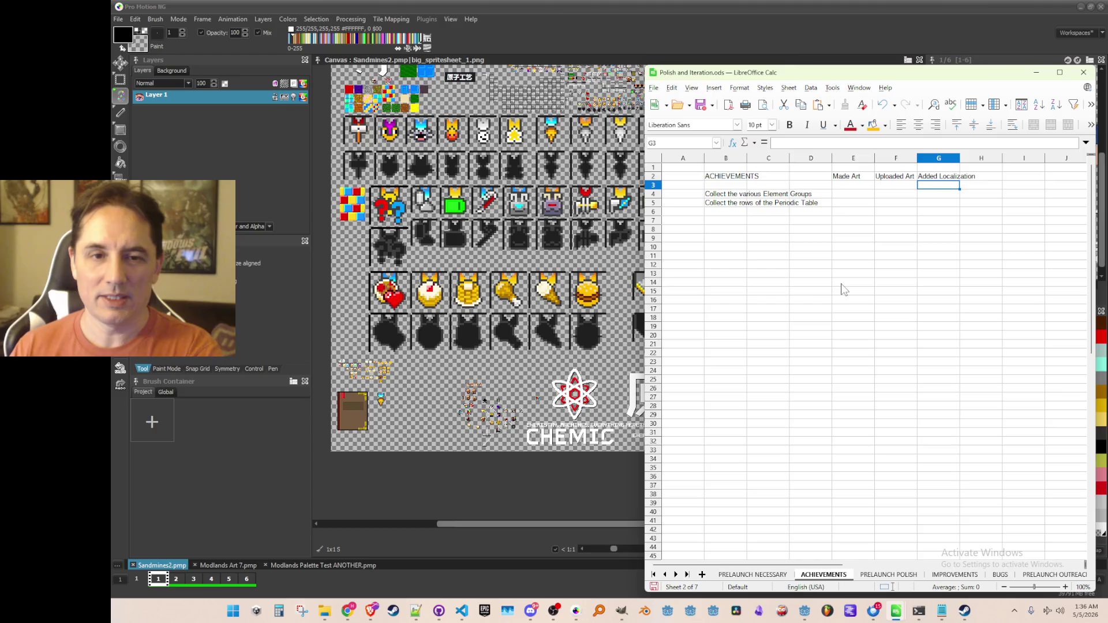
key("Tab")
Step: Finish the Set up script heading in H2 and add 'Tested script hooks' in I2
type("Set up")
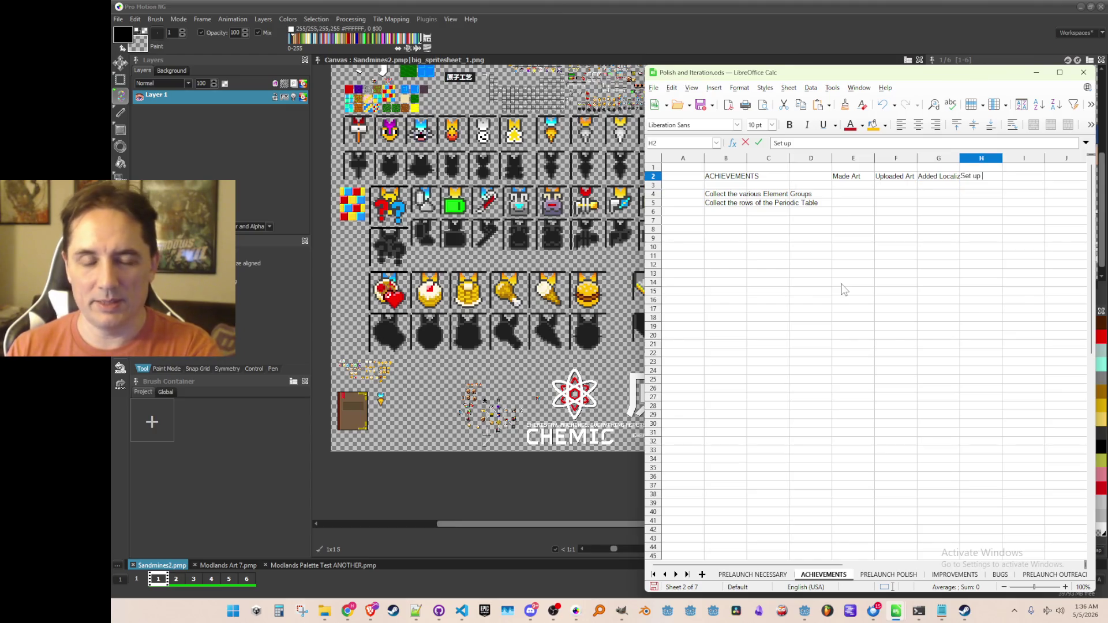
type("ipt")
type(" hooks")
key("Tab")
type("T")
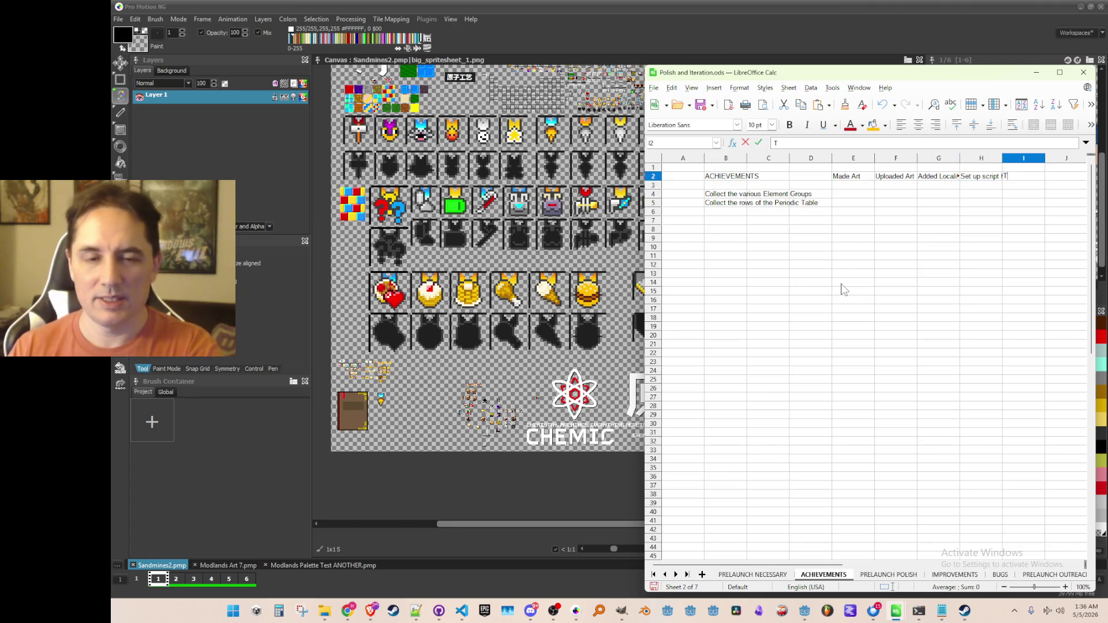
type("ested script hooks")
key("Return")
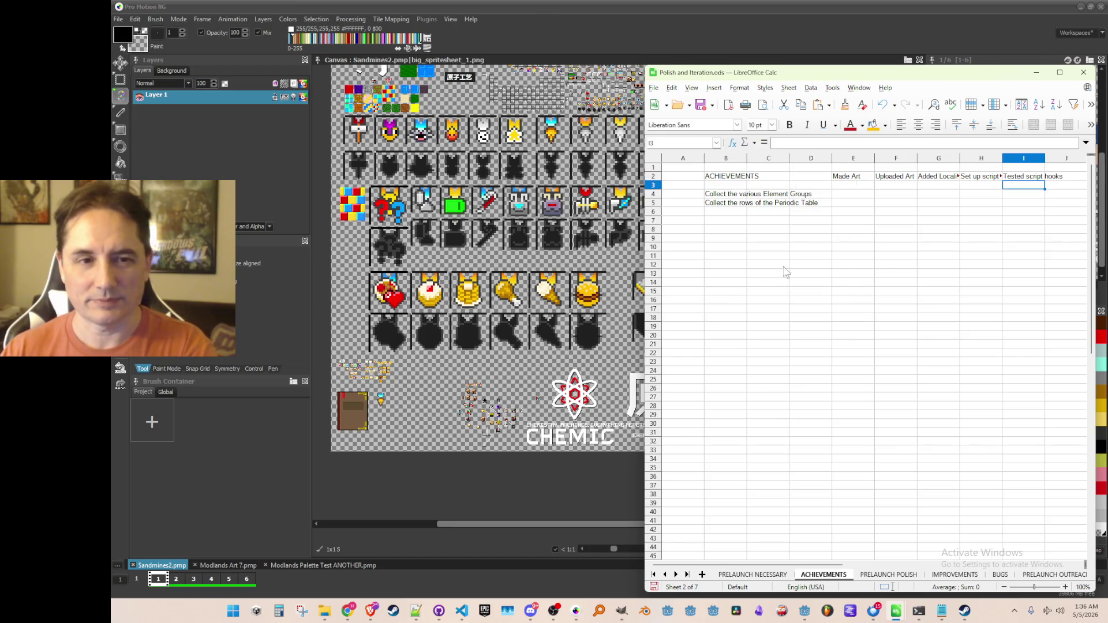
left_click(814, 212)
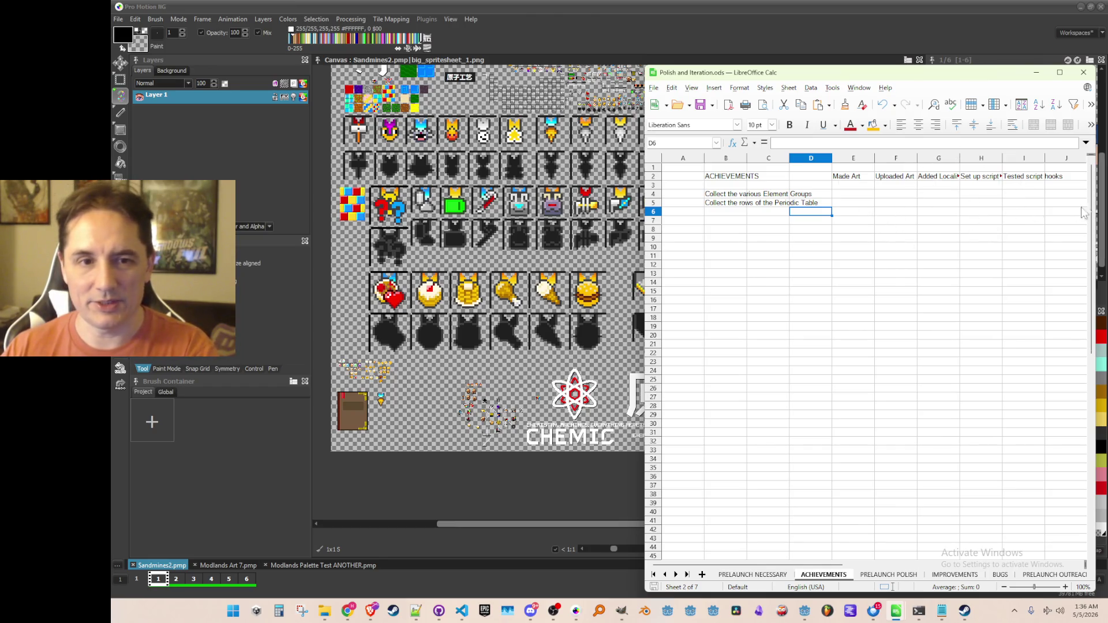
left_click(860, 195)
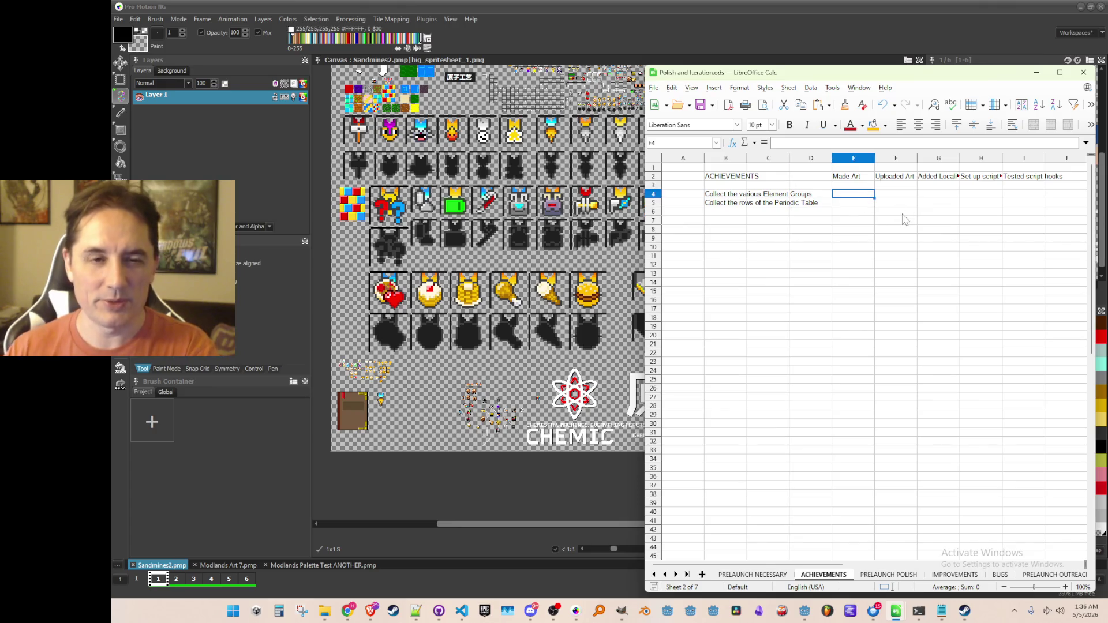
Step: Fill E4:F5 with a lime green background
key("shift+Right")
key("shift+Down")
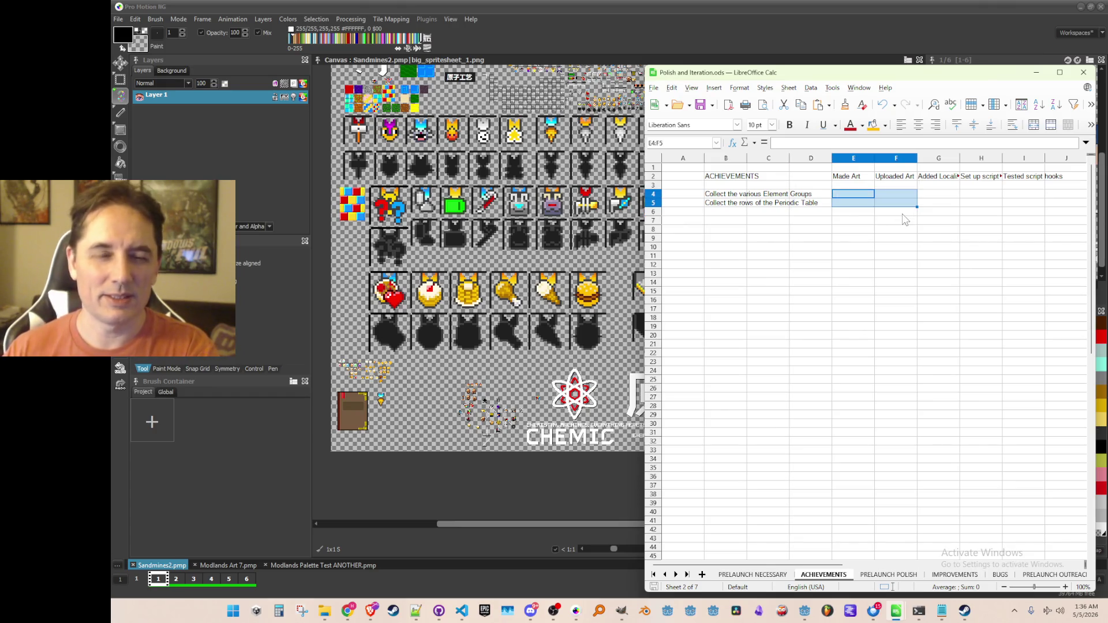
left_click(873, 125)
left_click(885, 126)
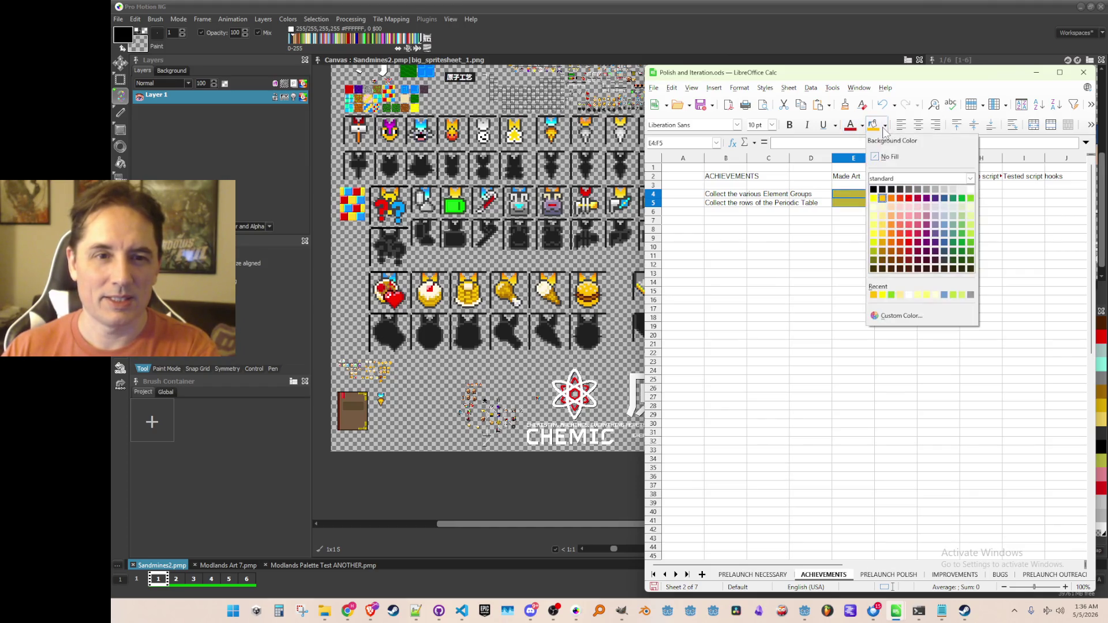
left_click(972, 199)
left_click(853, 289)
Step: Fill G4:I5 with a red background
left_click(868, 215)
left_click(770, 215)
key("Up")
key("Up")
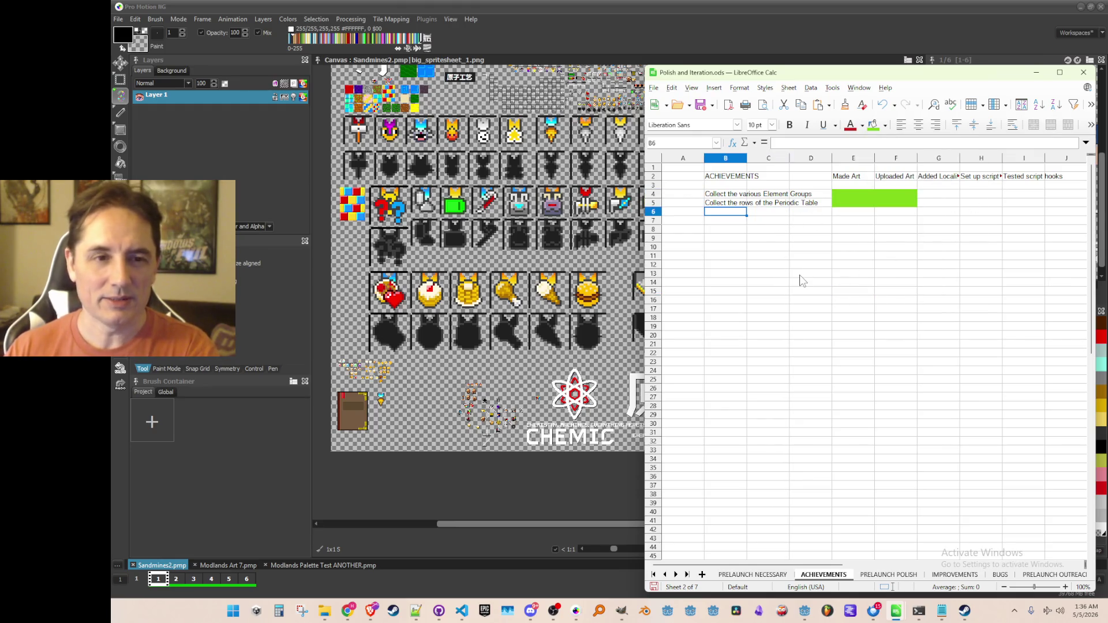
key("Right")
key("Right")
key("Right")
key("shift+Right")
key("shift+Right")
key("shift+Right")
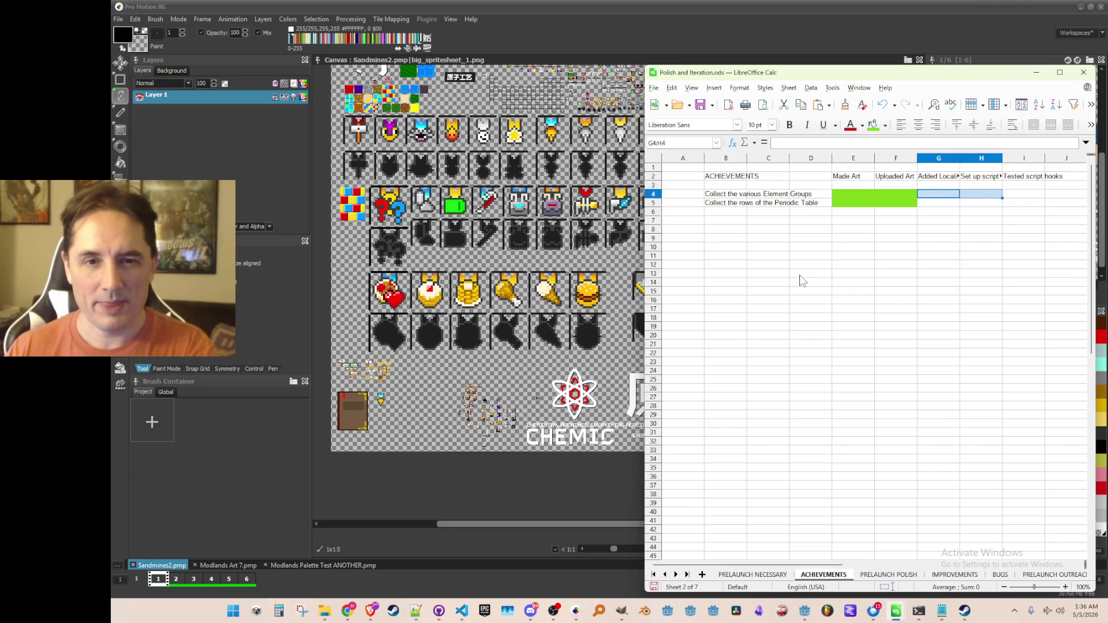
key("shift+Left")
key("shift+Down")
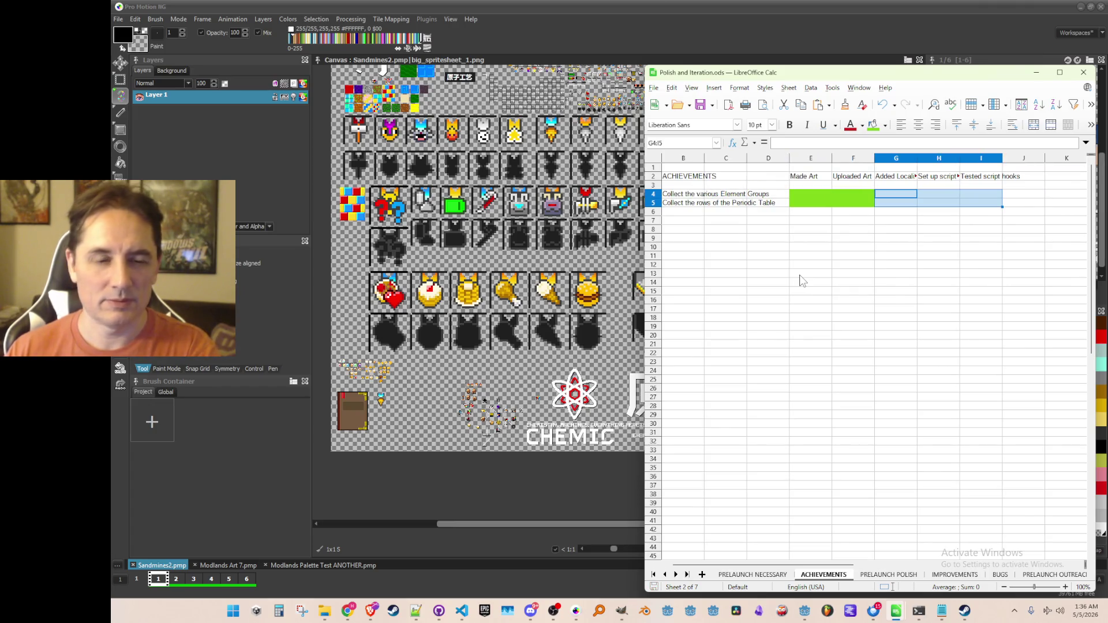
left_click(885, 128)
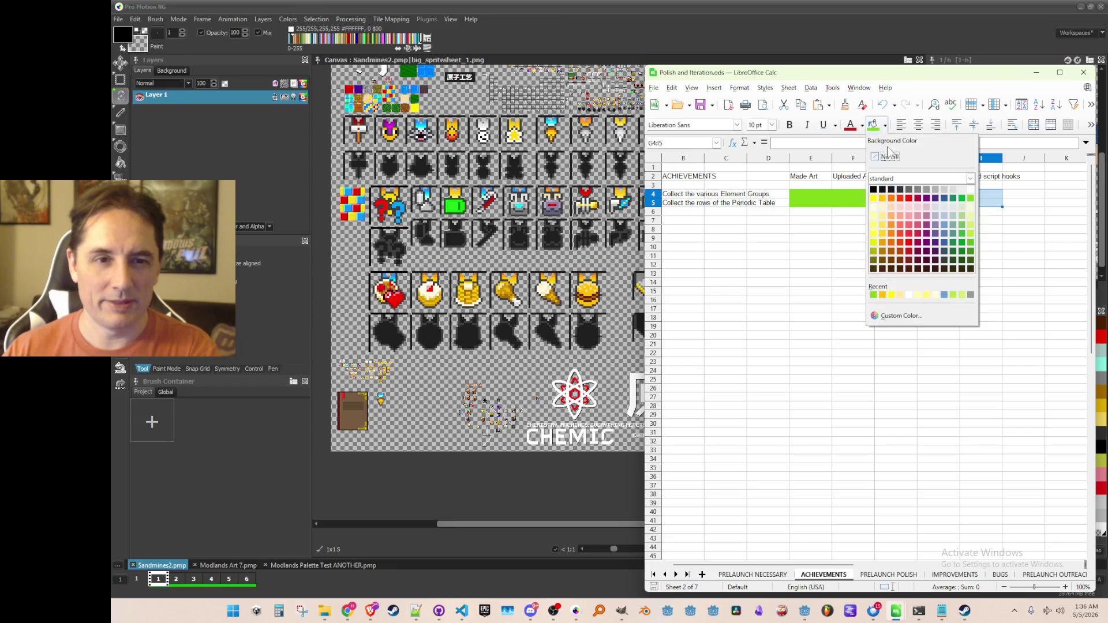
left_click(911, 204)
left_click(807, 264)
Step: Widen column B to fit the achievement descriptions
left_click(792, 222)
key("Left")
key("Left")
key("Left")
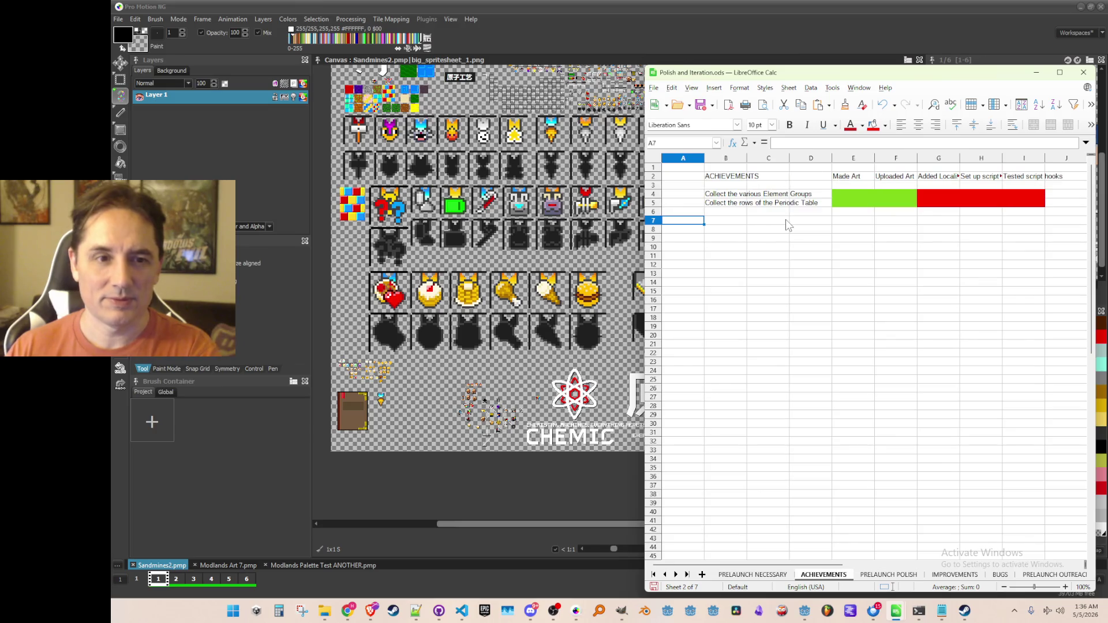
key("Right")
key("Up")
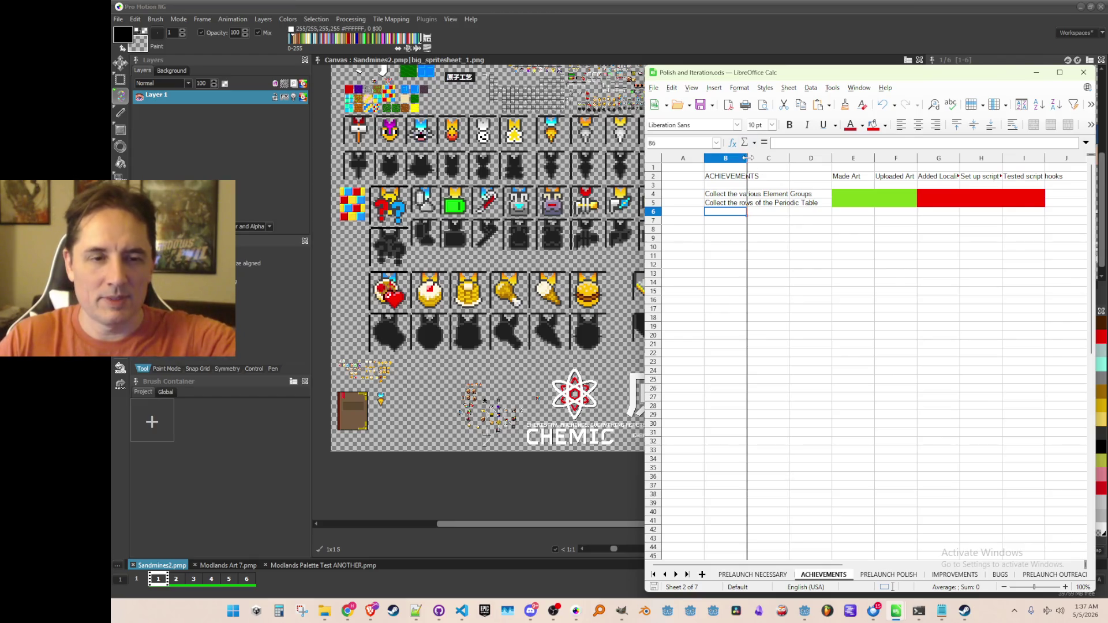
left_click_drag(831, 159, 831, 159)
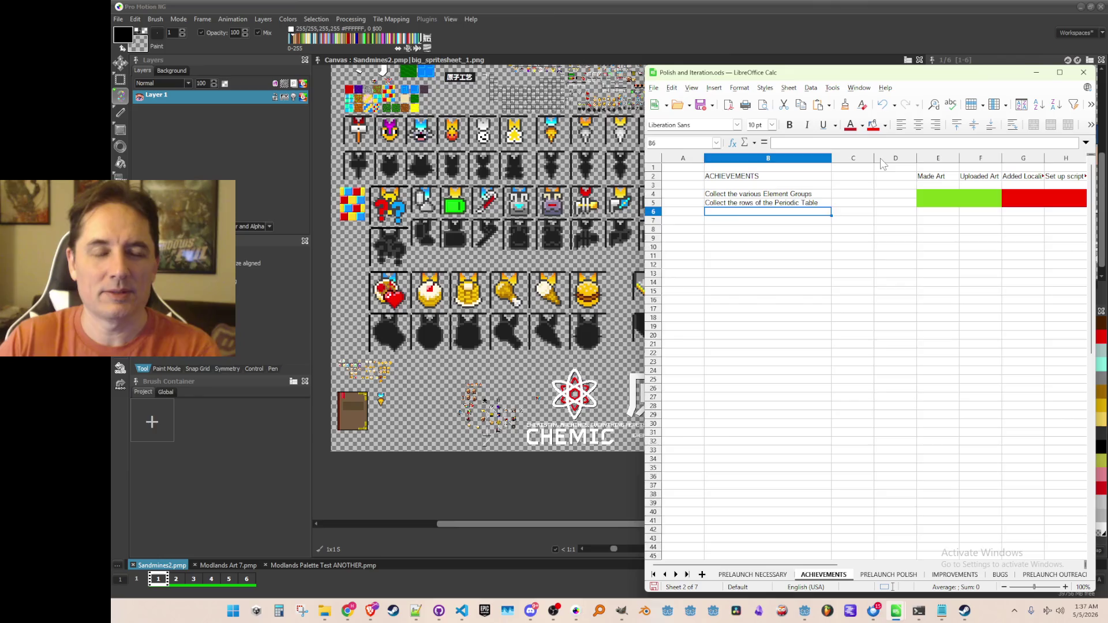
Step: Delete the empty column D
right_click(884, 160)
left_click(899, 250)
left_click(901, 251)
left_click(866, 195)
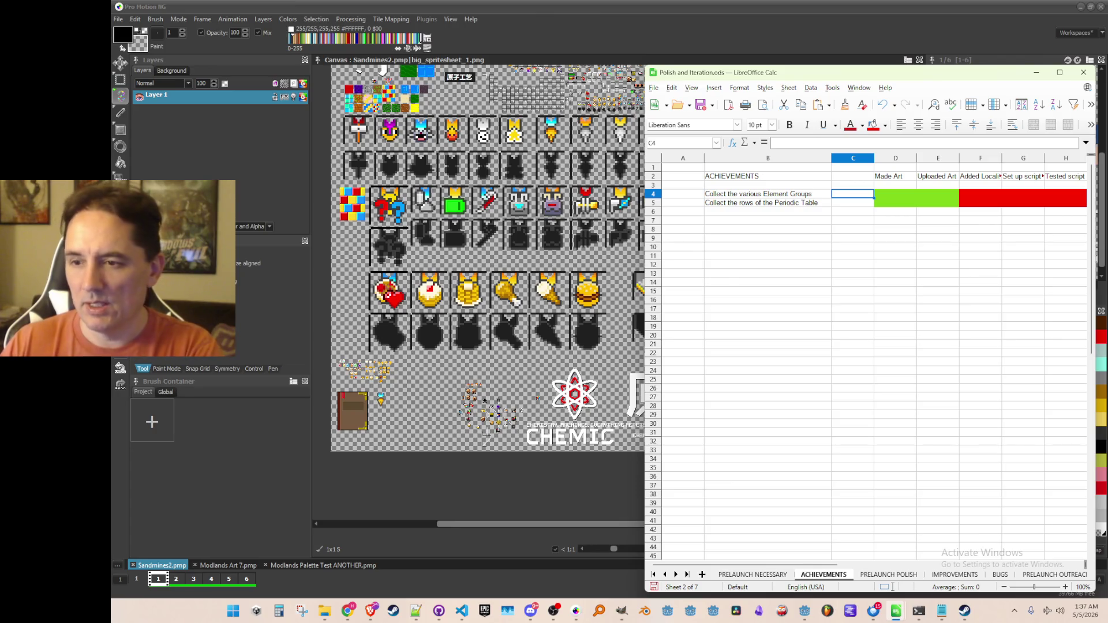
Step: Revert the periodic-table row's Uploaded Art to red and enter counts 10 and 7 in C4:C5
left_click(931, 203)
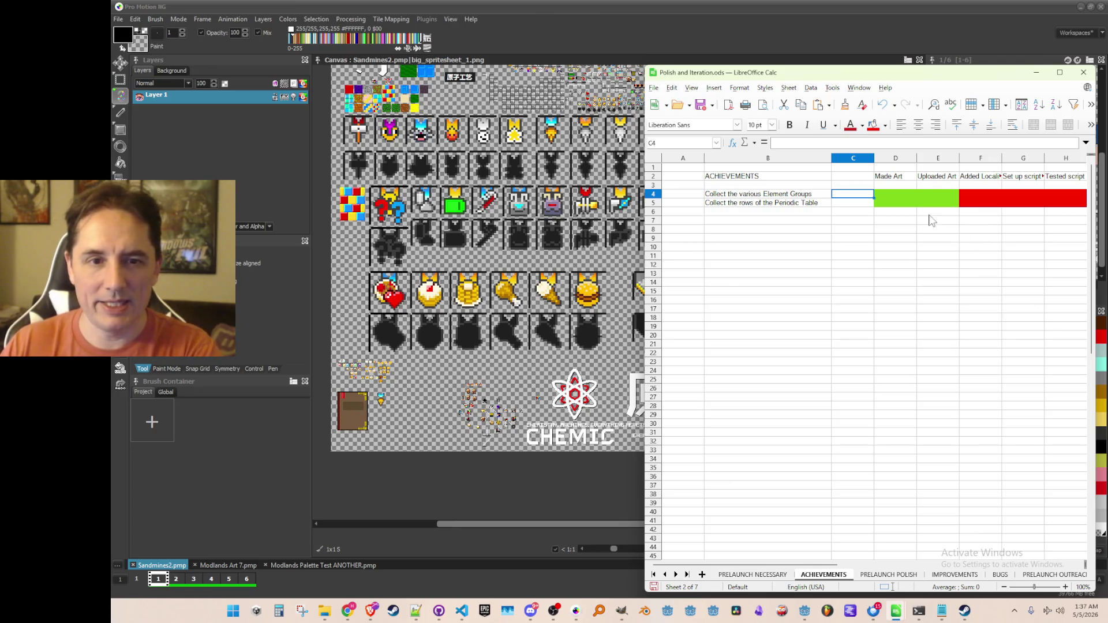
key("ctrl+z")
key("Left")
key("Left")
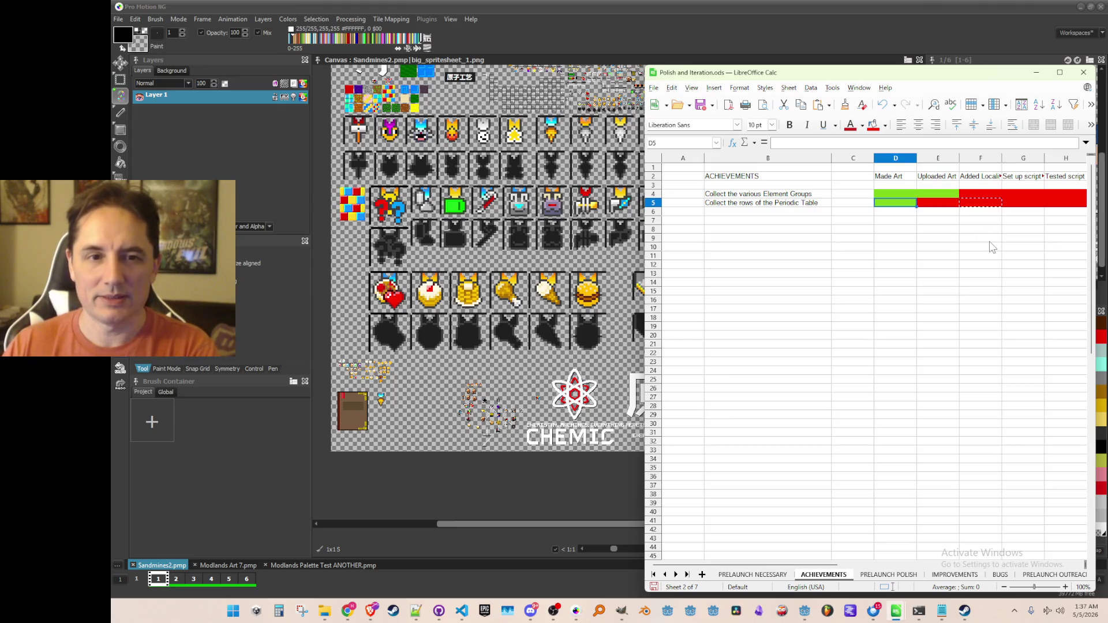
key("Up")
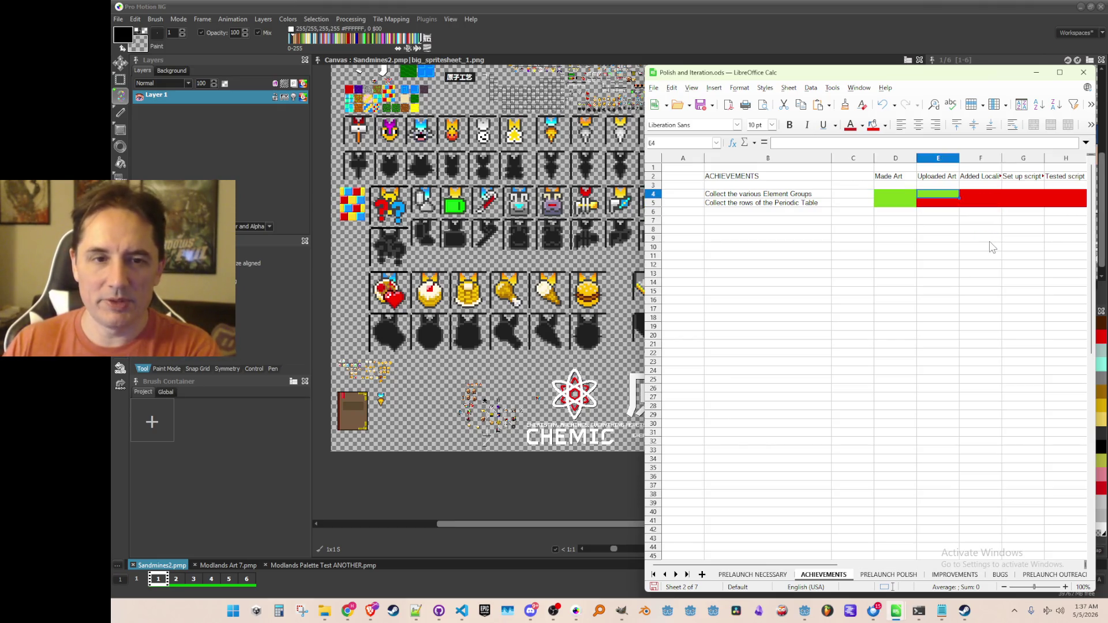
type("10")
key("Return")
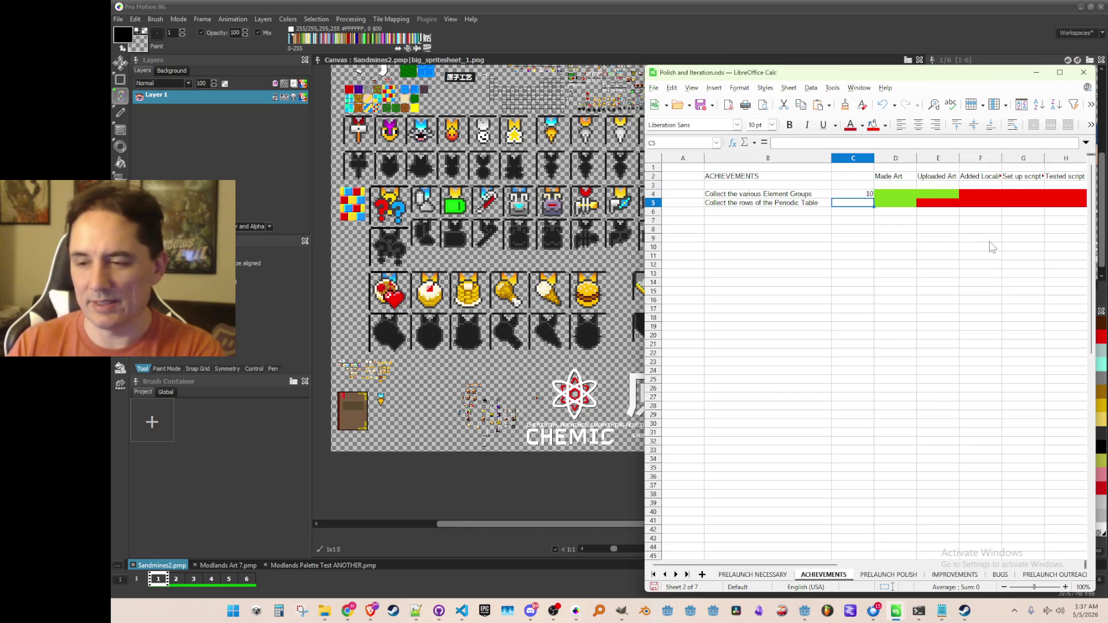
type("7")
key("Return")
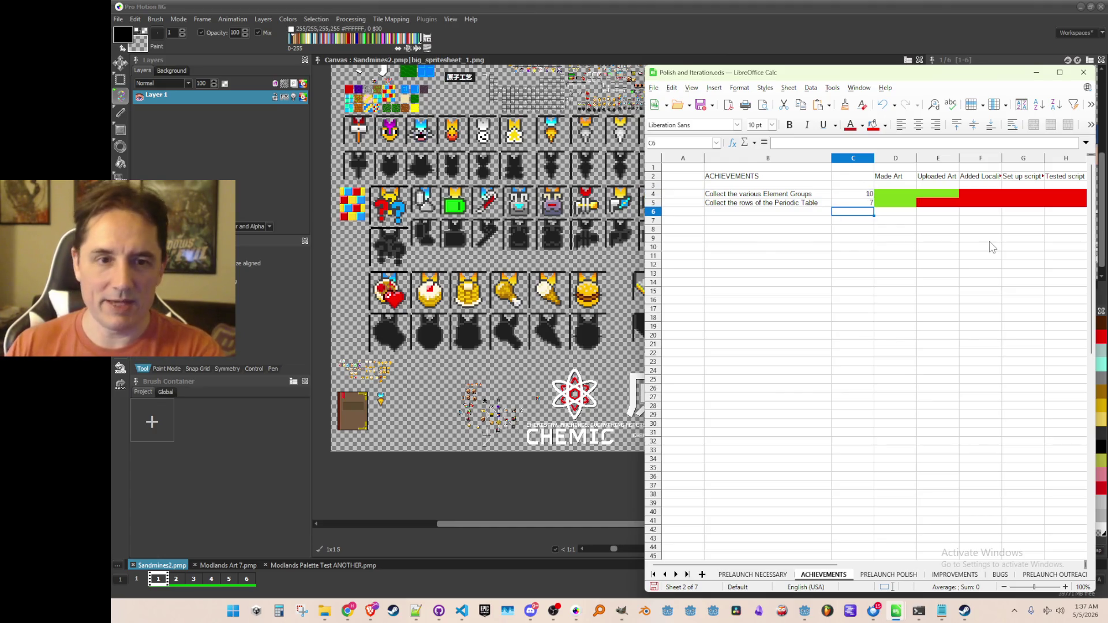
Step: Centre the counts in column C
left_click(842, 160)
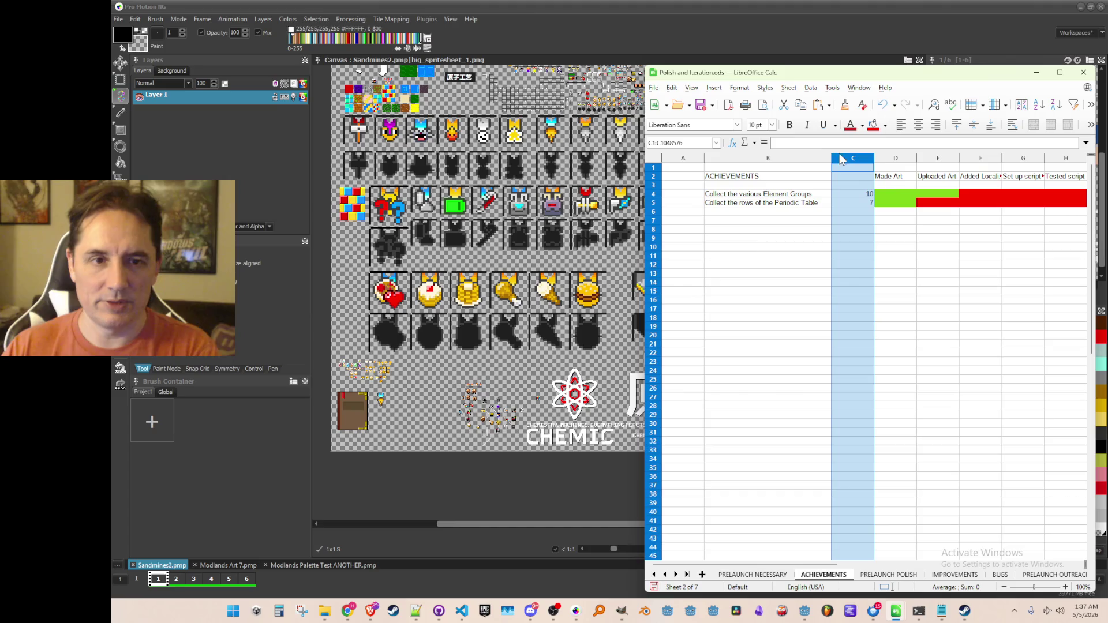
left_click(739, 88)
mouse_move(753, 113)
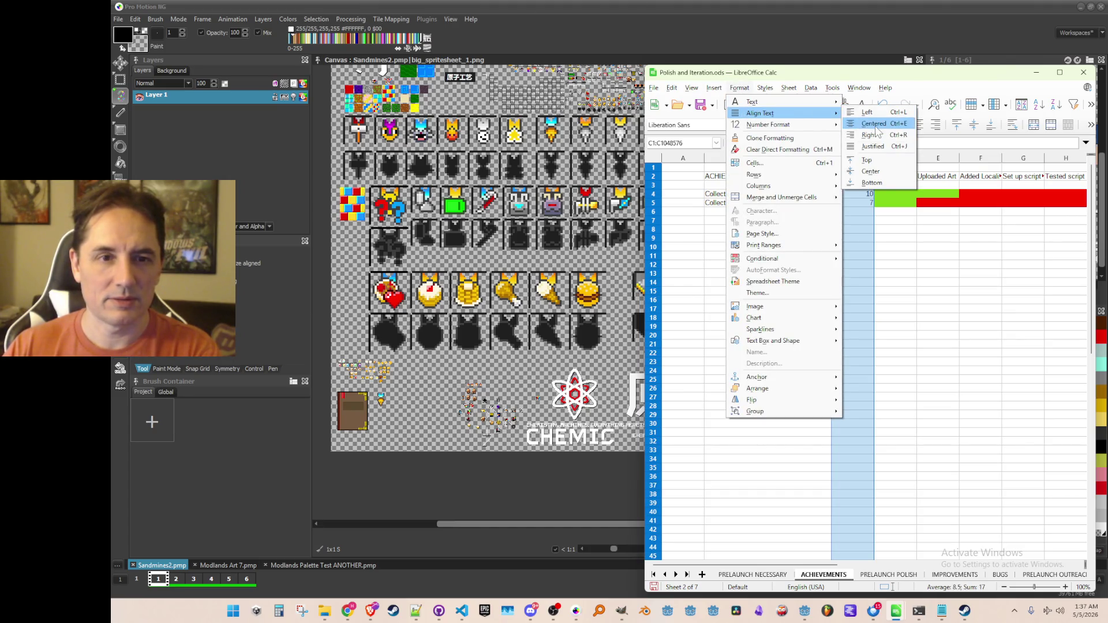
left_click(866, 124)
left_click(806, 230)
left_click(805, 212)
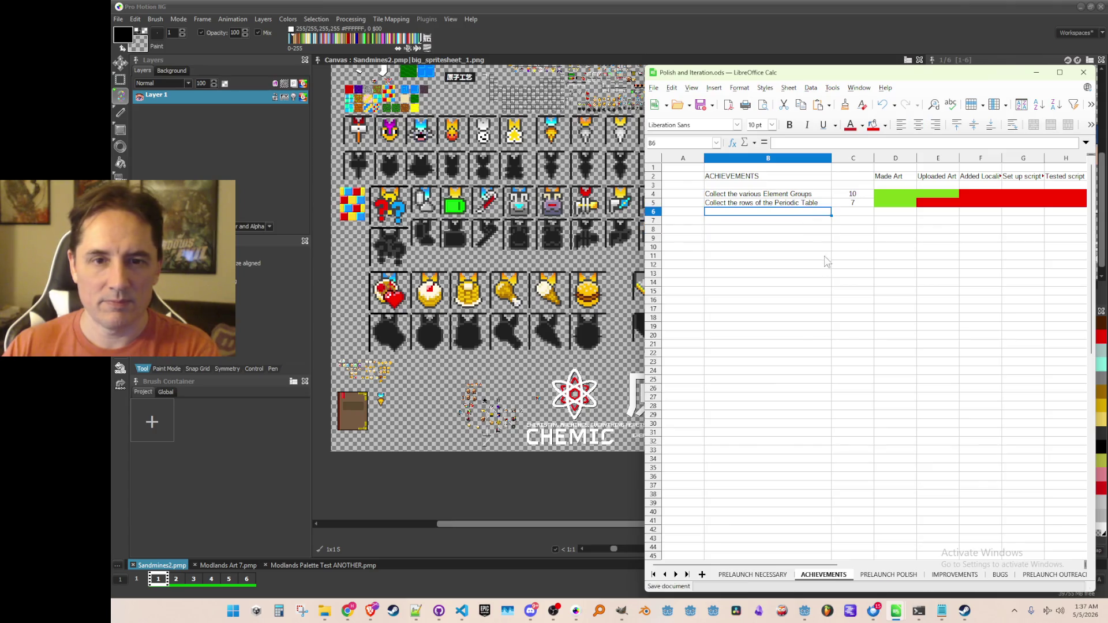
mouse_move(641, 198)
left_mouse_down()
mouse_move(610, 202)
mouse_move(635, 213)
left_mouse_up()
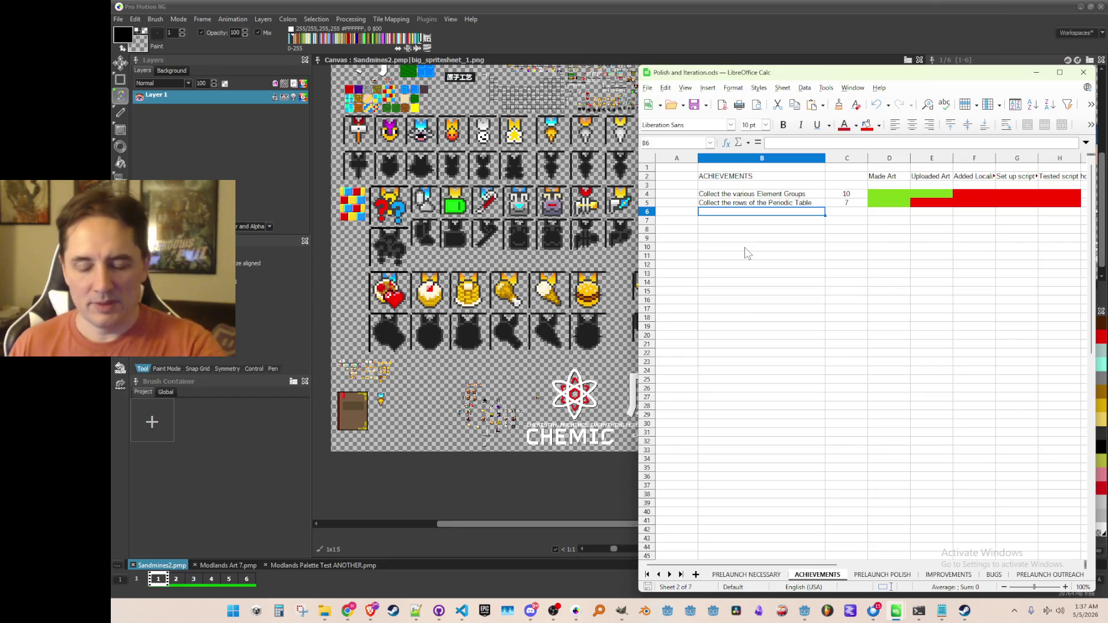
Step: Add the achievement 'Get the Drill Upgrades' in B6
type("C")
key("BackSpace")
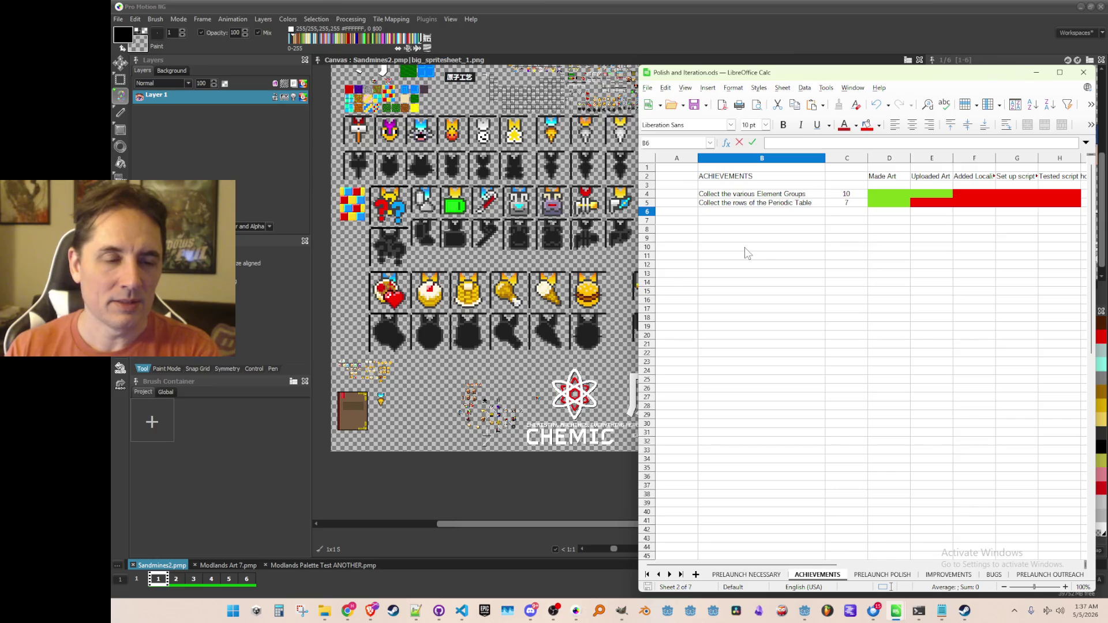
type("Get the ")
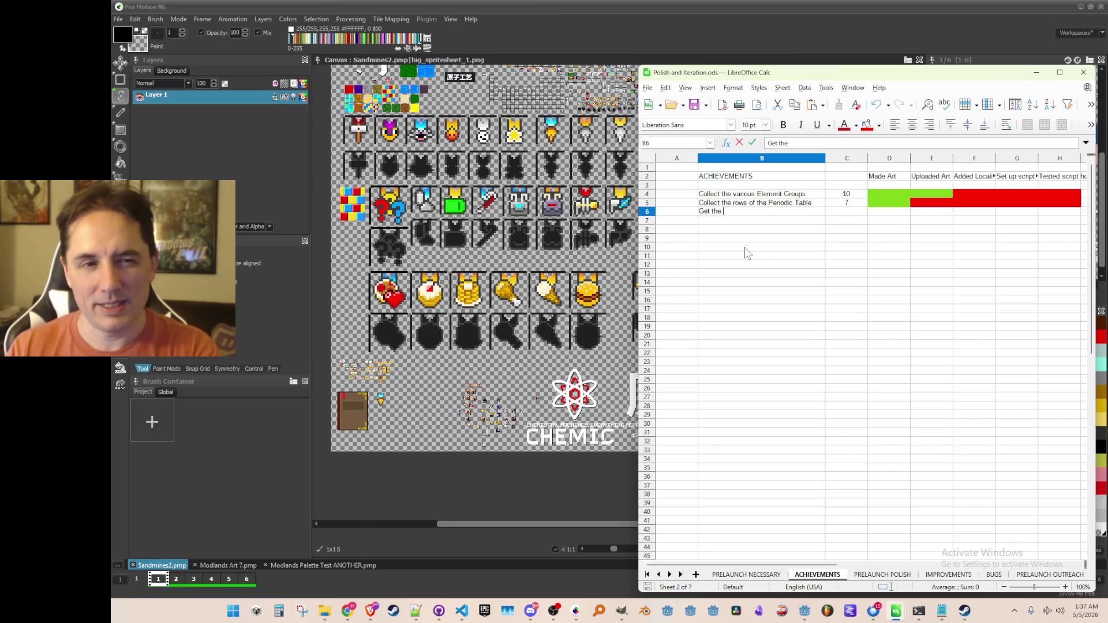
type("Drill Upgrades")
key("Return")
Step: Save the spreadsheet, then run the Atomcraft project in Godot
key("ctrl+s")
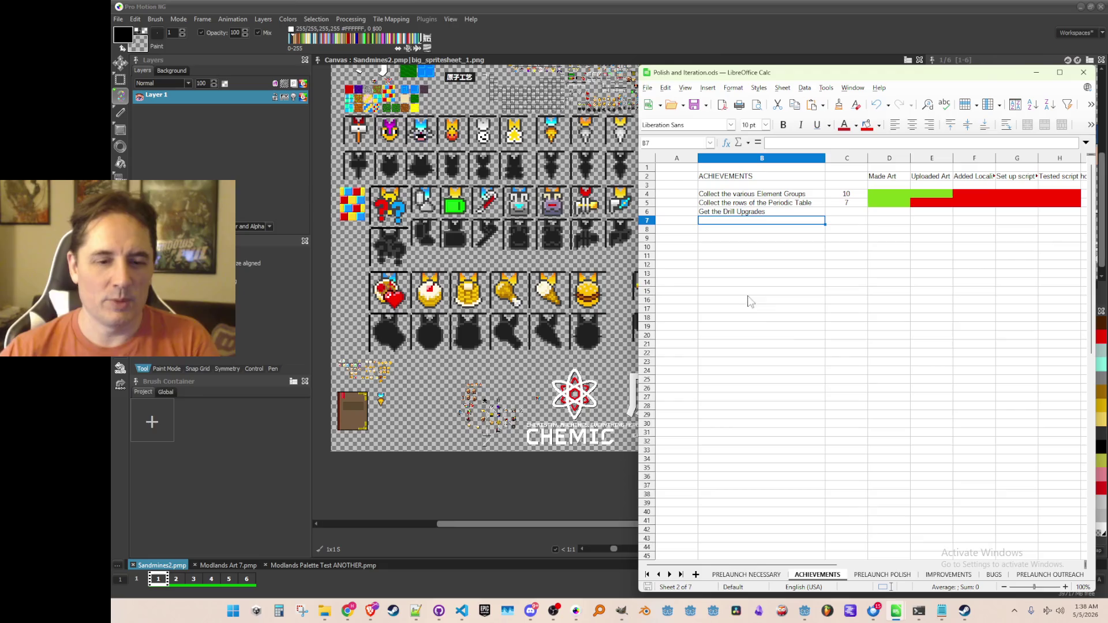
left_click(804, 611)
left_click(929, 26)
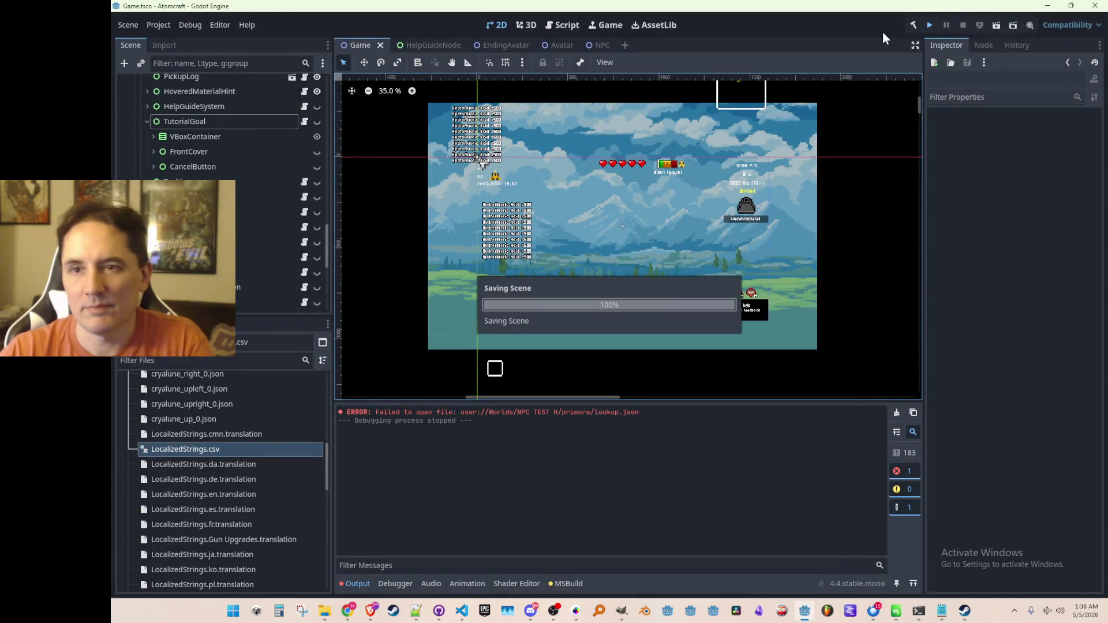